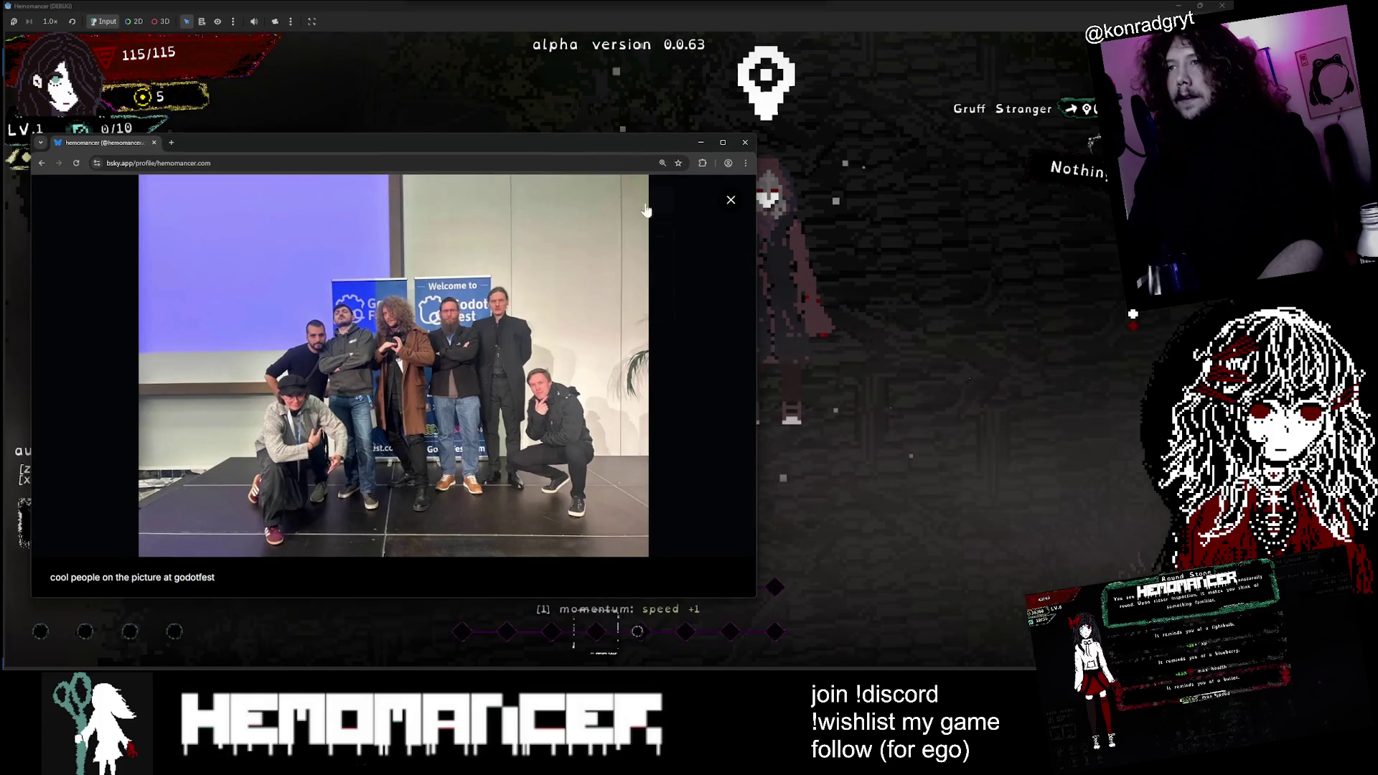
# Step: Close the enlarged GodotFest photo and the Bluesky browser, then walk toward the Gruff Stranger
pyautogui.click(731, 201)
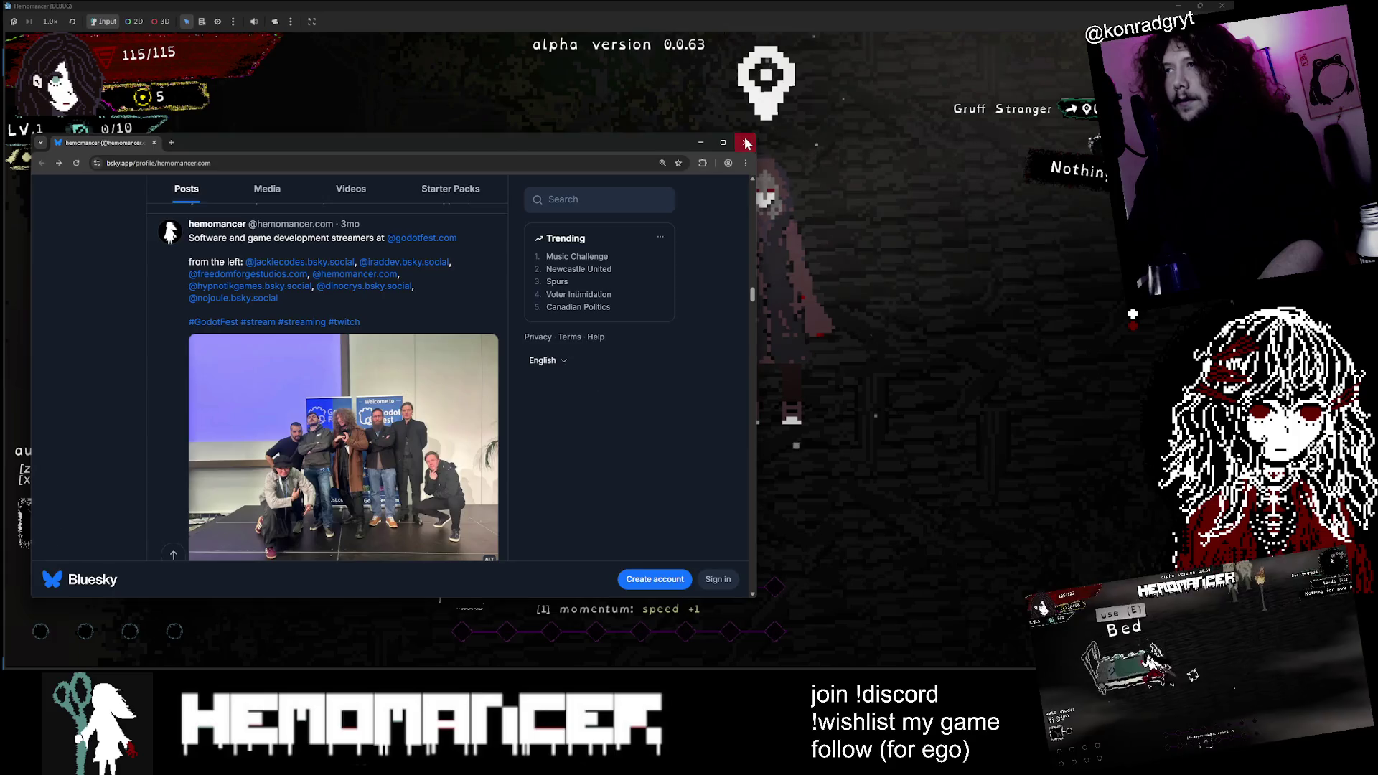
pyautogui.click(745, 142)
pyautogui.press('Up')
pyautogui.press('Right')
# Step: Walk past the Gruff Stranger and the training dummies to the signpost
pyautogui.press('Up')
pyautogui.press('Left')
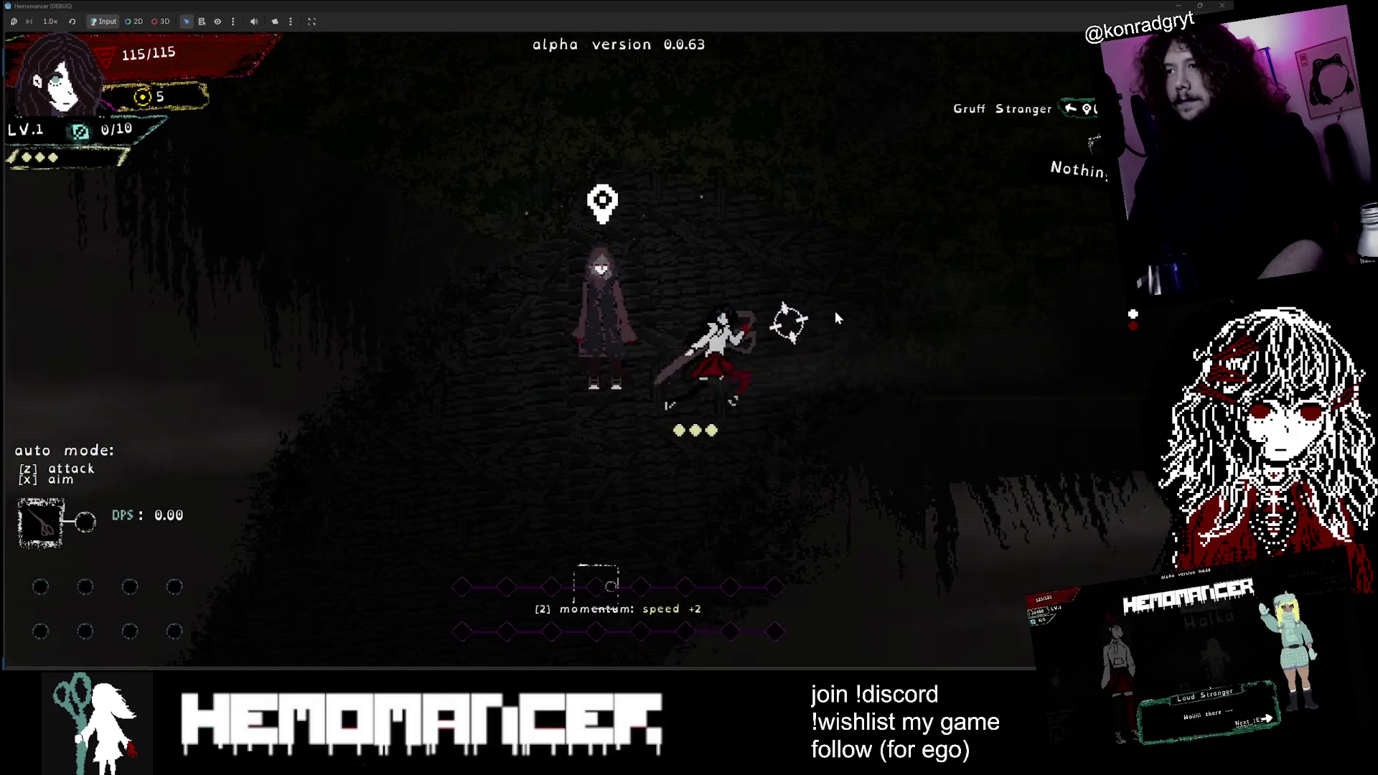
pyautogui.press('Down')
pyautogui.press('Right')
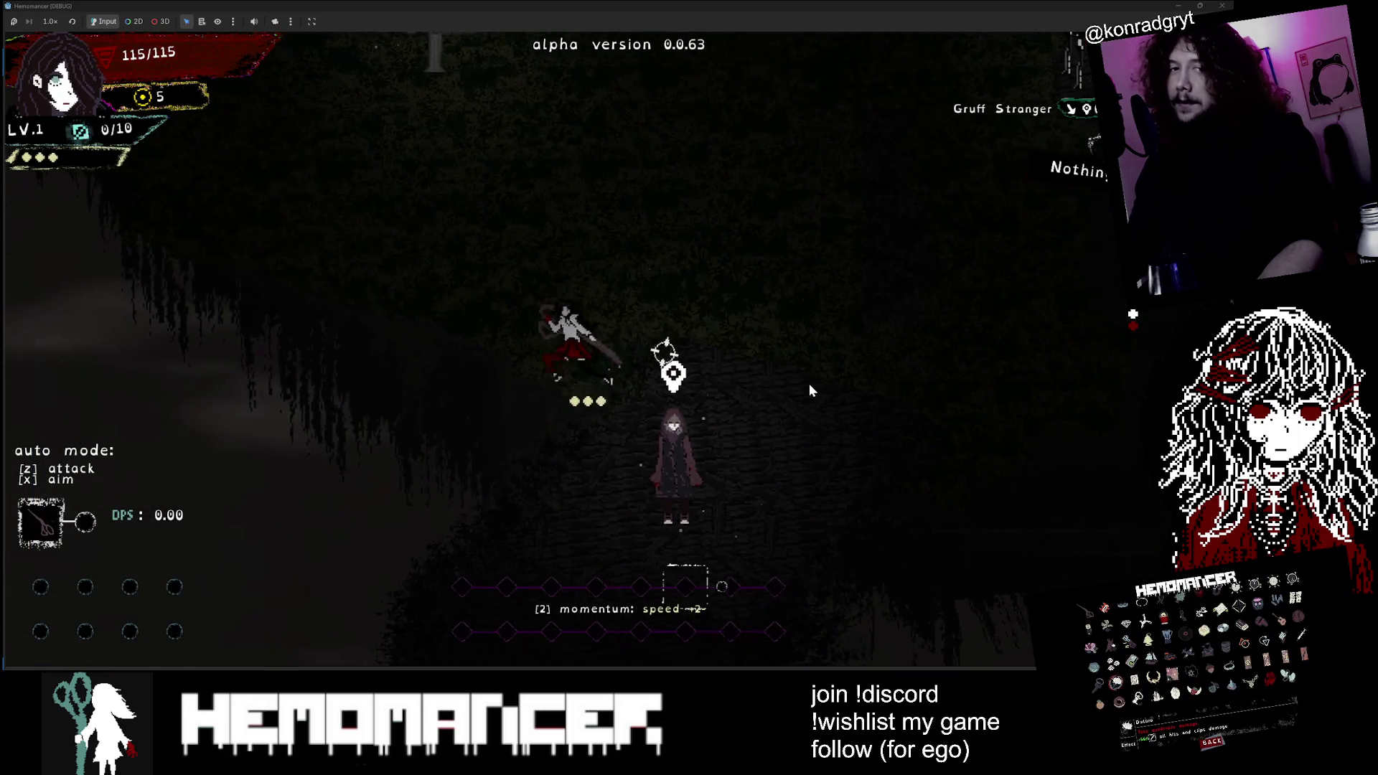
pyautogui.press('Down')
pyautogui.press('Left')
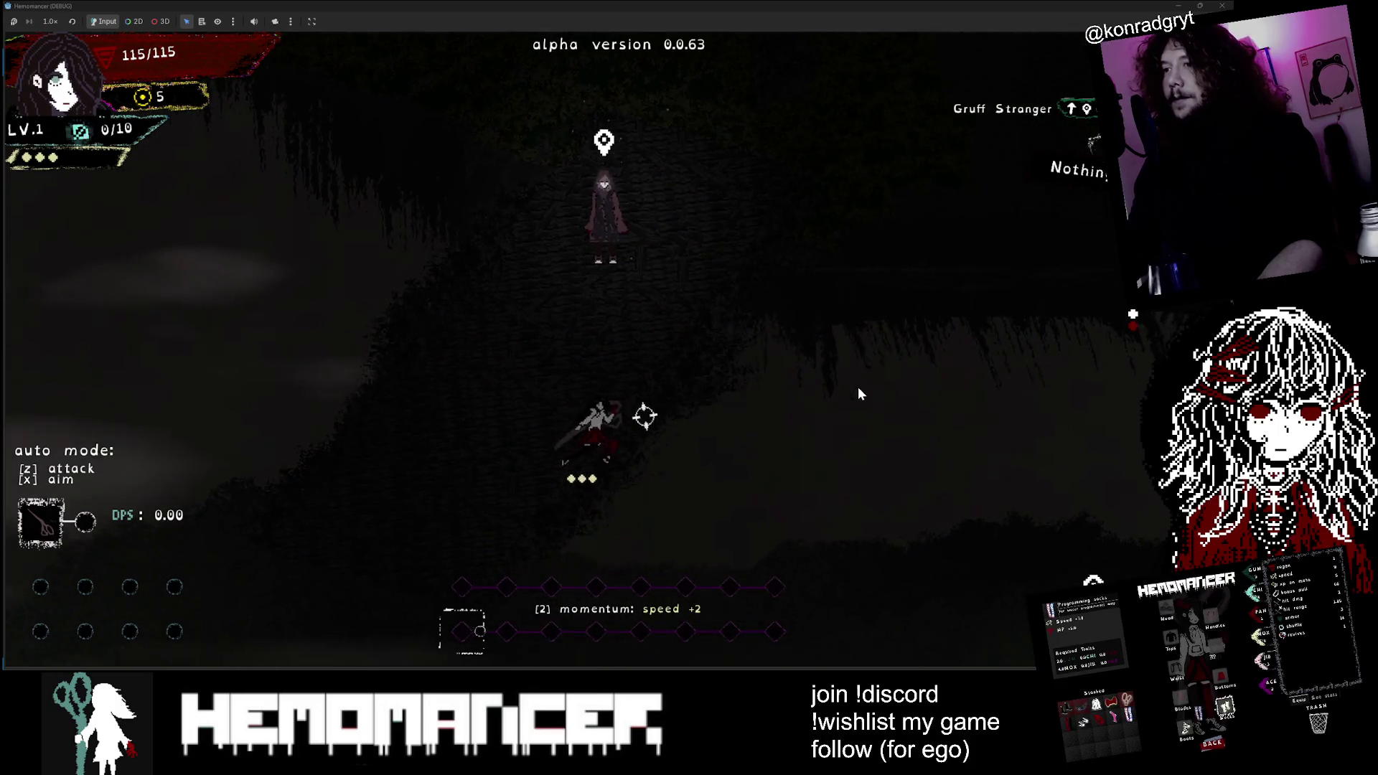
pyautogui.press('Down')
pyautogui.press('Right')
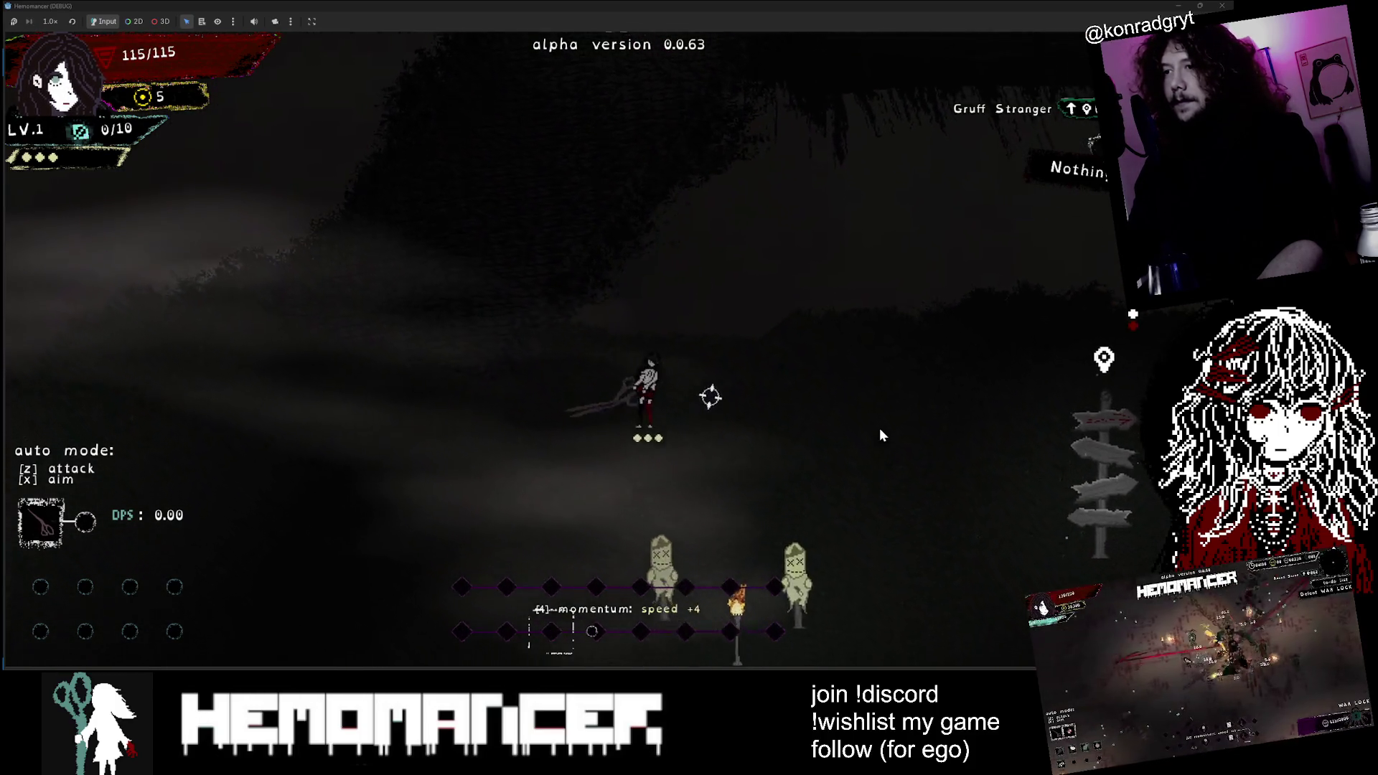
# Step: Start the 10:00 travel run to Cheag Amar from the signpost's travel map
pyautogui.press('e')
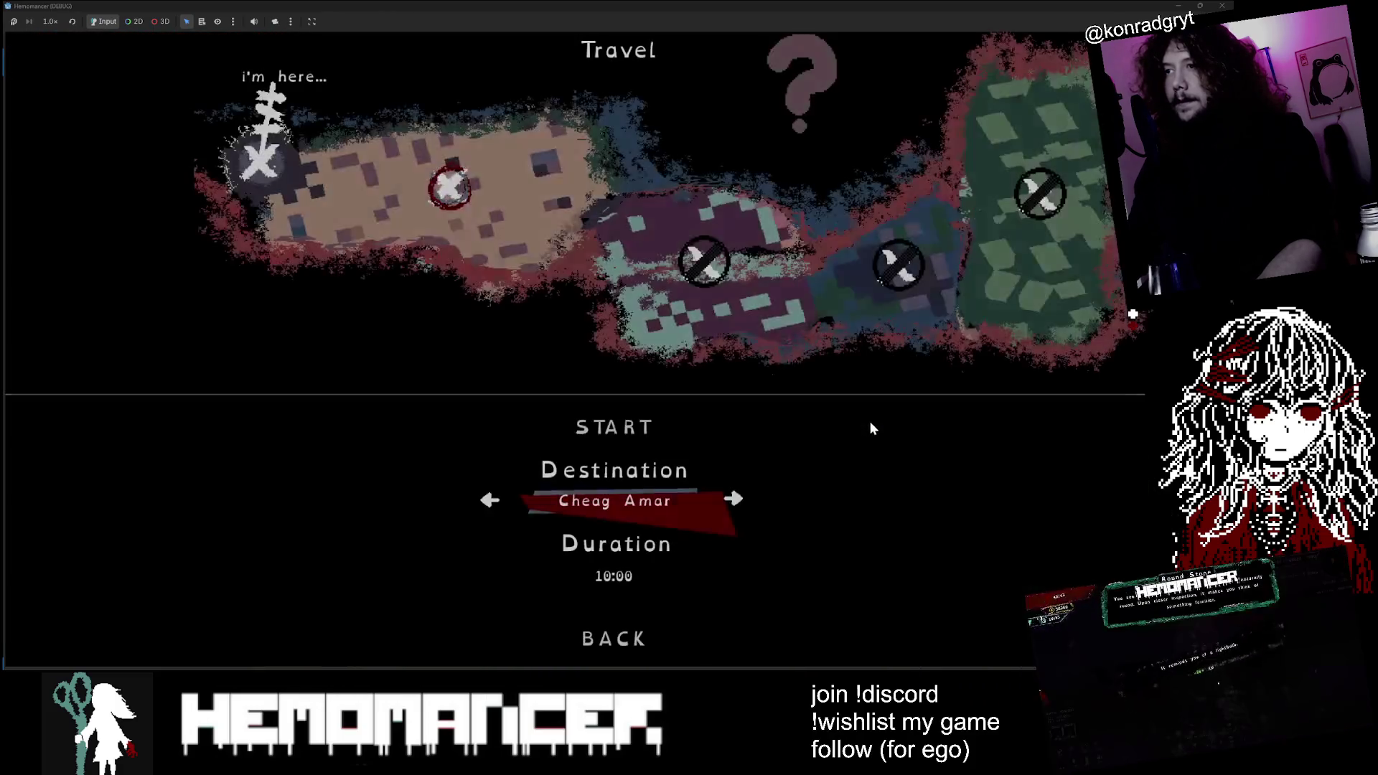
pyautogui.click(625, 425)
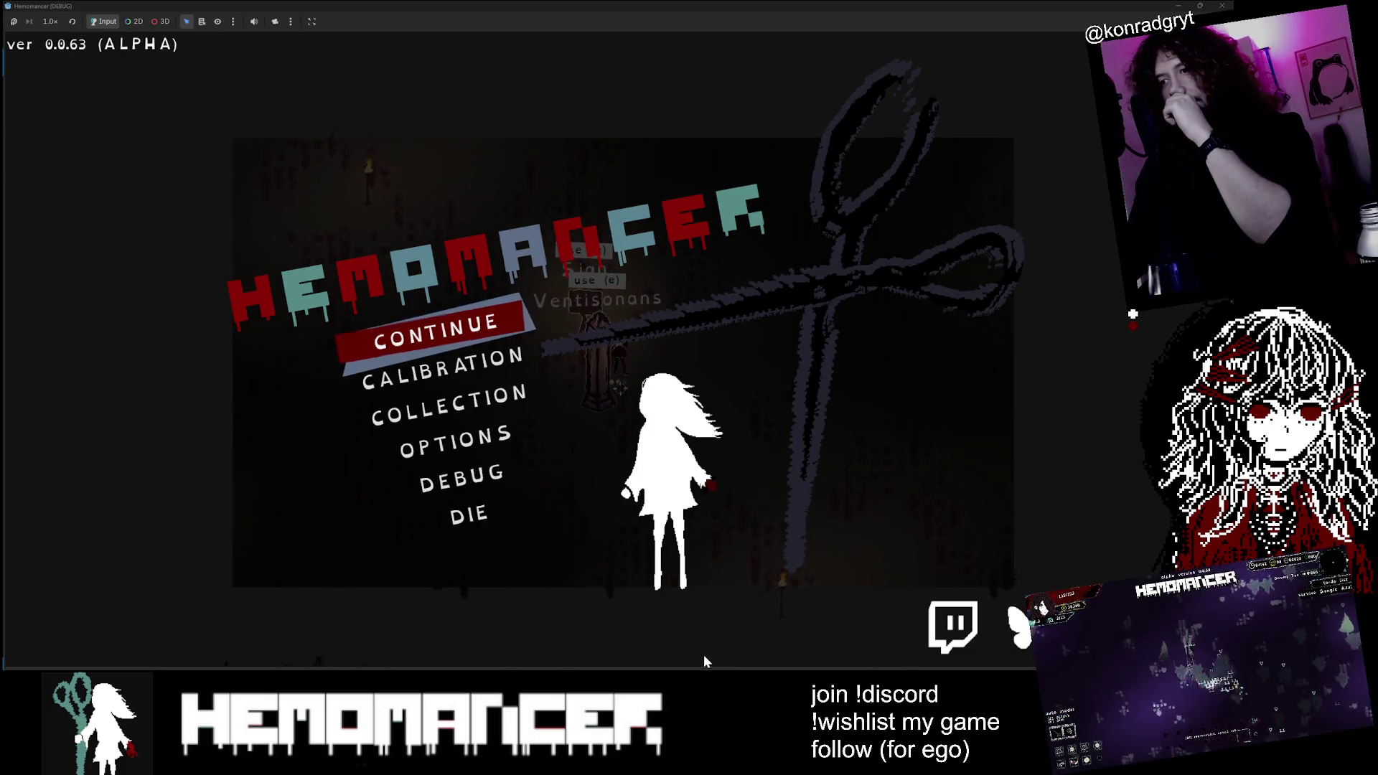
pyautogui.hotkey('alt', 'Tab')
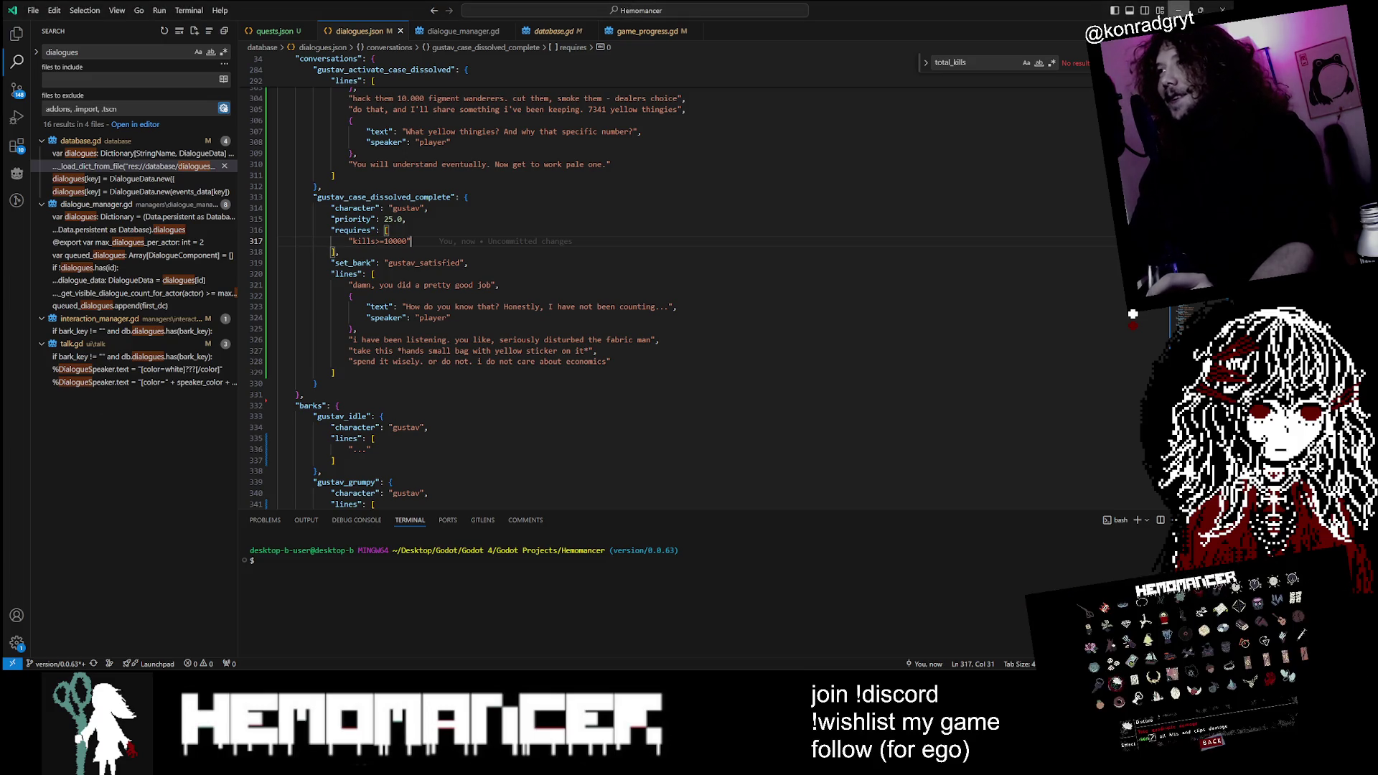
# Step: In the game's debug screen, open the trinket list and close it without choosing one
pyautogui.hotkey('alt', 'Tab')
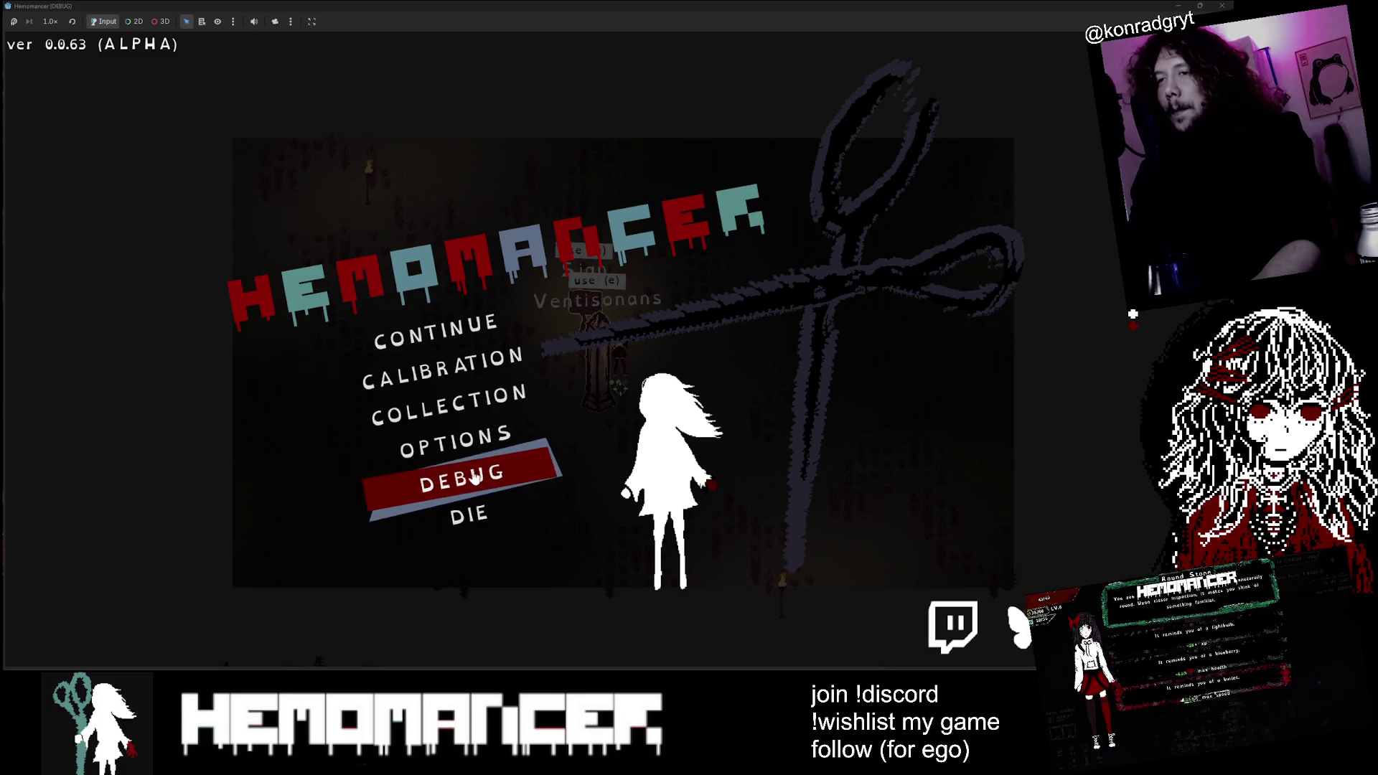
pyautogui.click(496, 470)
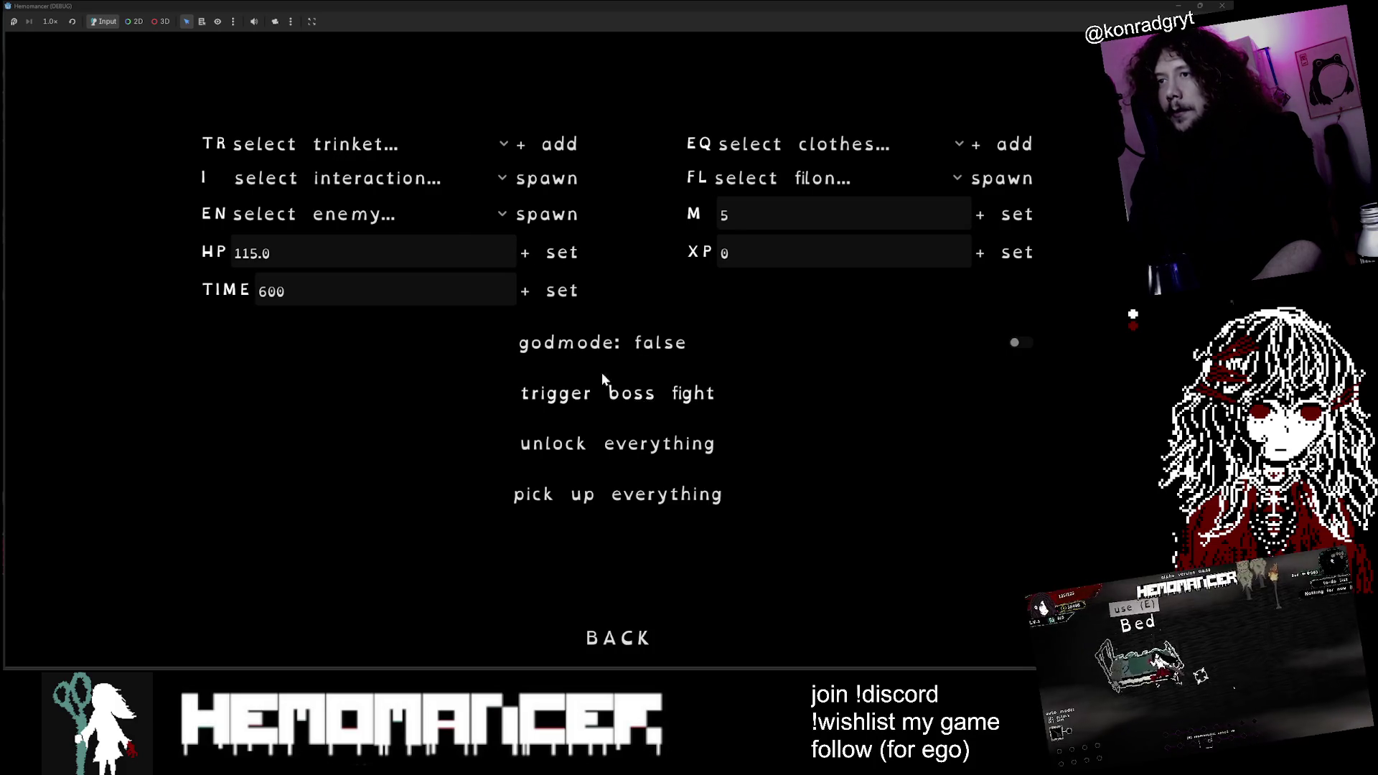
pyautogui.click(300, 151)
pyautogui.click(312, 163)
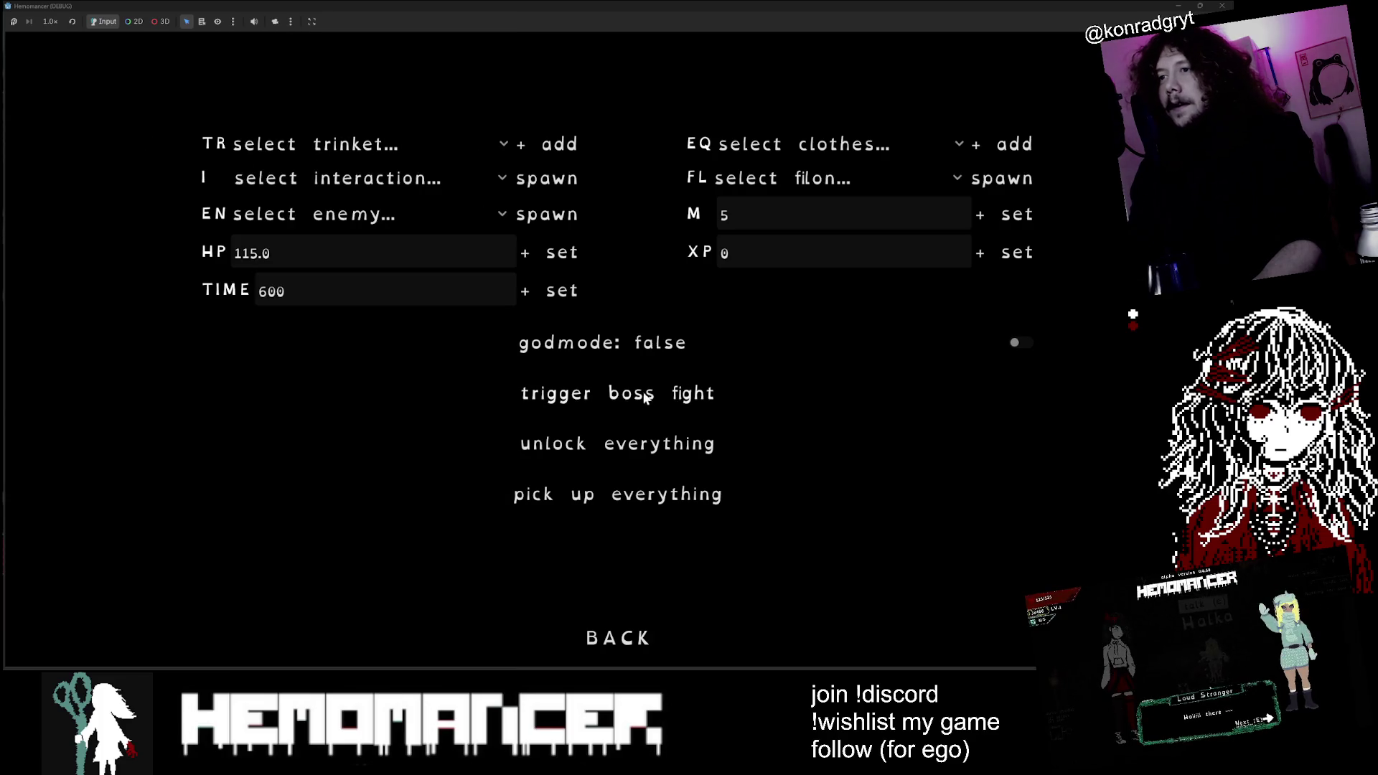
# Step: Check case_dissolved's warlock_reached activation condition in quests.json, then exit the debug screen to the main menu
pyautogui.hotkey('alt', 'Tab')
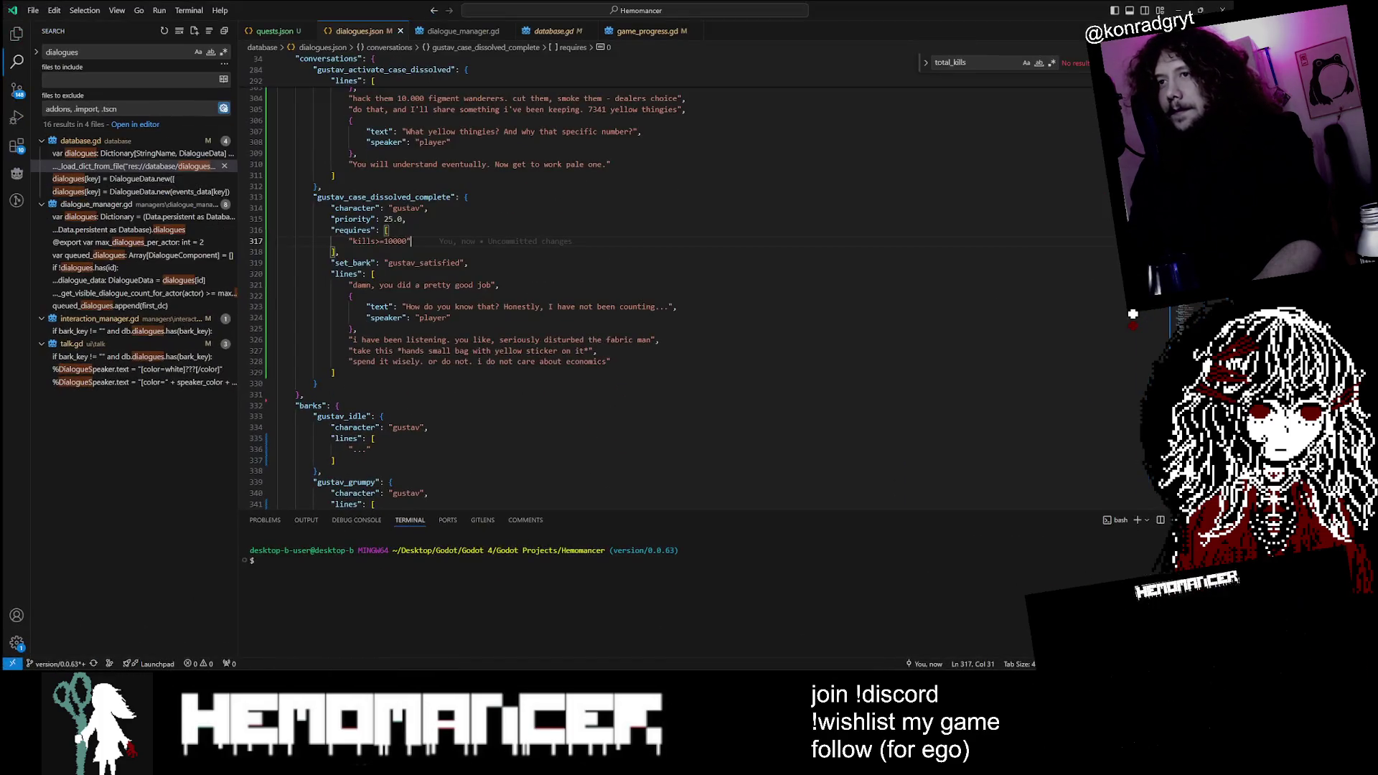
pyautogui.scroll(20, 286, 60)
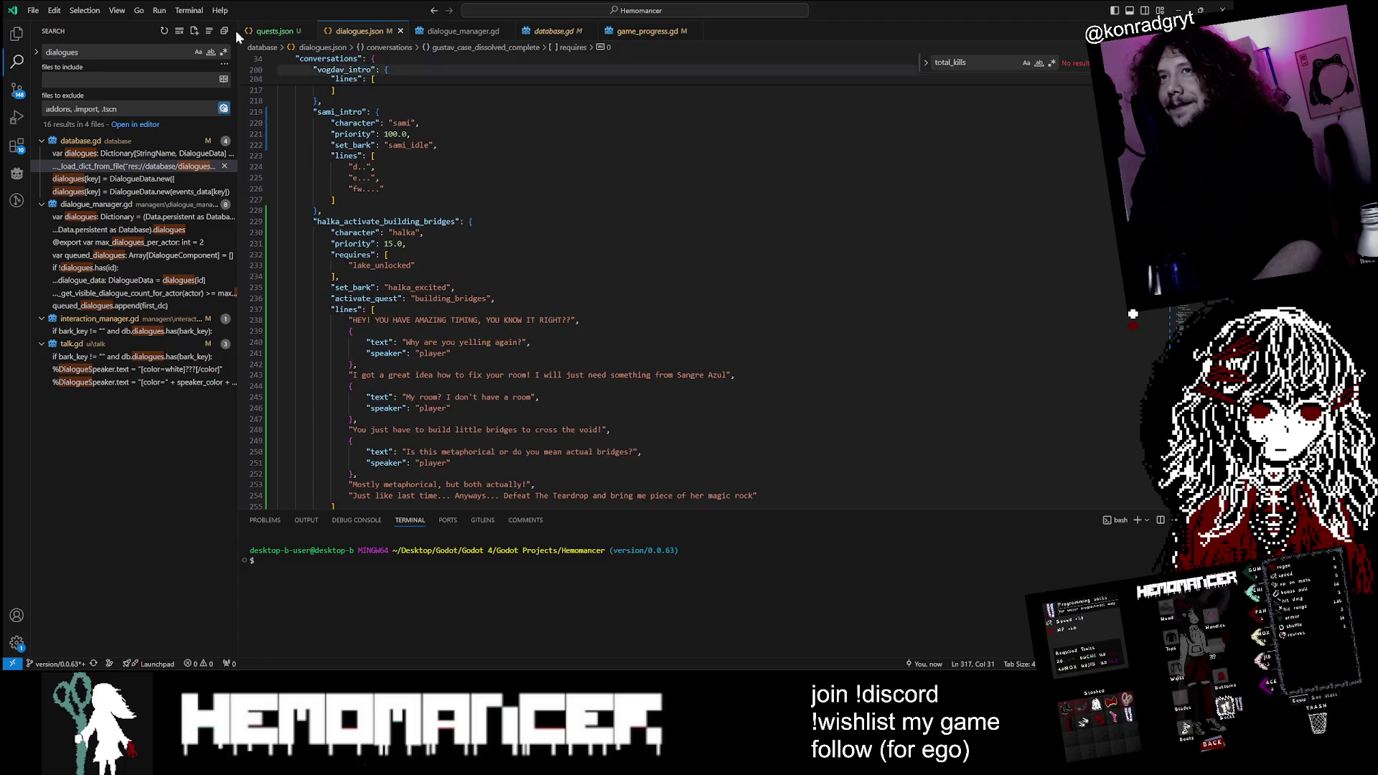
pyautogui.click(265, 31)
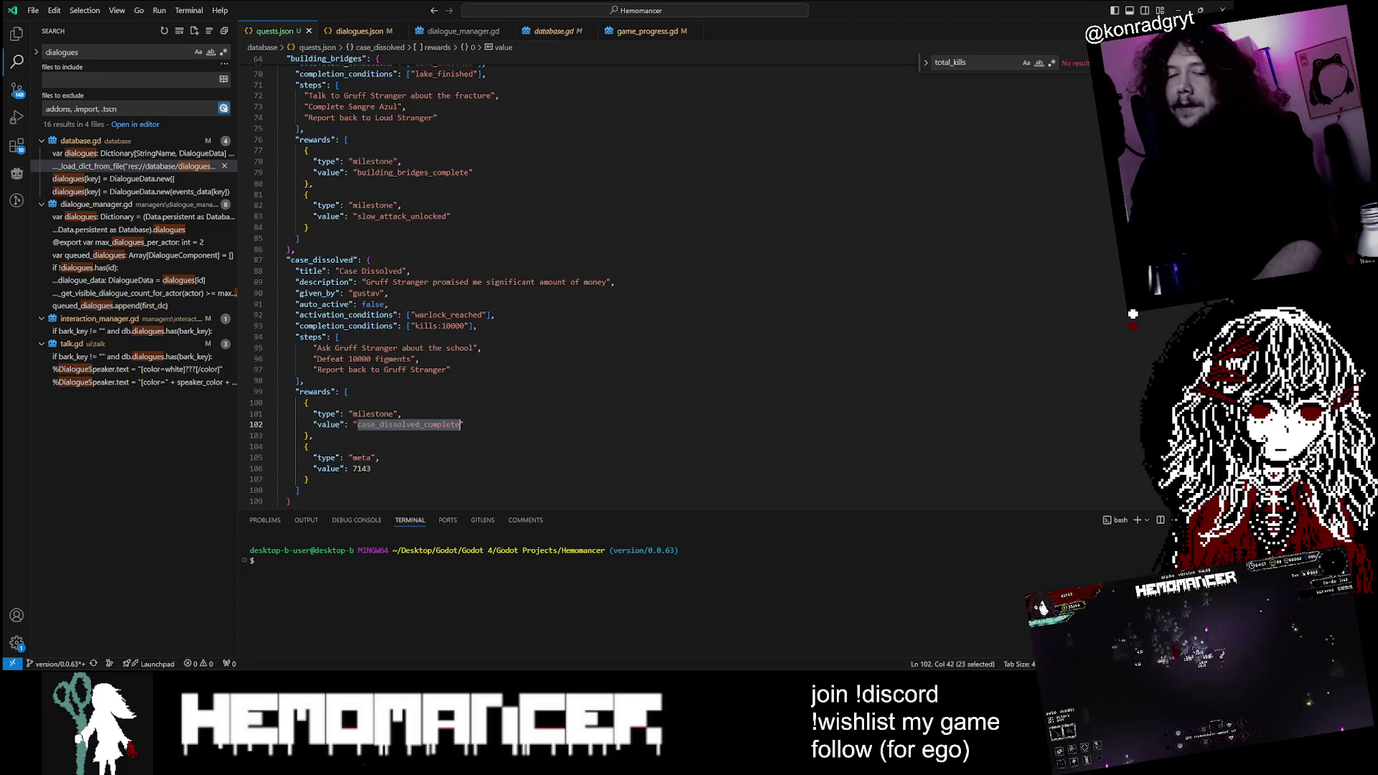
pyautogui.scroll(3, 435, 282)
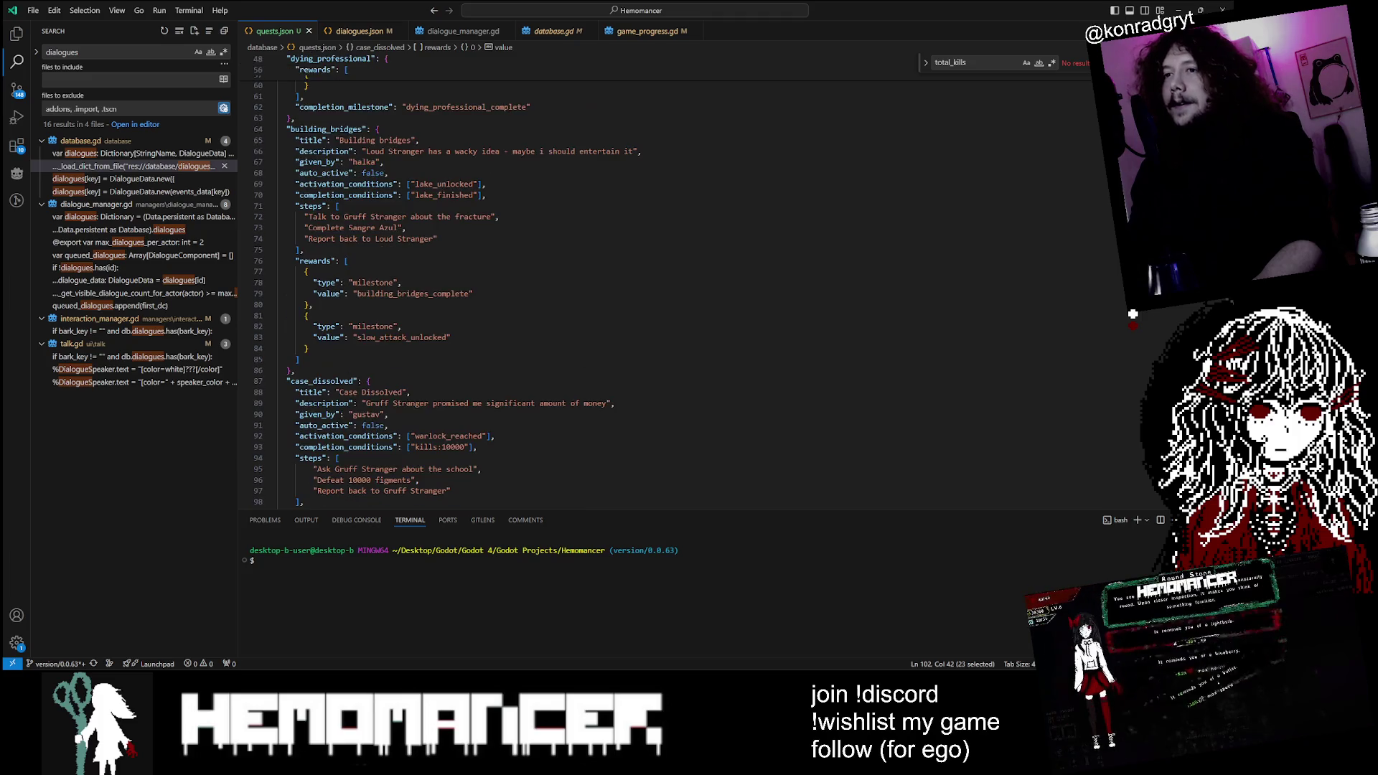
pyautogui.scroll(-5, 435, 282)
pyautogui.doubleClick(449, 315)
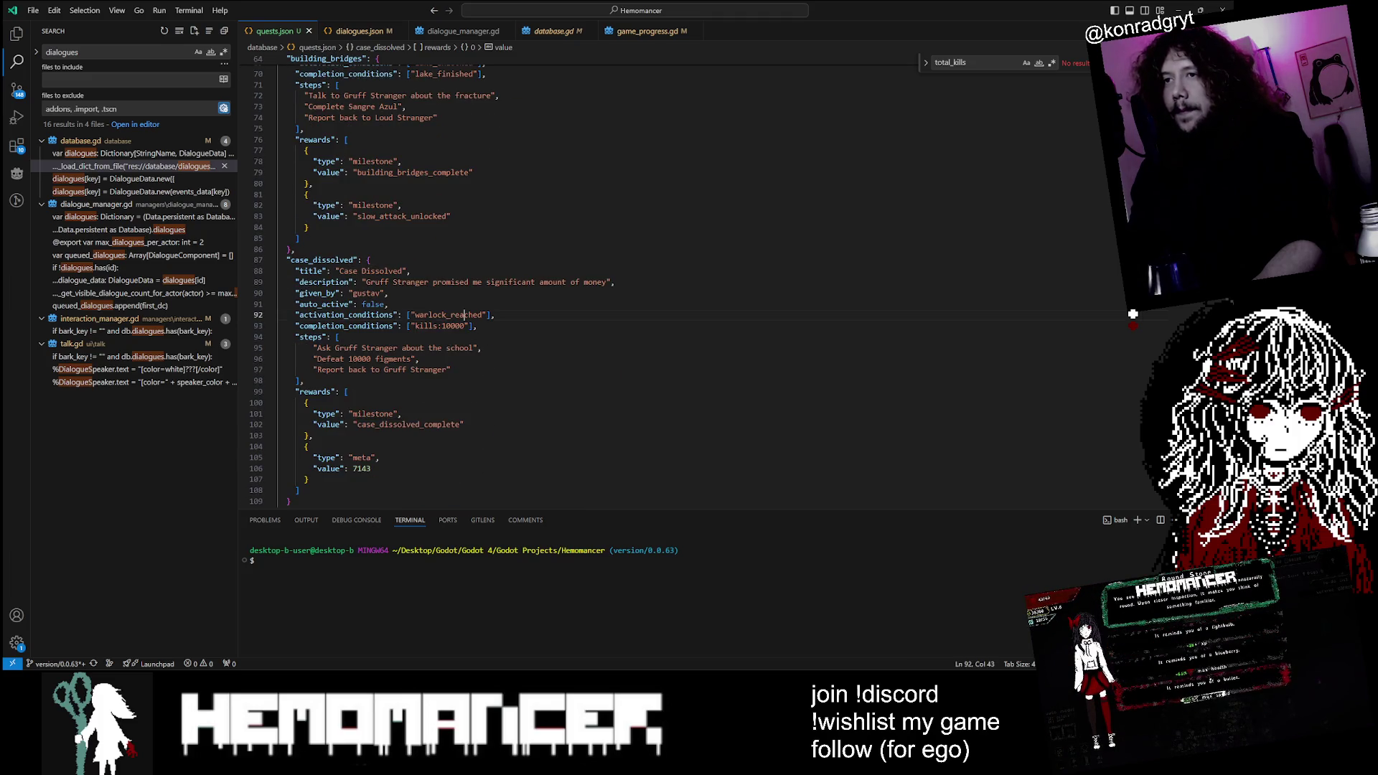
pyautogui.click(1179, 10)
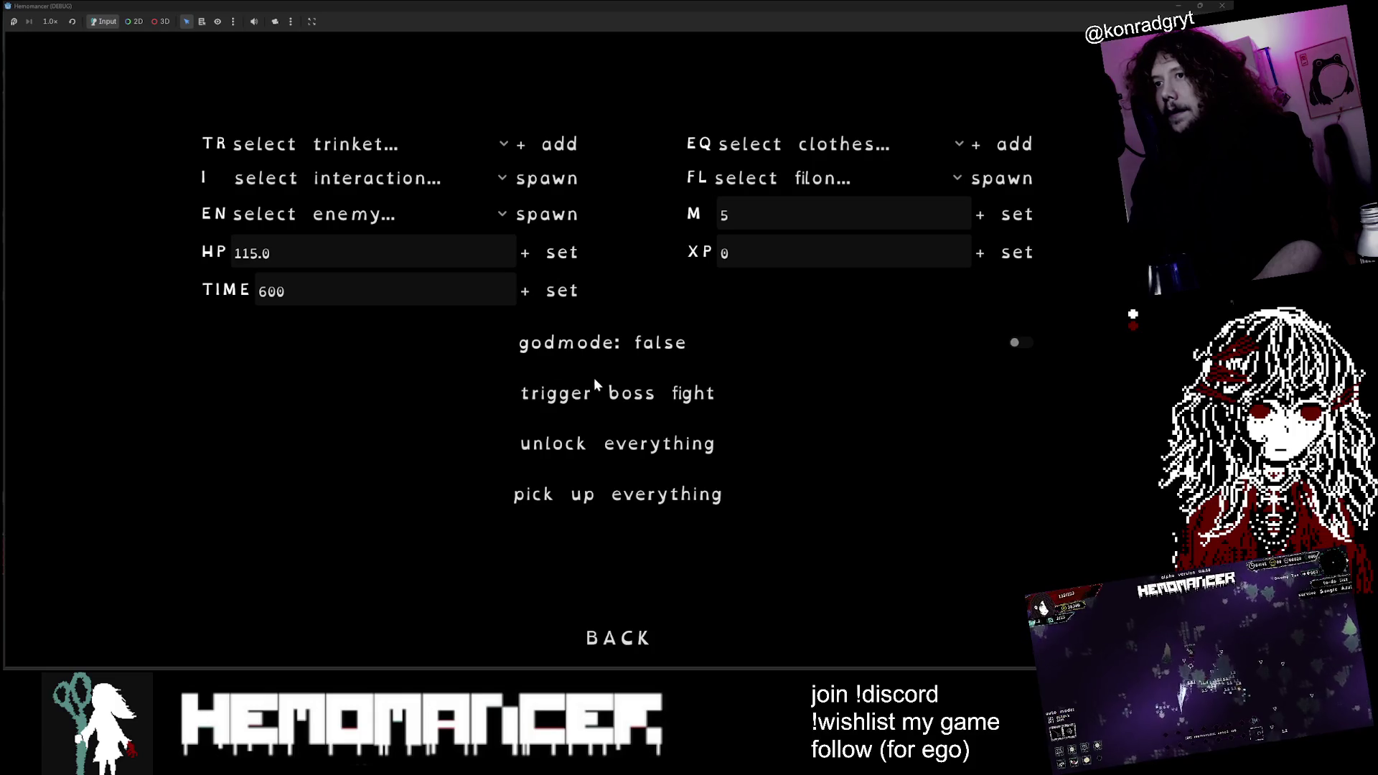
pyautogui.click(605, 632)
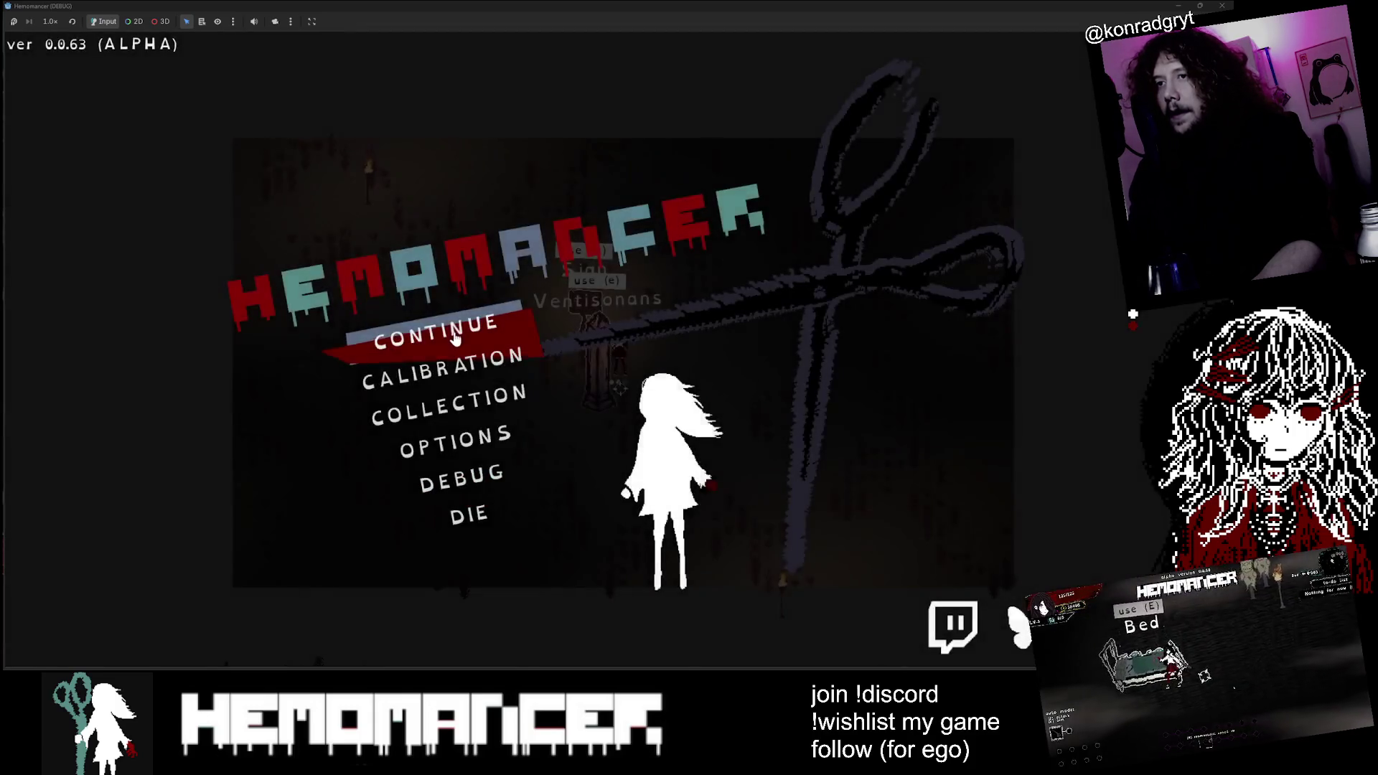
# Step: Quit the failed Cheag Amar run and review the completed quests in the bookstand journal
pyautogui.click(452, 326)
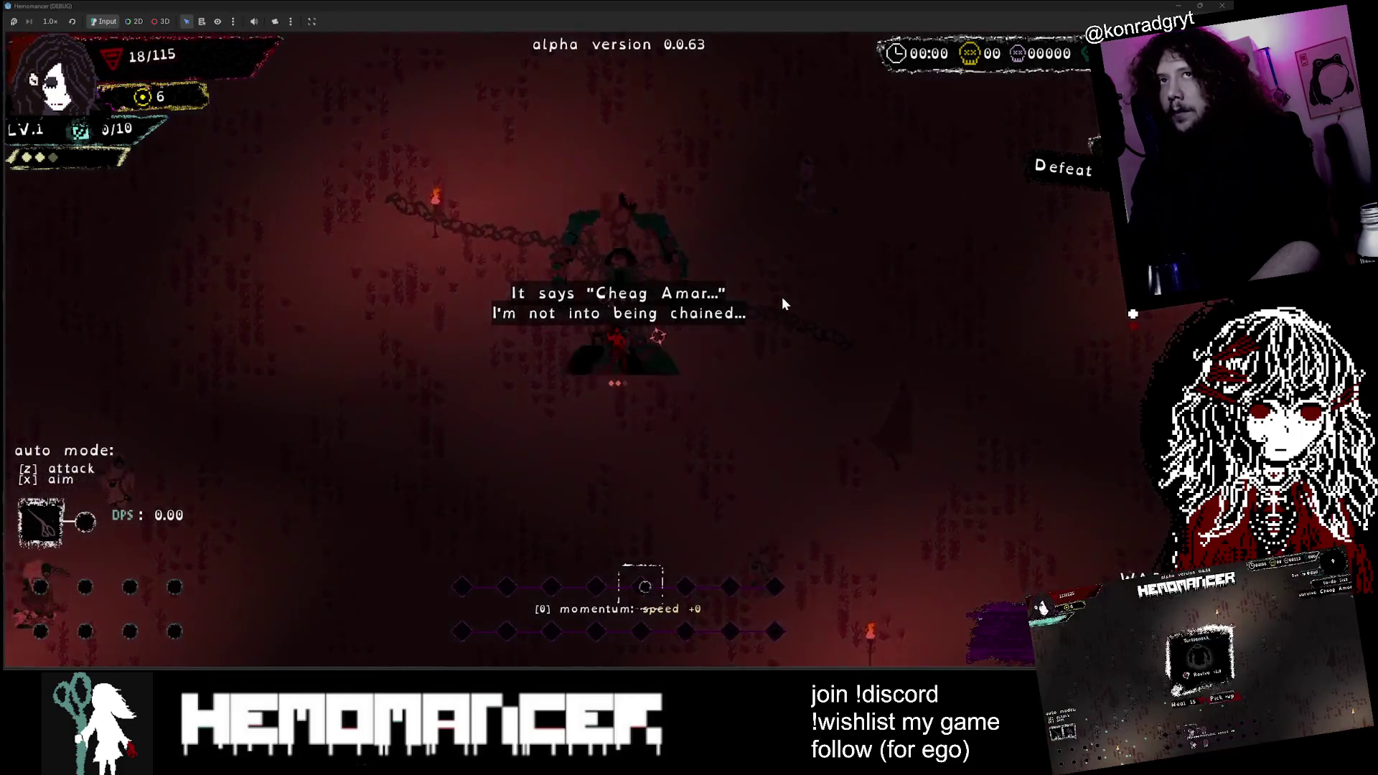
pyautogui.click(623, 400)
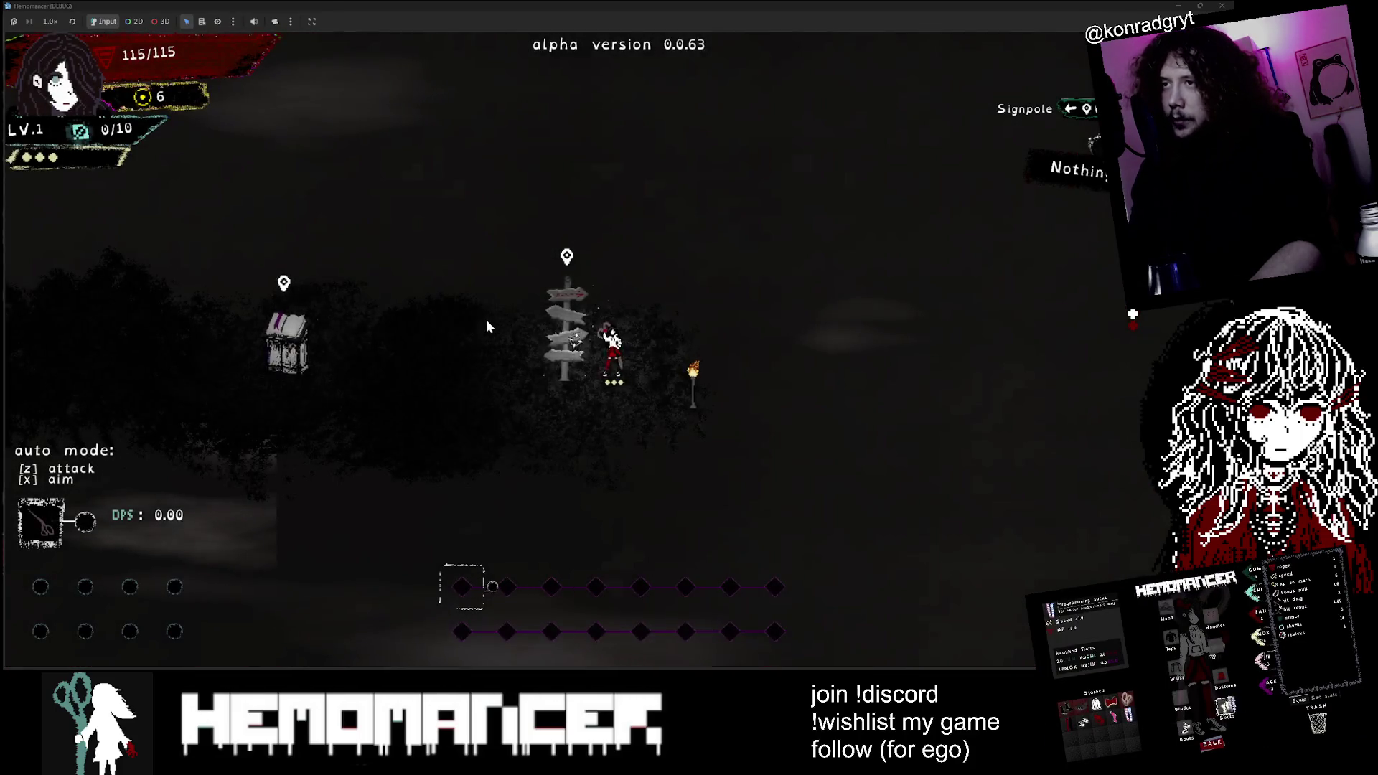
pyautogui.press('a')
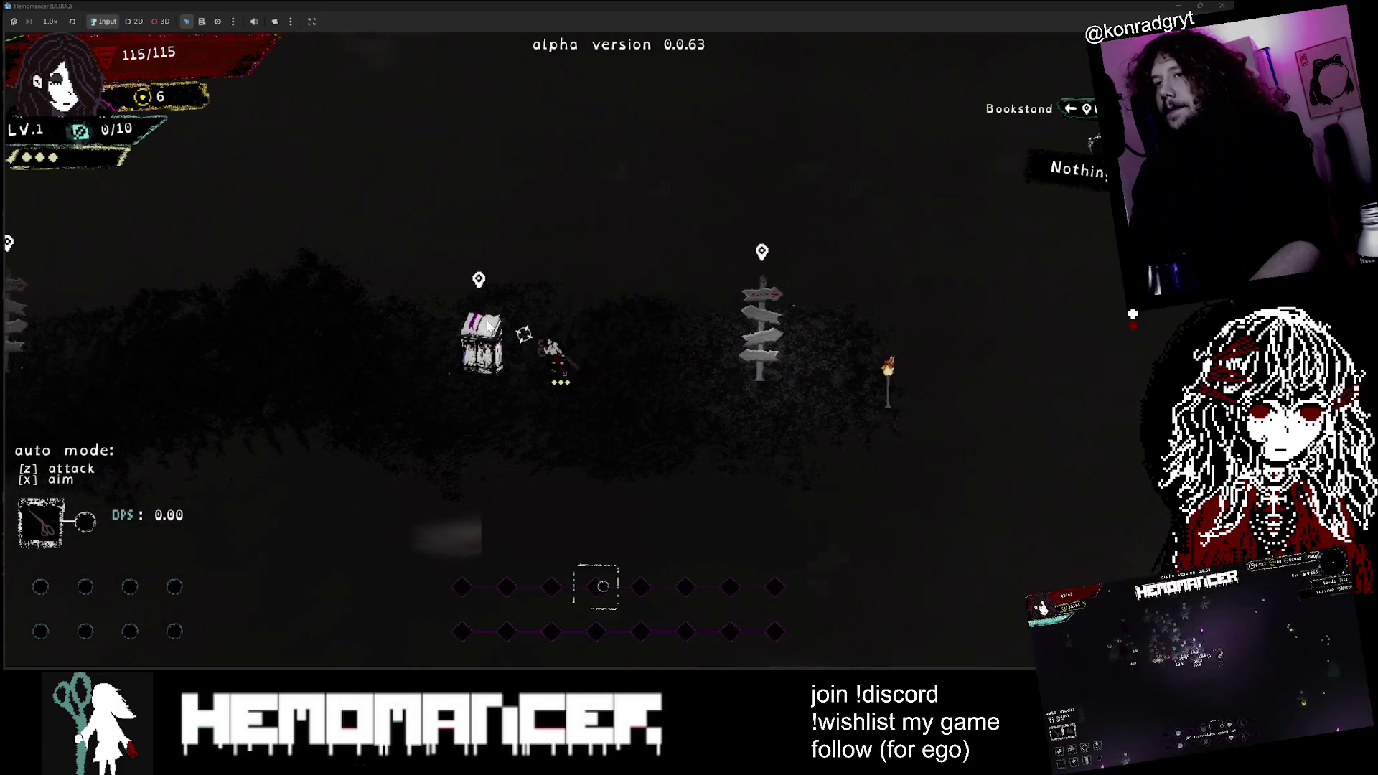
pyautogui.press('e')
pyautogui.press('Escape')
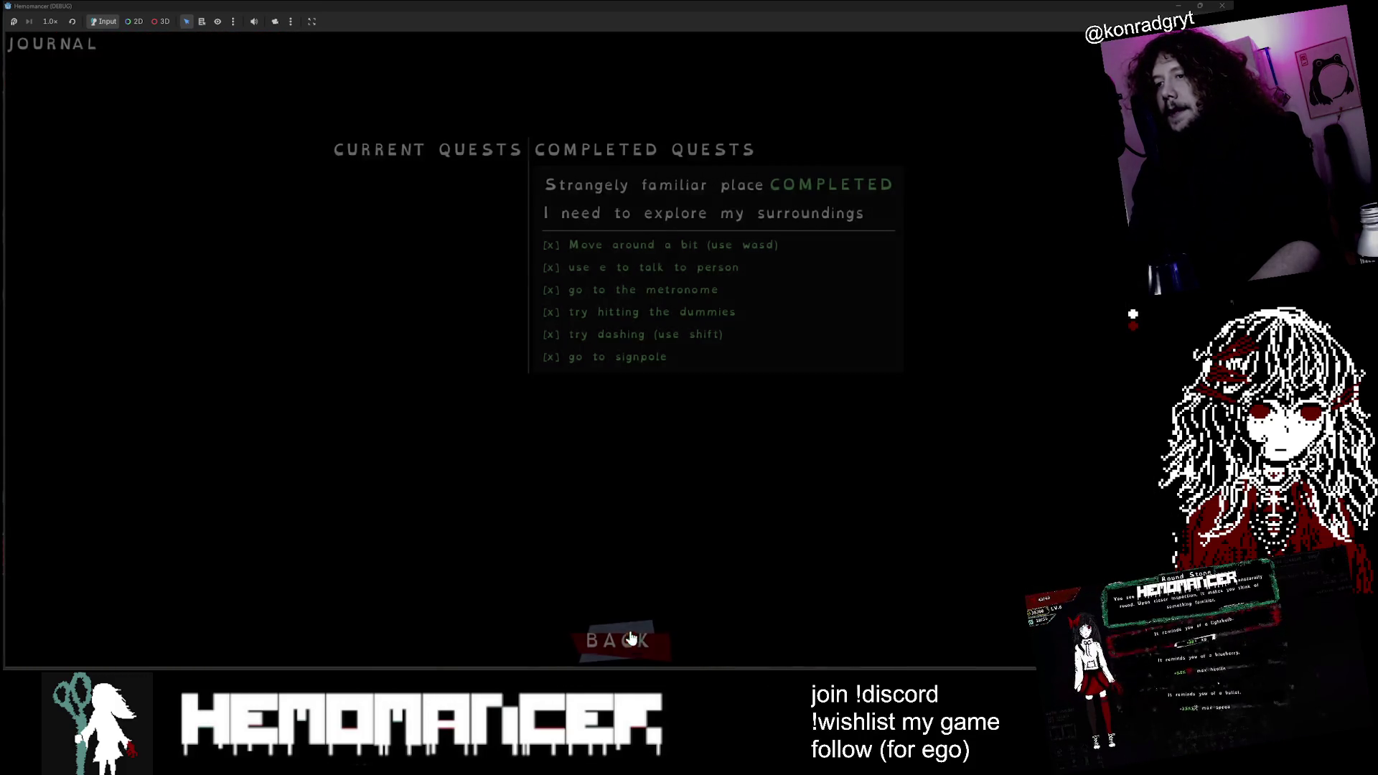
# Step: Walk left past Halka and the signpole up to the Gruff Stranger
pyautogui.press('a')
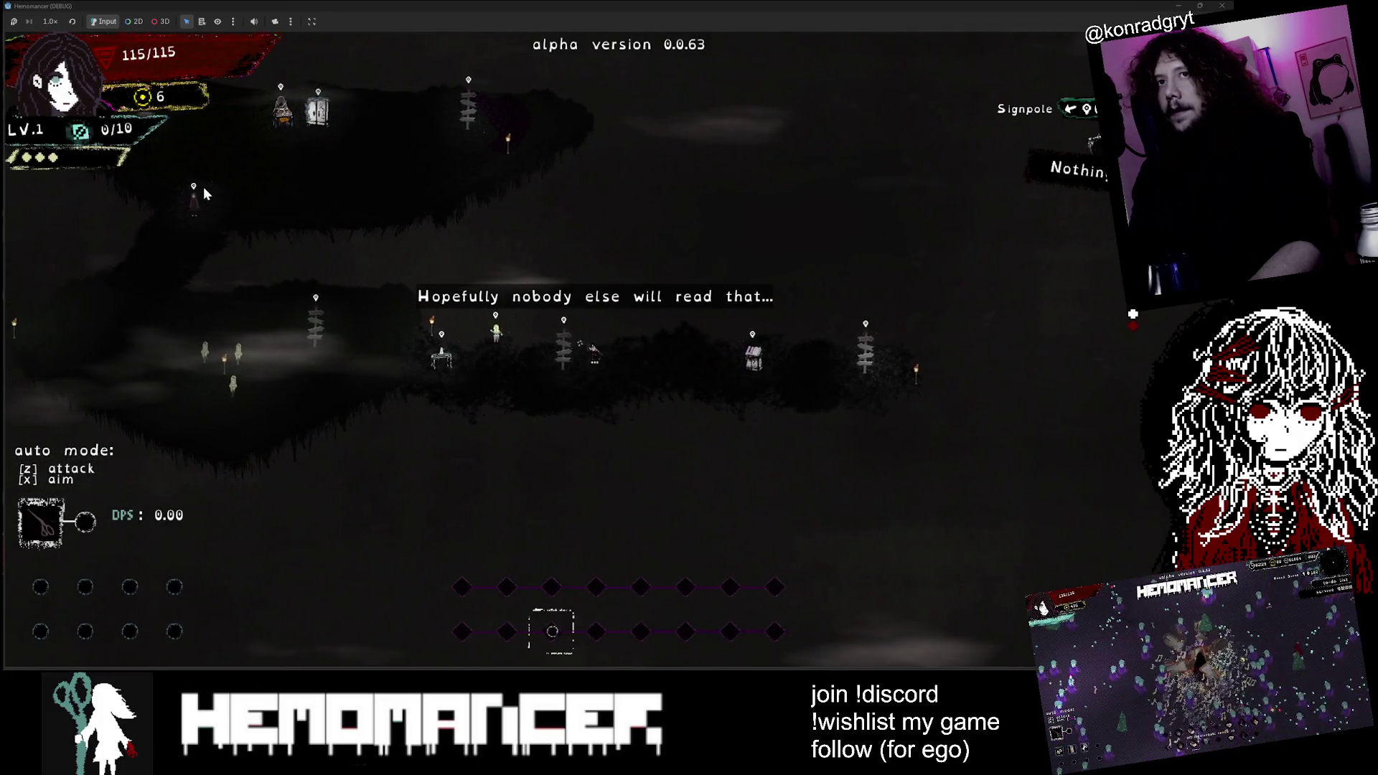
pyautogui.press('a')
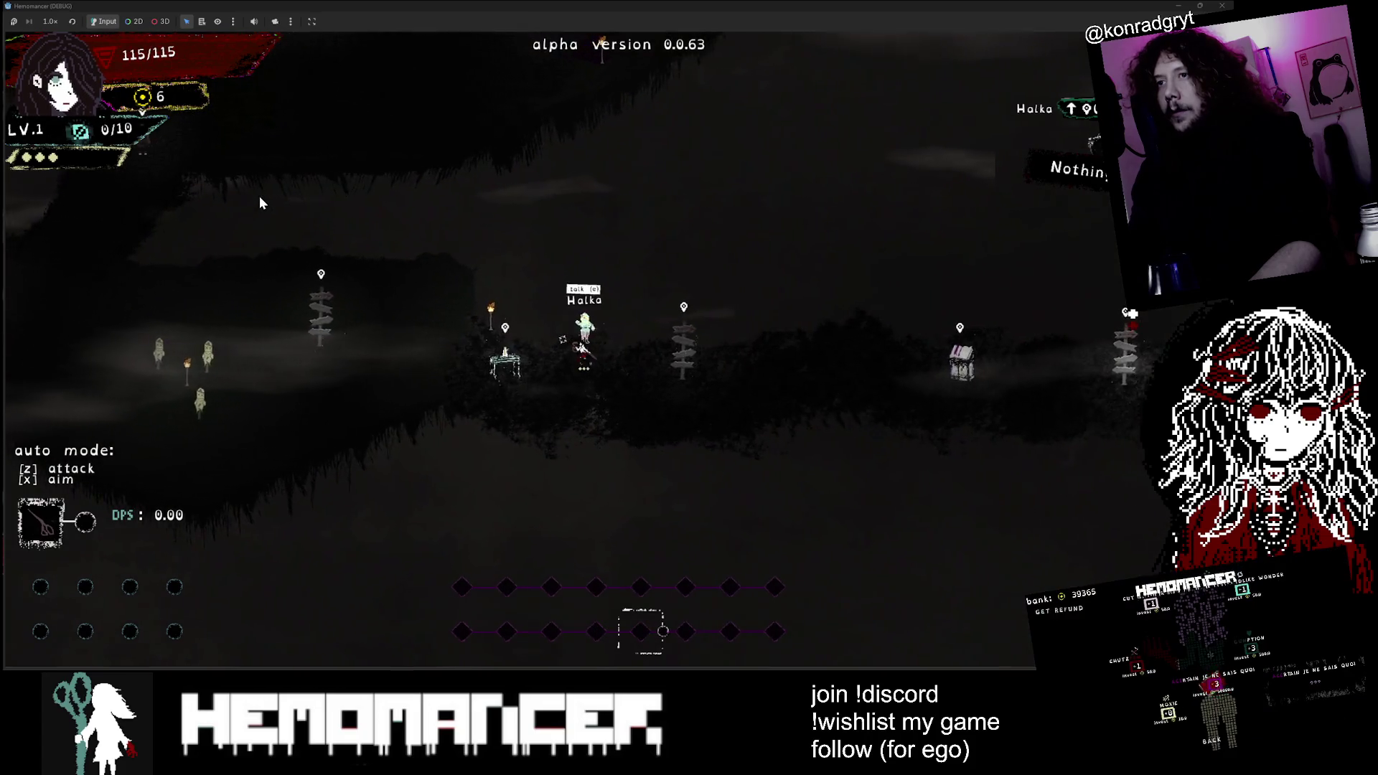
pyautogui.press('a')
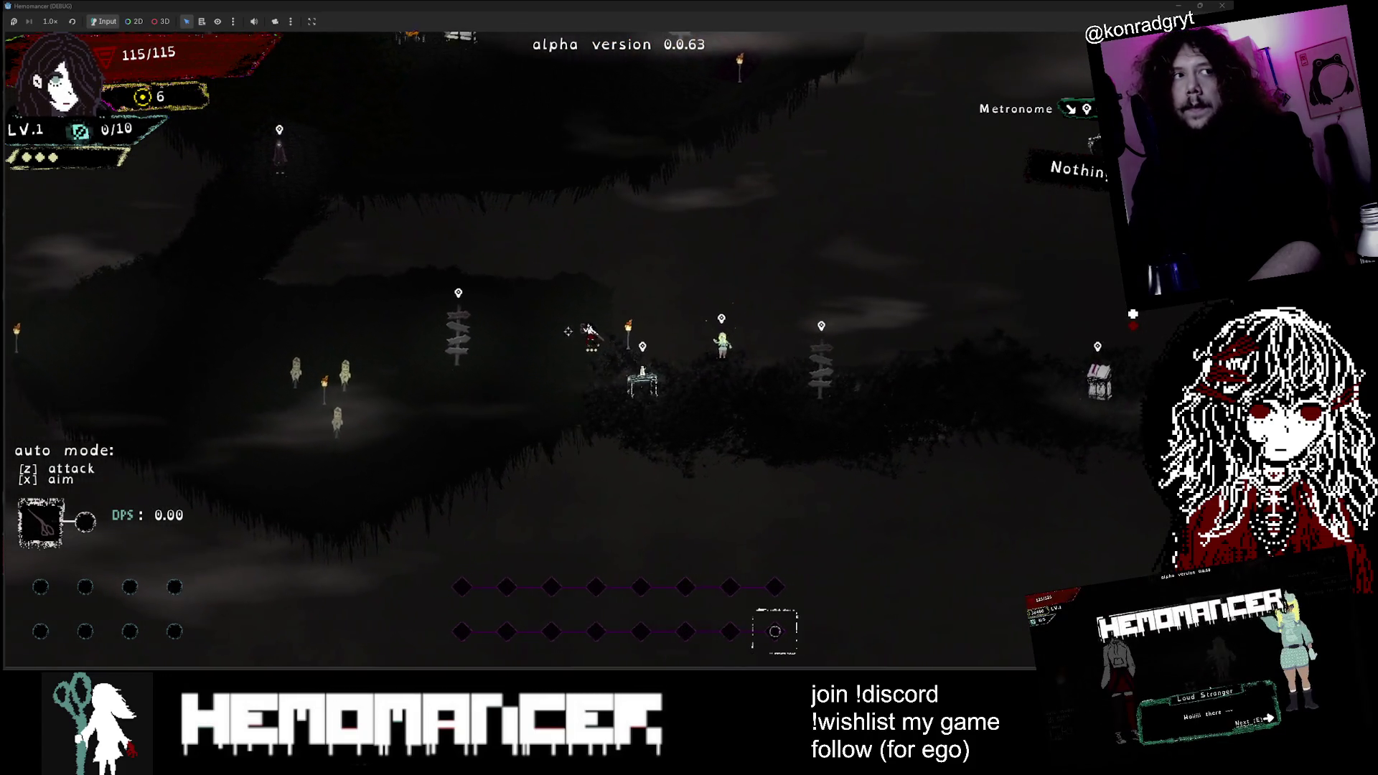
pyautogui.press('a')
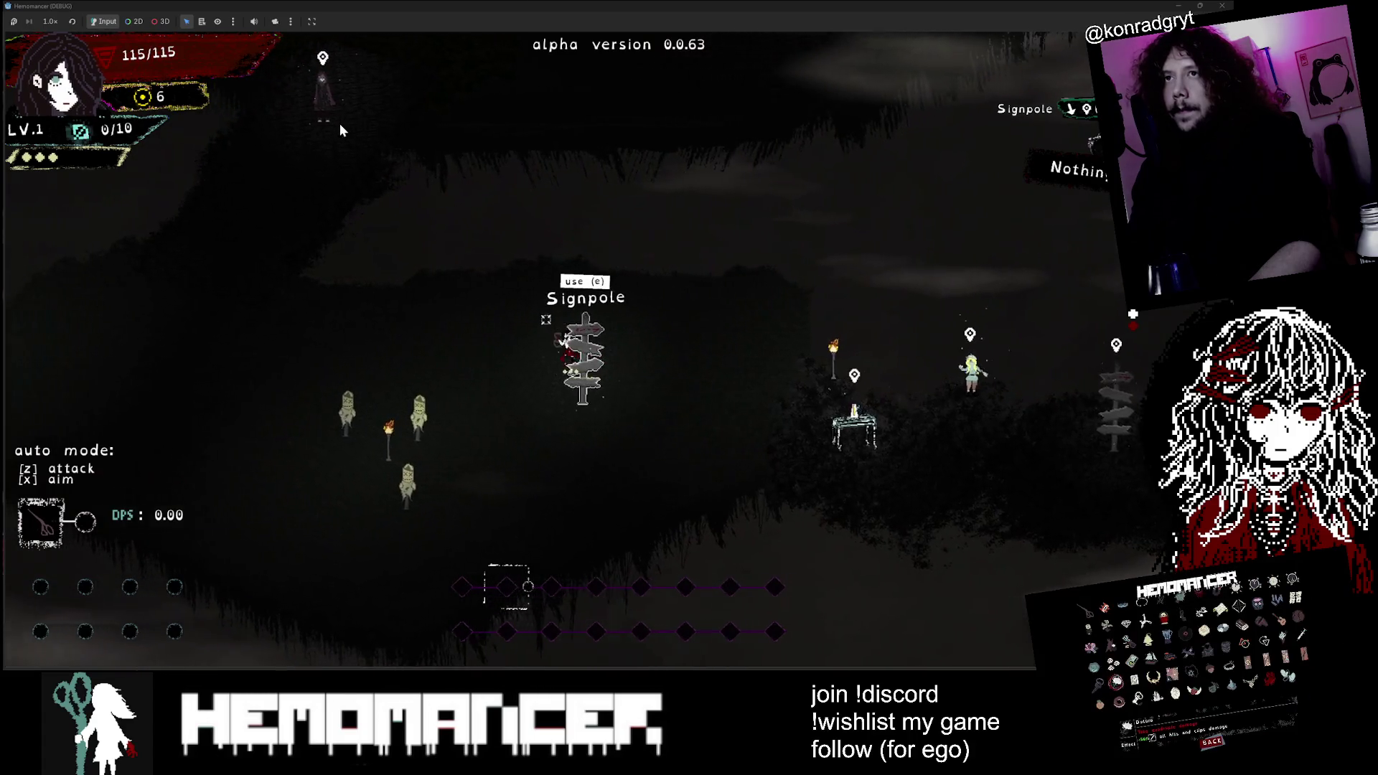
pyautogui.press('a')
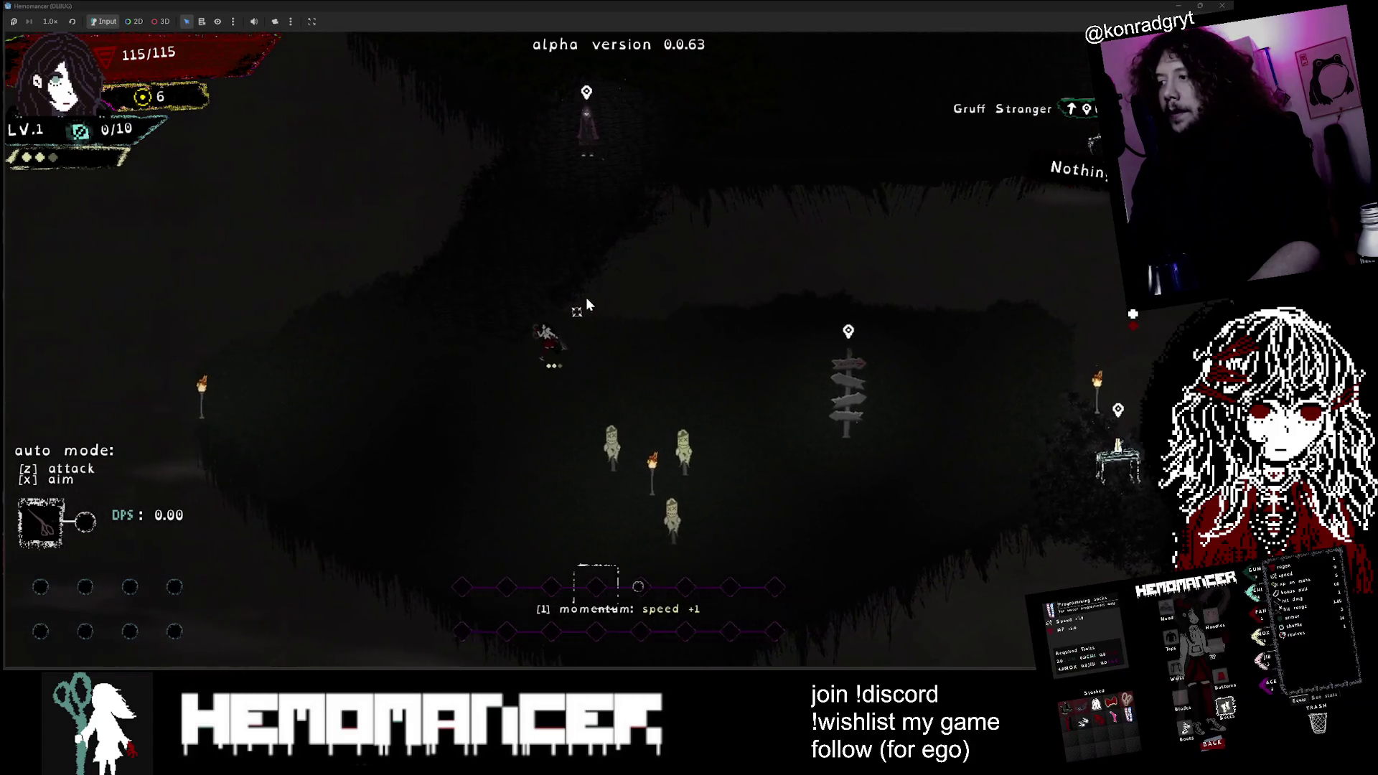
pyautogui.press('w')
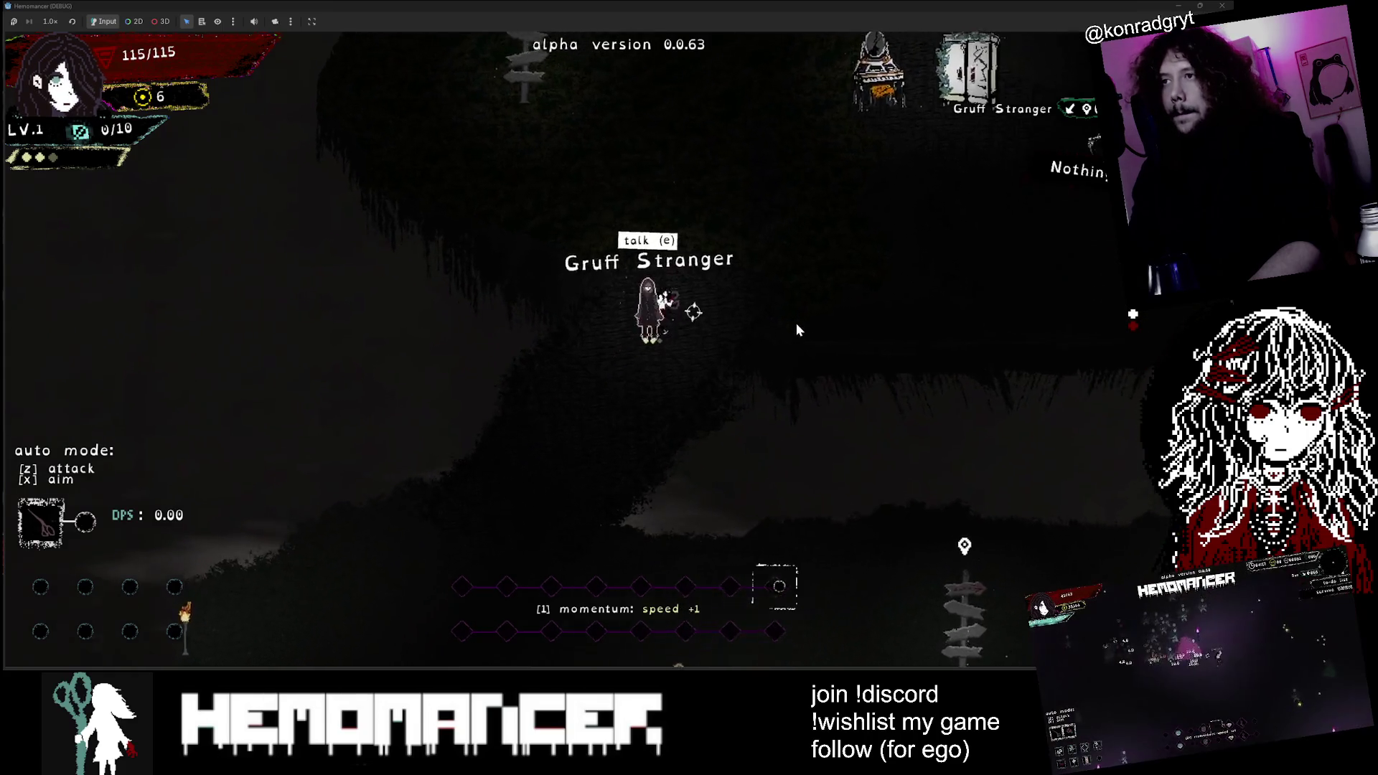
# Step: Talk through the Gruff Stranger's request to kill 10,000 figment wanderers and his promised reward
pyautogui.press('e')
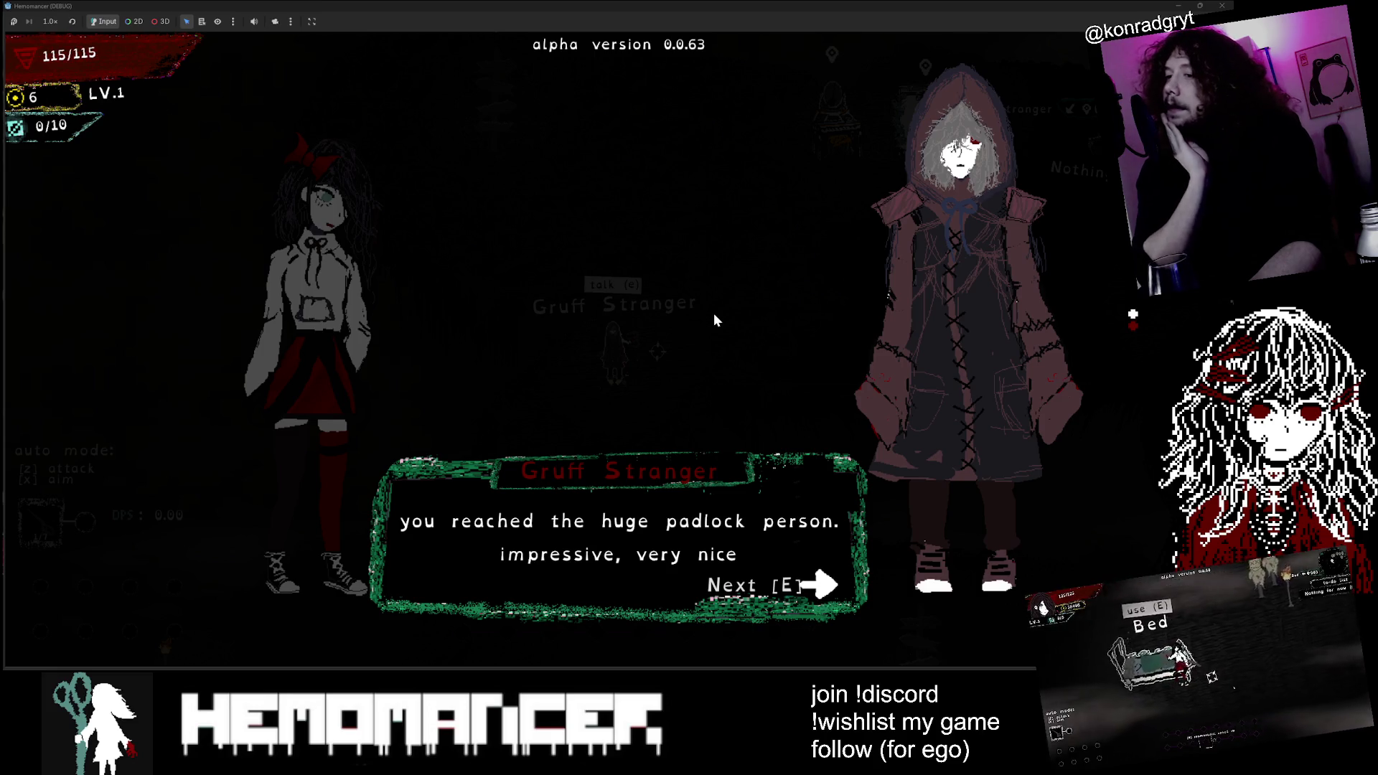
pyautogui.press('e')
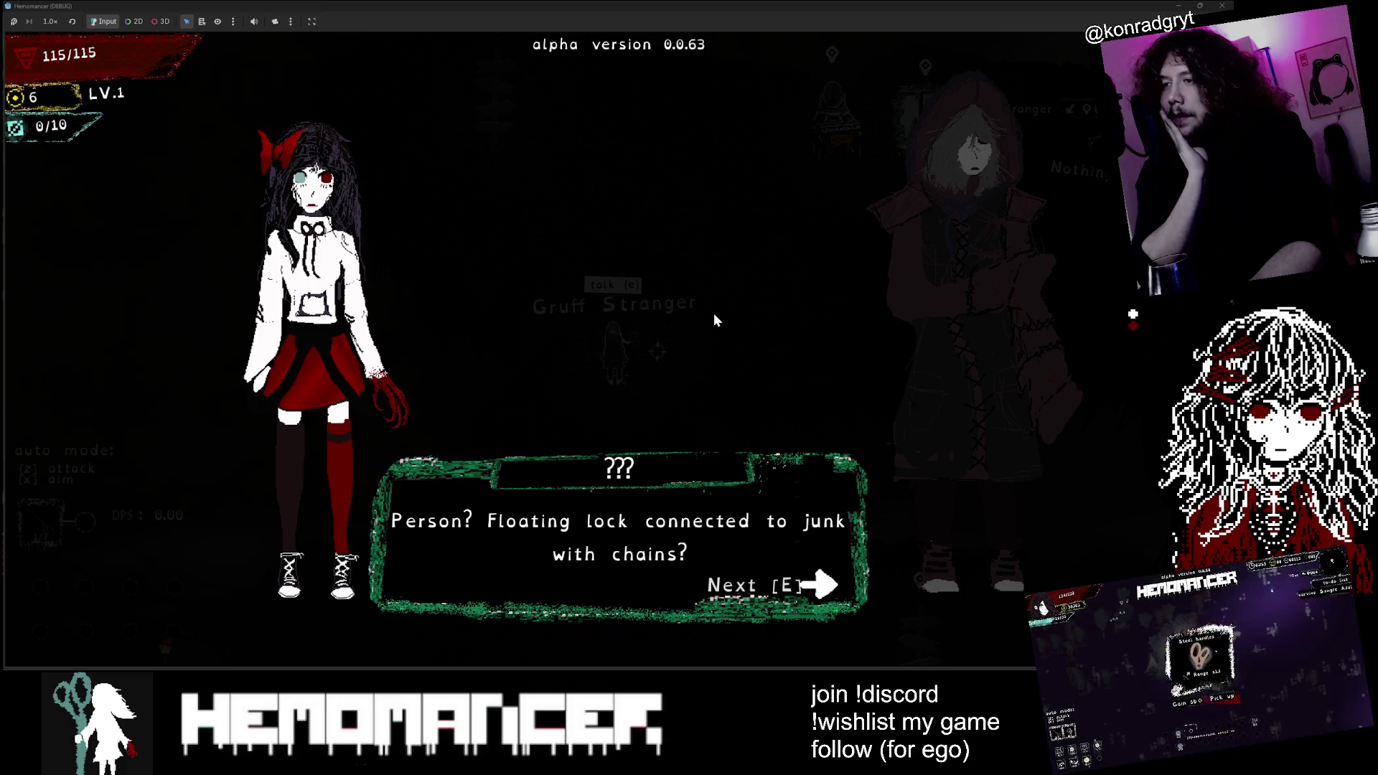
pyautogui.press('e')
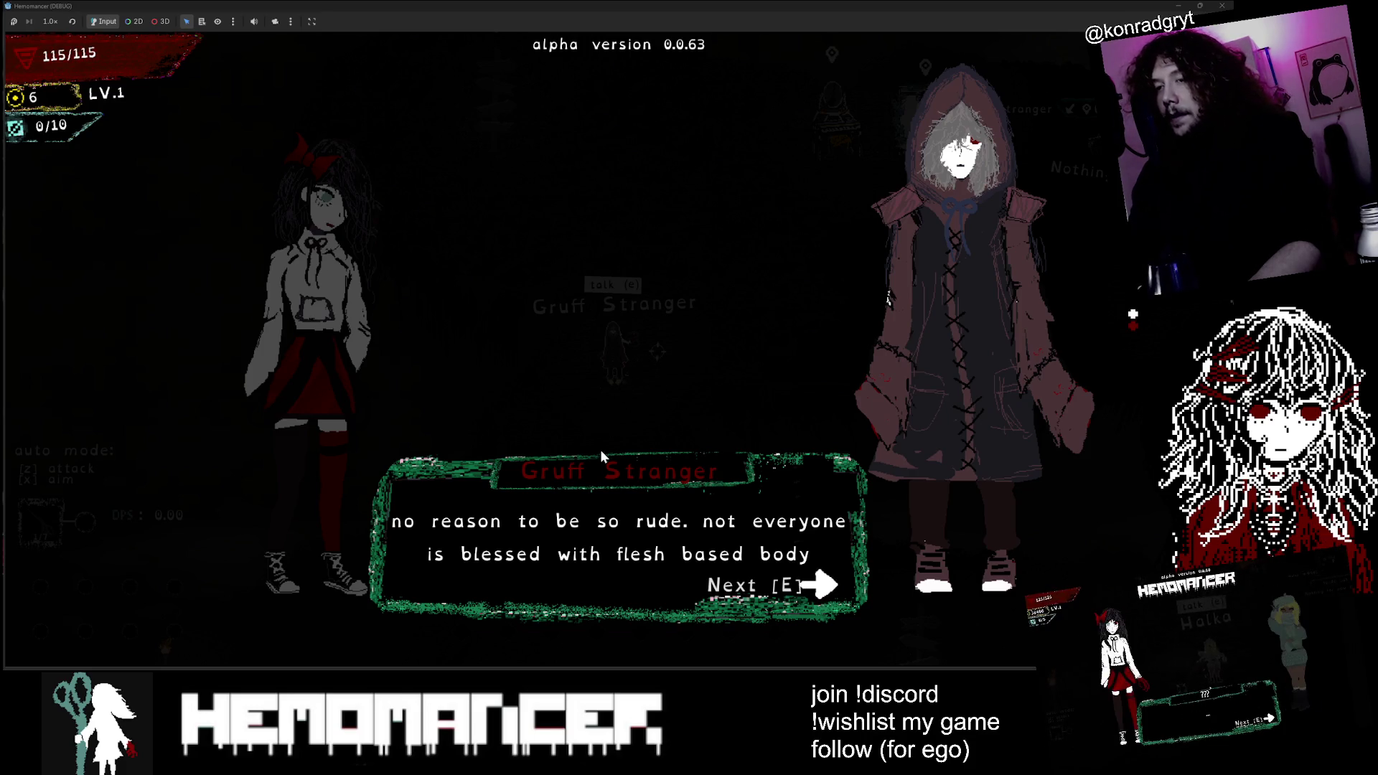
pyautogui.press('e')
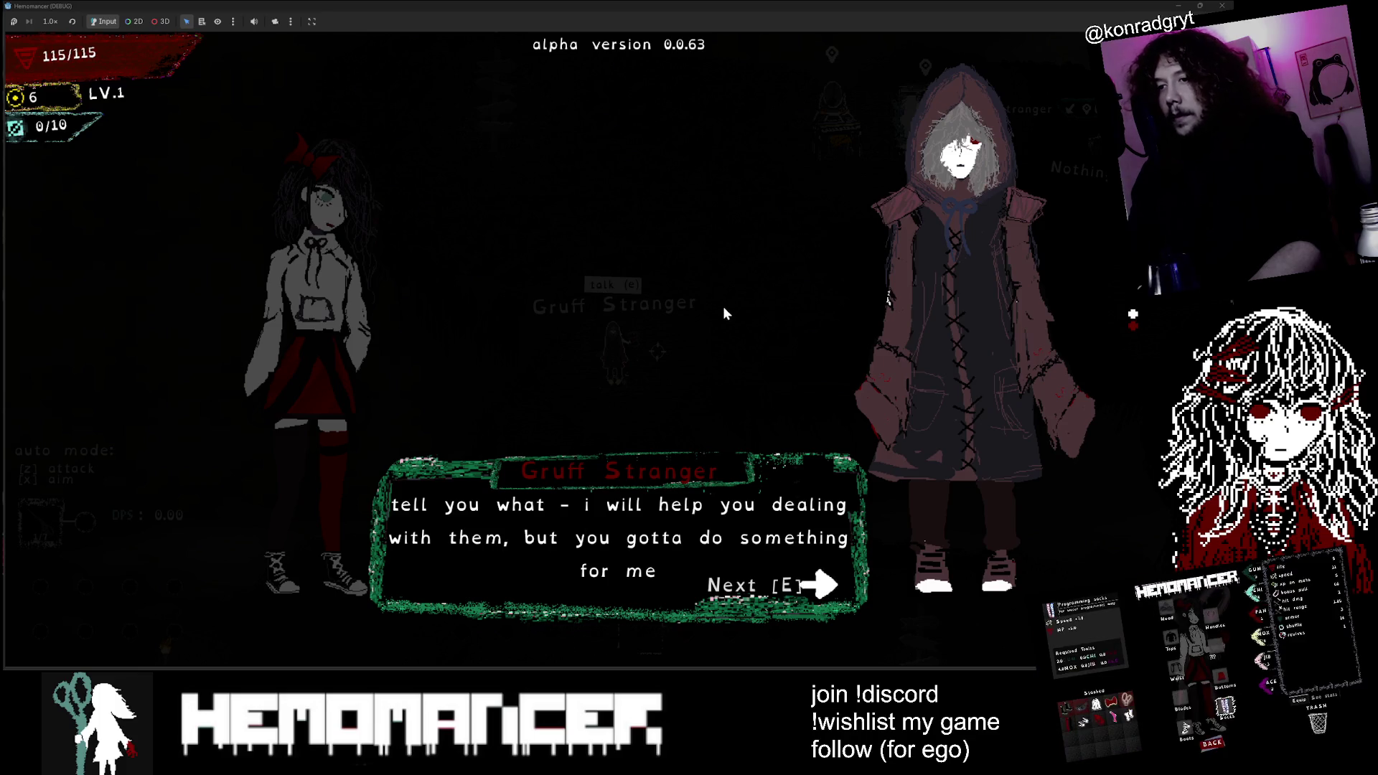
pyautogui.press('e')
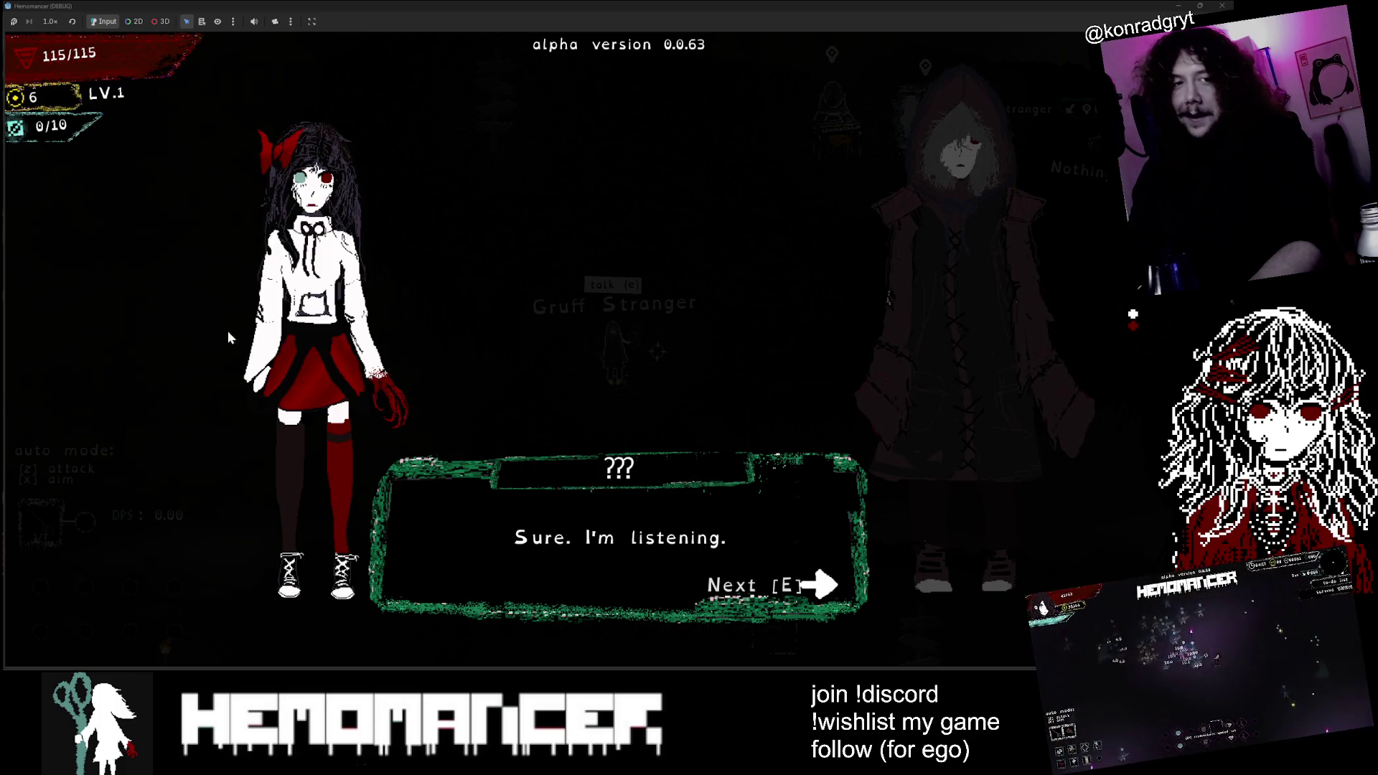
pyautogui.press('e')
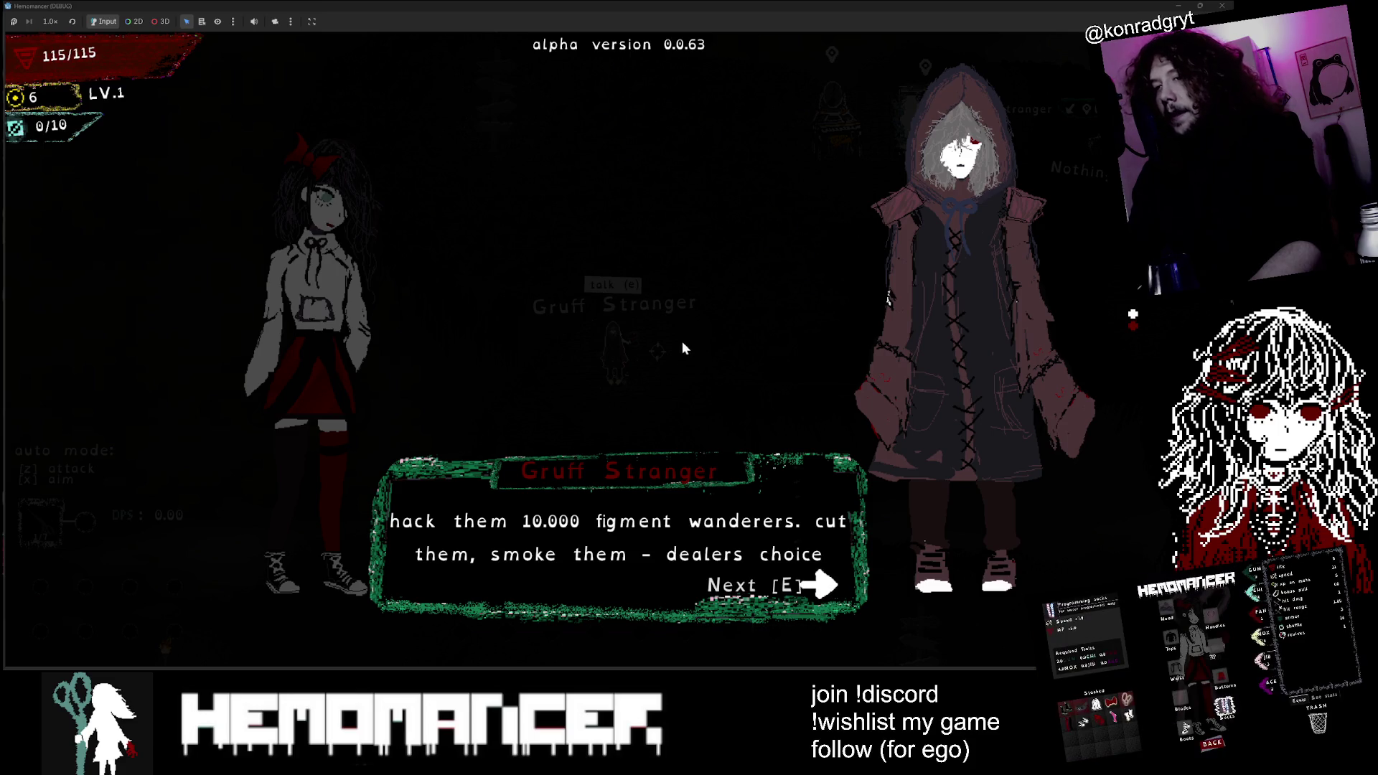
pyautogui.press('e')
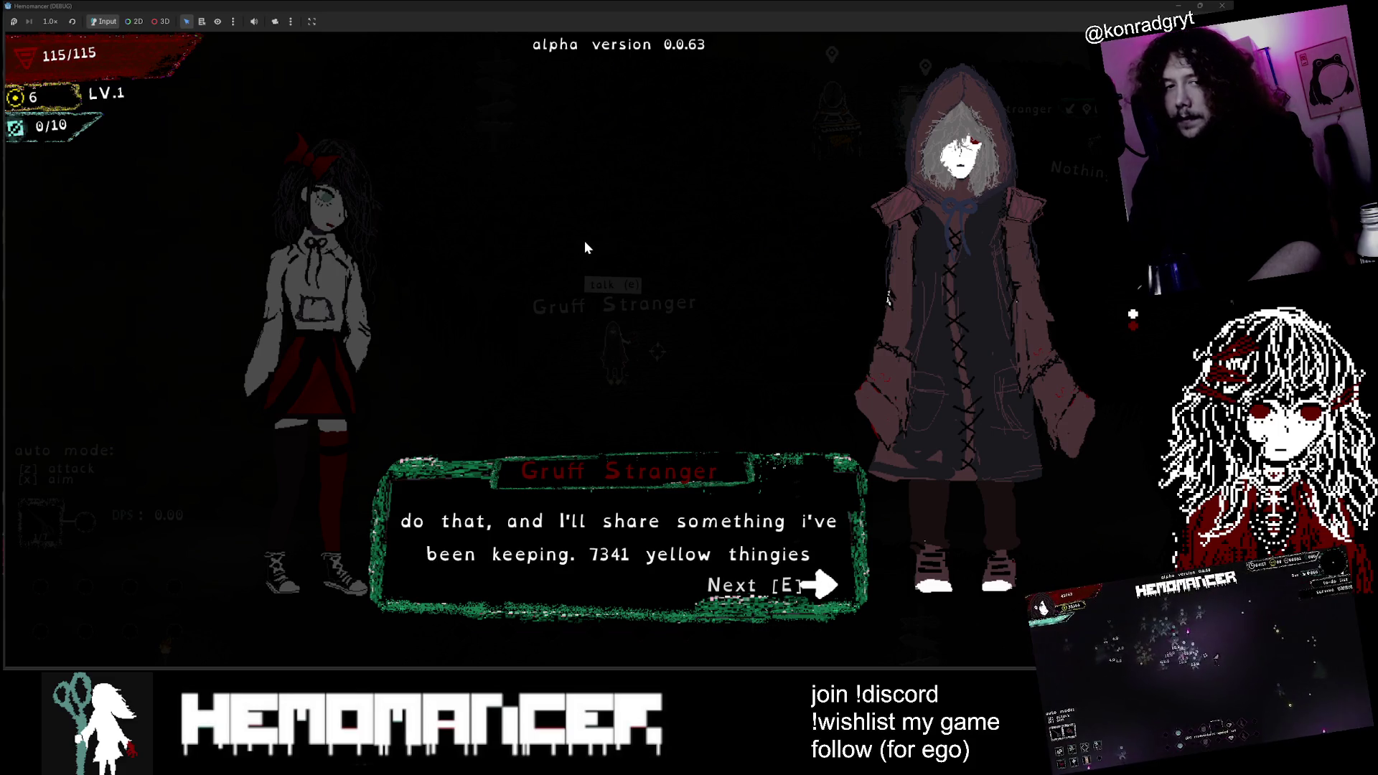
pyautogui.press('e')
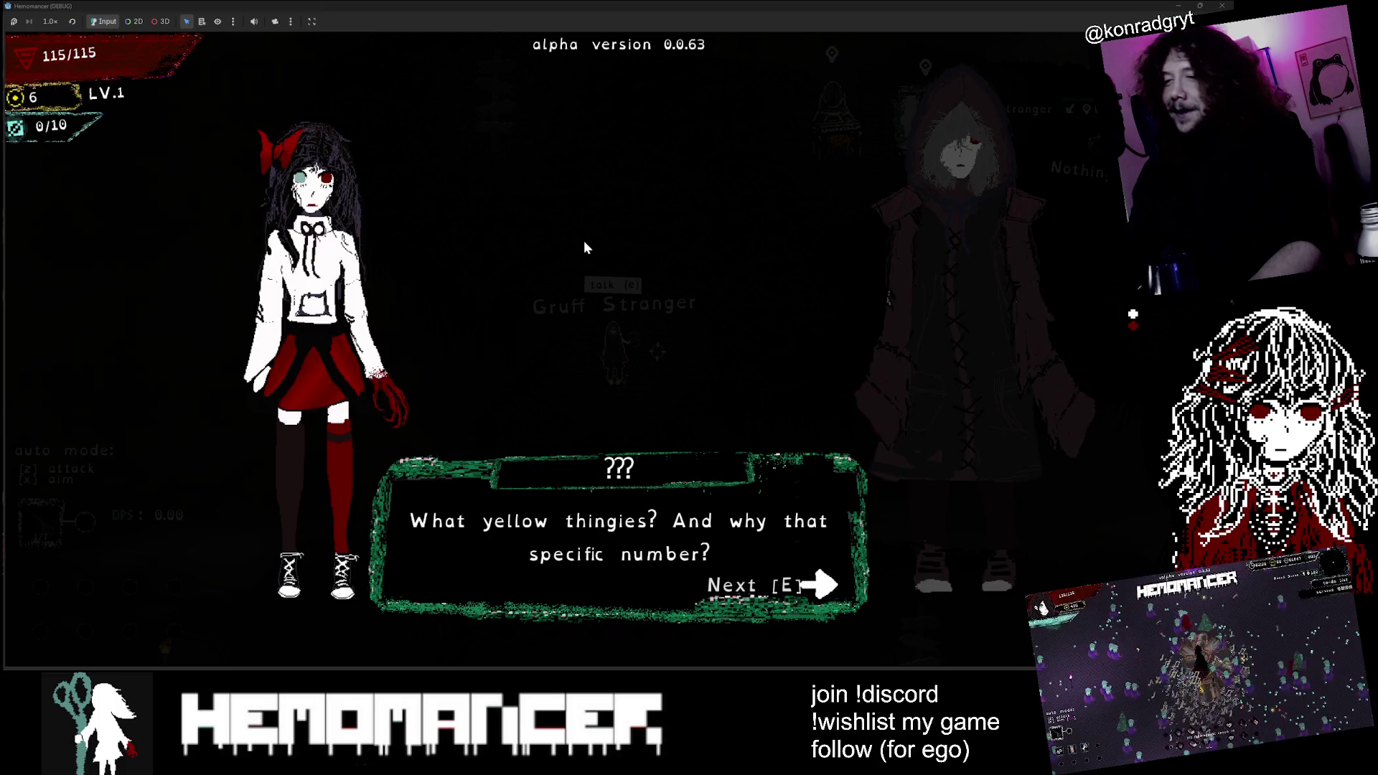
# Step: End the conversation, walk to the signpole, and start a run into the survival area
pyautogui.press('e')
pyautogui.press('e')
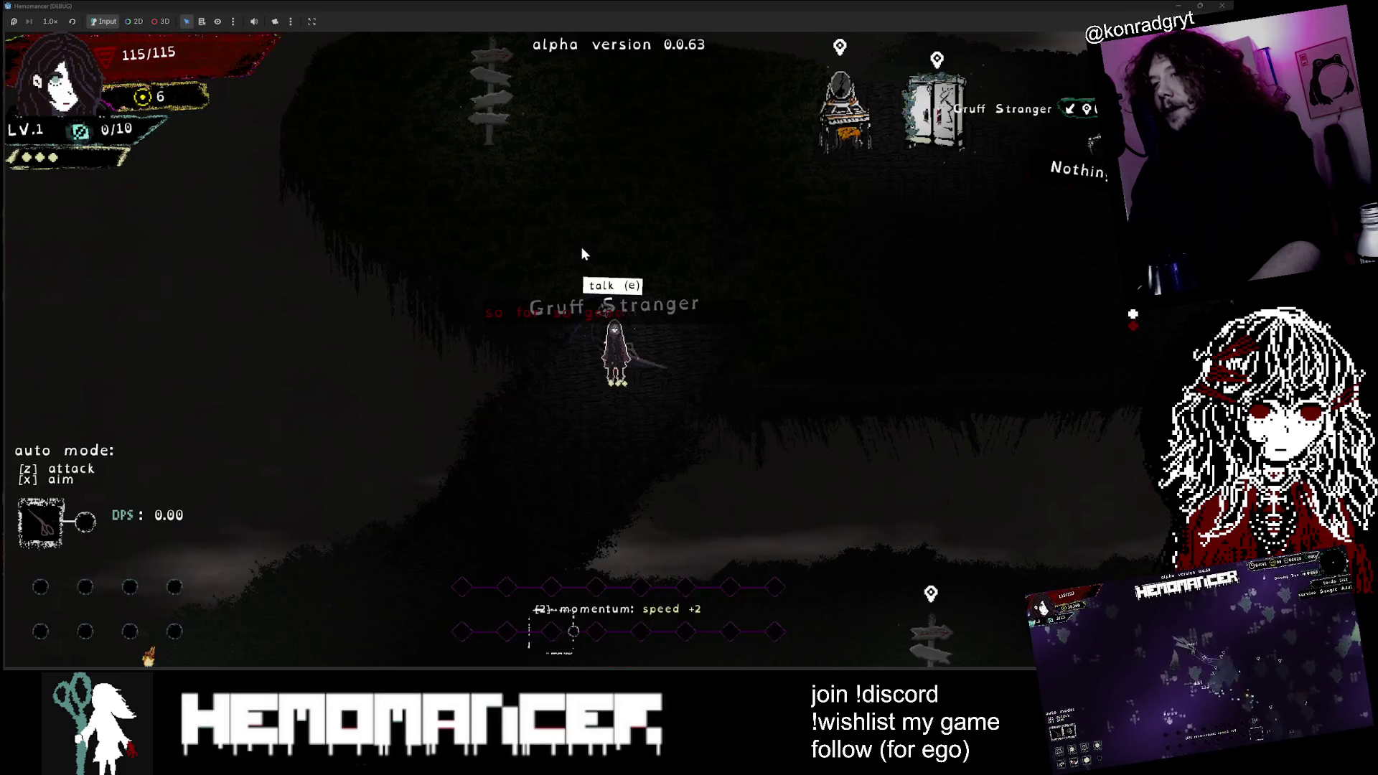
pyautogui.press('Down')
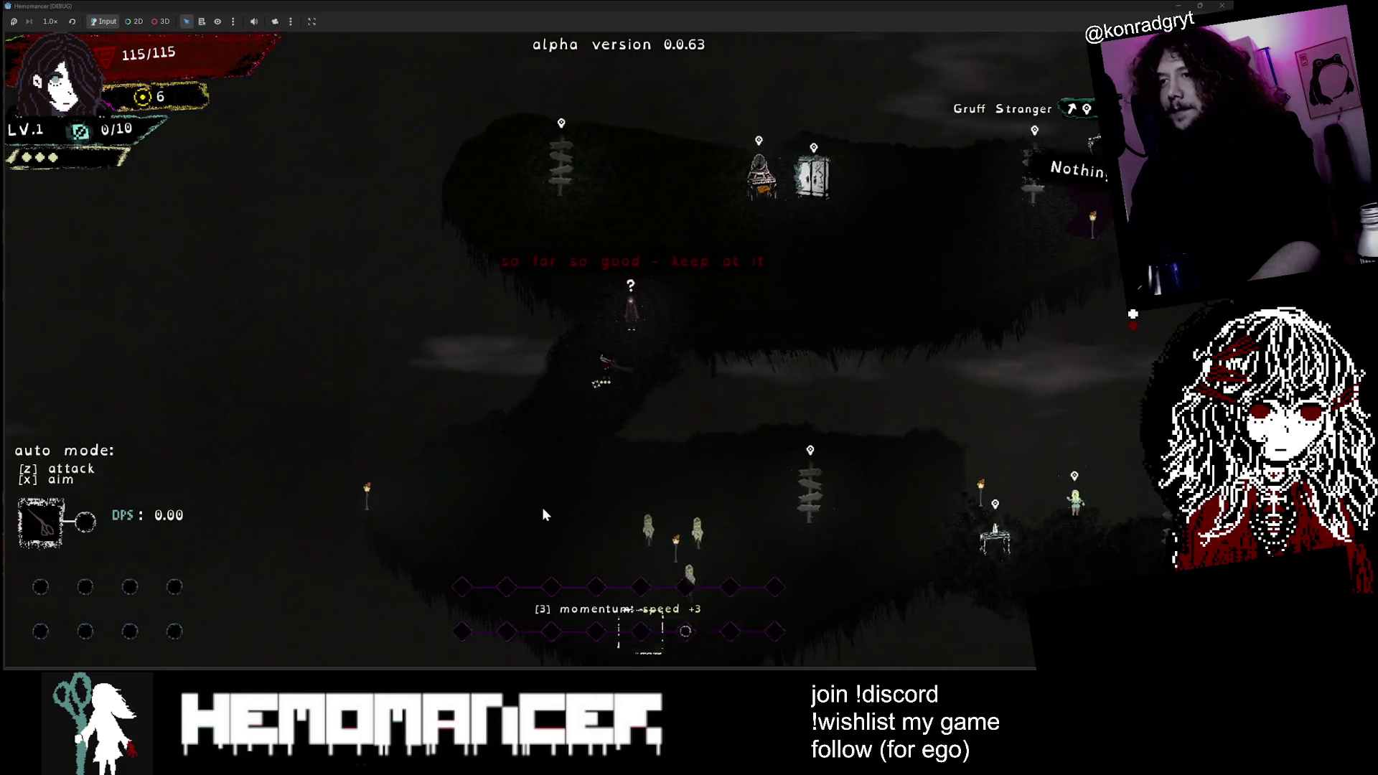
pyautogui.press('Down')
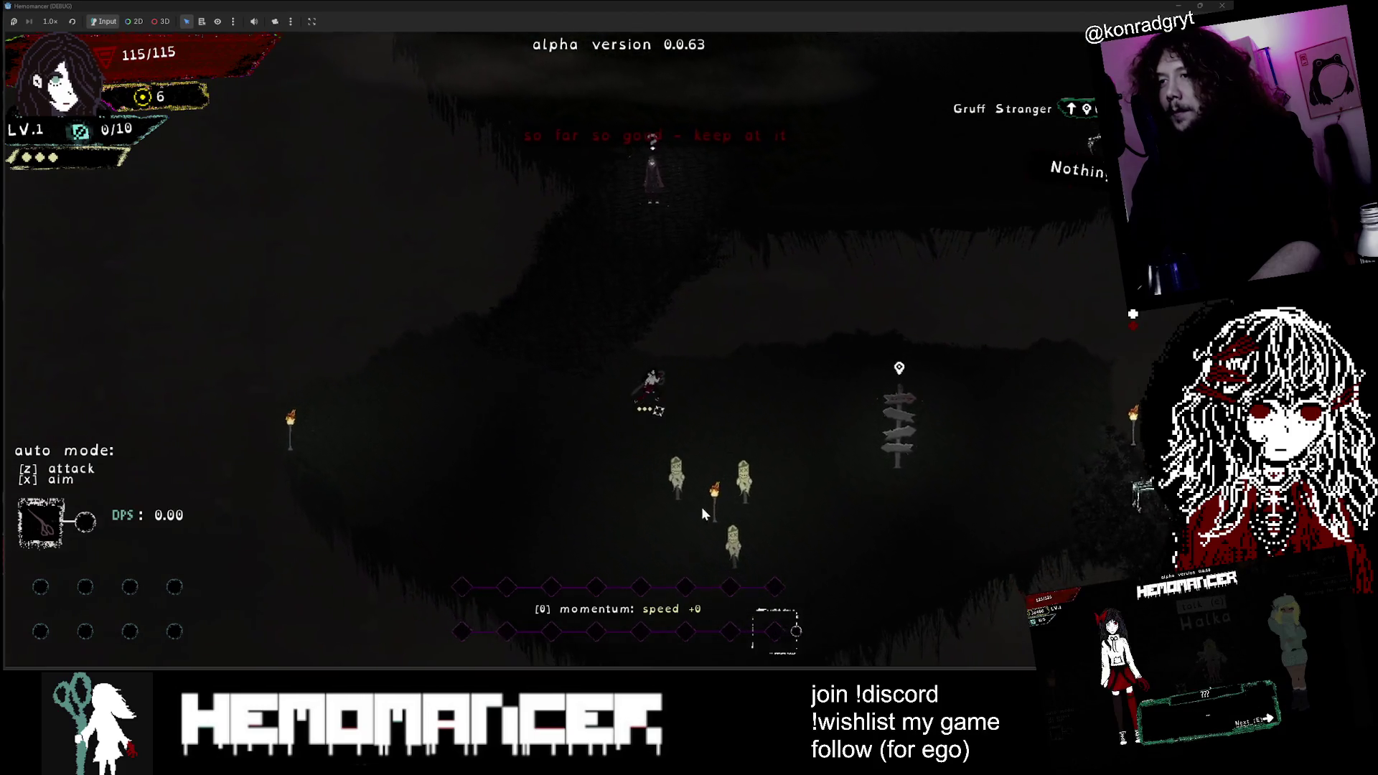
pyautogui.press('Right')
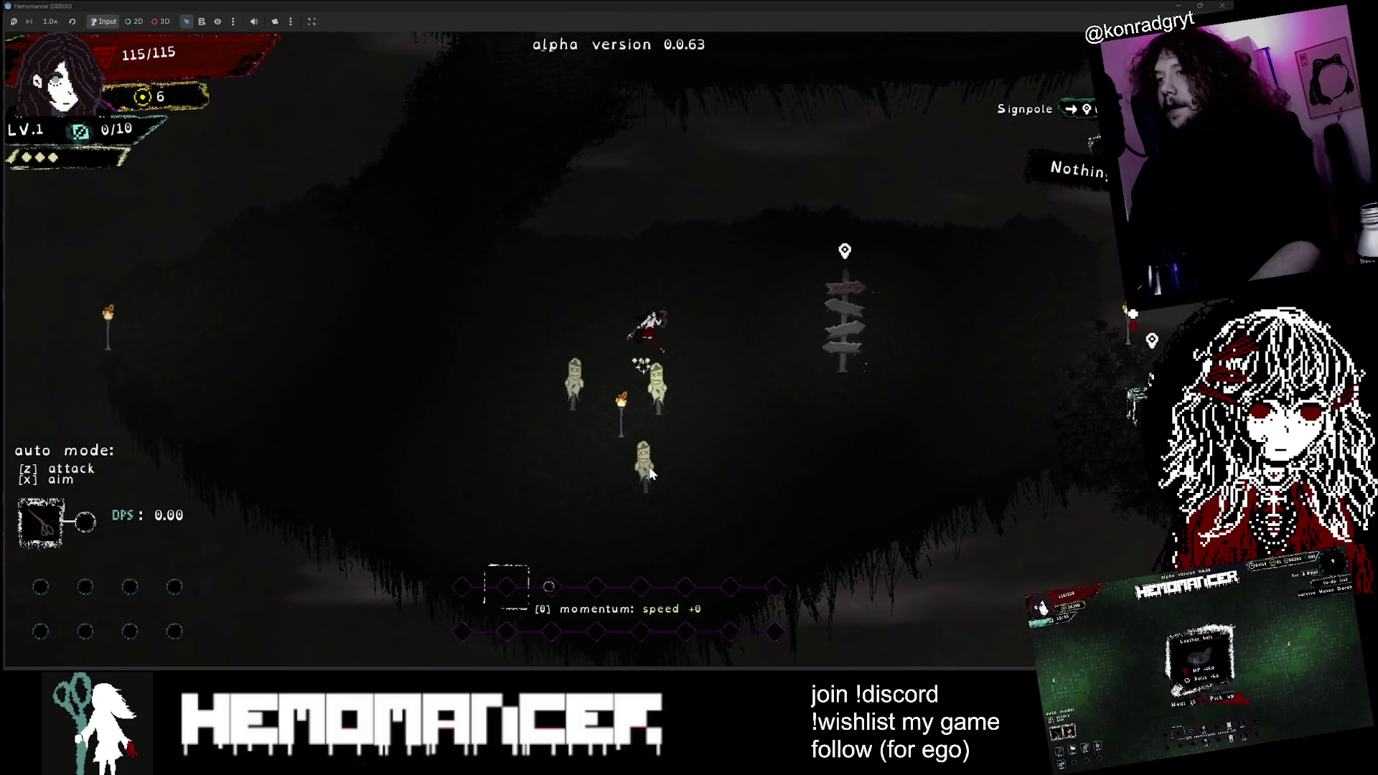
pyautogui.press('Right')
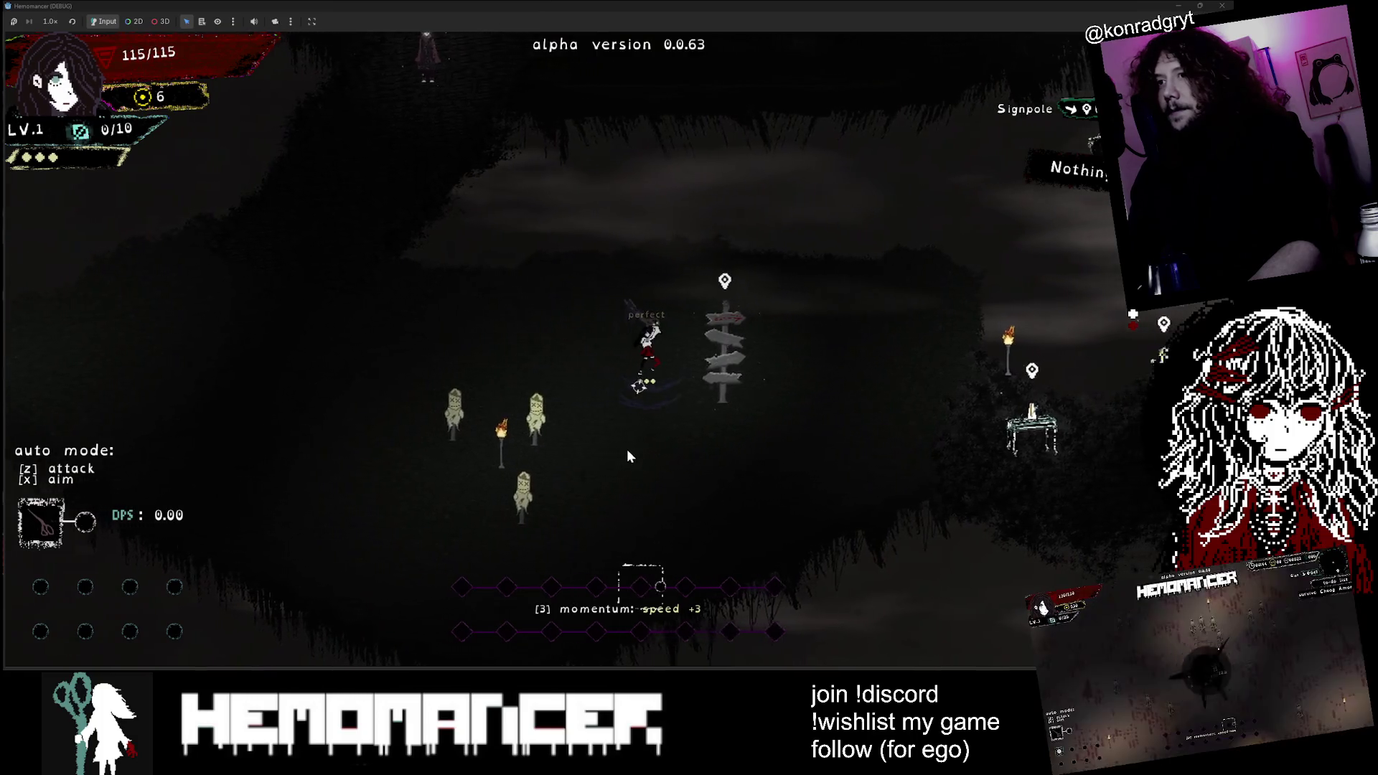
pyautogui.press('Return')
pyautogui.click(589, 422)
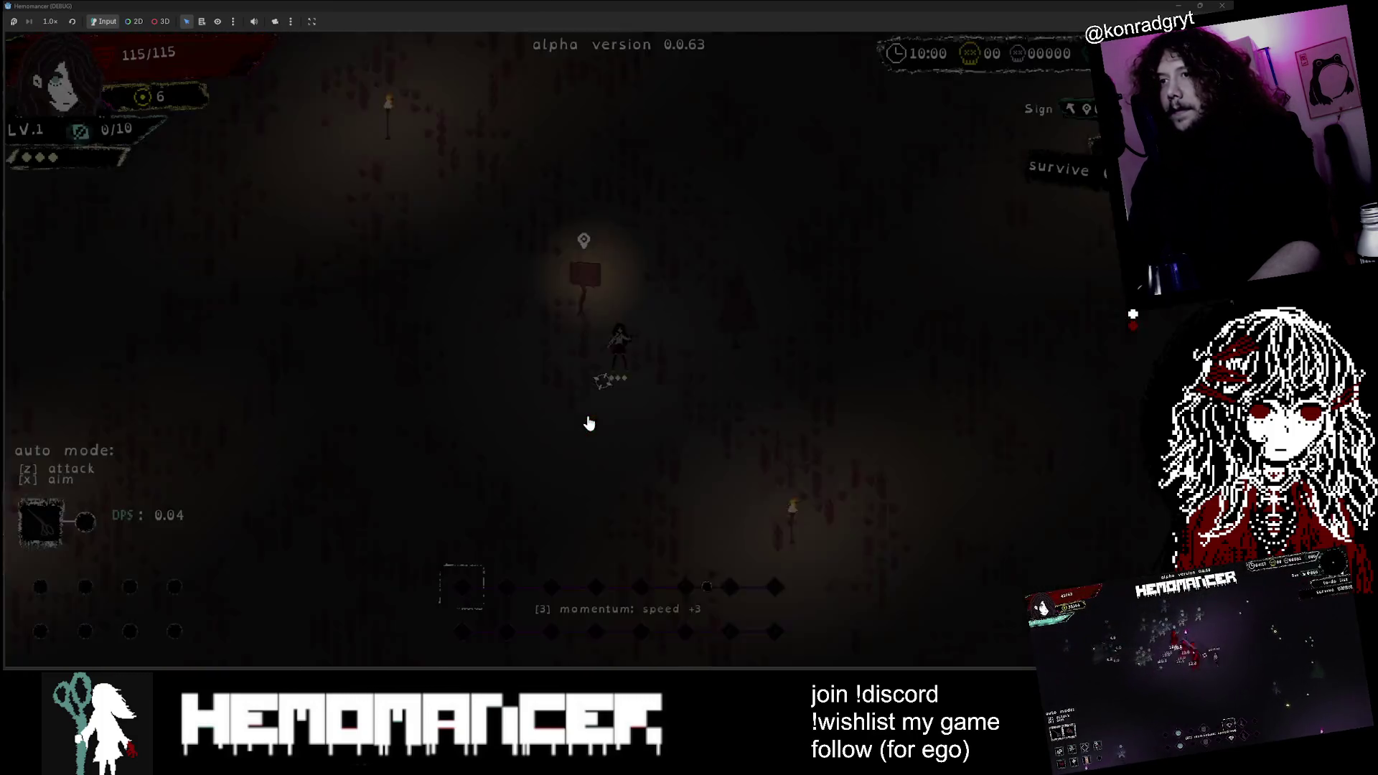
# Step: Fight through the field, killing five figment wanderers to reach 3/10 XP
pyautogui.press('Up')
pyautogui.press('Up')
pyautogui.press('Right')
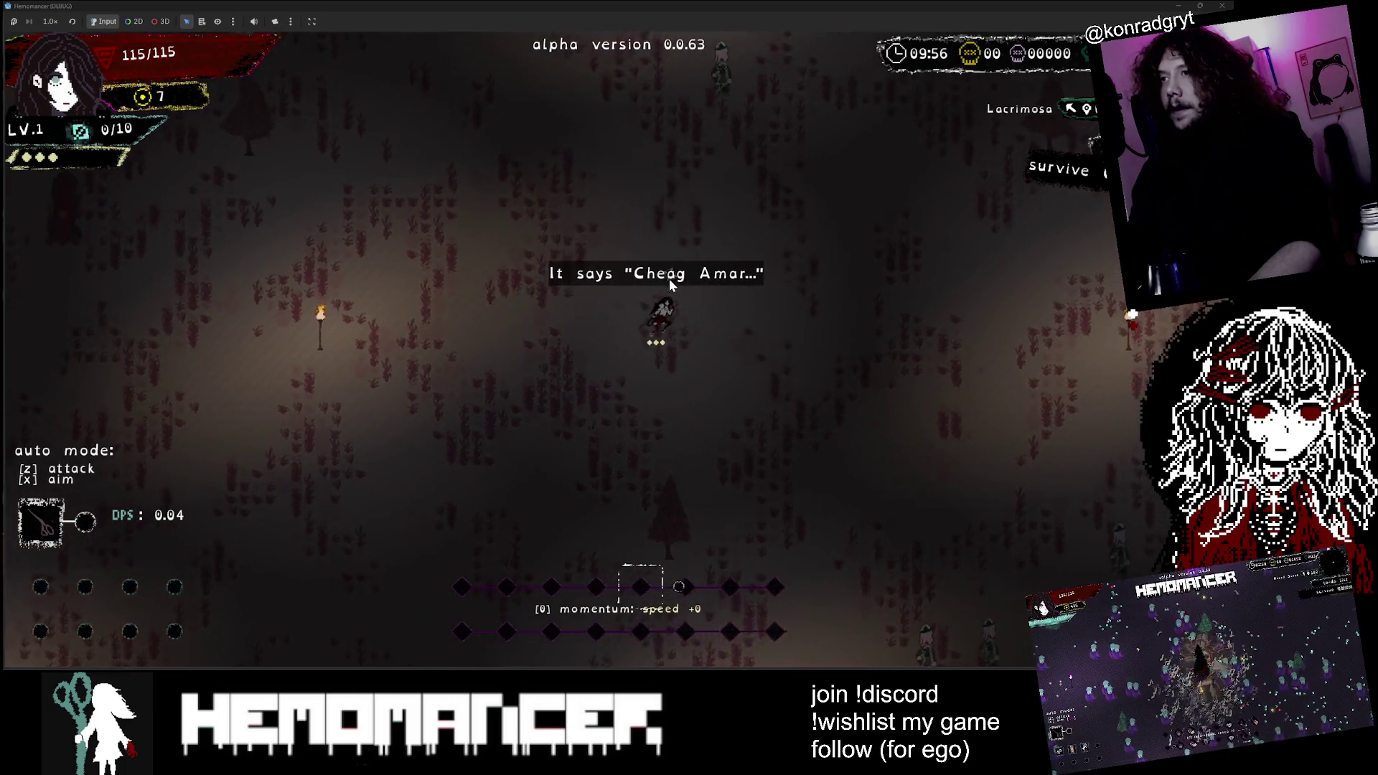
pyautogui.press('Up')
pyautogui.press('Right')
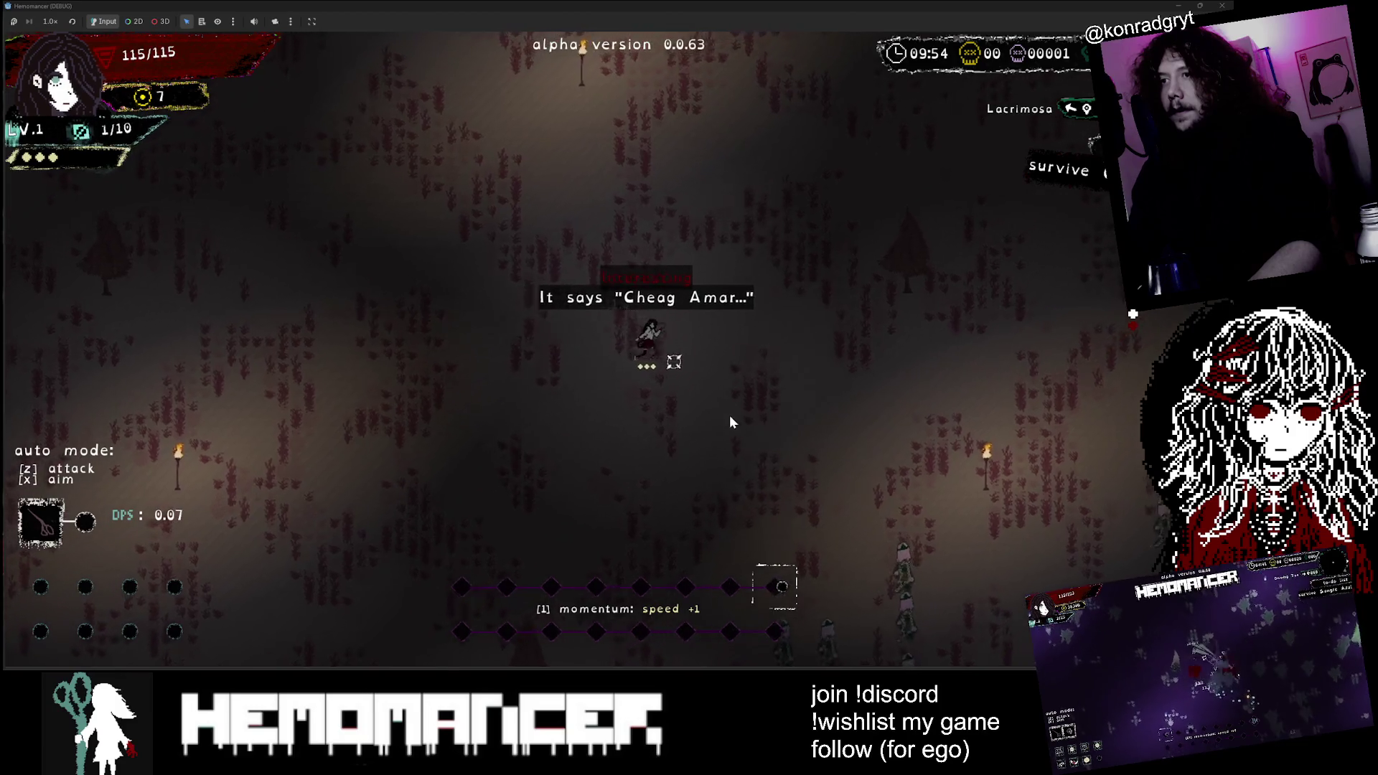
pyautogui.press('Down')
pyautogui.press('Right')
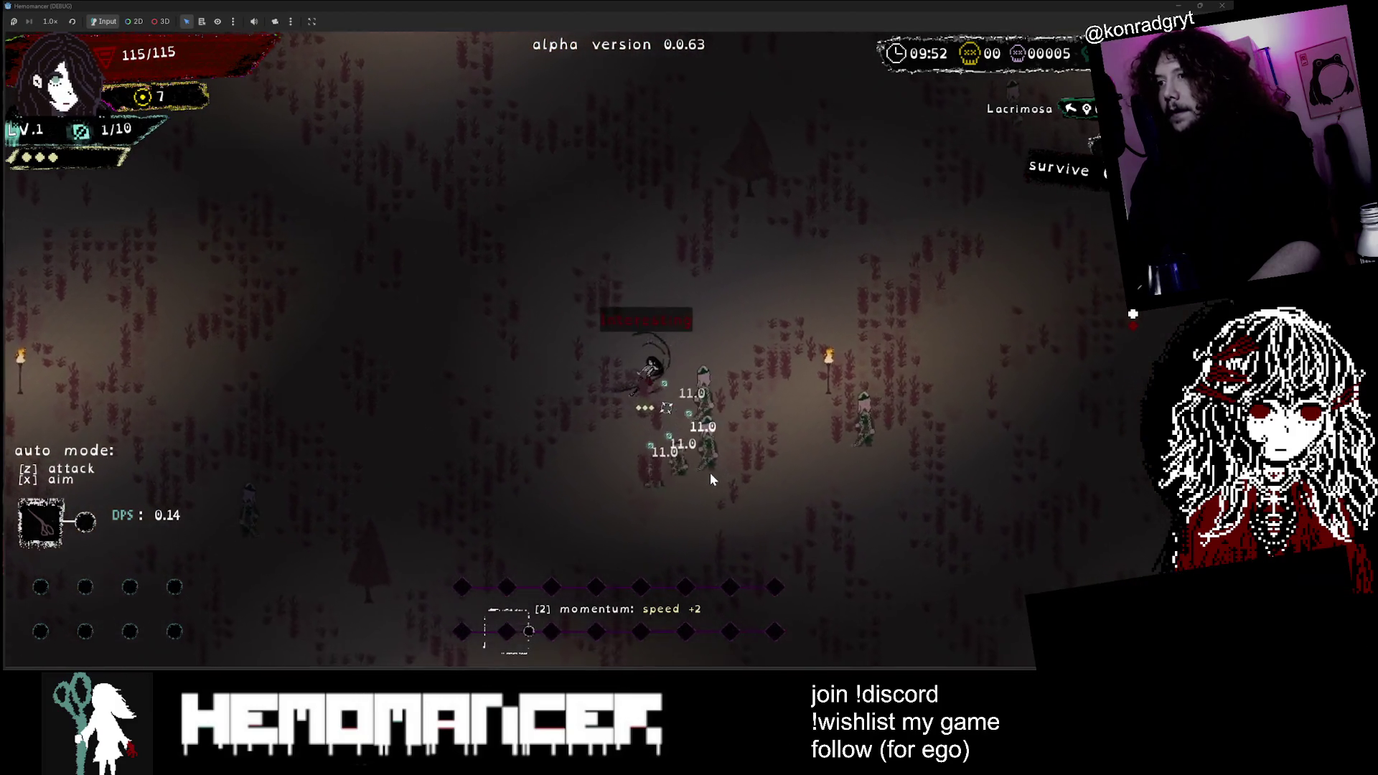
pyautogui.press('Up')
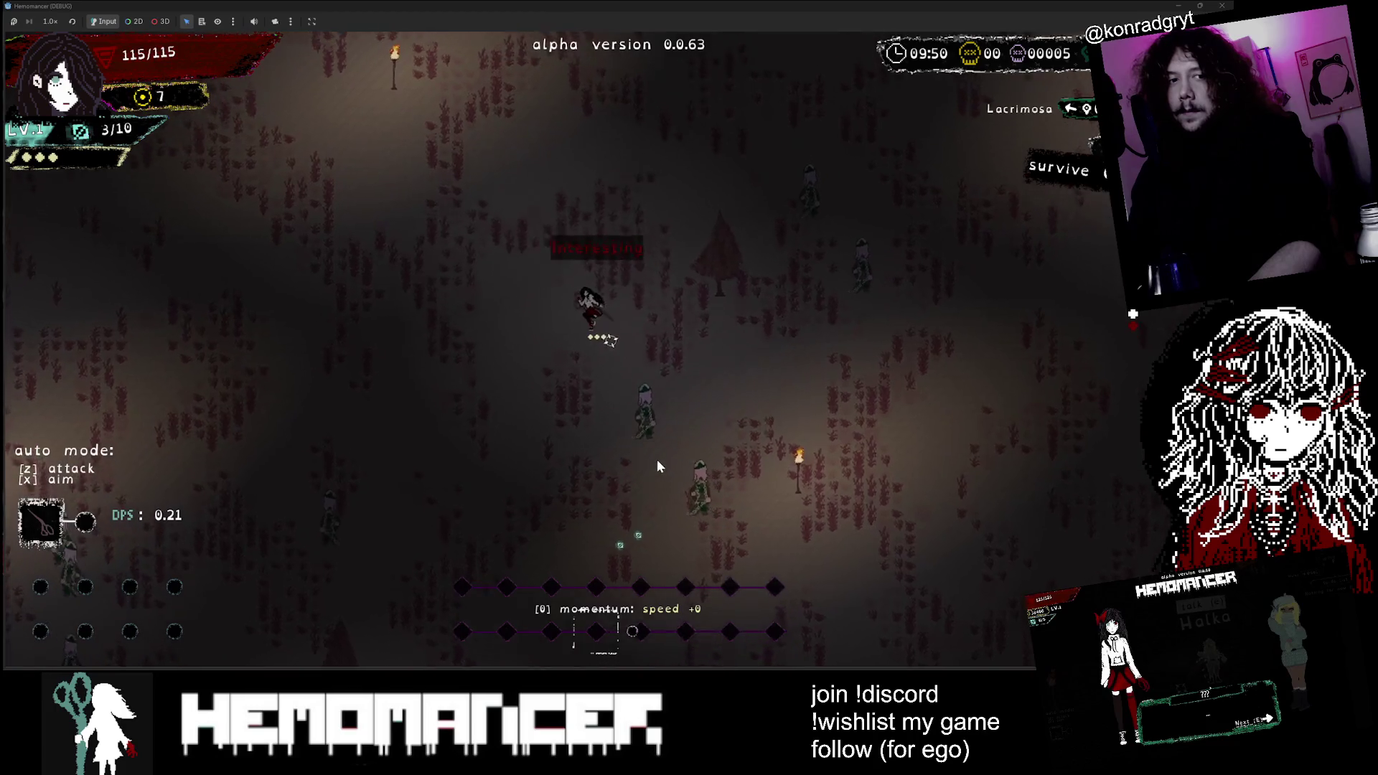
pyautogui.press('Up')
pyautogui.press('Left')
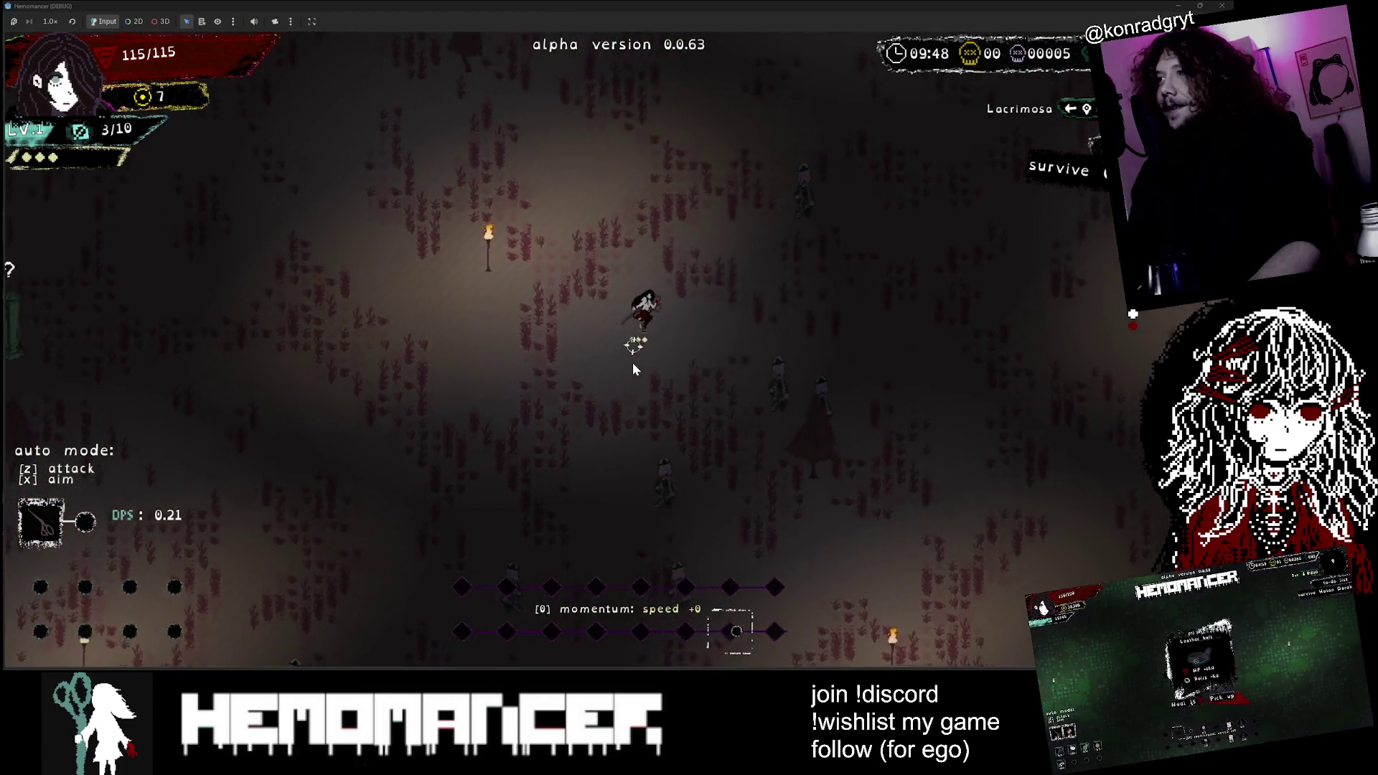
pyautogui.press('Up')
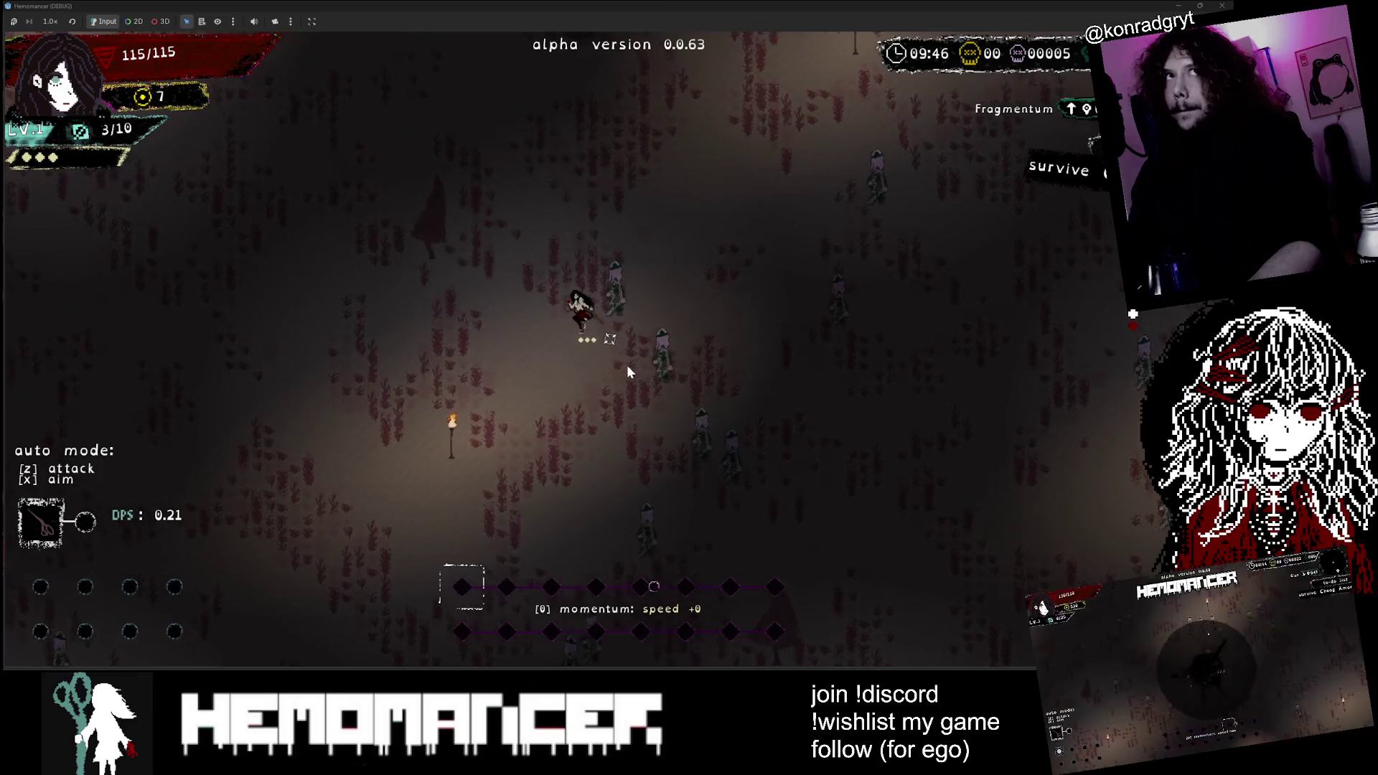
# Step: End the run by choosing DIE and confirming, then start playing again
pyautogui.press('Escape')
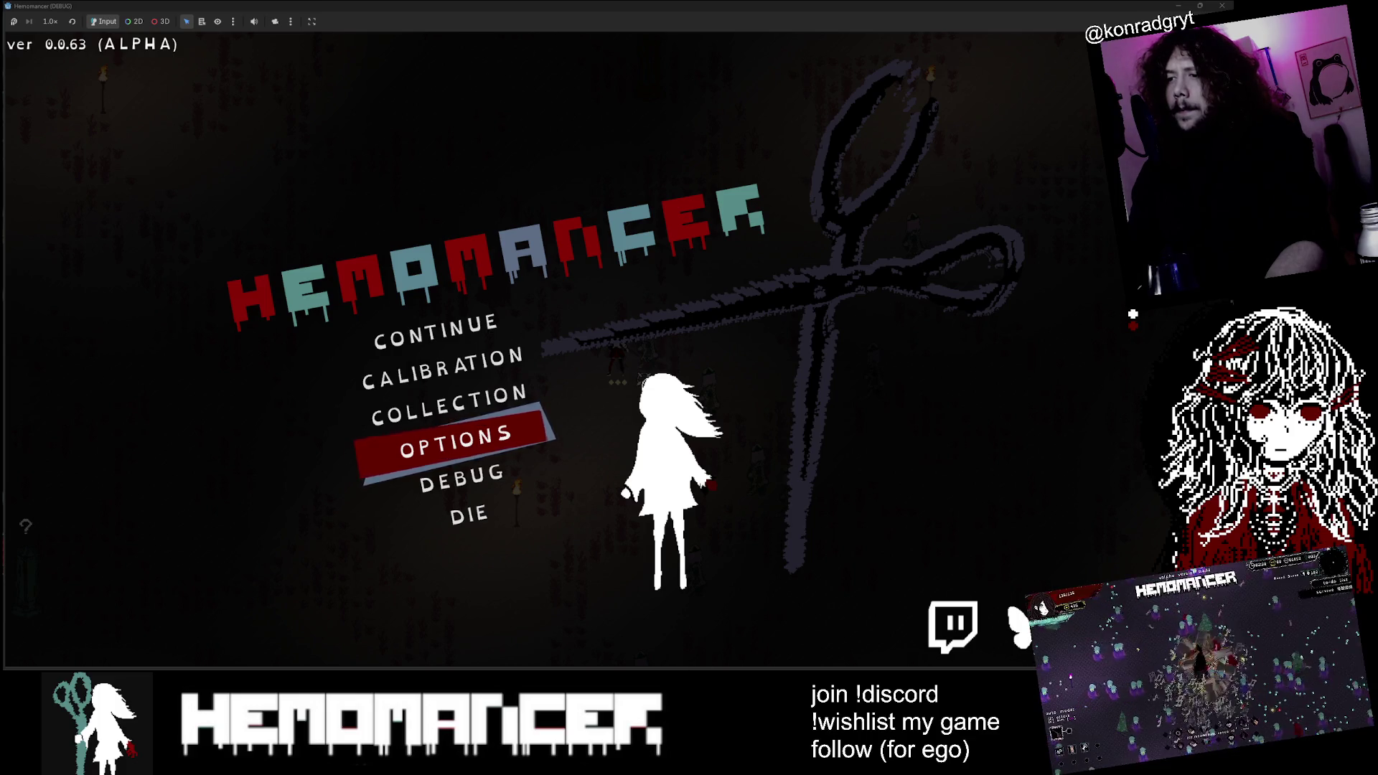
pyautogui.click(469, 514)
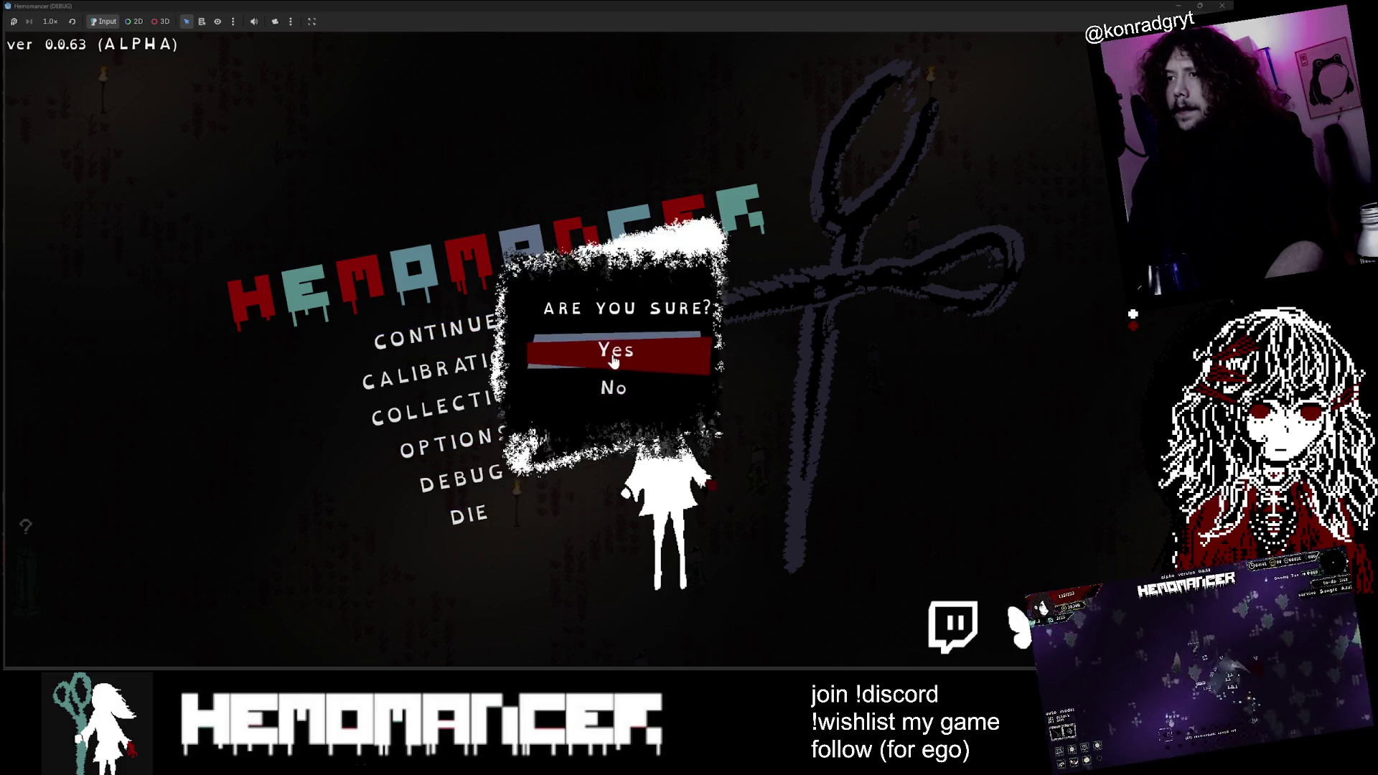
pyautogui.click(613, 357)
pyautogui.click(435, 332)
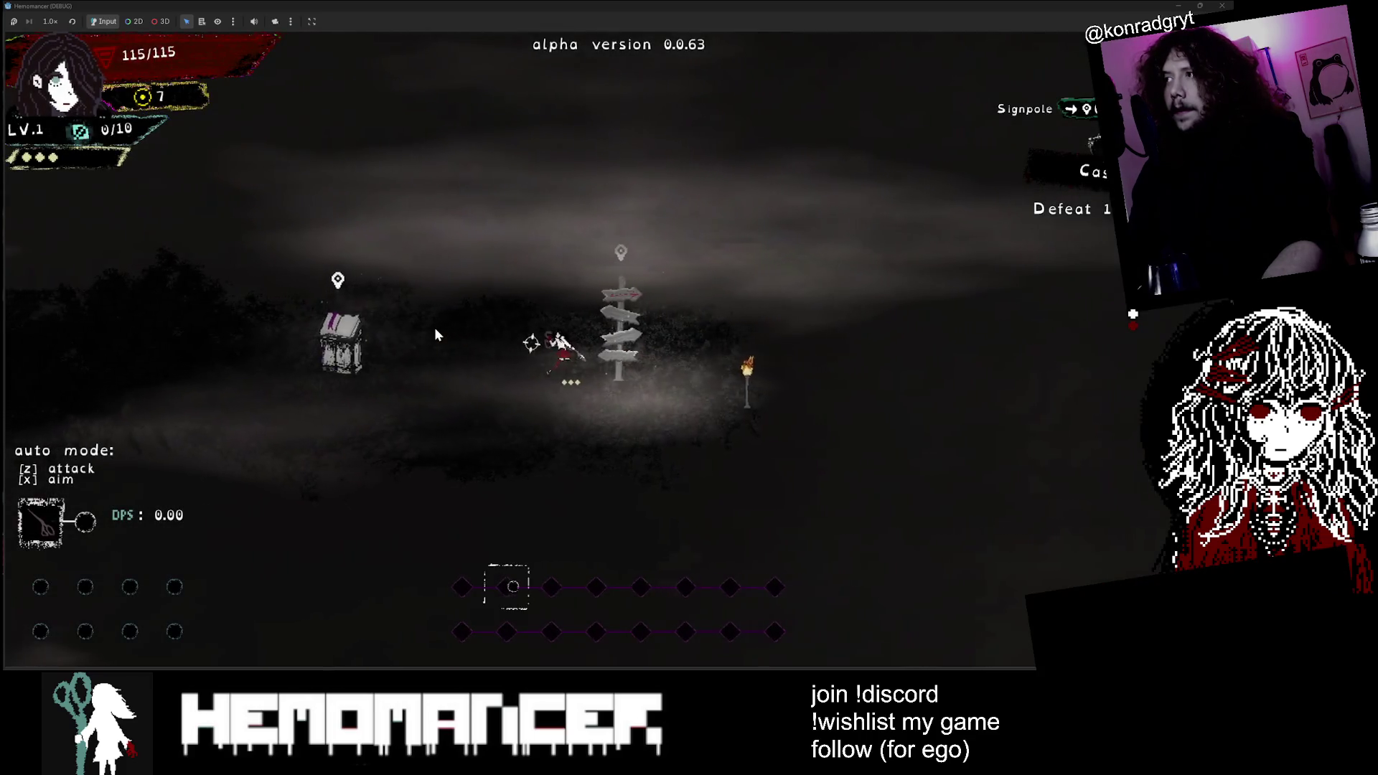
# Step: Confirm Case Dissolved is in progress in the bookstand journal, then close the game with F8
pyautogui.press('a')
pyautogui.press('e')
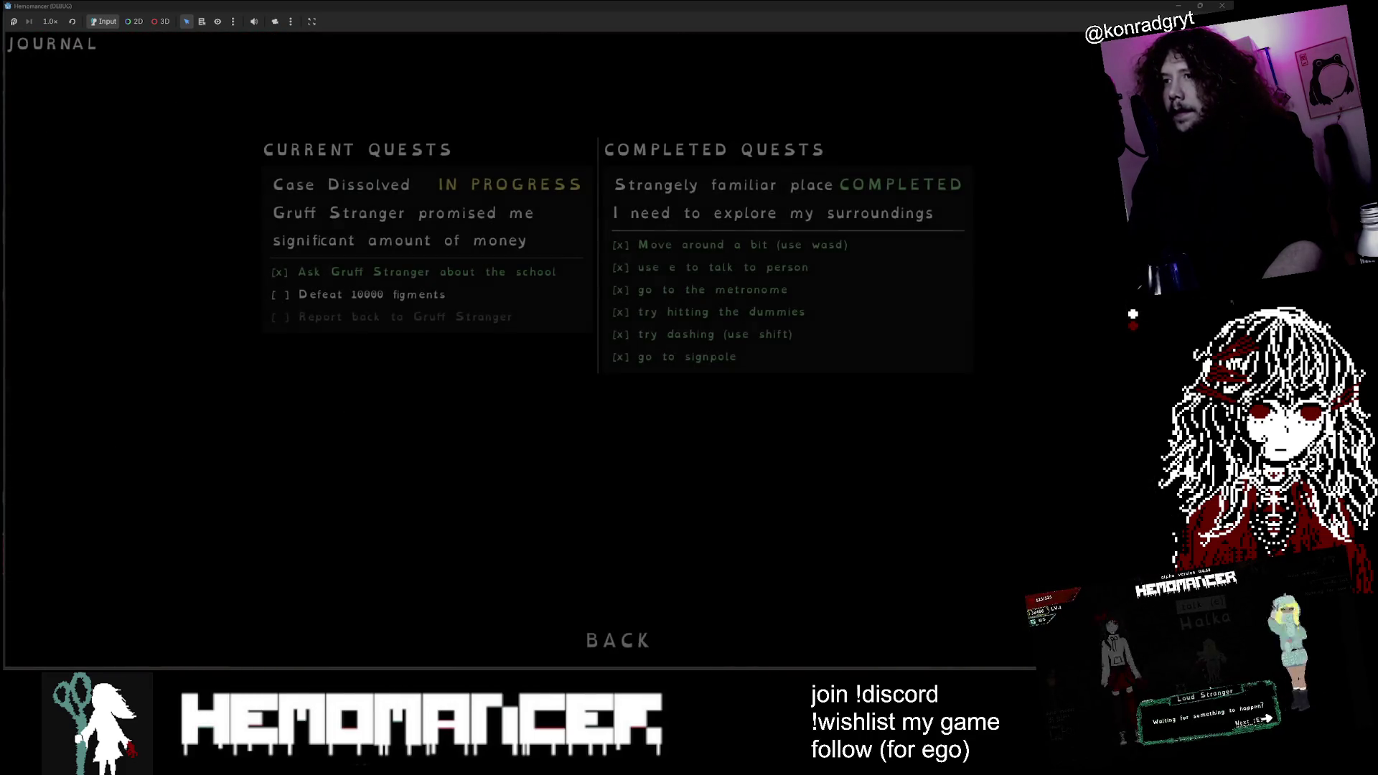
pyautogui.click(619, 638)
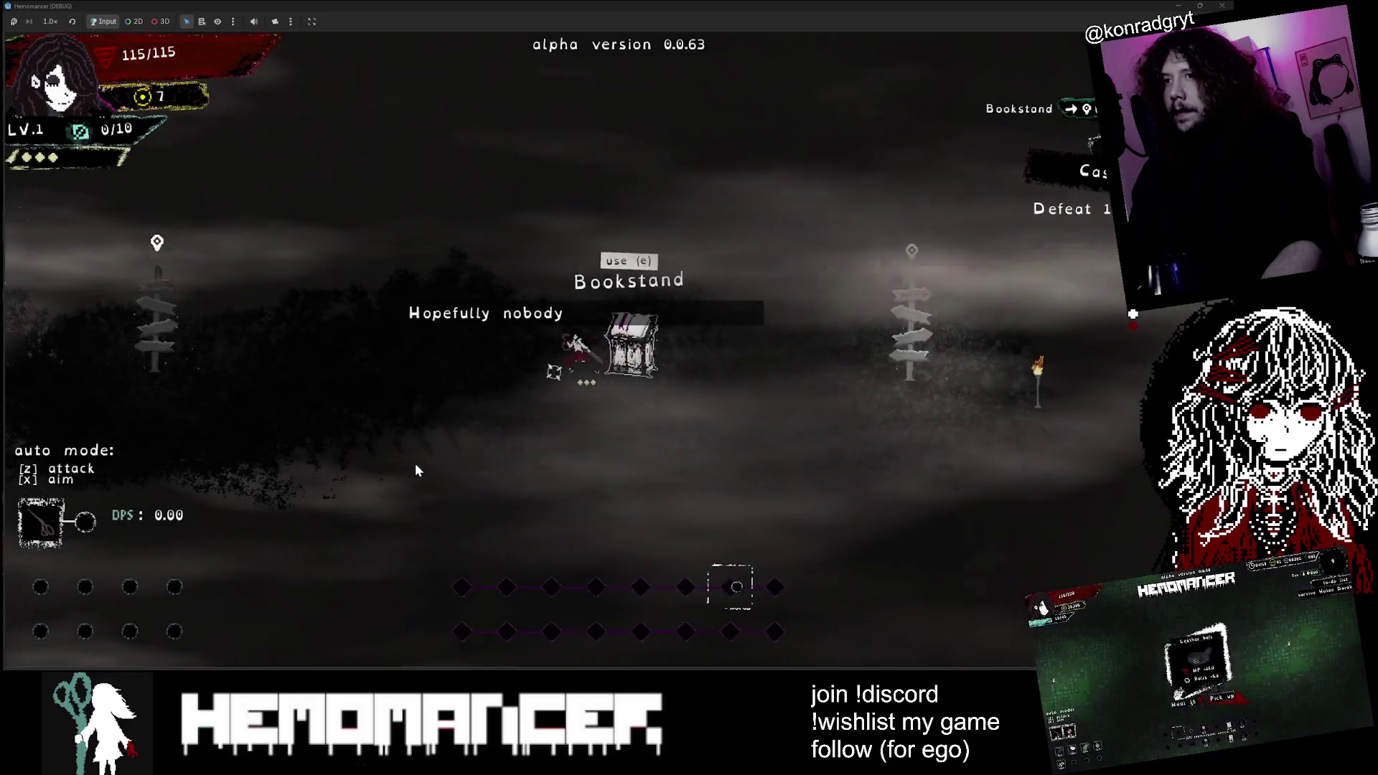
pyautogui.press('a')
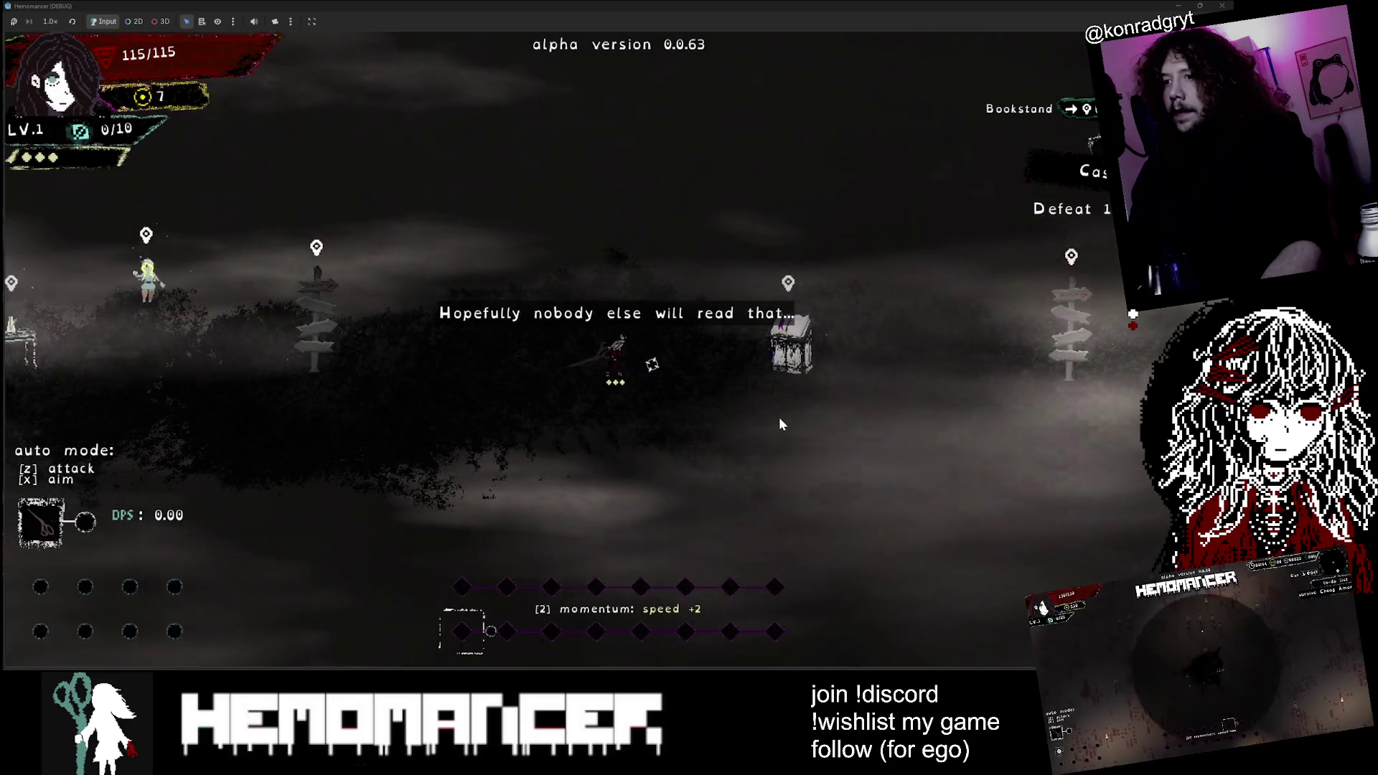
pyautogui.press('d')
pyautogui.press('F8')
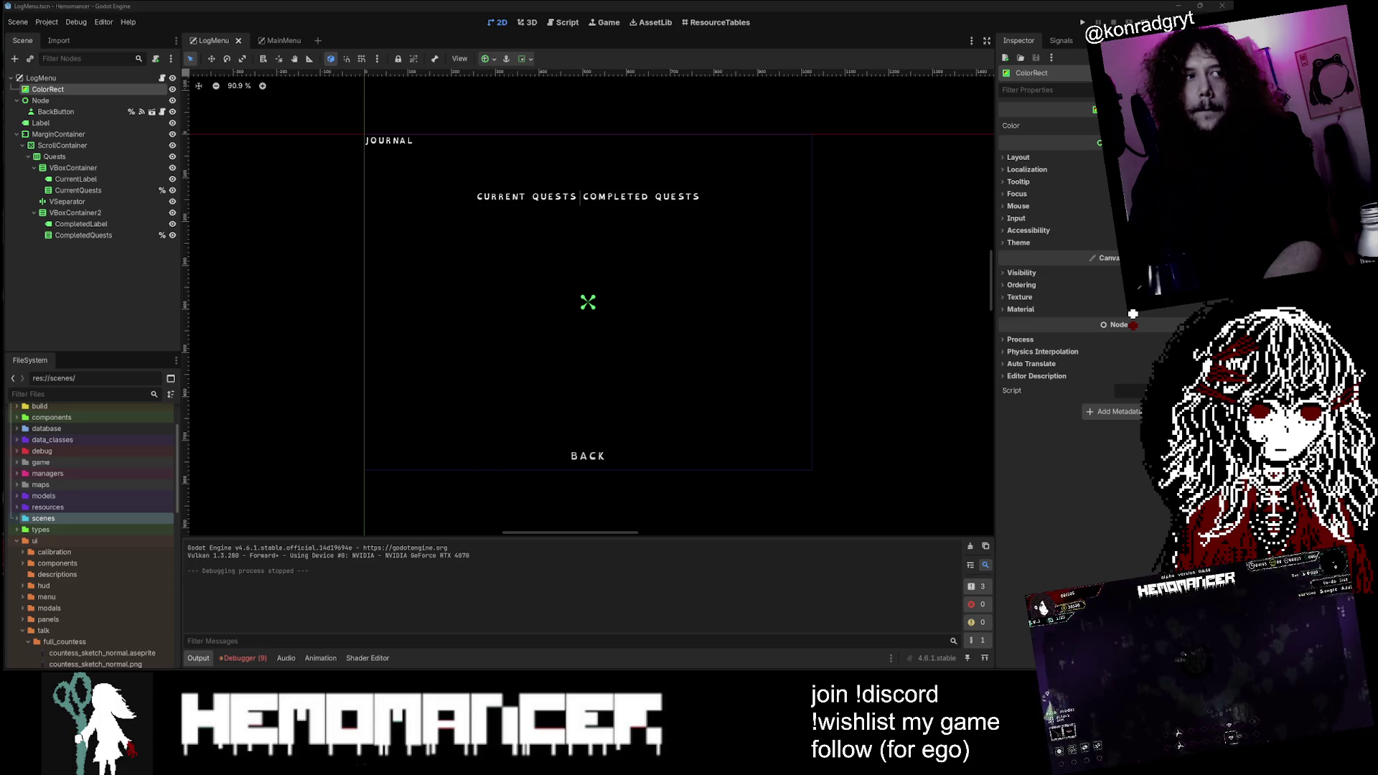
# Step: Review the LogMenu journal scene, then switch to settings.cfg showing total_kills=60
pyautogui.hotkey('alt', 'Tab')
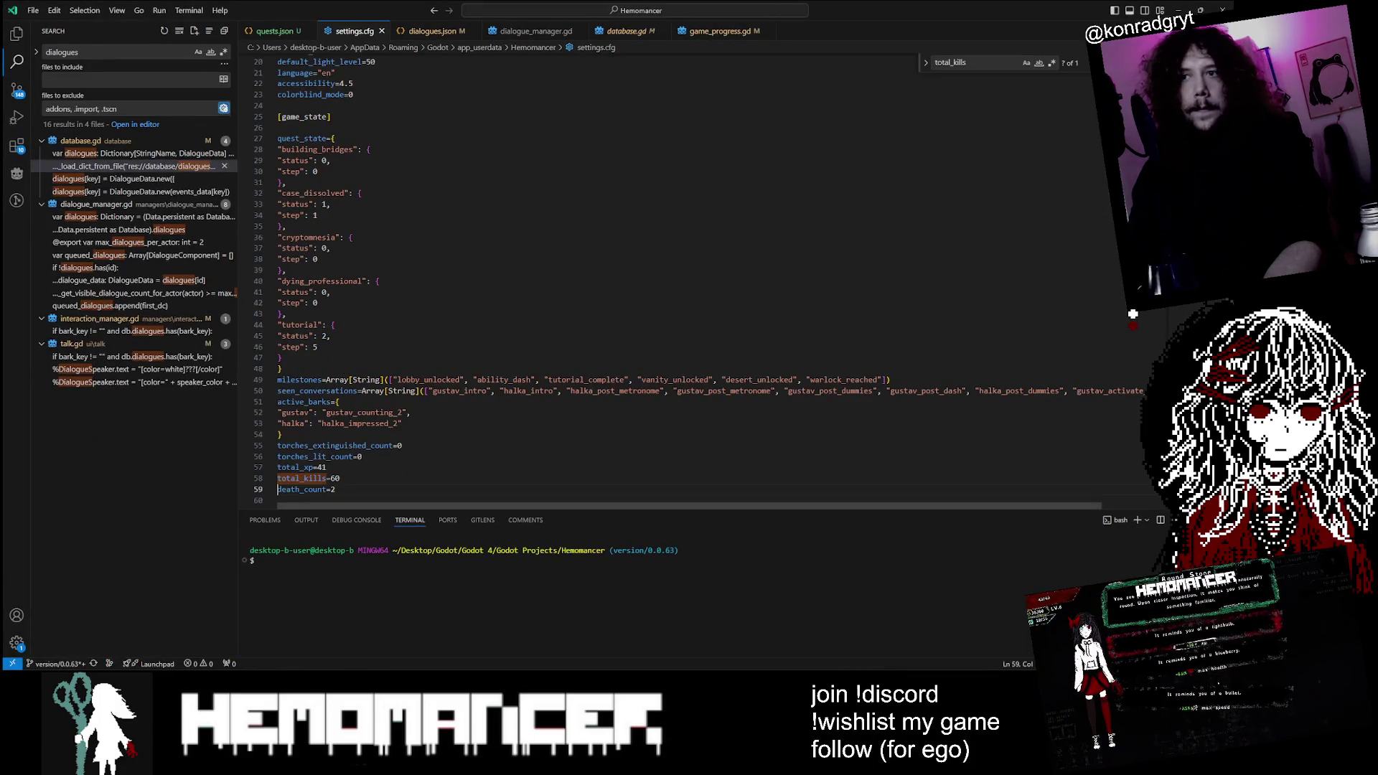
# Step: Review the game_state lines in settings.cfg and change total_kills from 60 to 9999
pyautogui.scroll(-2, 1133, 314)
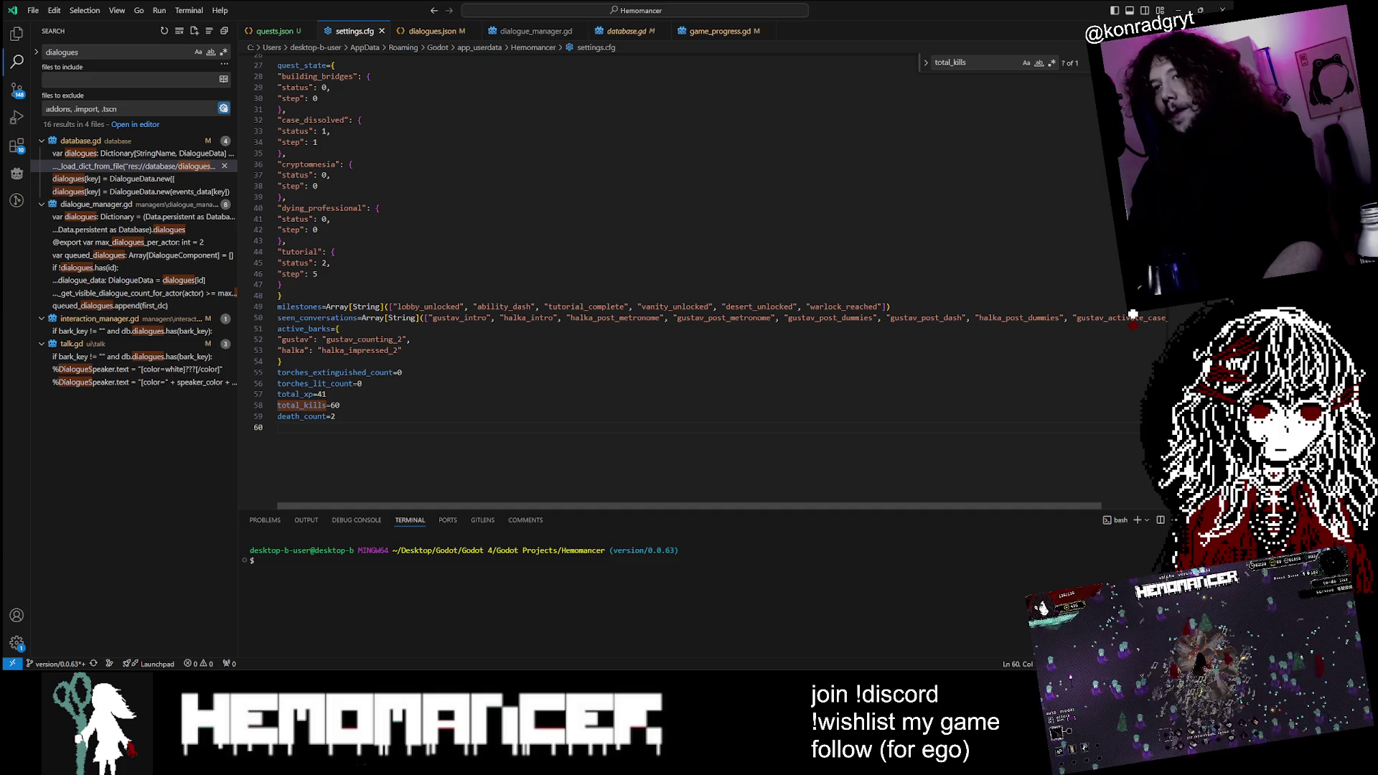
pyautogui.hotkey('shift', 'Up')
pyautogui.hotkey('shift', 'Up')
pyautogui.hotkey('shift', 'Up')
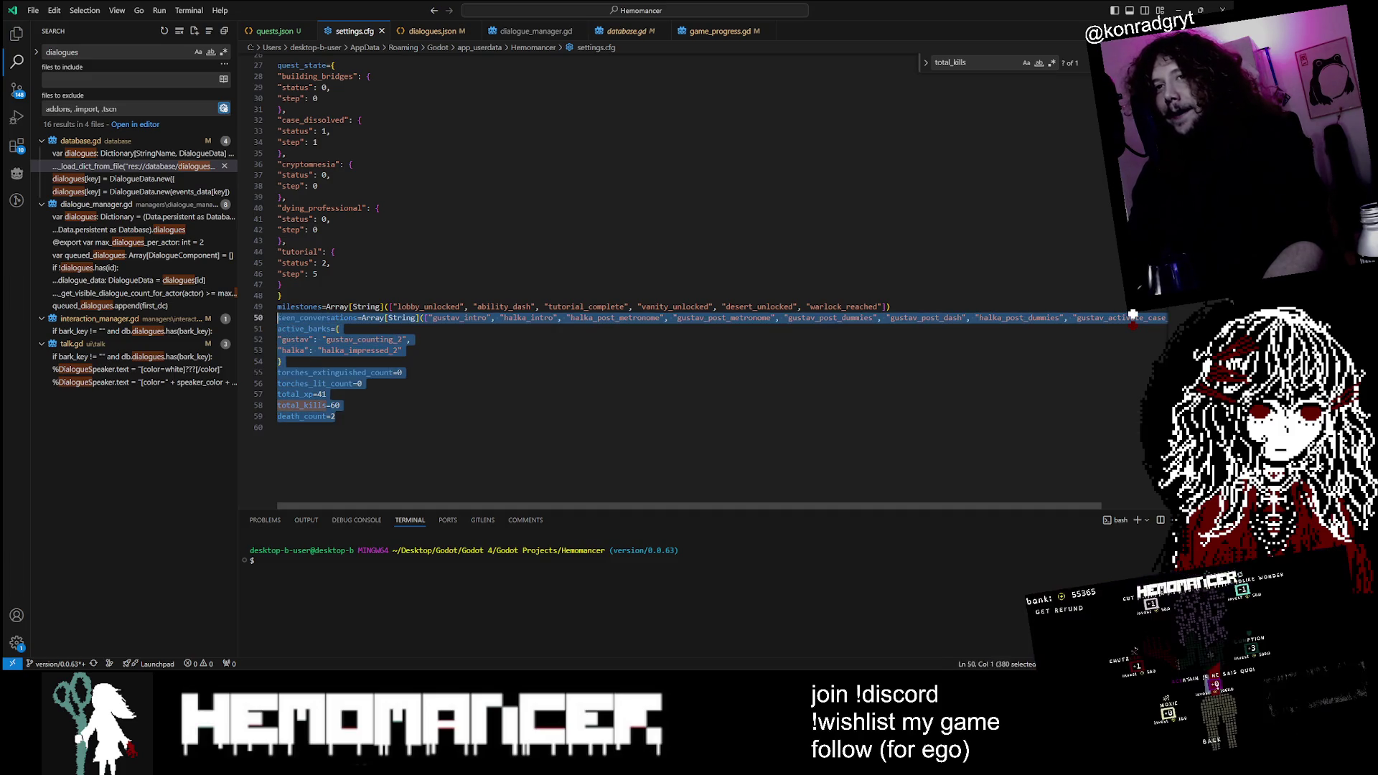
pyautogui.moveTo(277, 316)
pyautogui.mouseDown()
pyautogui.moveTo(280, 302)
pyautogui.moveTo(300, 374)
pyautogui.mouseUp()
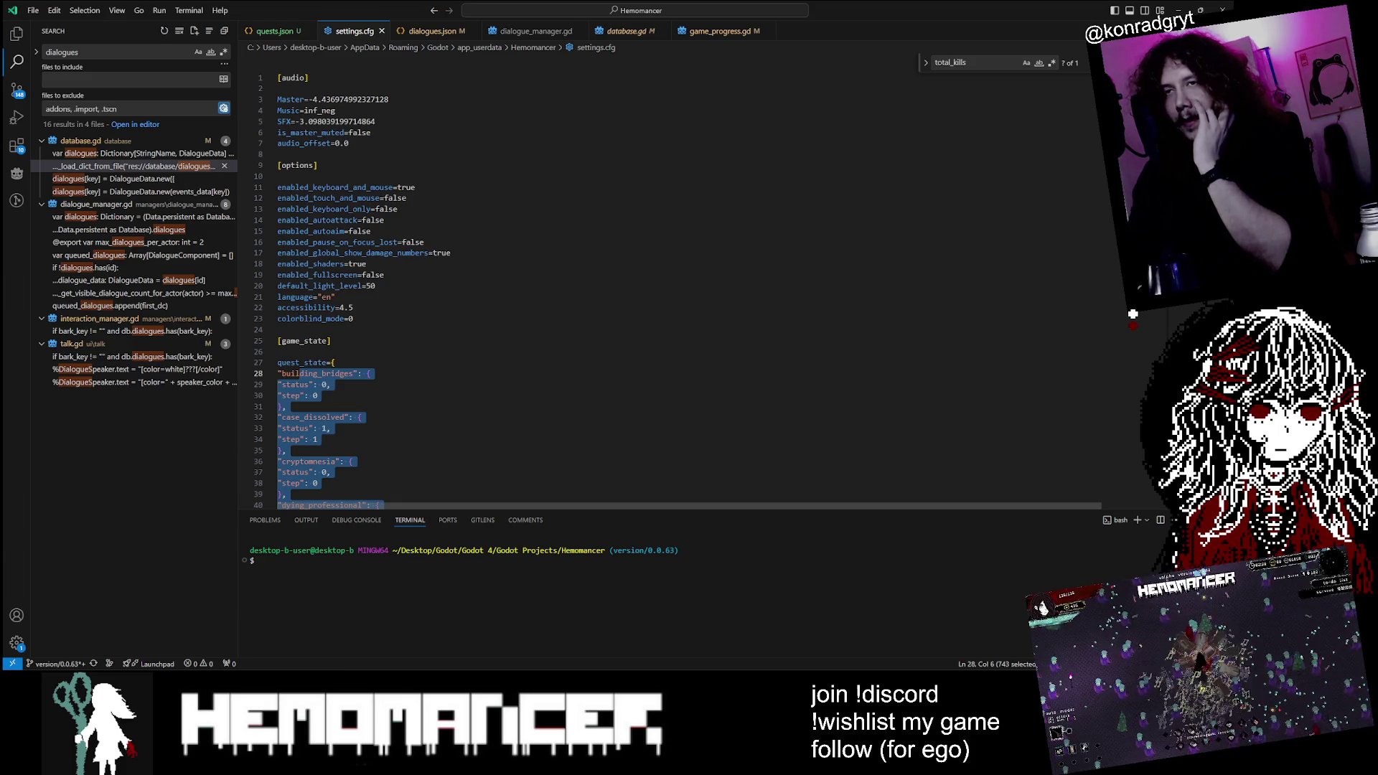
pyautogui.scroll(-5, 575, 287)
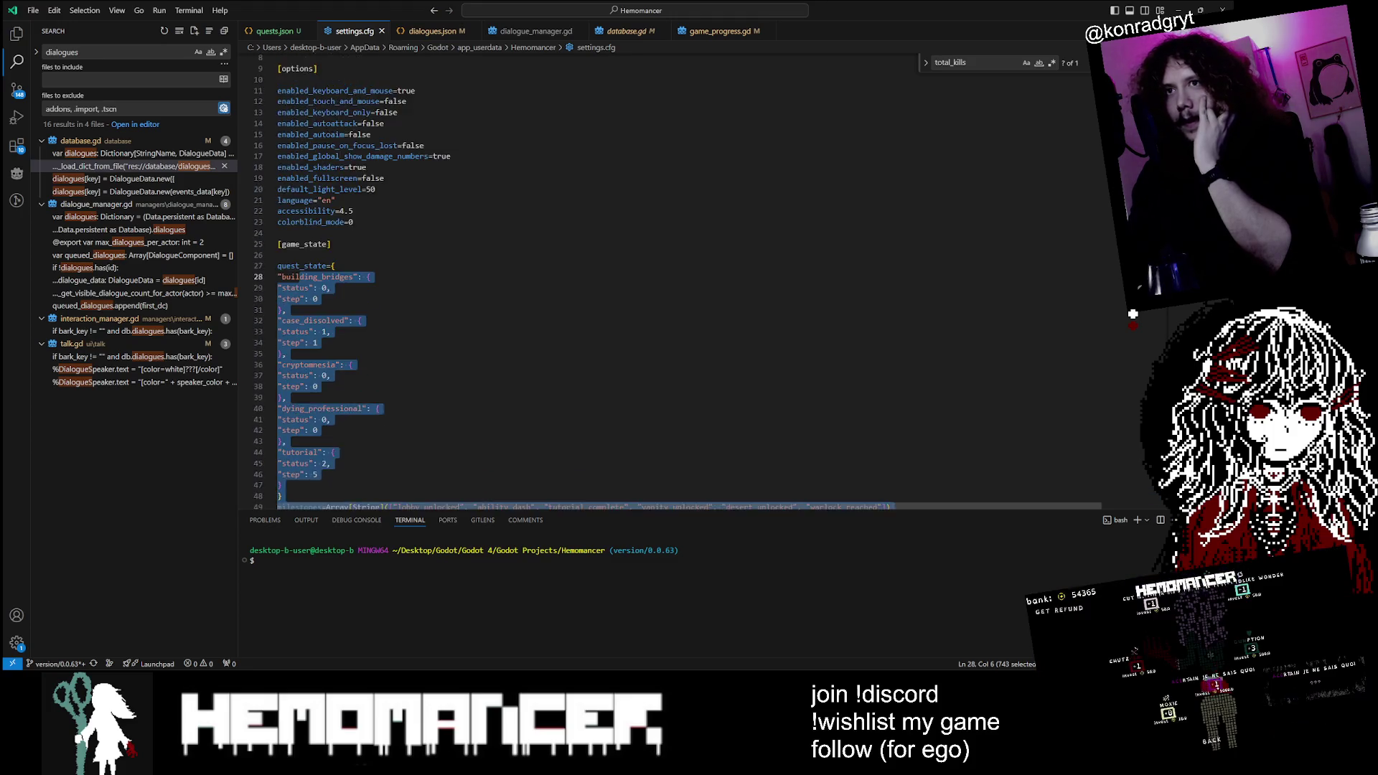
pyautogui.click(342, 383)
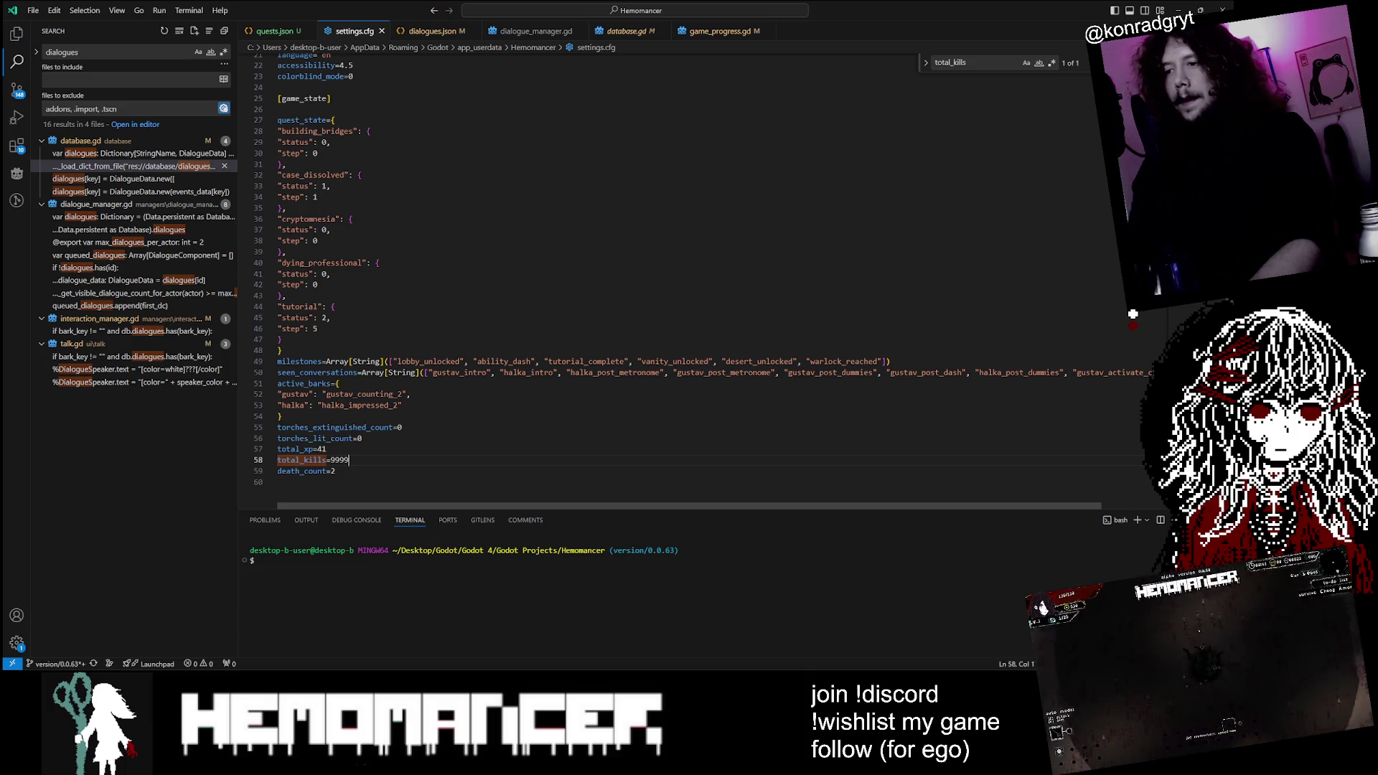
pyautogui.hotkey('alt', 'Tab')
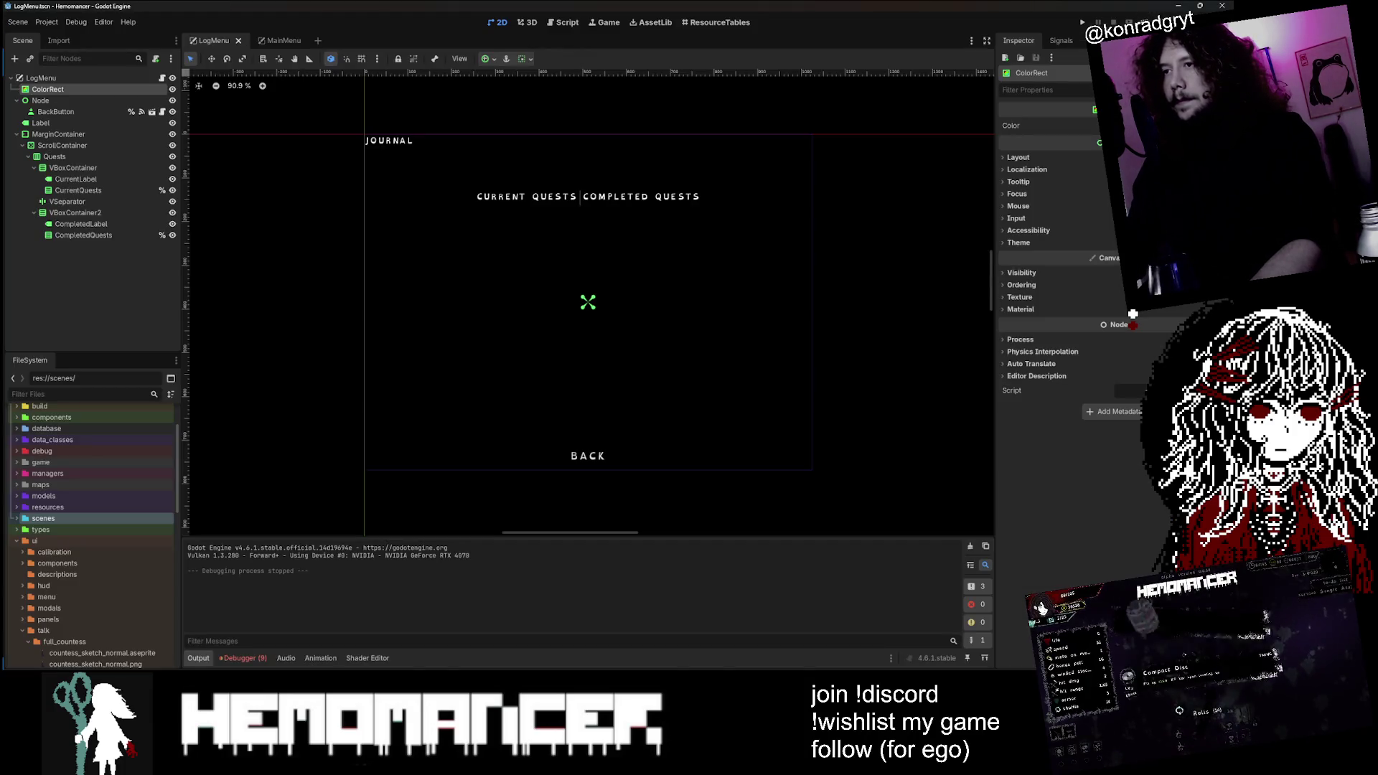
# Step: Launch the game with F5, start from the main menu, and walk left past the Bookstand and Metronome
pyautogui.press('F5')
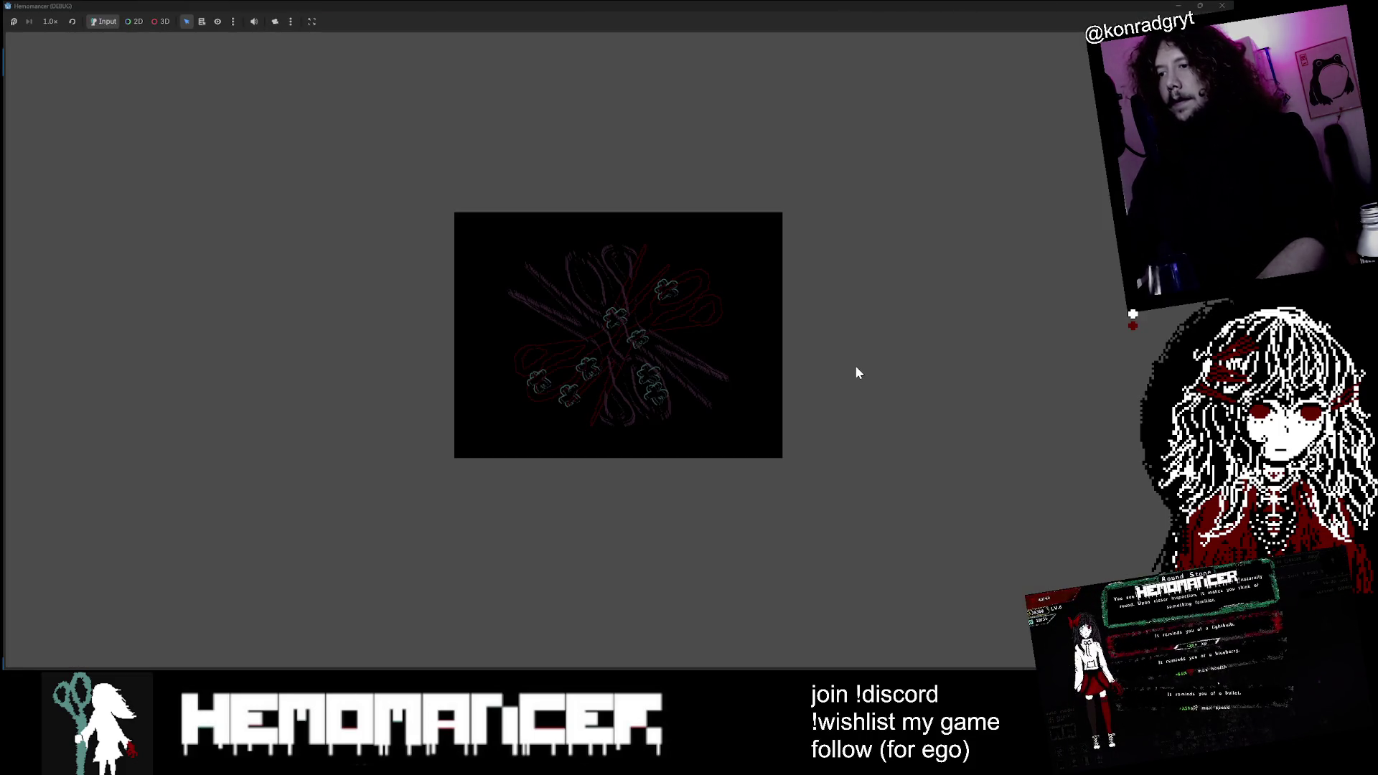
pyautogui.press('Return')
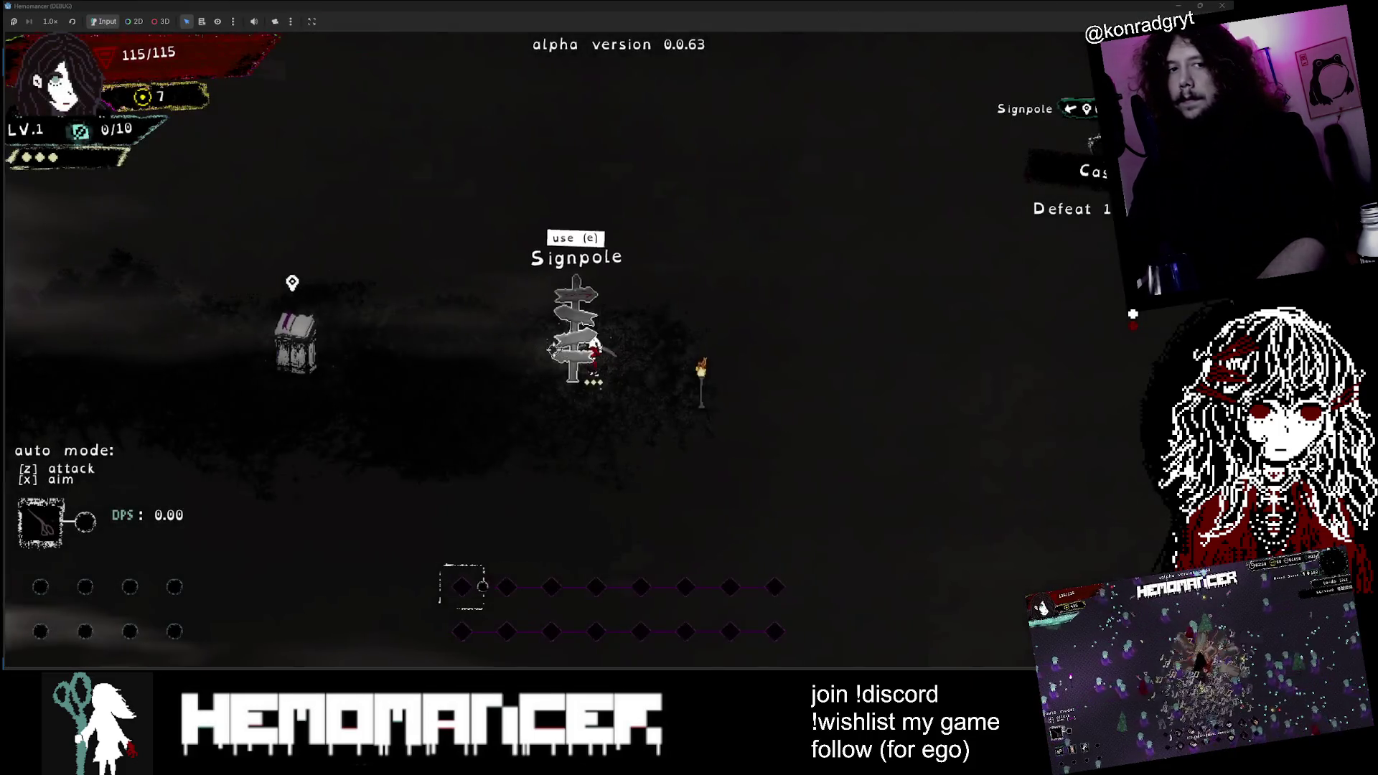
pyautogui.press('a')
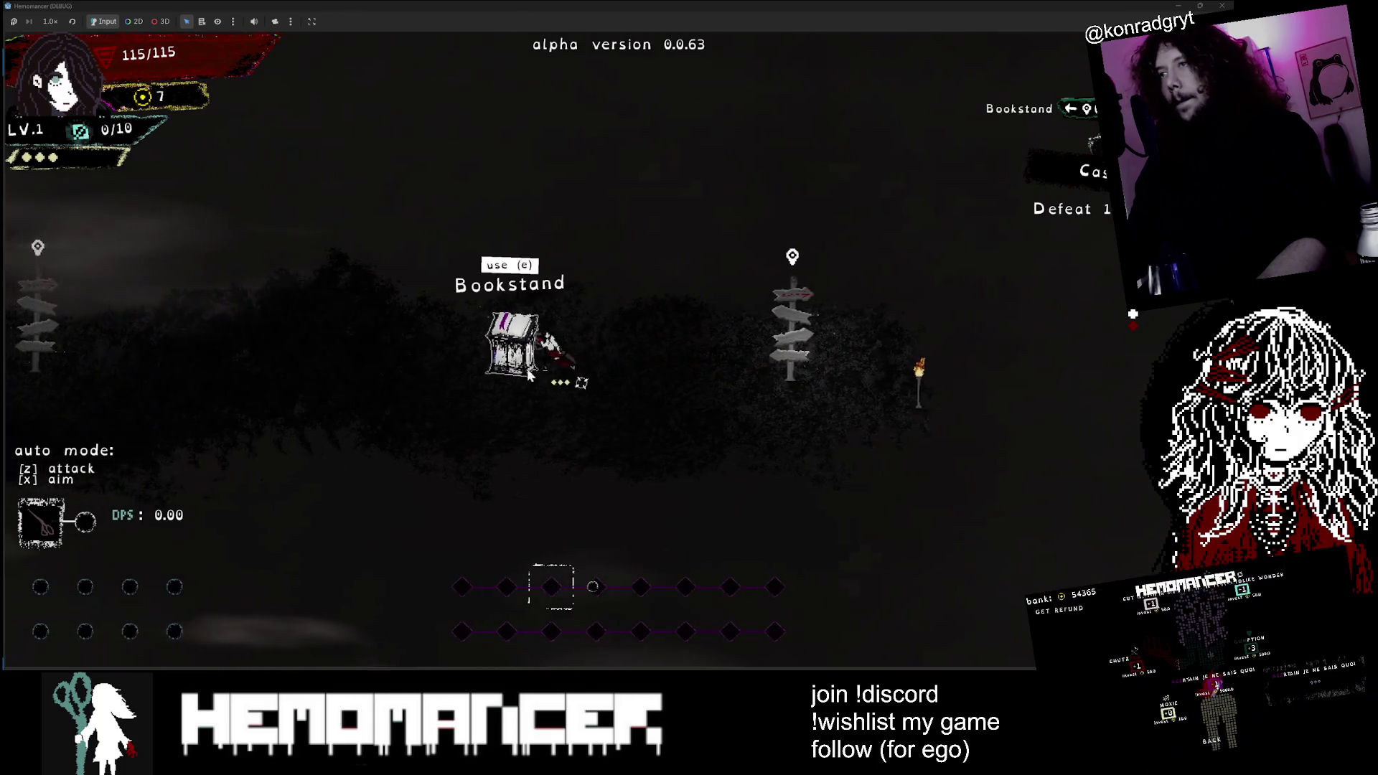
pyautogui.press('a')
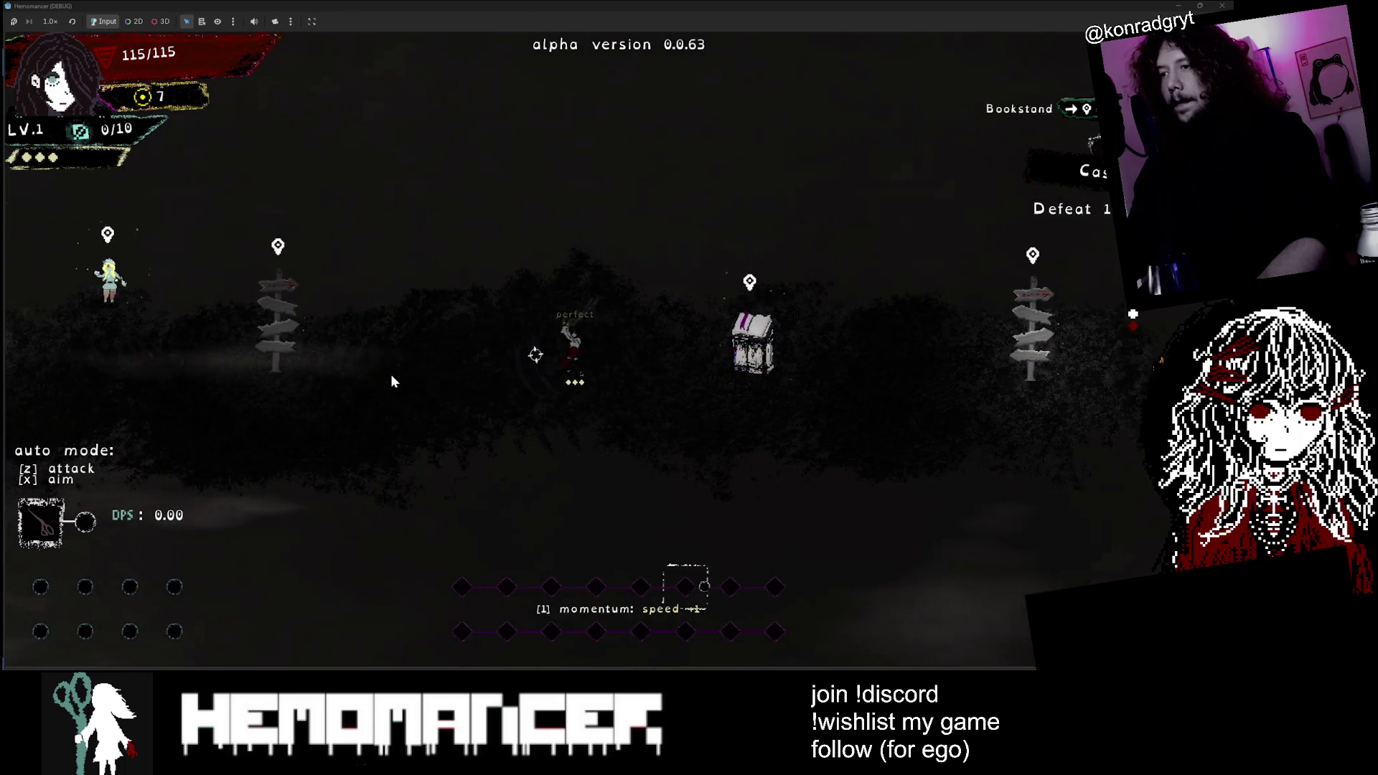
pyautogui.press('a')
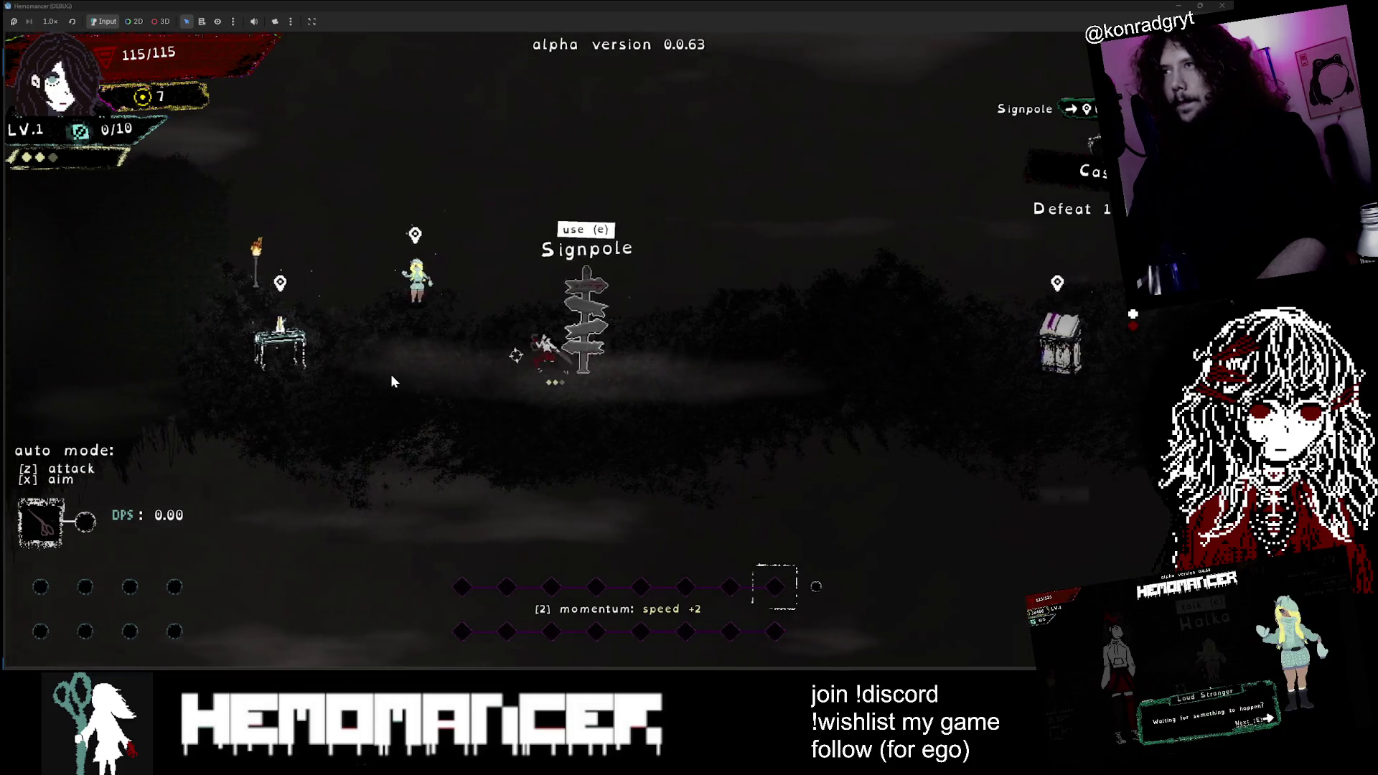
pyautogui.press('a')
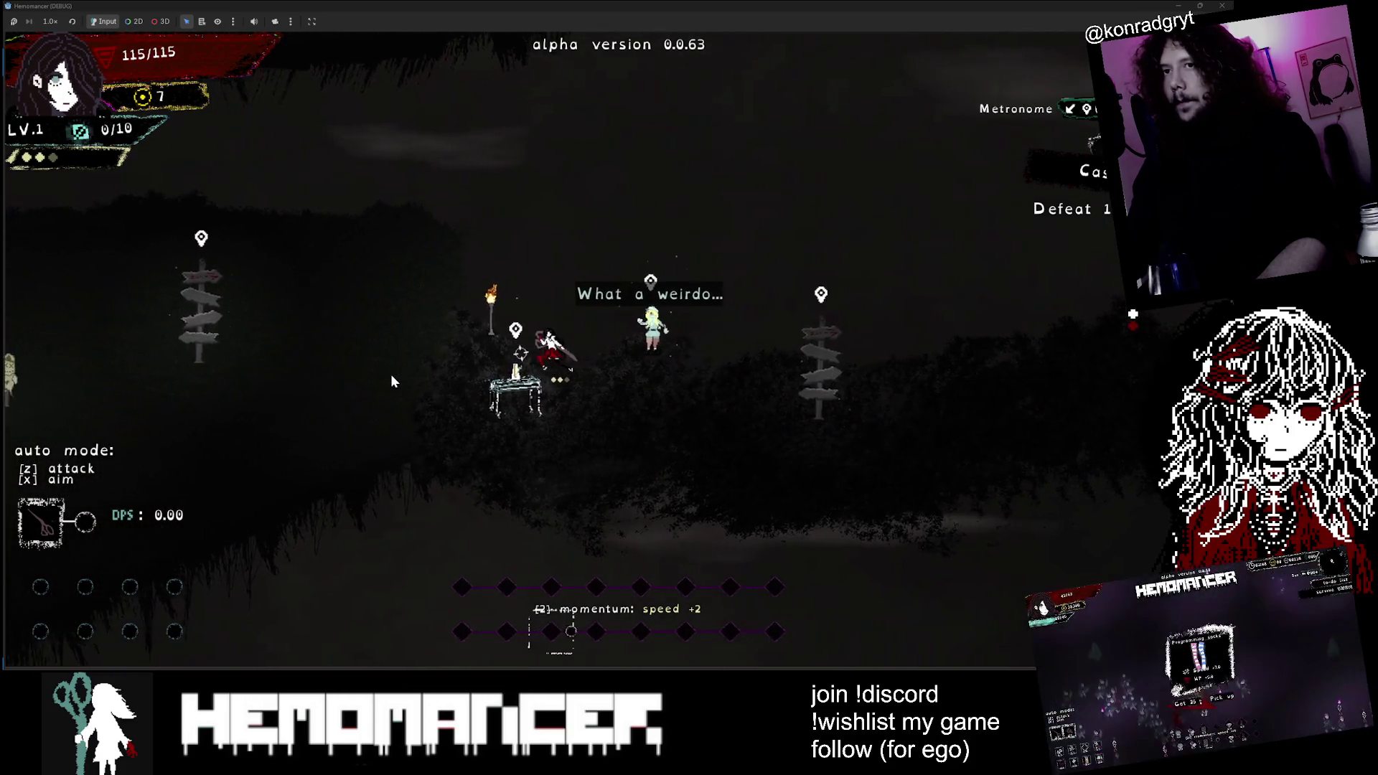
pyautogui.press('a')
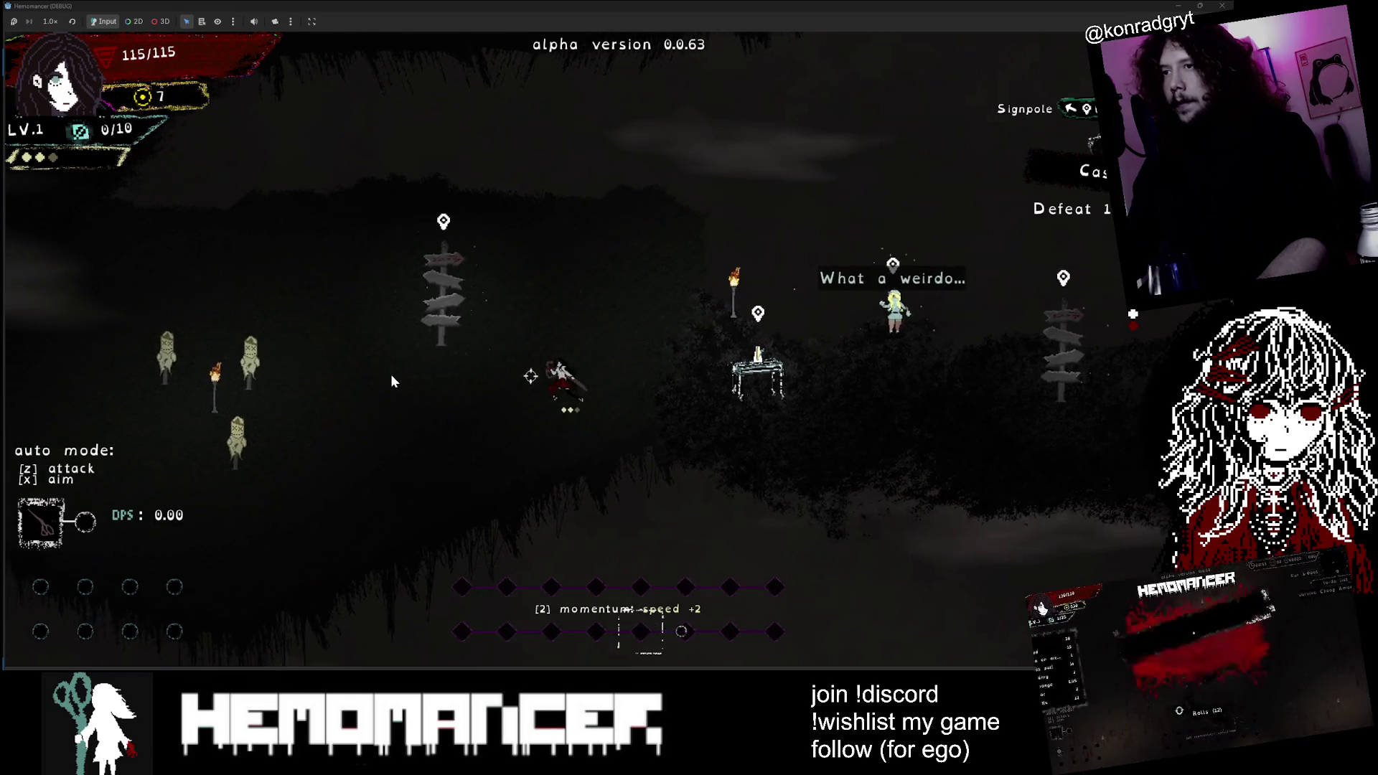
pyautogui.press('a')
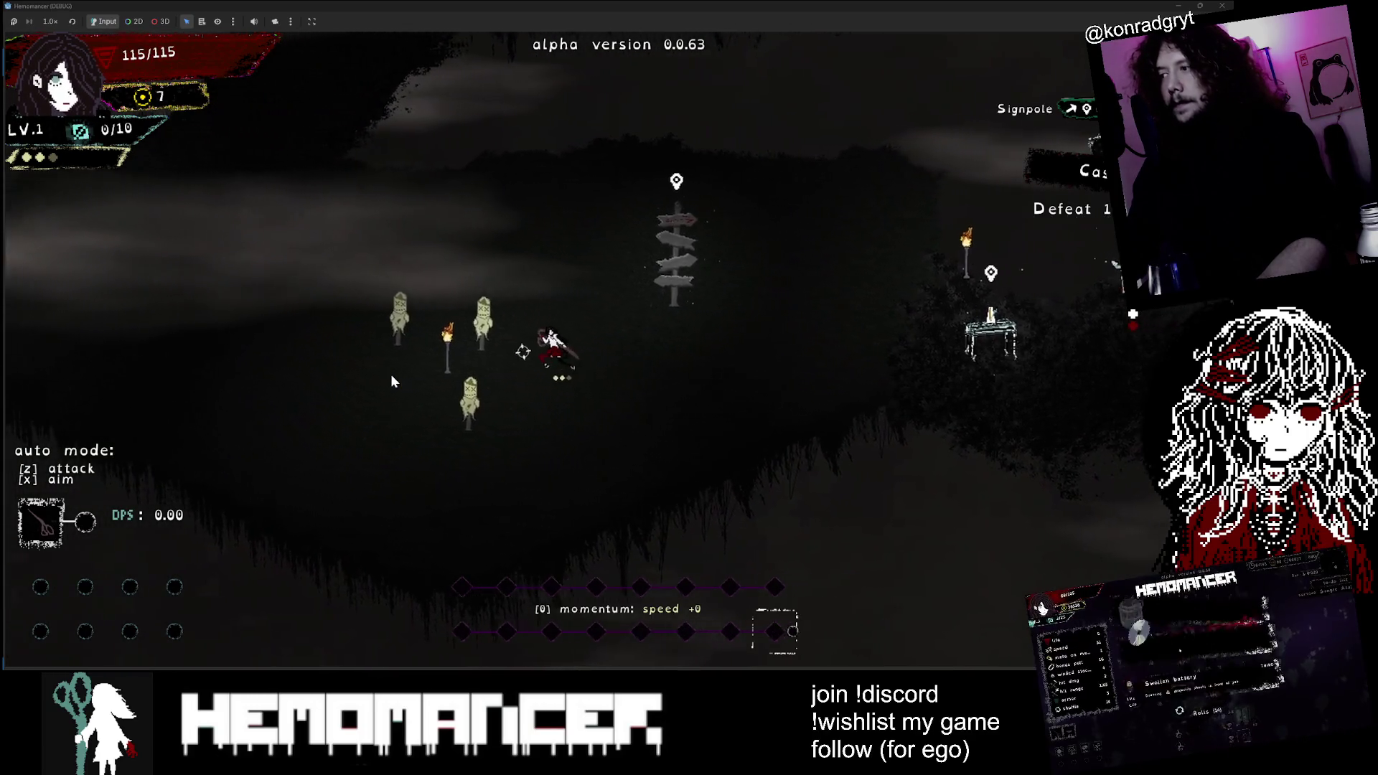
pyautogui.press('a')
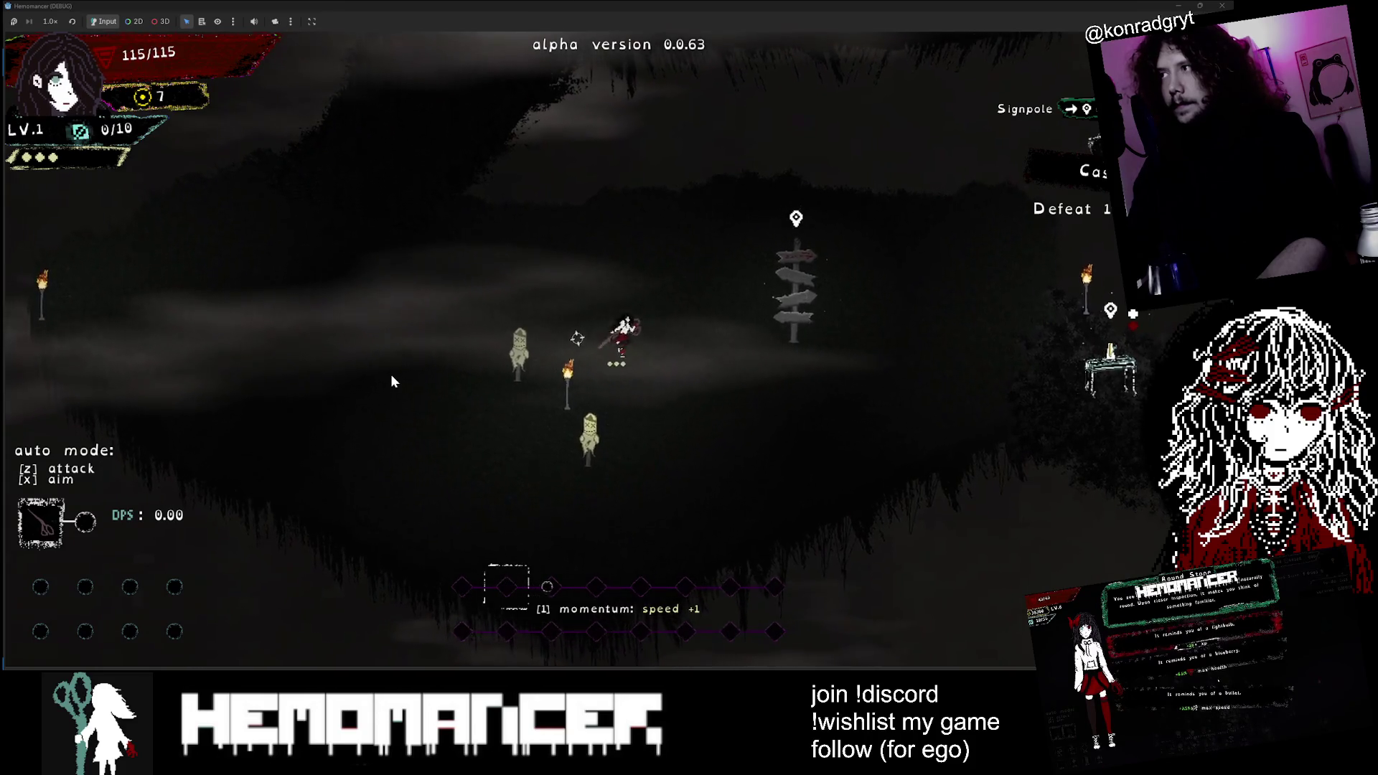
# Step: Walk up to the Gruff Stranger, then back down to the Signpole
pyautogui.press('Up')
pyautogui.press('Left')
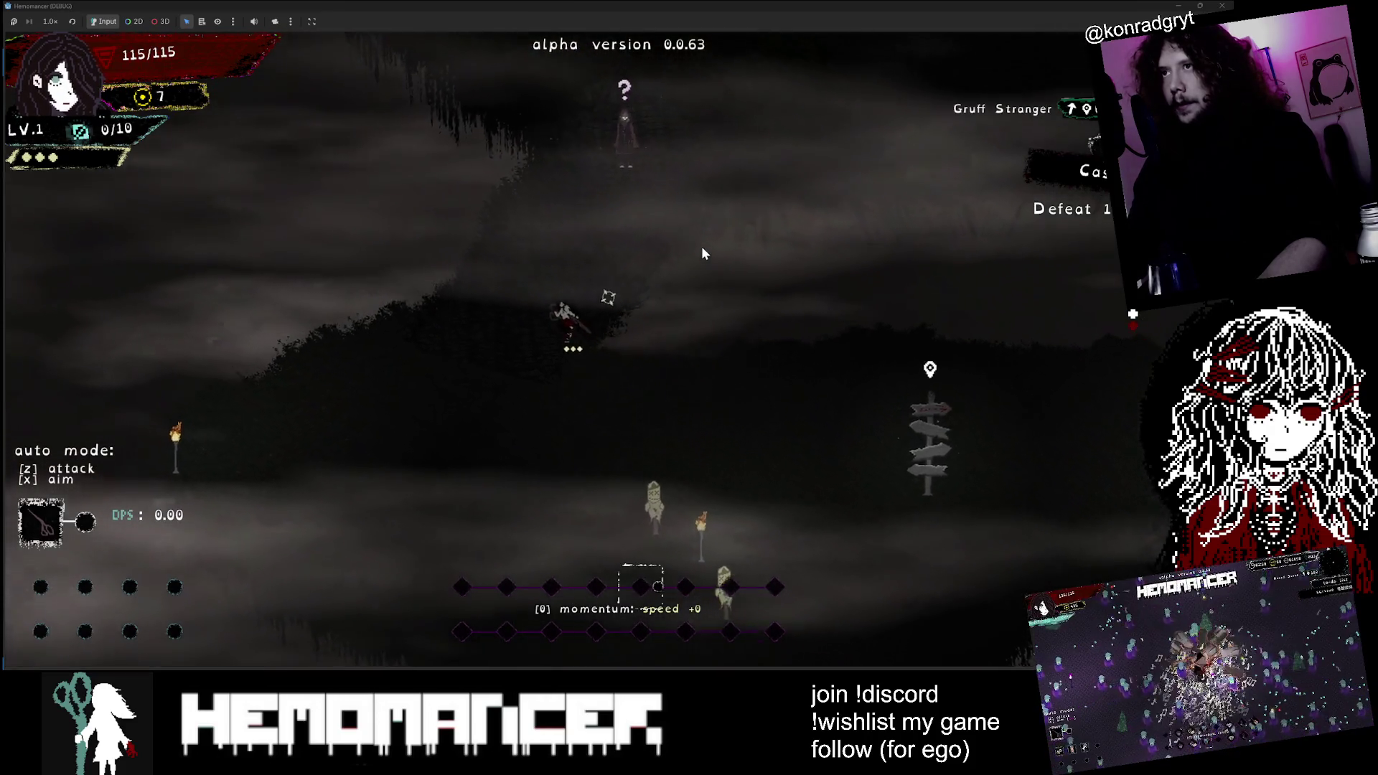
pyautogui.press('Up')
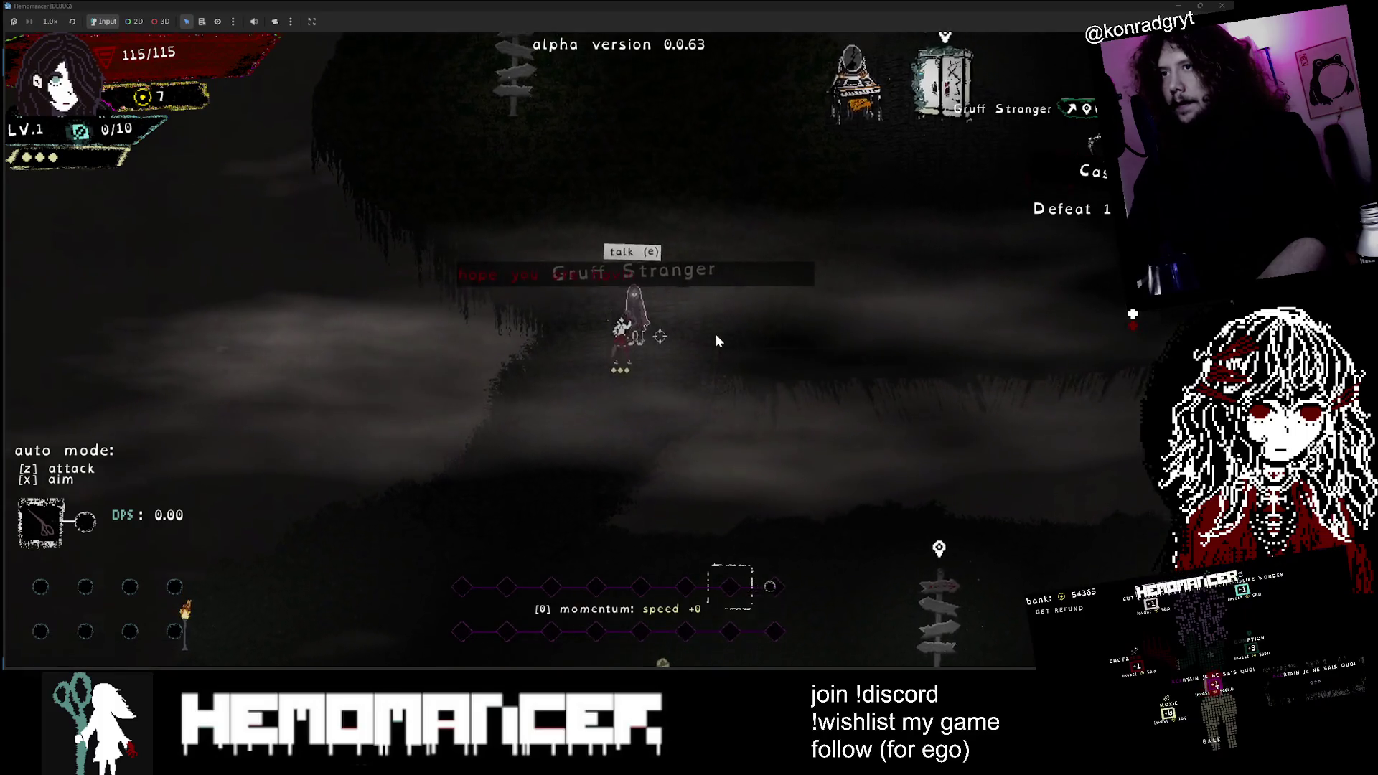
pyautogui.press('Down')
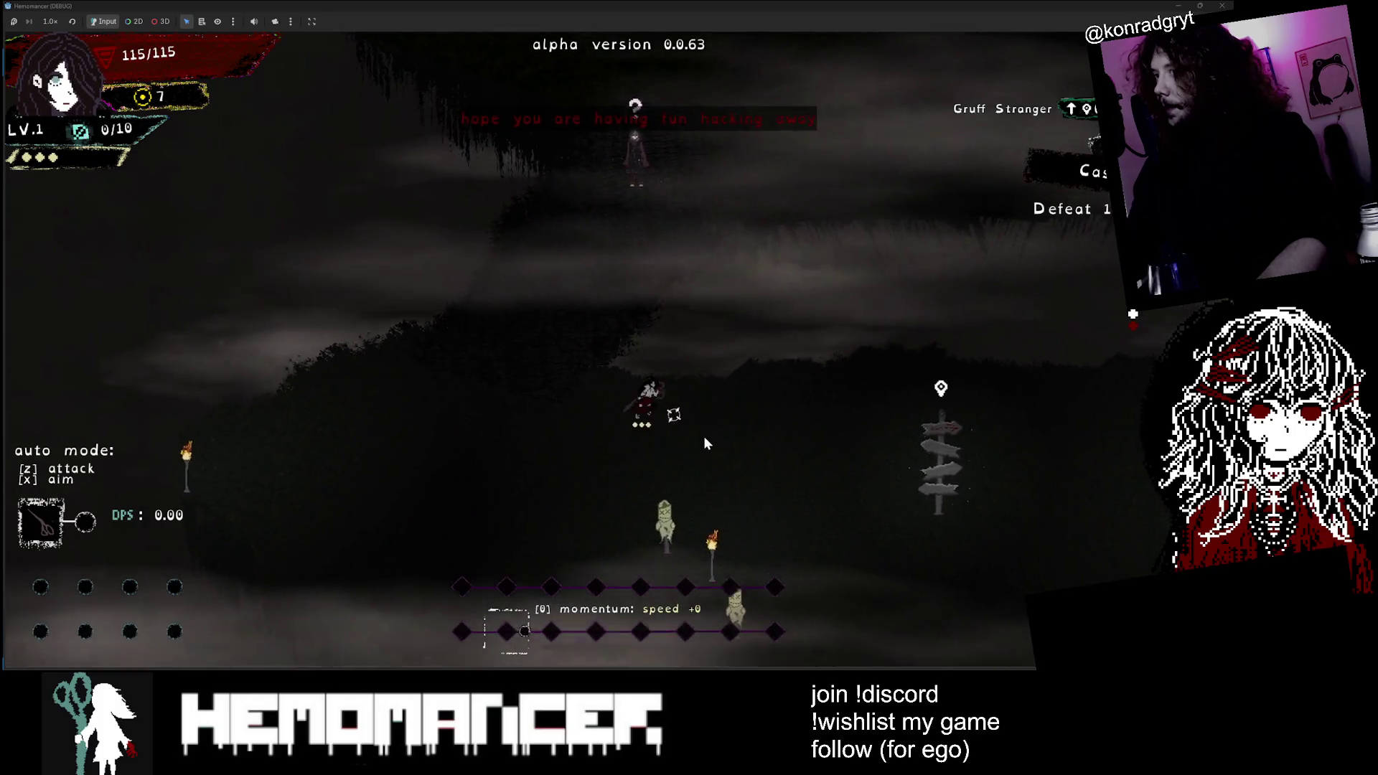
pyautogui.press('Right')
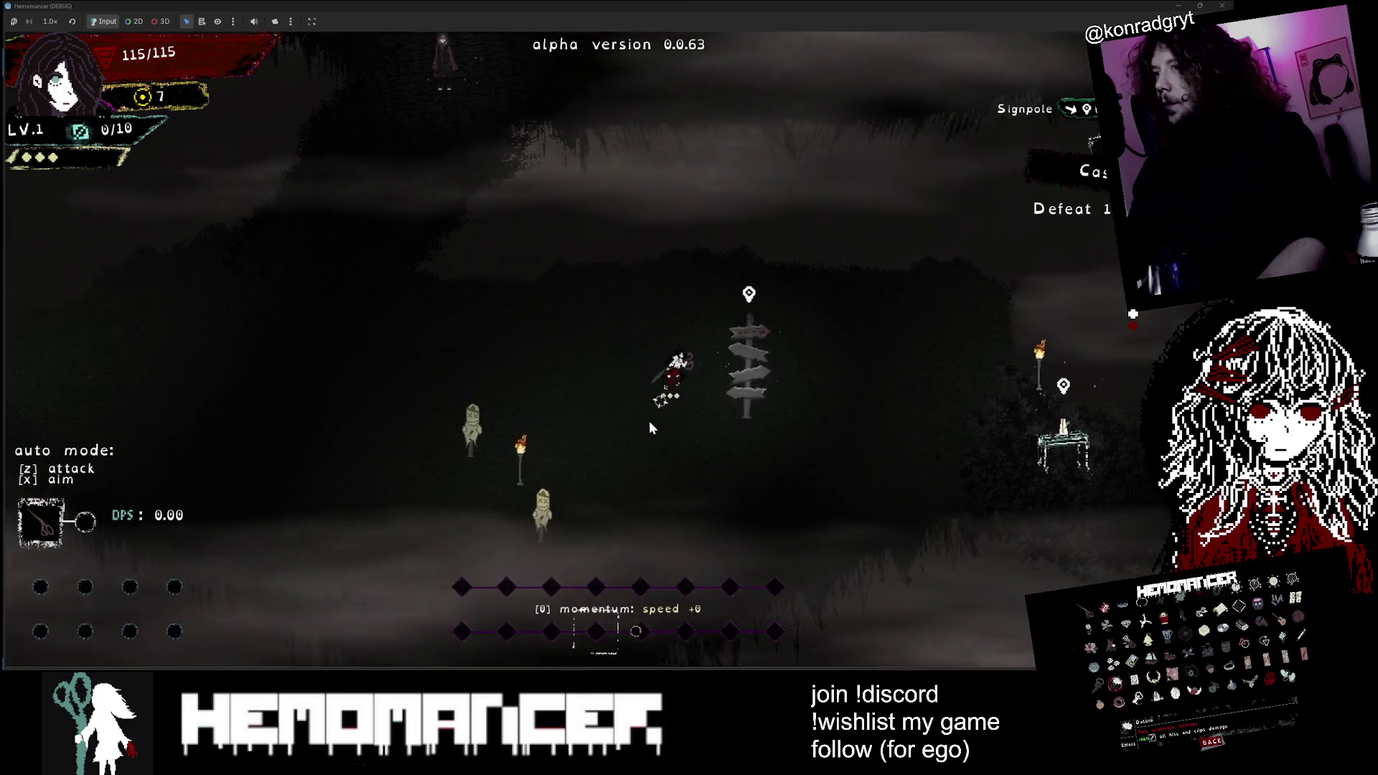
# Step: Travel from the Signpole to the survival area and read the sign there
pyautogui.press('e')
pyautogui.click(648, 427)
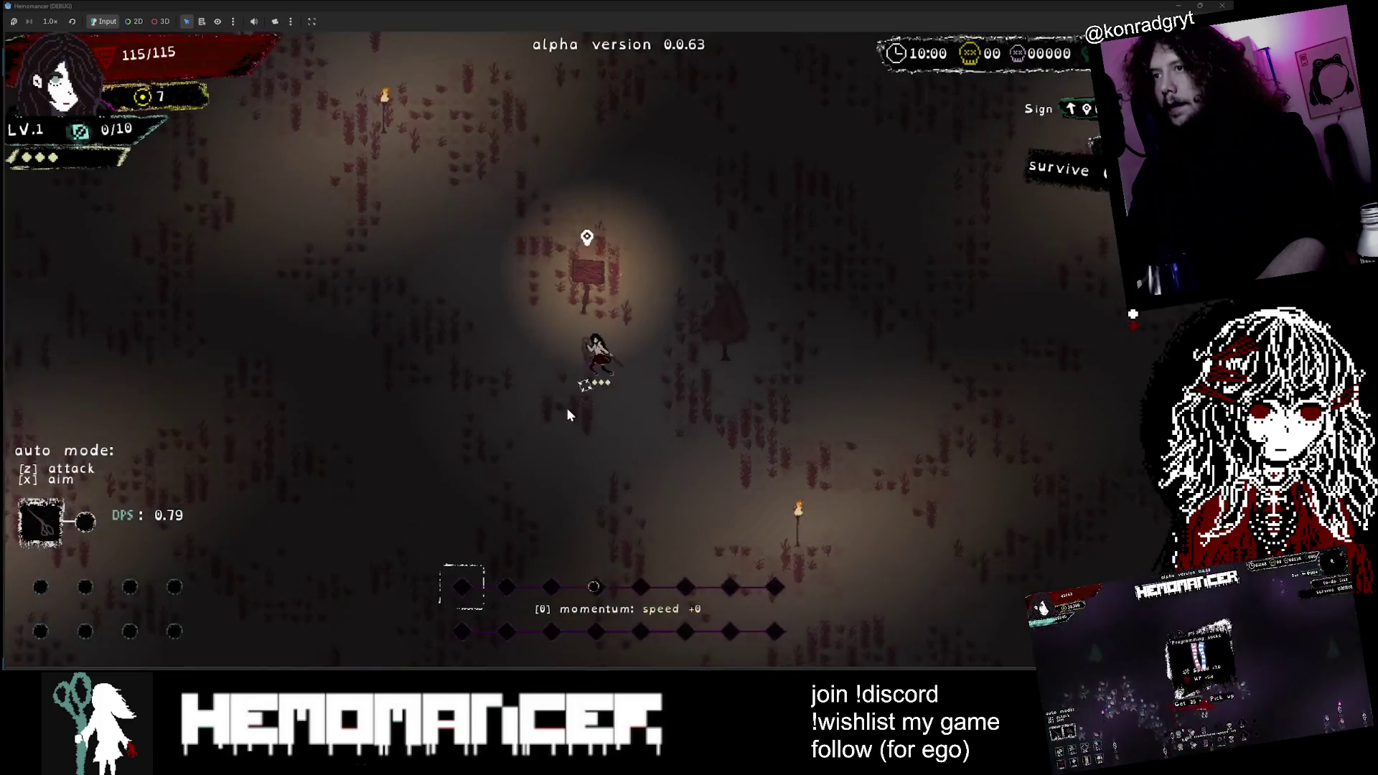
pyautogui.press('Up')
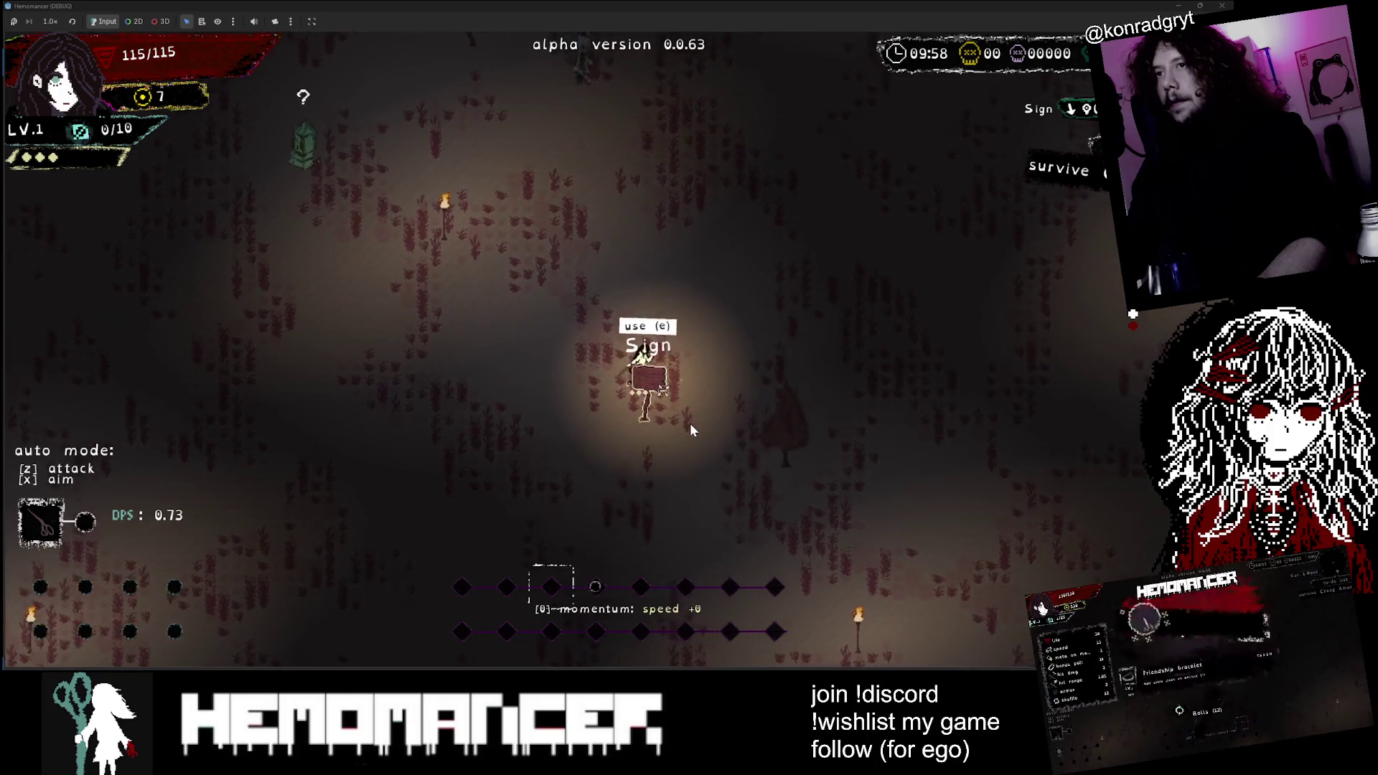
pyautogui.press('e')
pyautogui.press('Up')
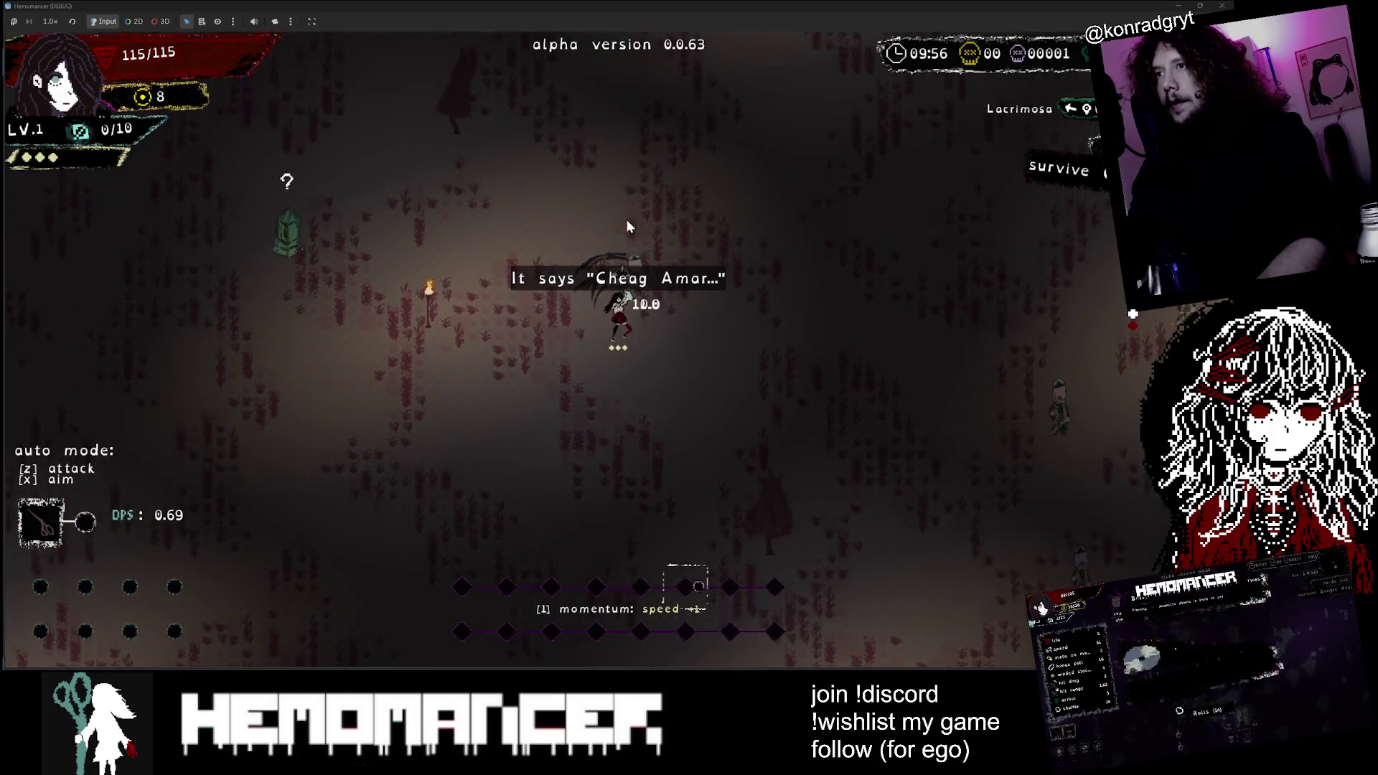
# Step: Fight through the enemies until perishing after six kills, then continue back to the hub
pyautogui.press('Right')
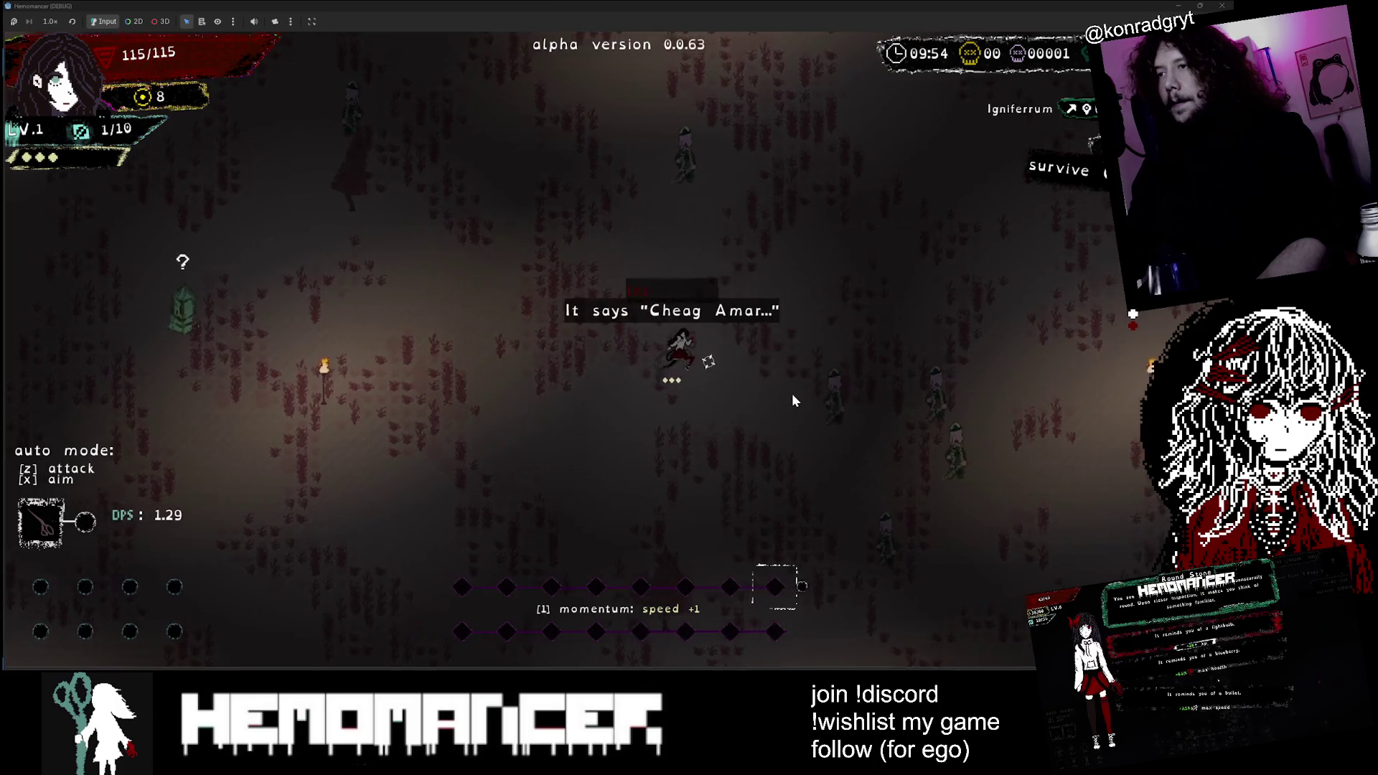
pyautogui.press('Right')
pyautogui.press('Down')
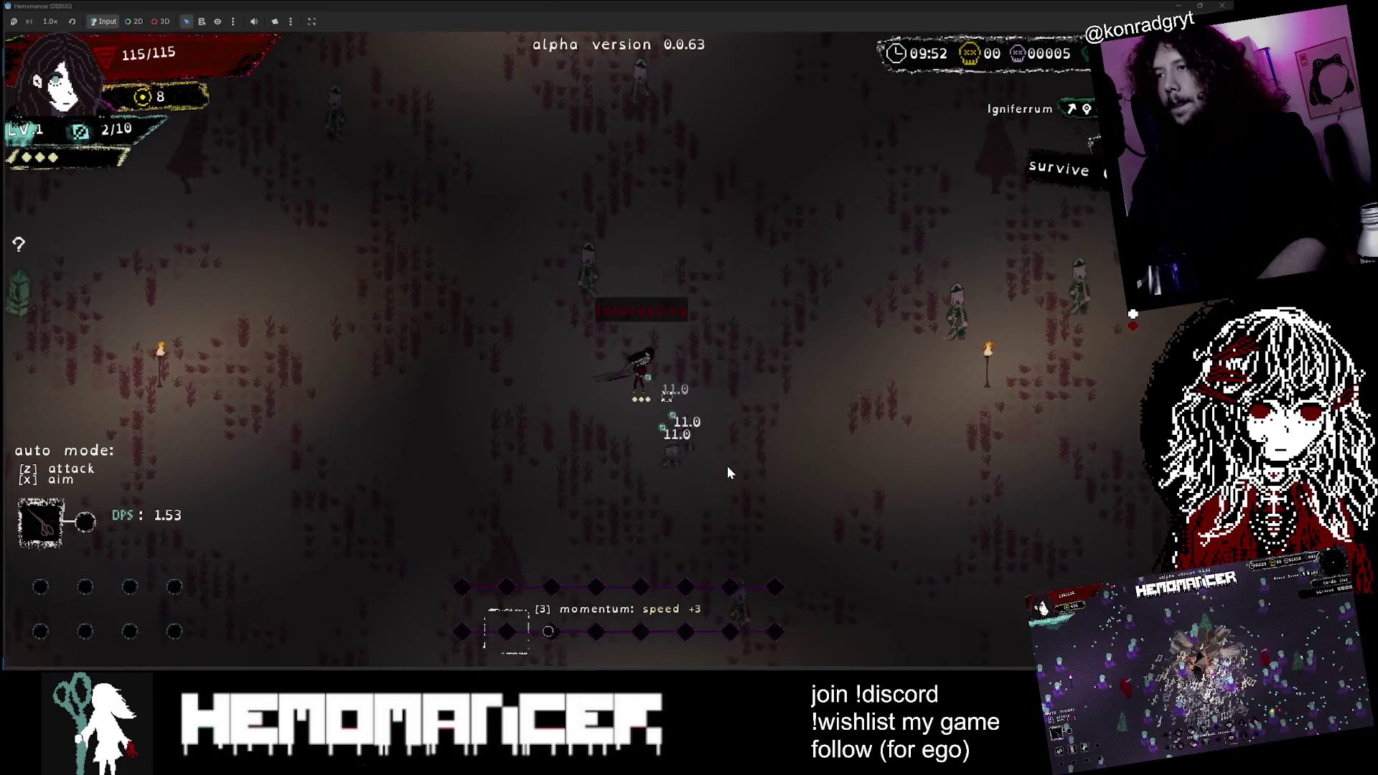
pyautogui.press('Right')
pyautogui.press('Down')
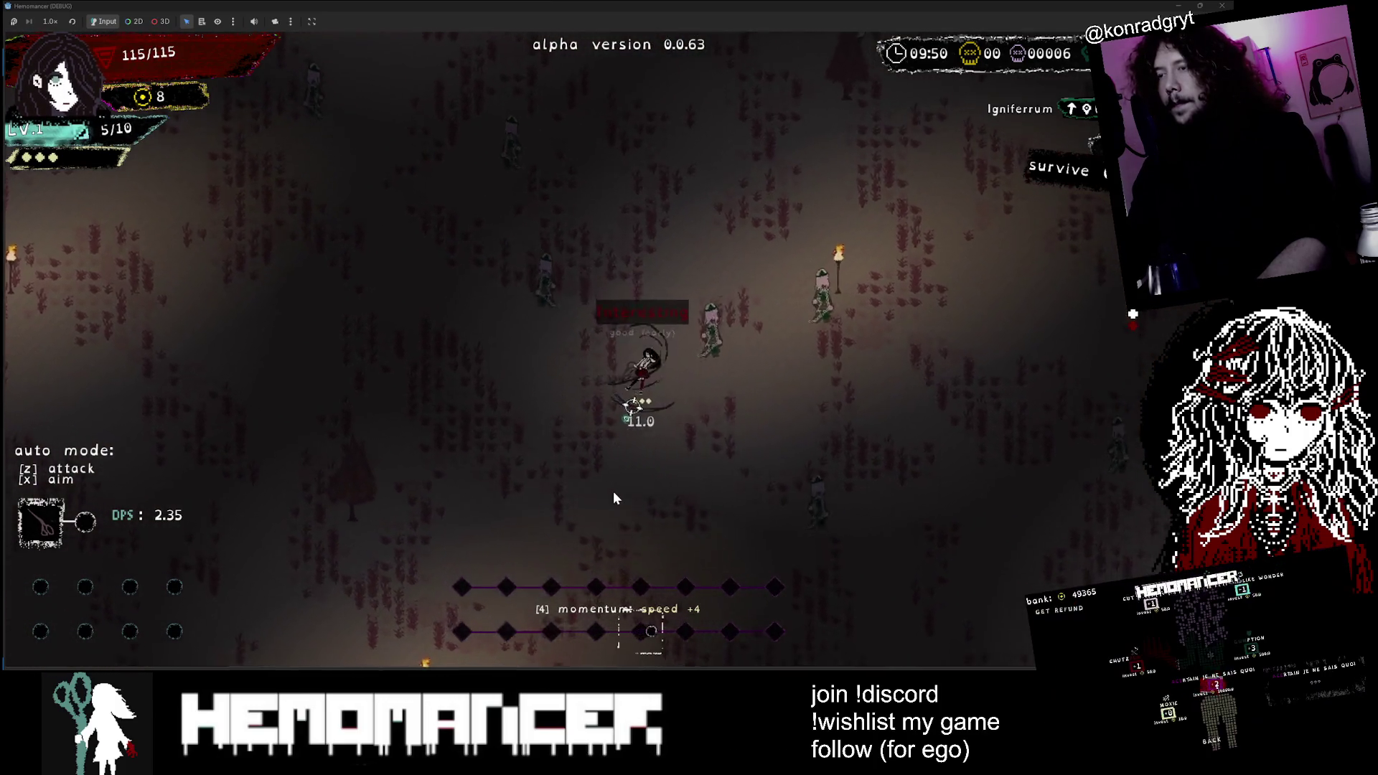
pyautogui.press('Left')
pyautogui.press('Down')
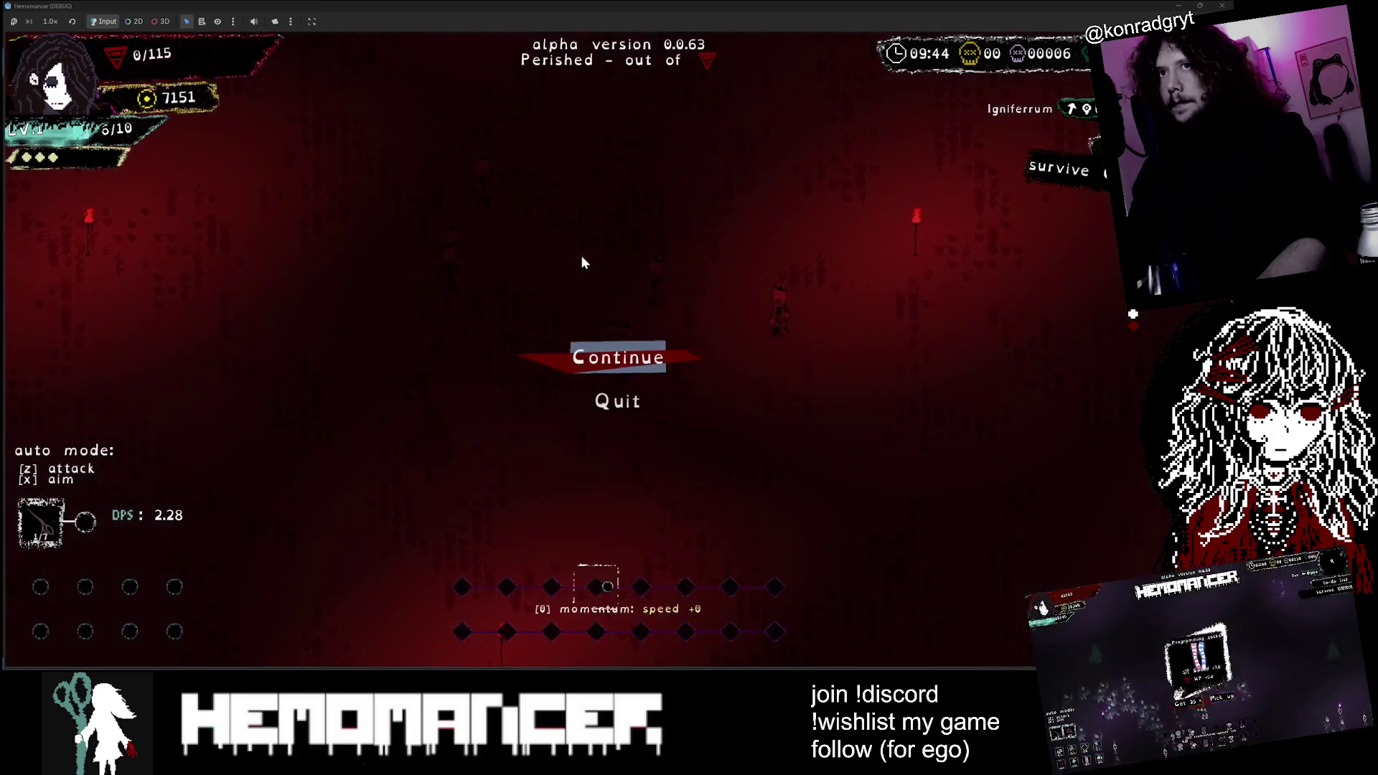
pyautogui.click(636, 359)
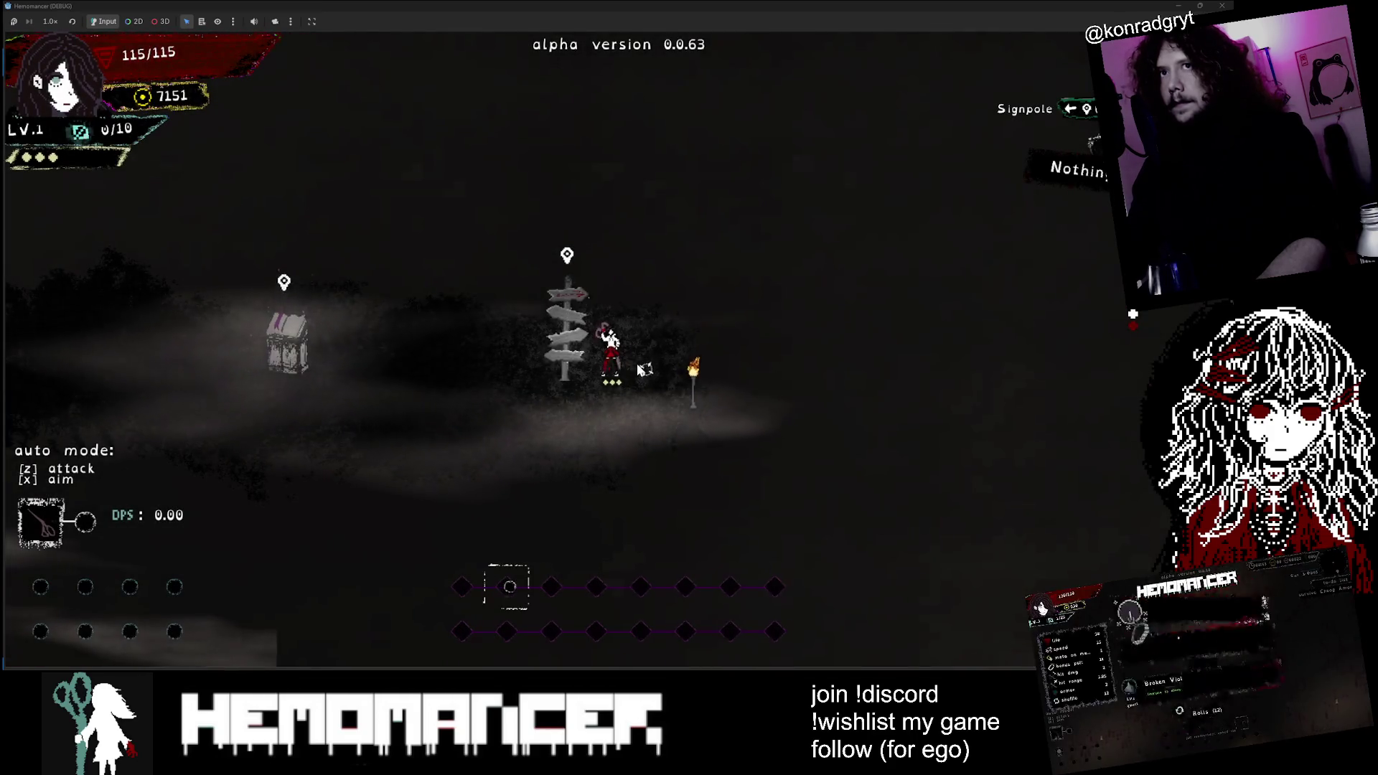
# Step: Walk left across the hub past the Bookstand and Metronome table to the Gruff Stranger
pyautogui.press('a')
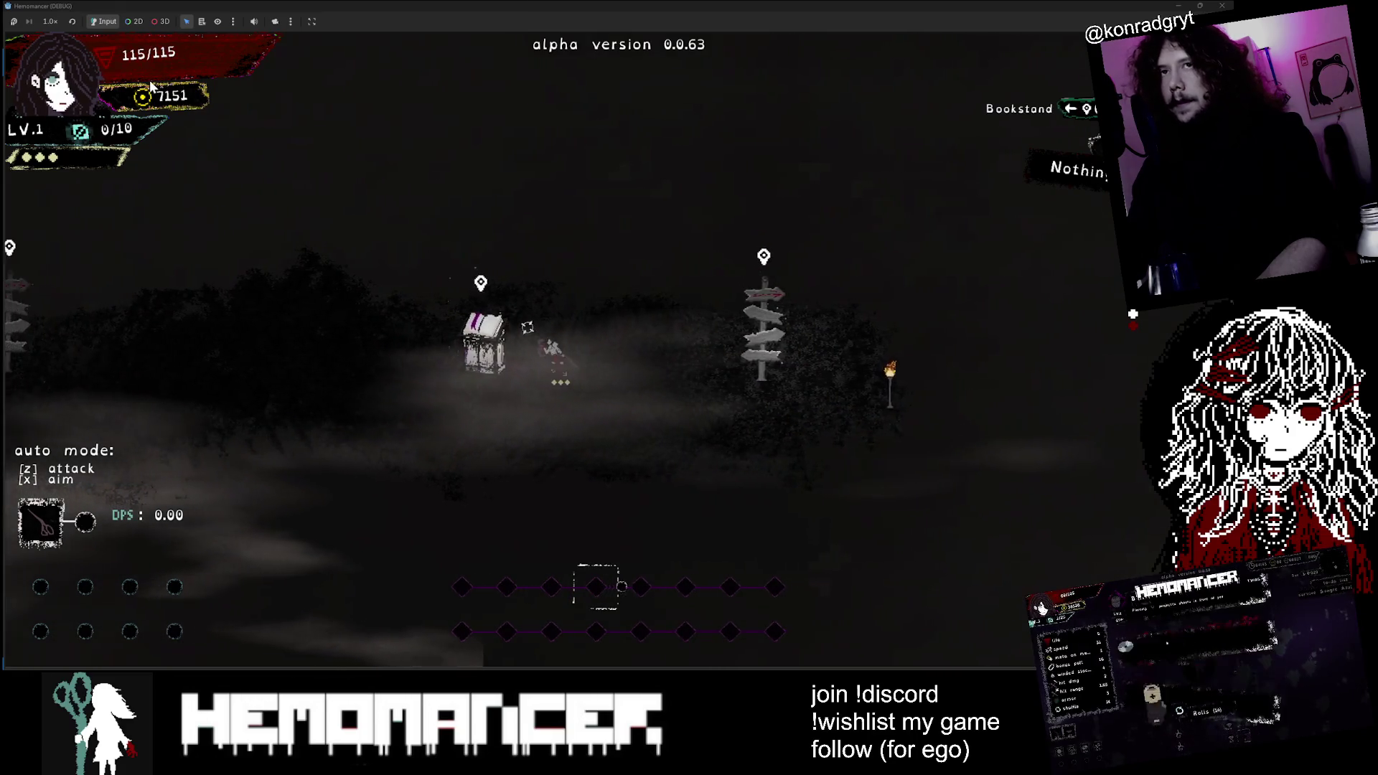
pyautogui.press('a')
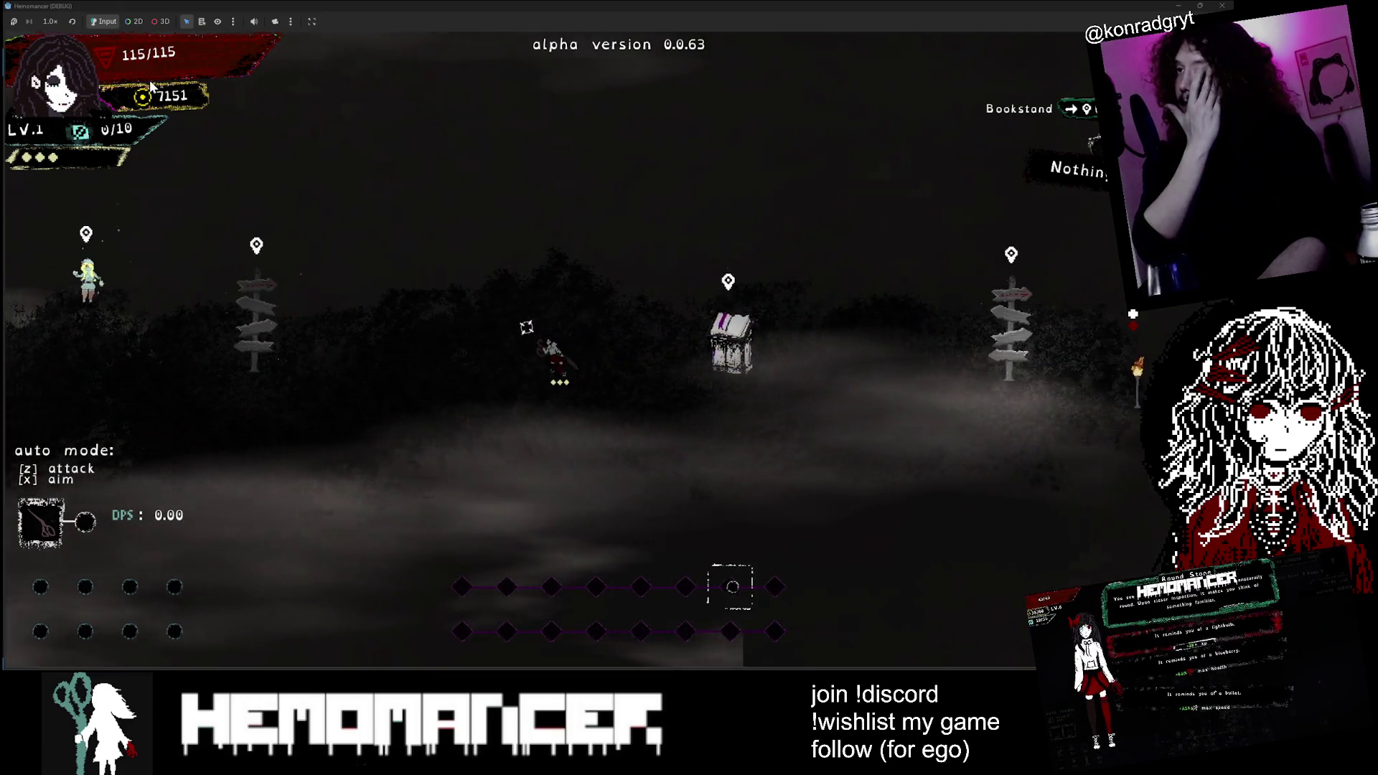
pyautogui.press('a')
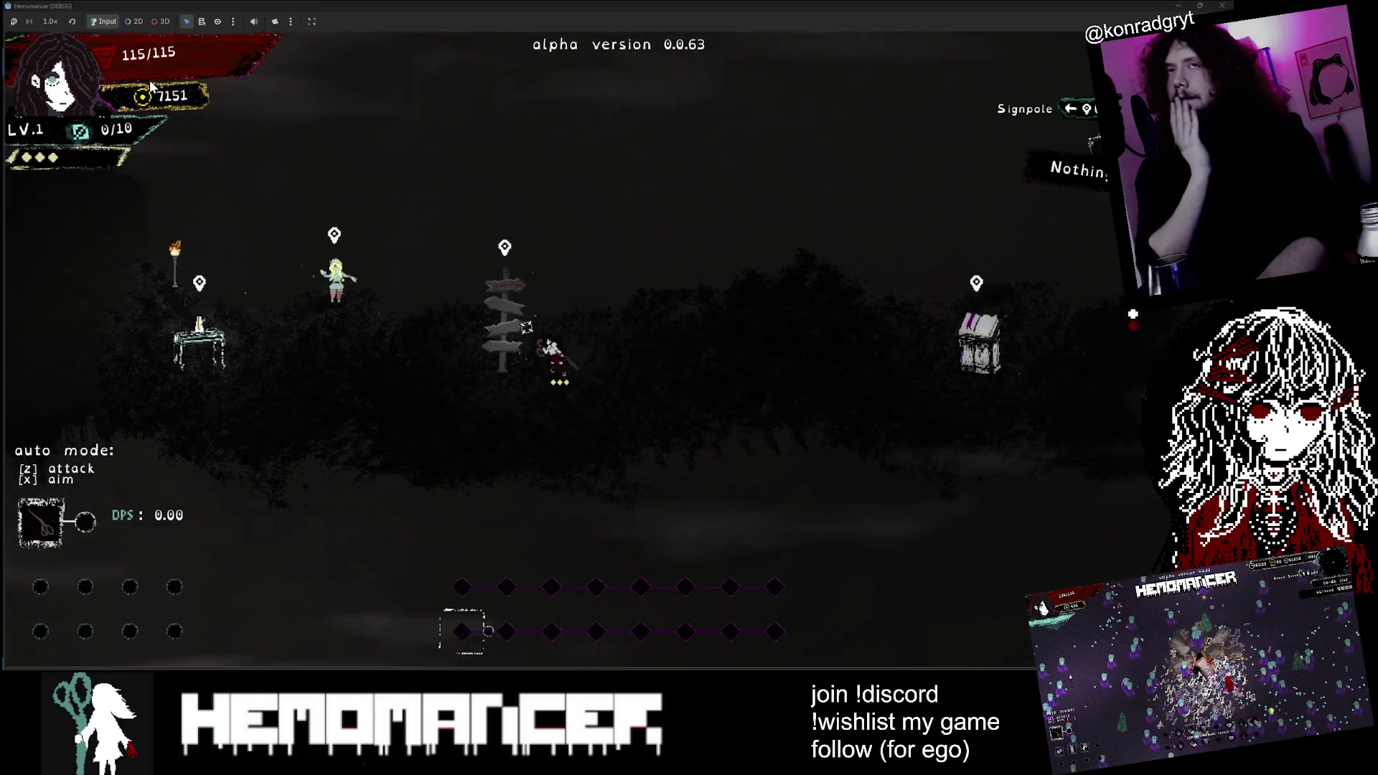
pyautogui.press('a')
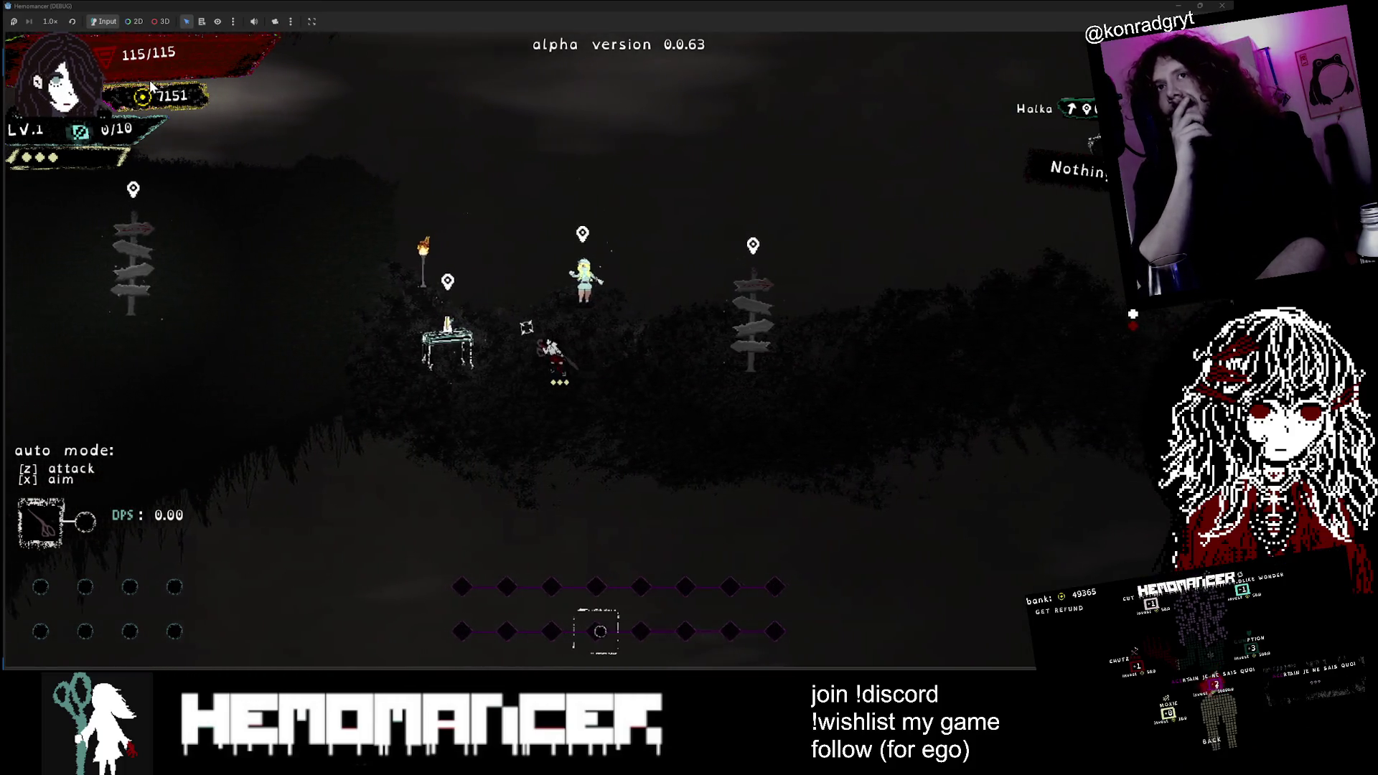
pyautogui.press('a')
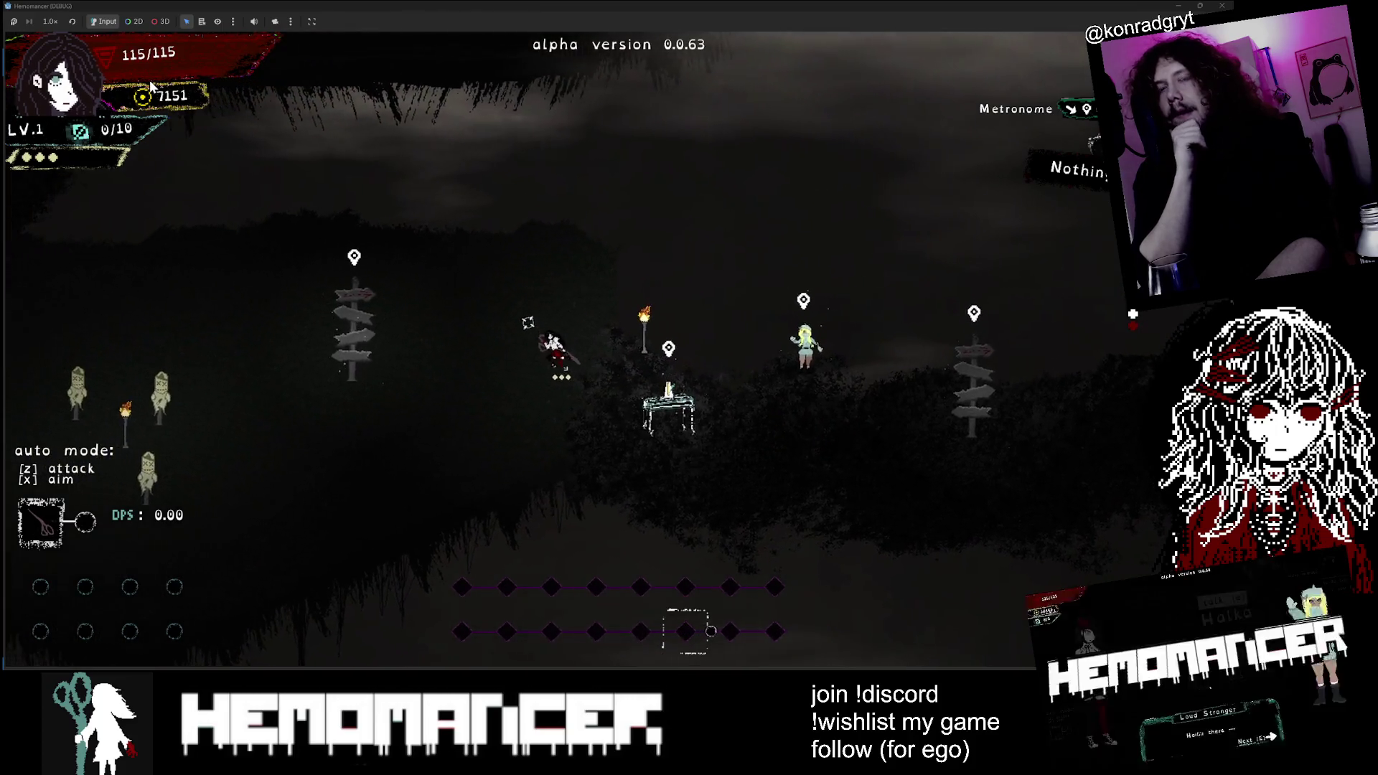
pyautogui.press('a')
pyautogui.press('w')
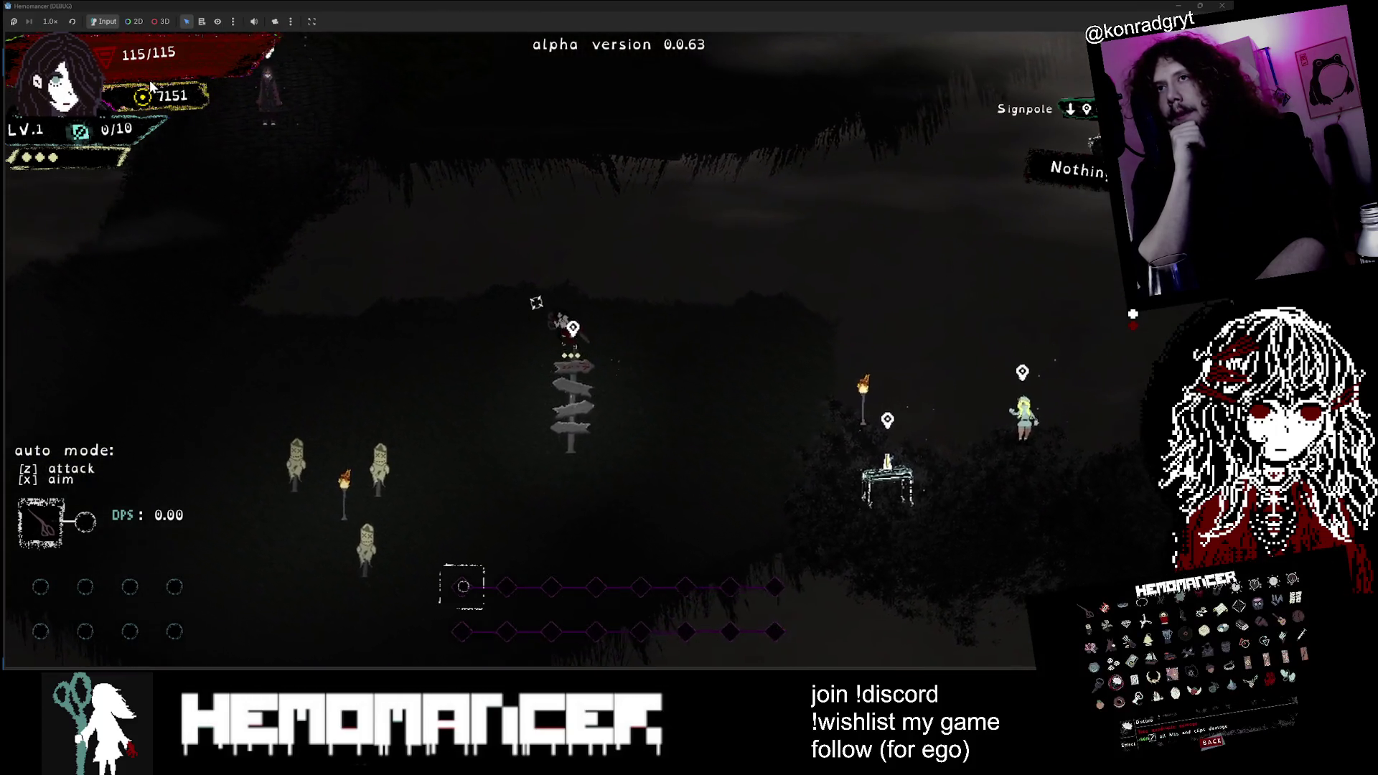
pyautogui.press('a')
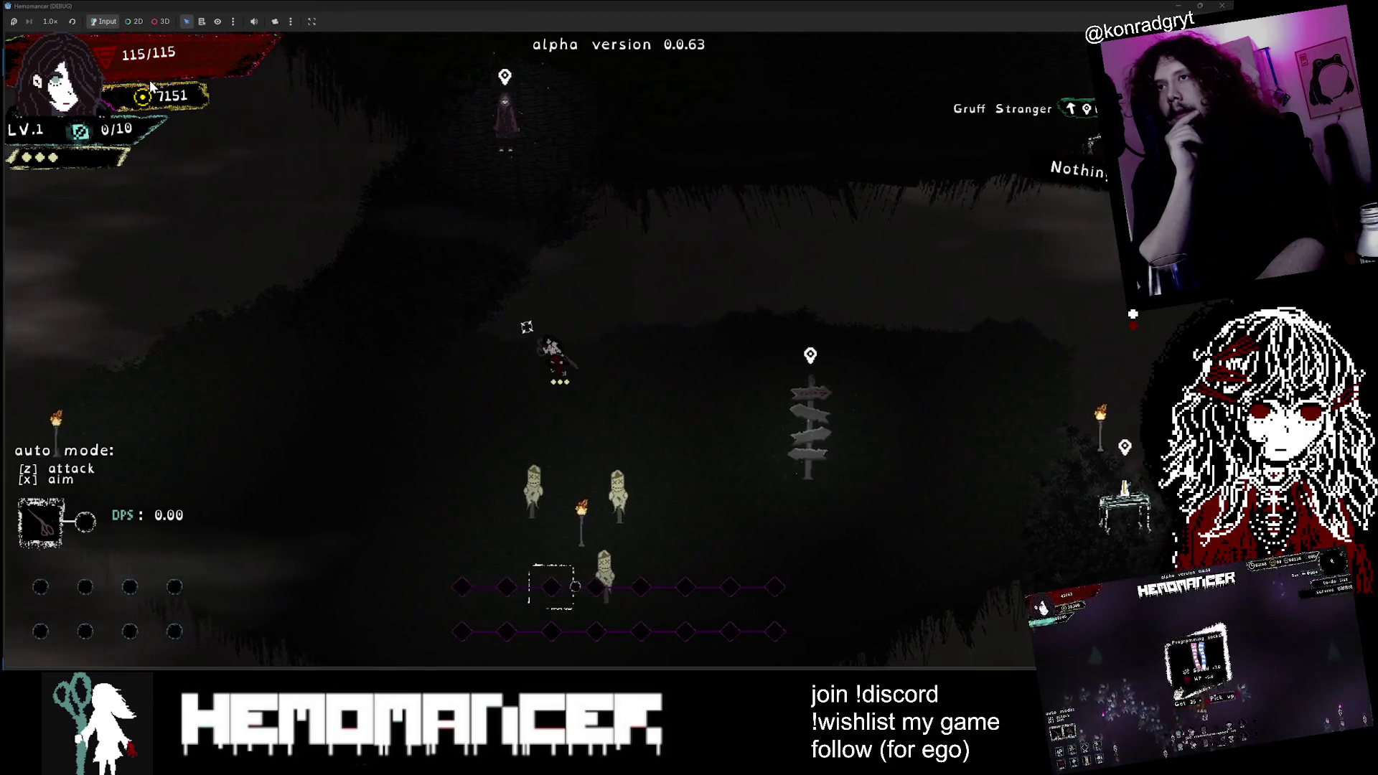
pyautogui.press('w')
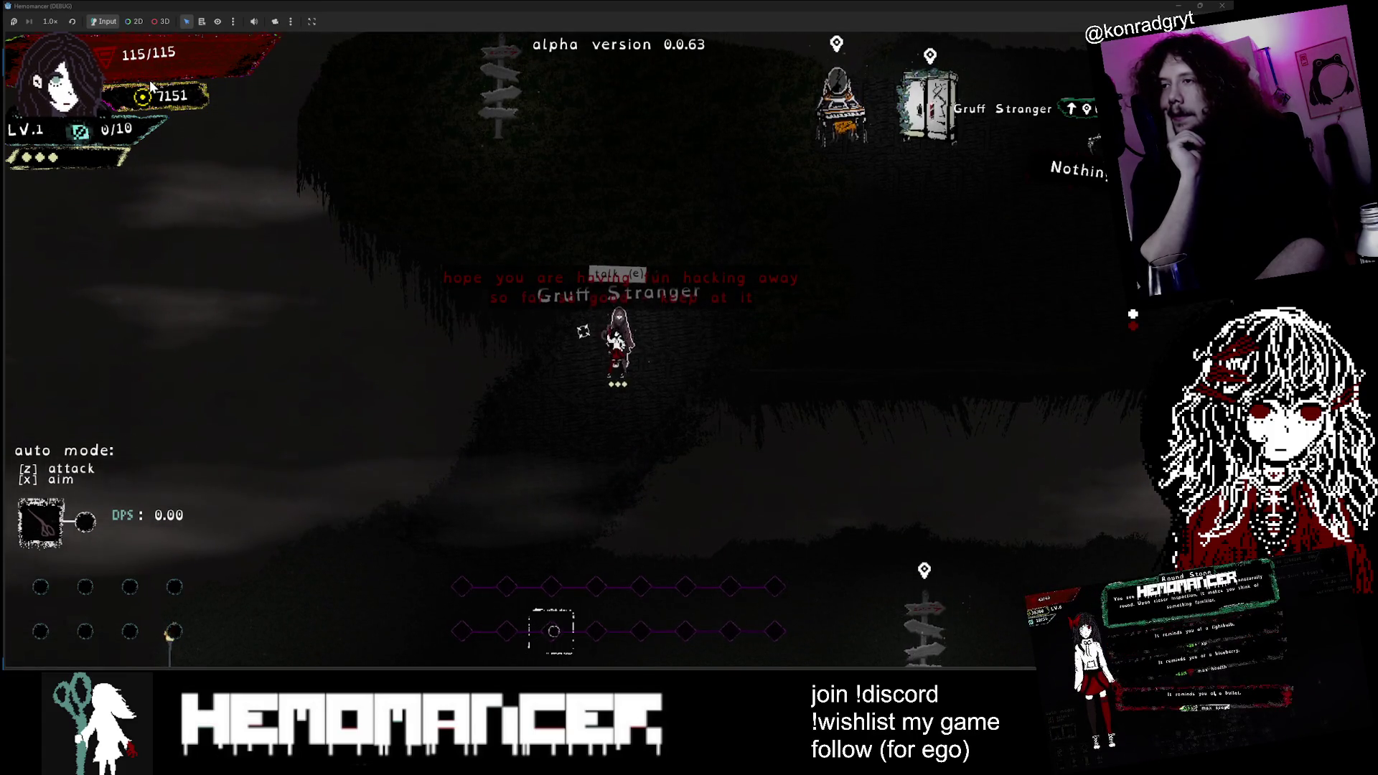
# Step: Walk back right past the Signpole and Halka to the bookstand and open the quest journal
pyautogui.press('s')
pyautogui.press('a')
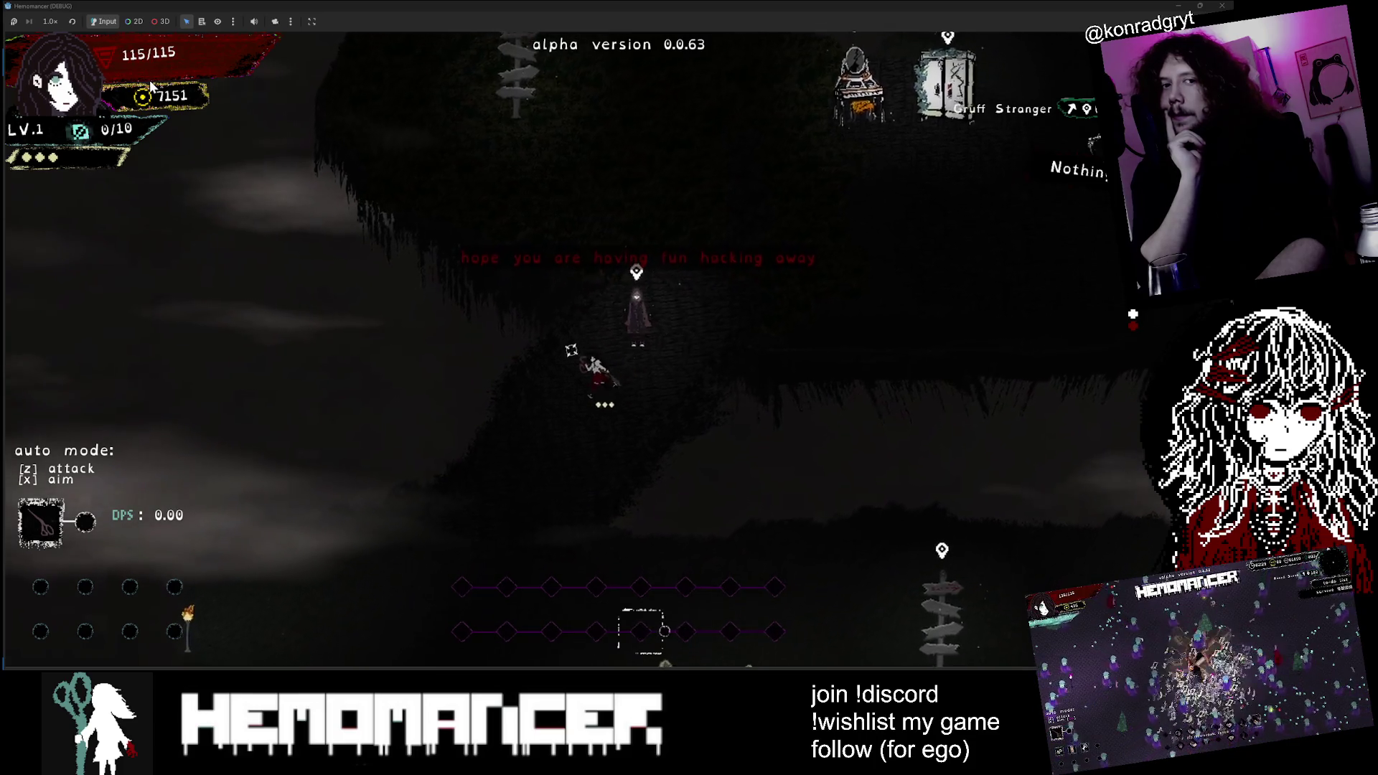
pyautogui.press('s')
pyautogui.press('a')
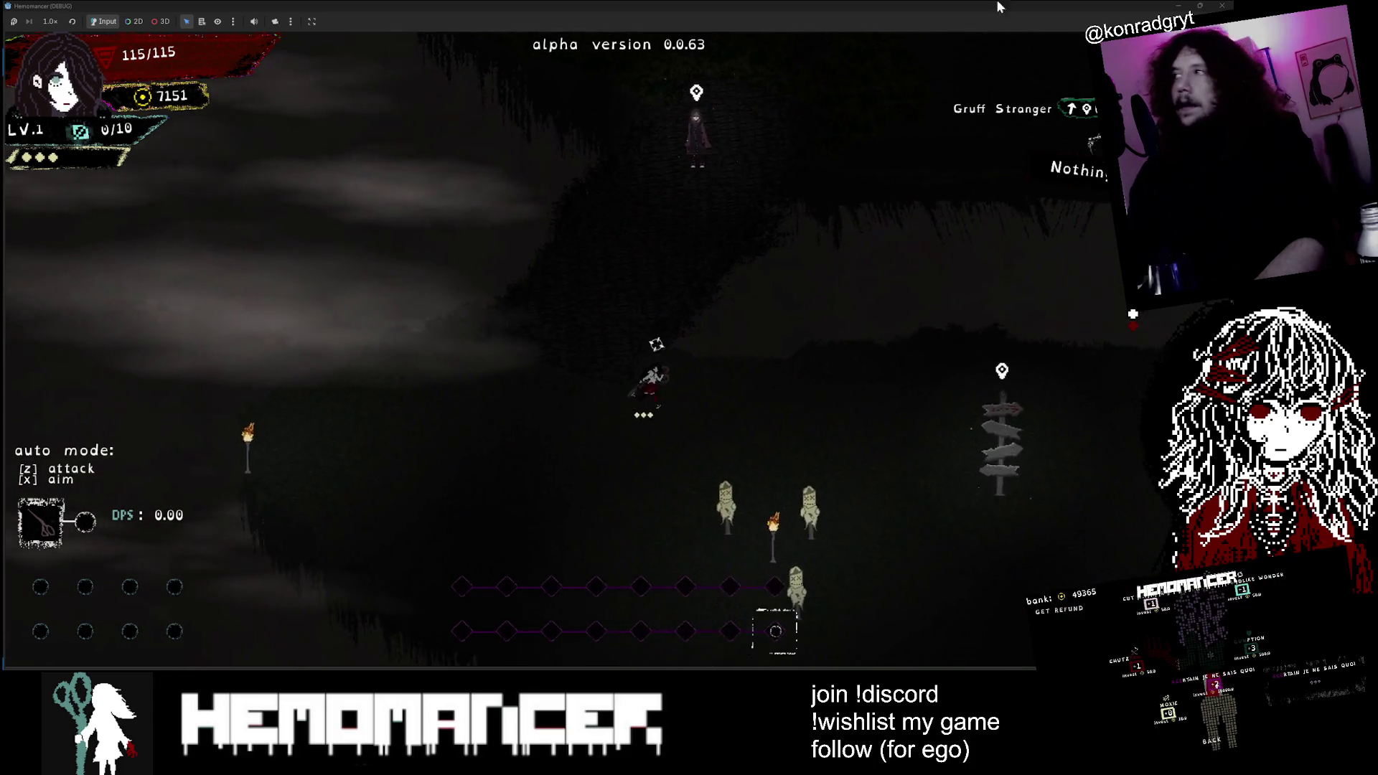
pyautogui.press('d')
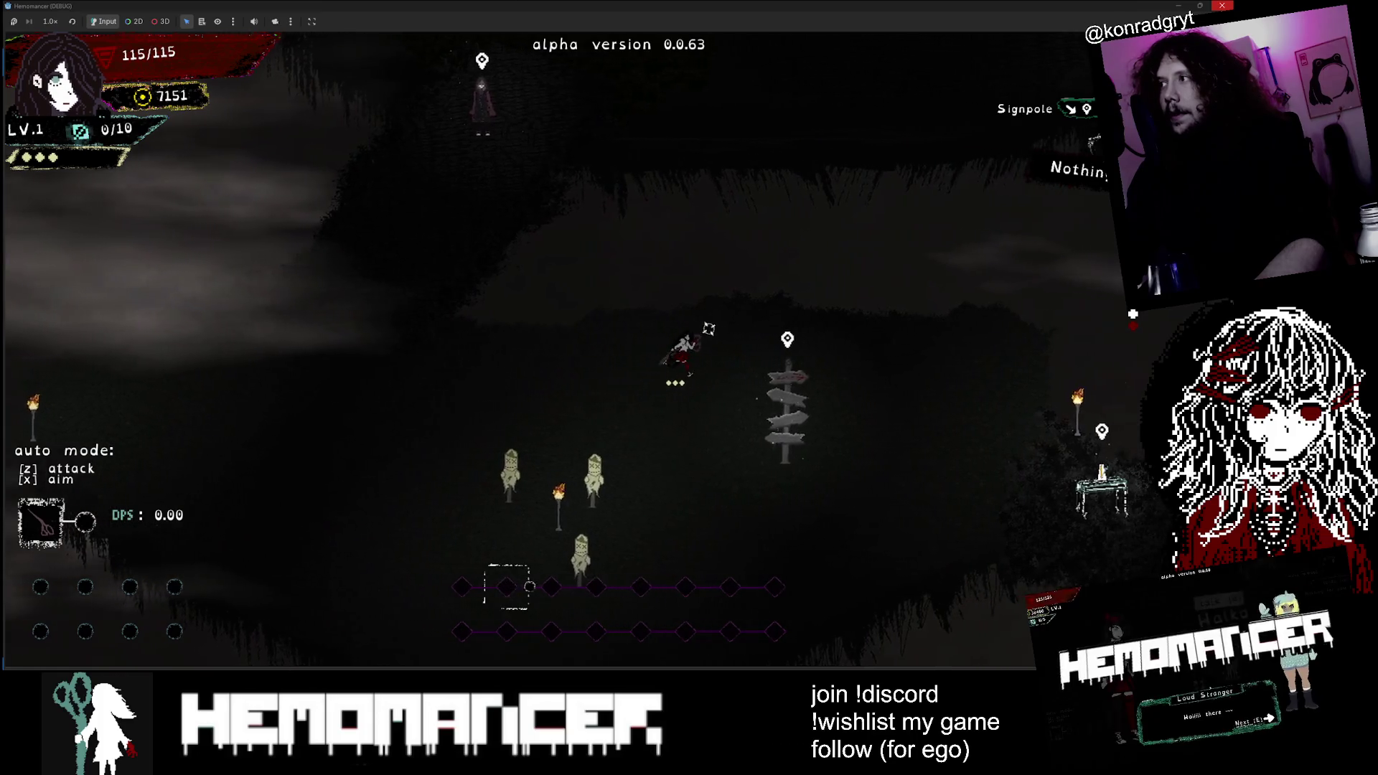
pyautogui.press('d')
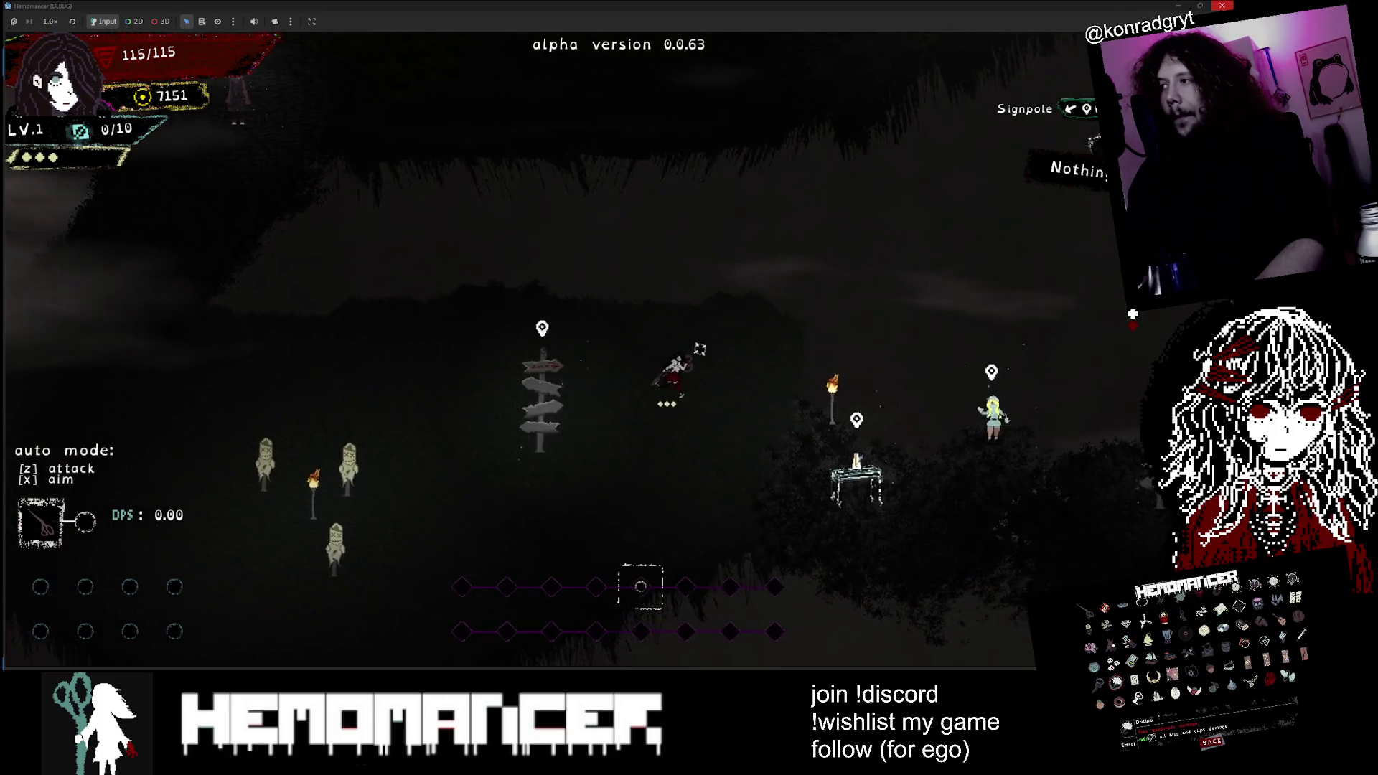
pyautogui.press('d')
pyautogui.press('s')
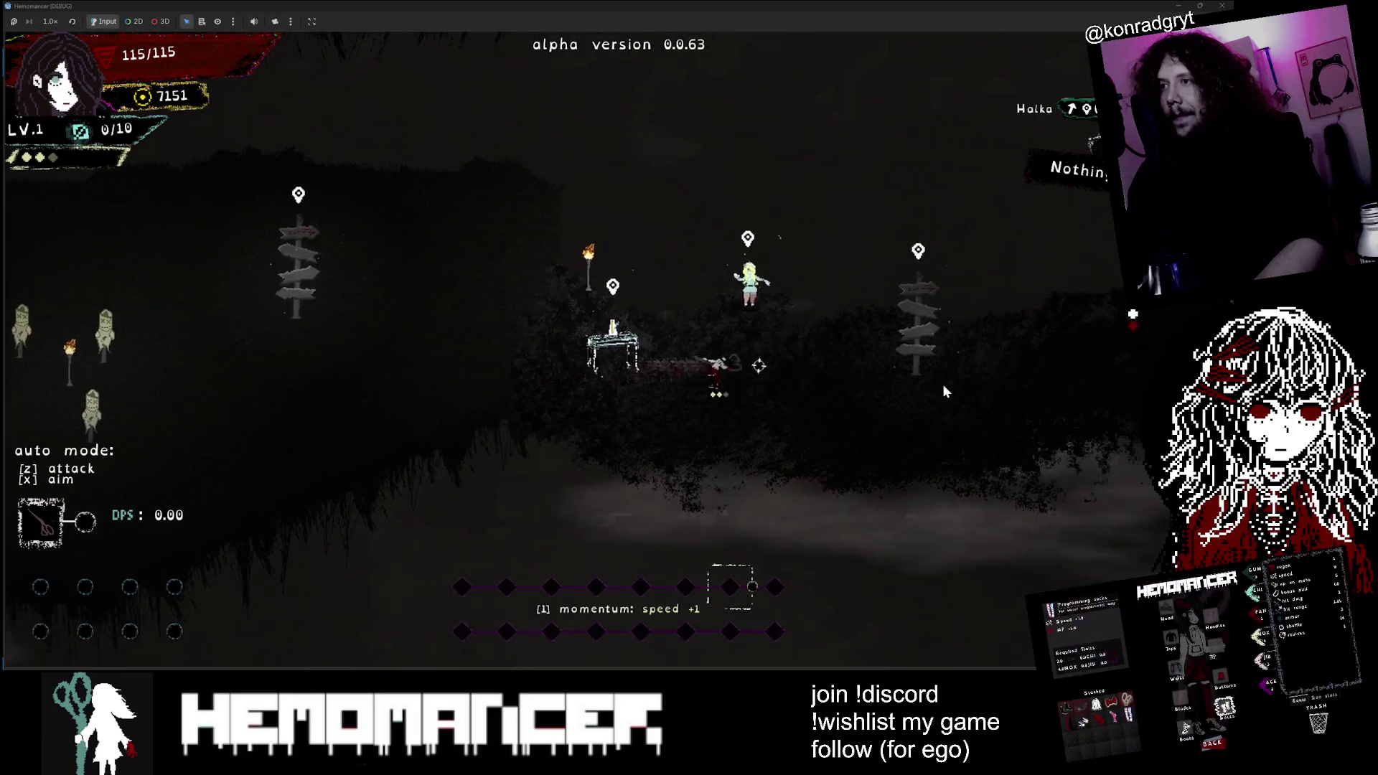
pyautogui.press('d')
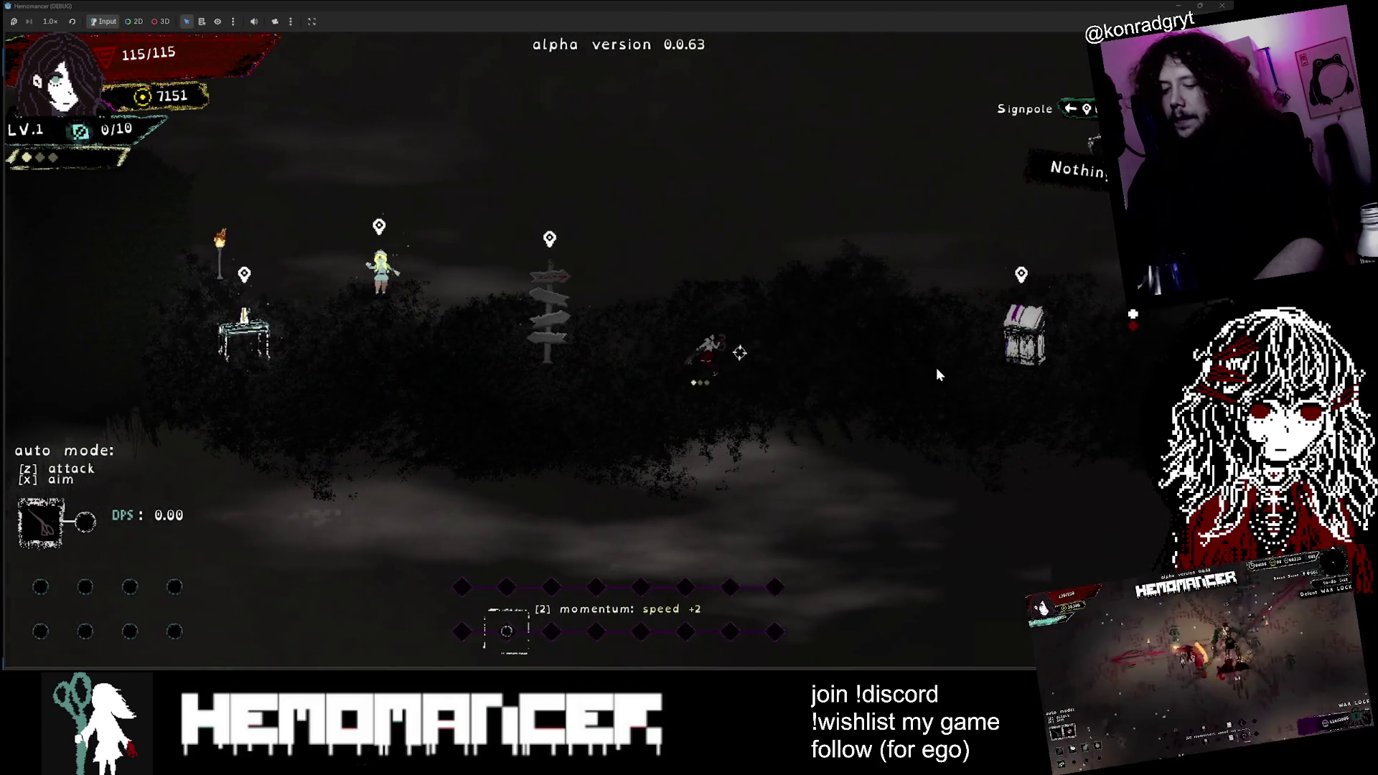
pyautogui.press('d')
pyautogui.press('e')
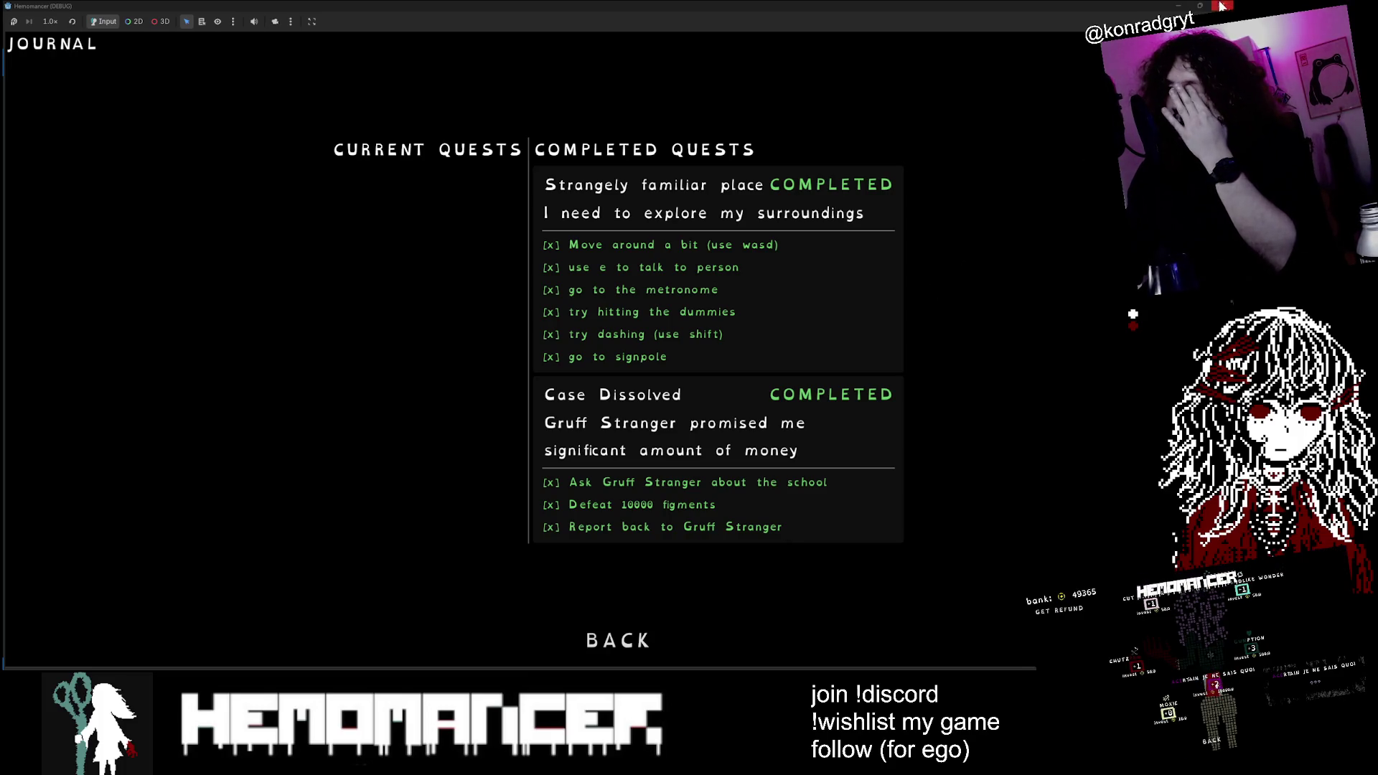
# Step: Stop the debug game with F8 and bring up dialogues.json in Visual Studio Code
pyautogui.press('F8')
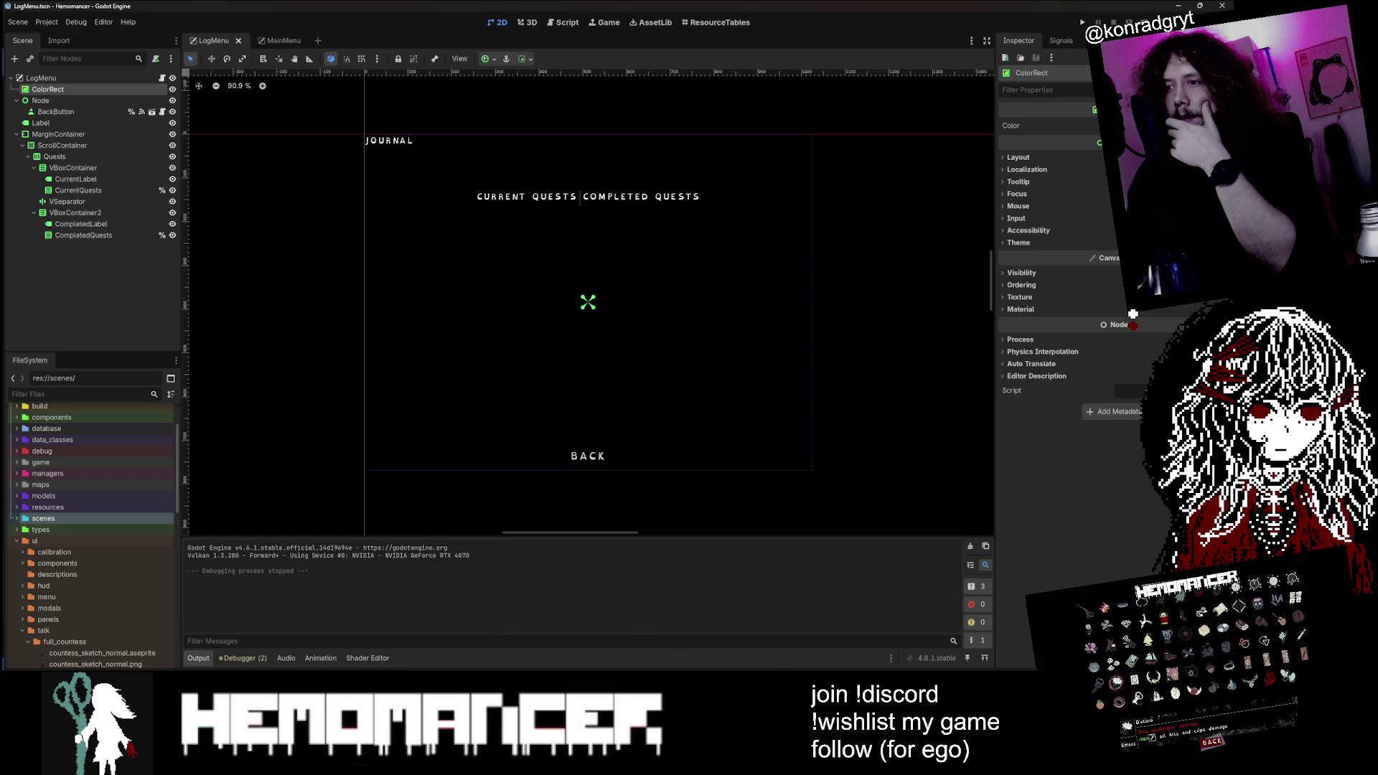
pyautogui.moveTo(726, 679)
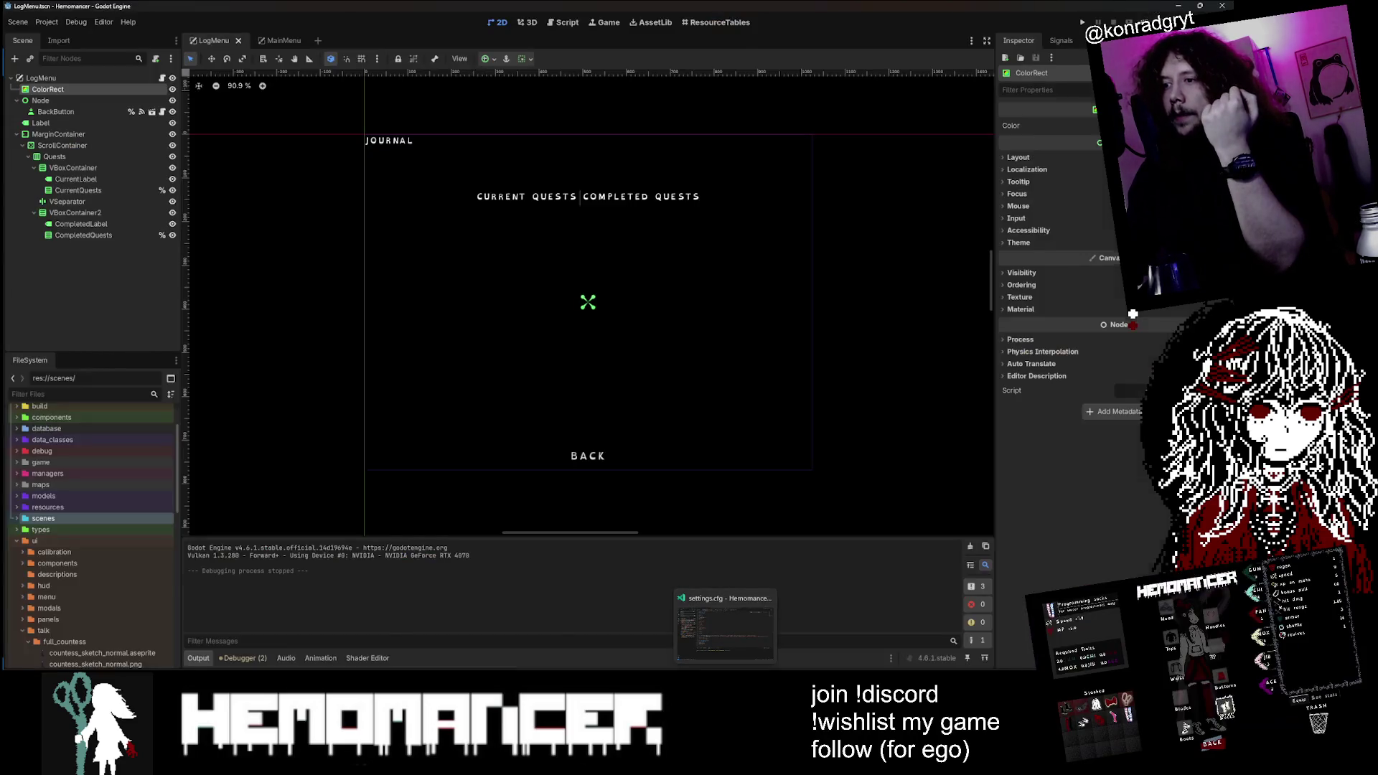
pyautogui.click(694, 649)
pyautogui.click(433, 32)
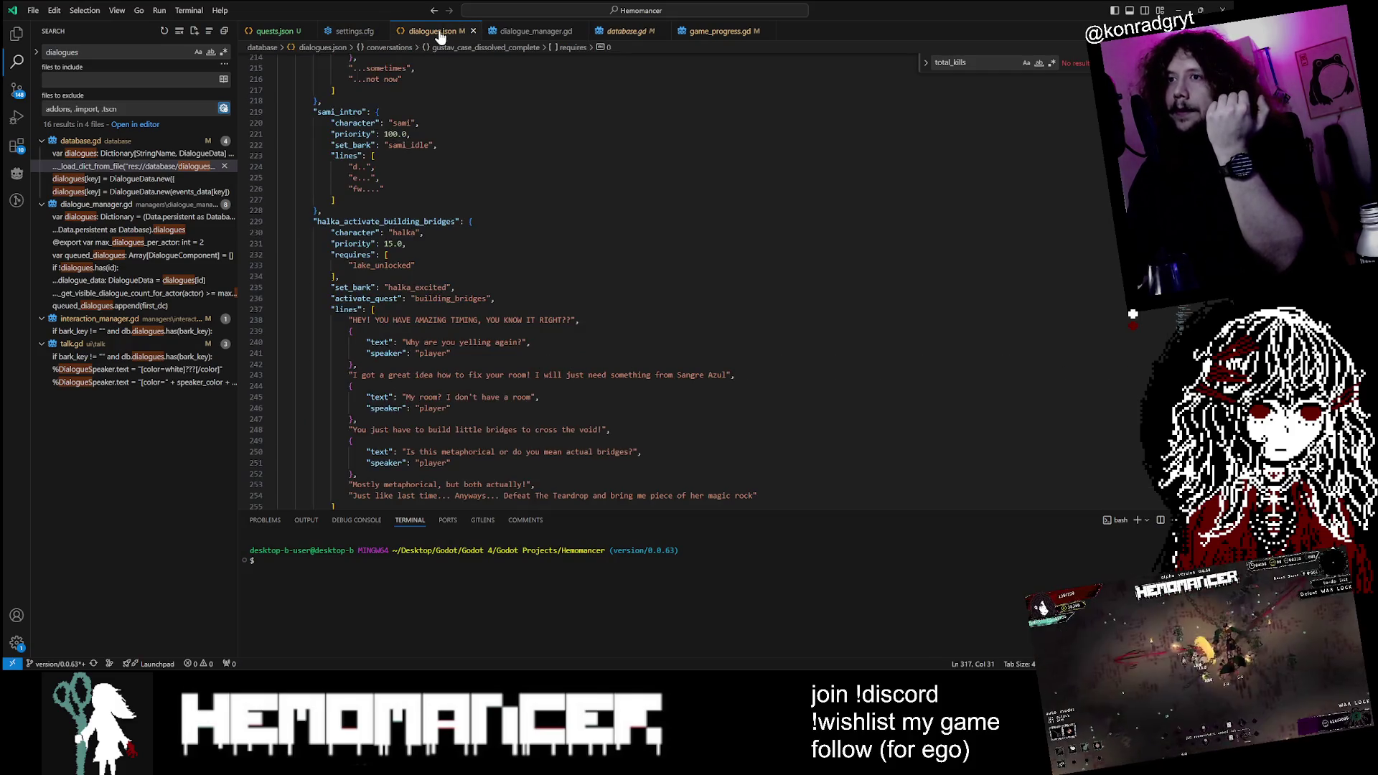
pyautogui.scroll(-8, 646, 287)
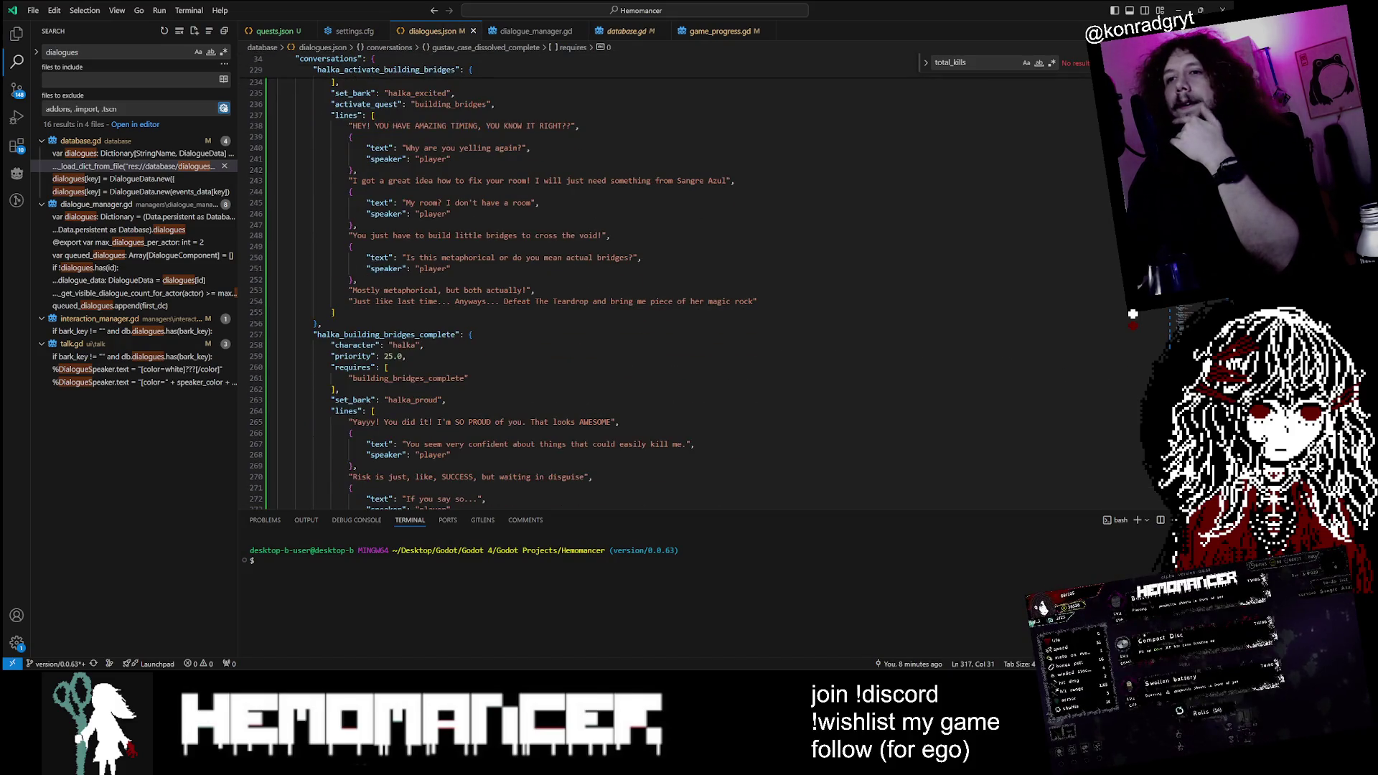
pyautogui.scroll(-7, 1133, 314)
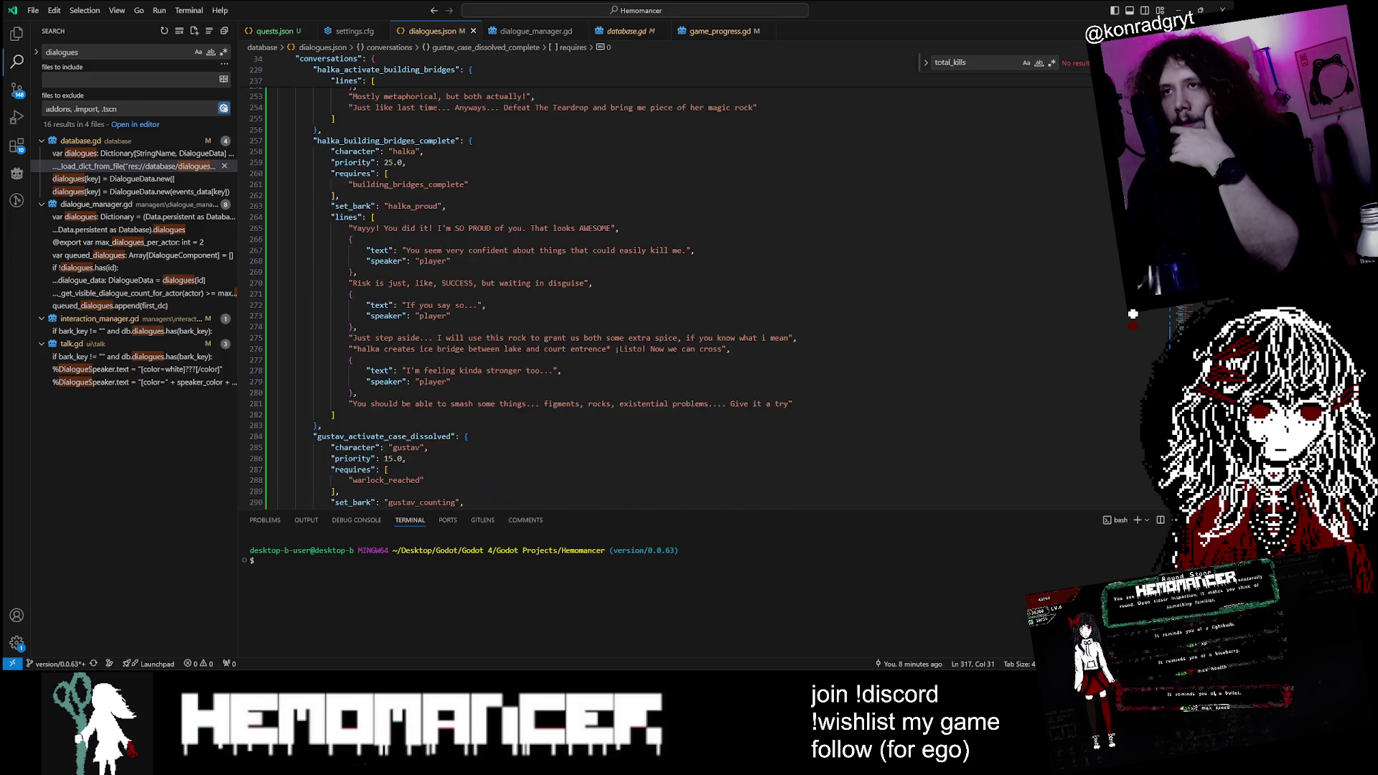
pyautogui.scroll(-2, 1133, 314)
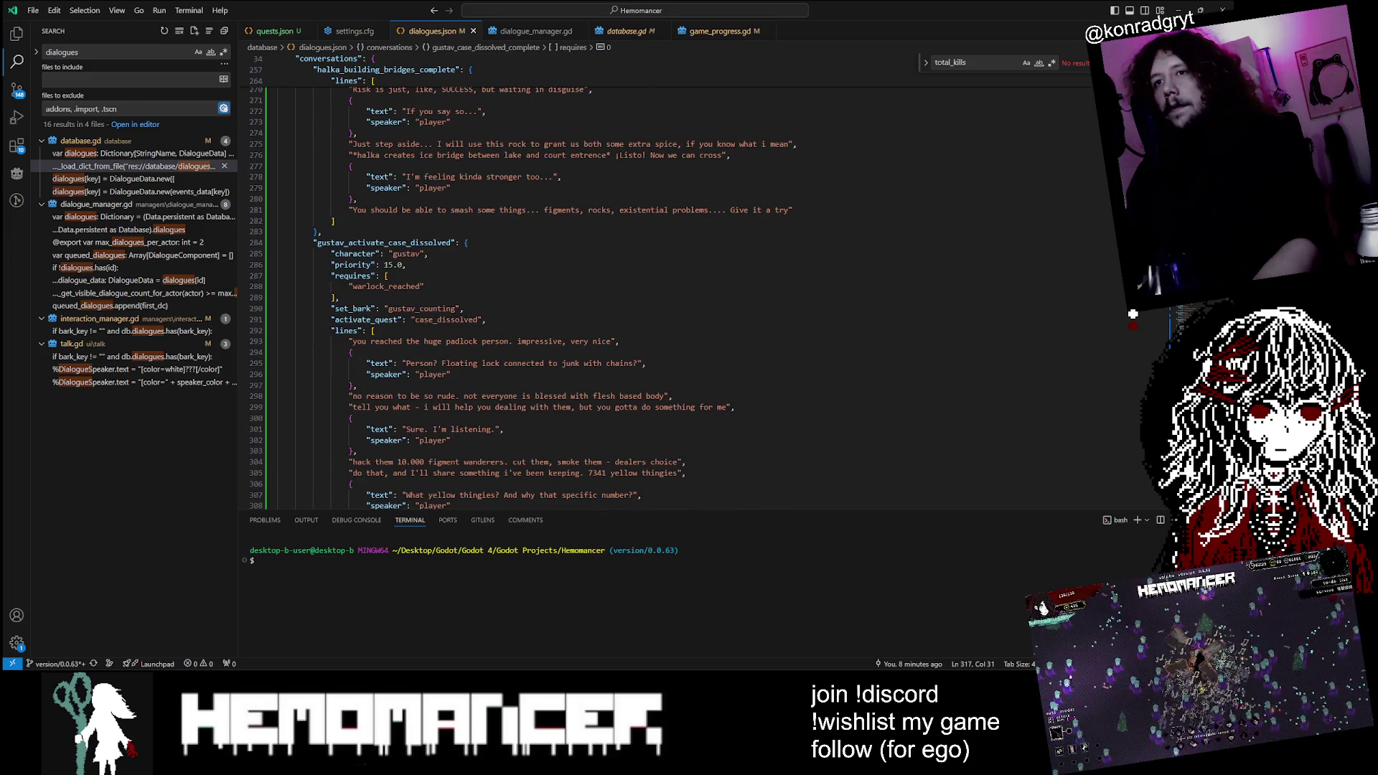
pyautogui.scroll(-2, 1133, 314)
pyautogui.click(421, 260)
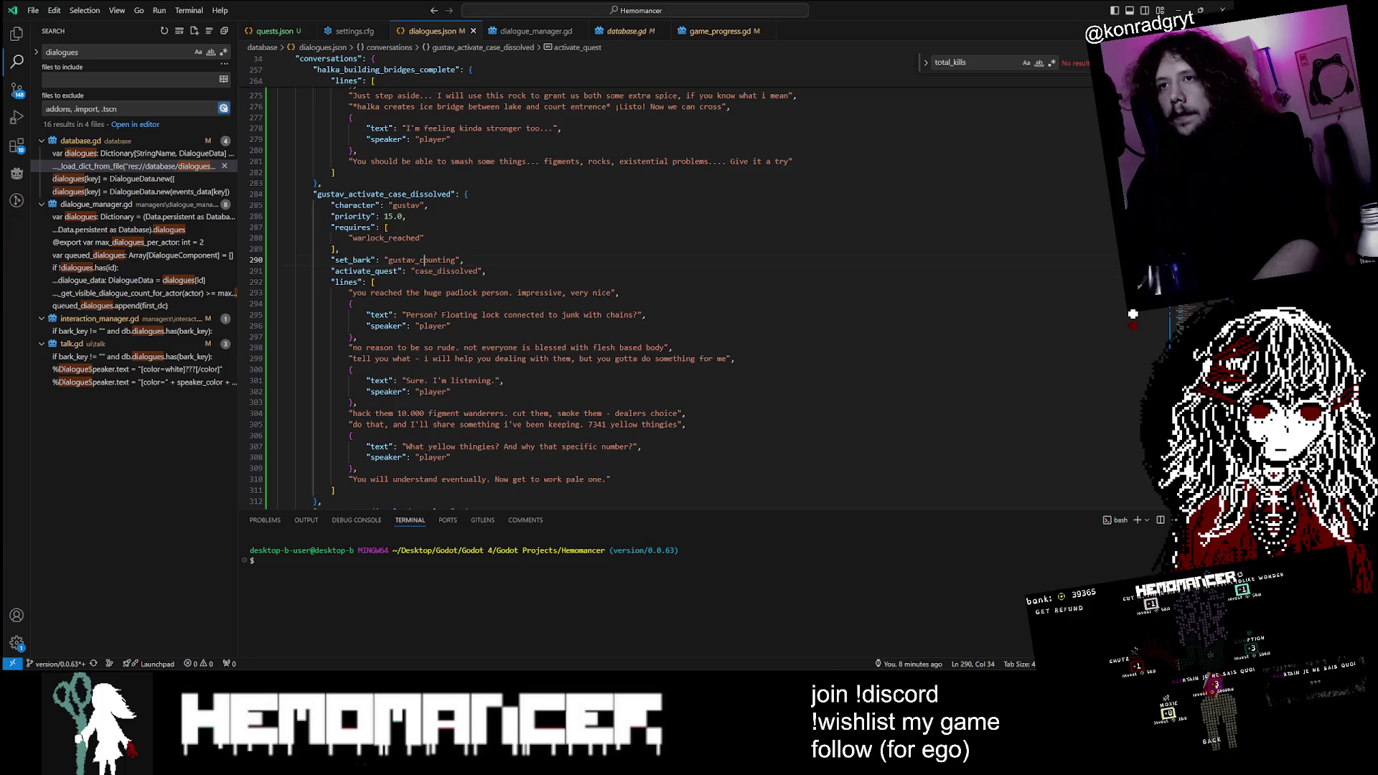
pyautogui.scroll(-2, 1133, 314)
pyautogui.doubleClick(353, 179)
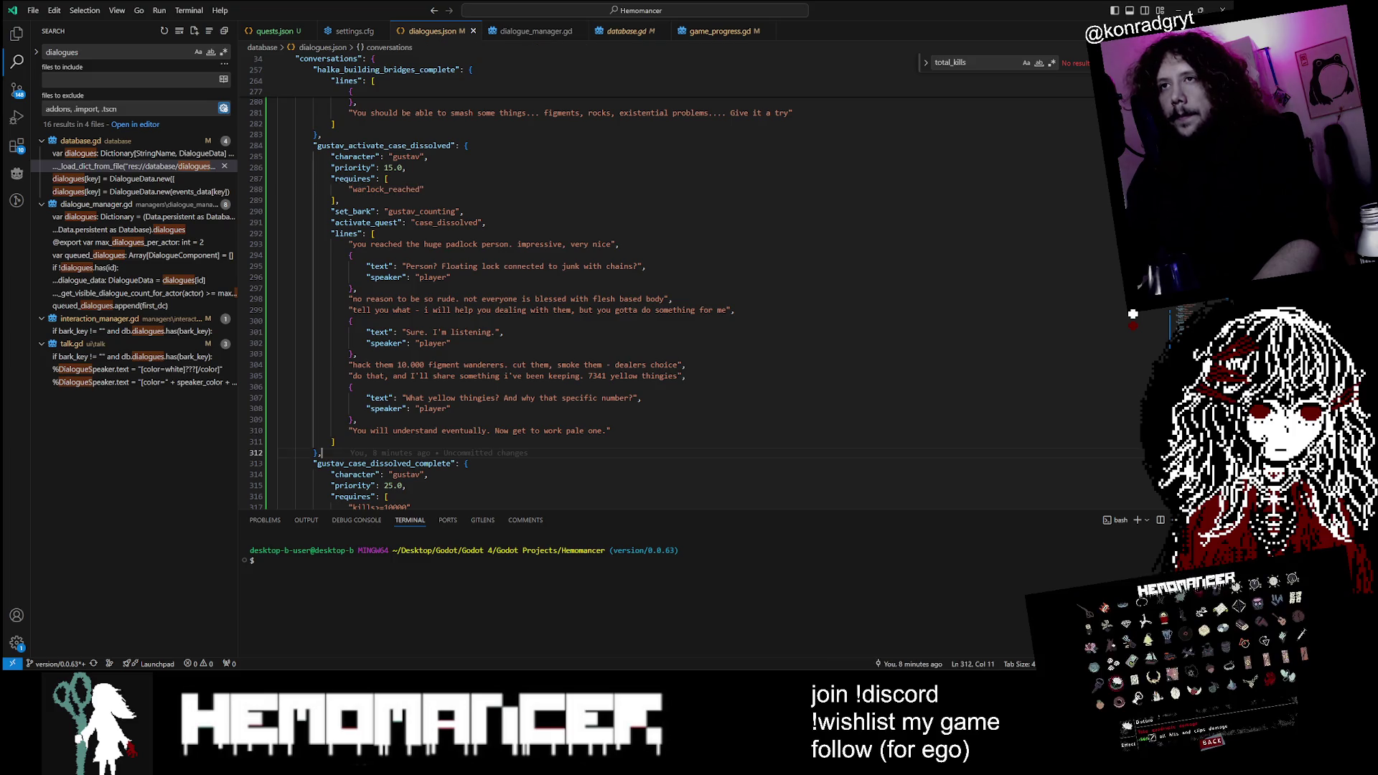
pyautogui.scroll(-5, 1133, 314)
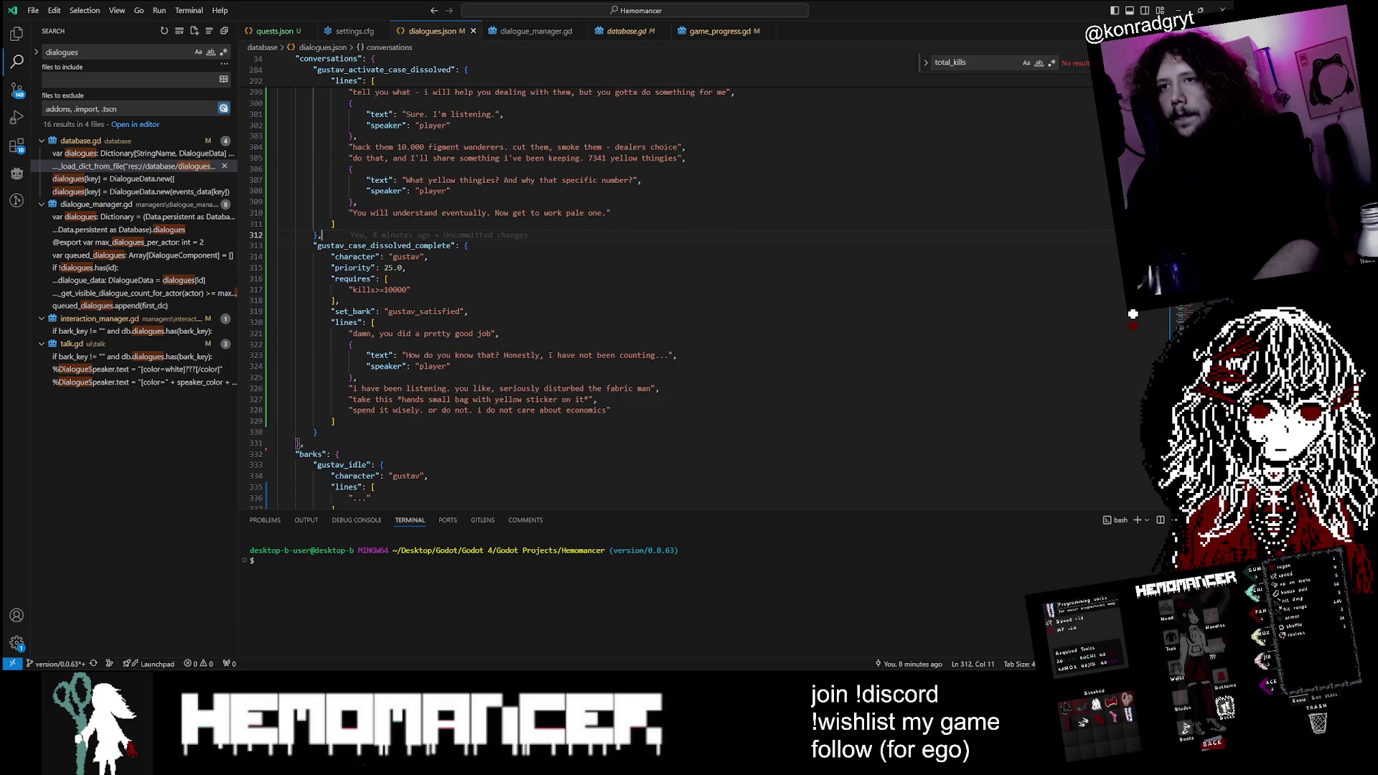
pyautogui.doubleClick(424, 311)
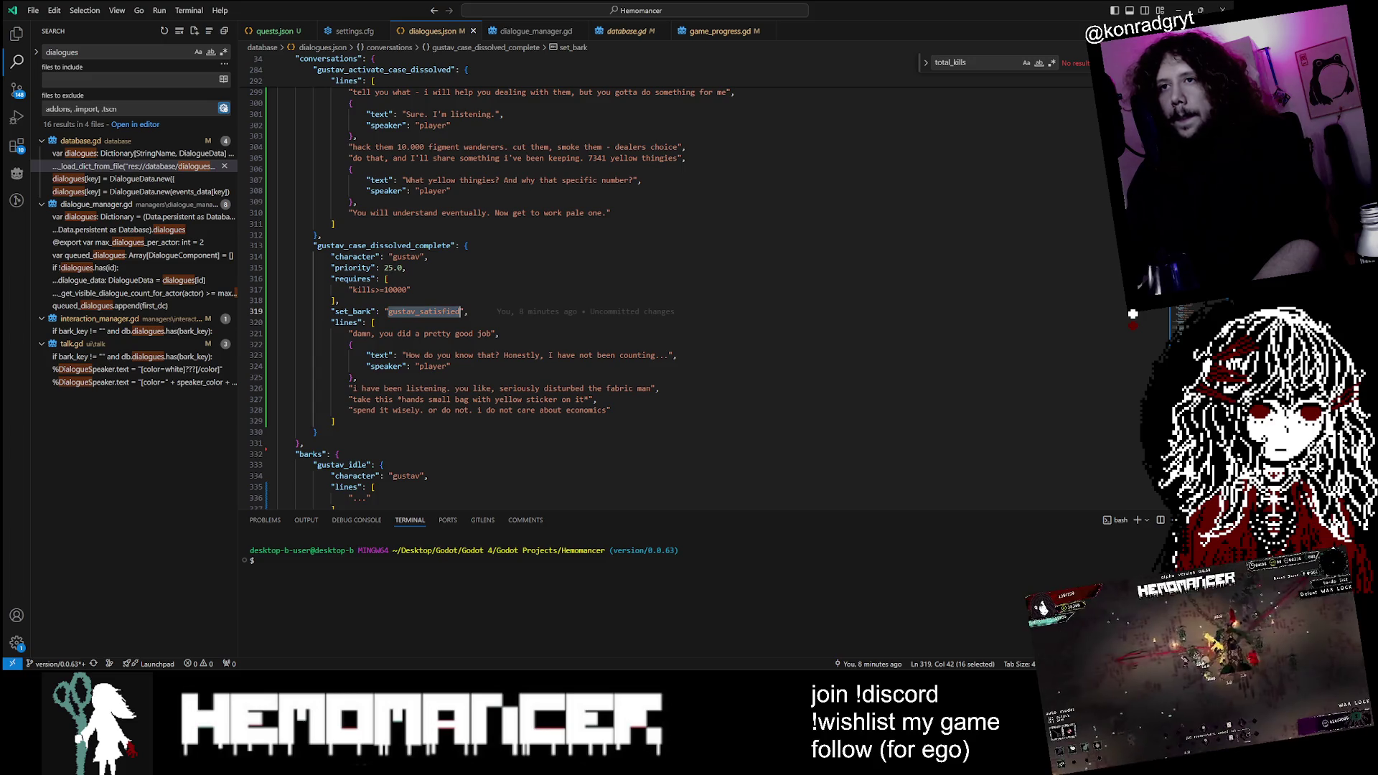
pyautogui.moveTo(394, 290); pyautogui.dragTo(406, 290)
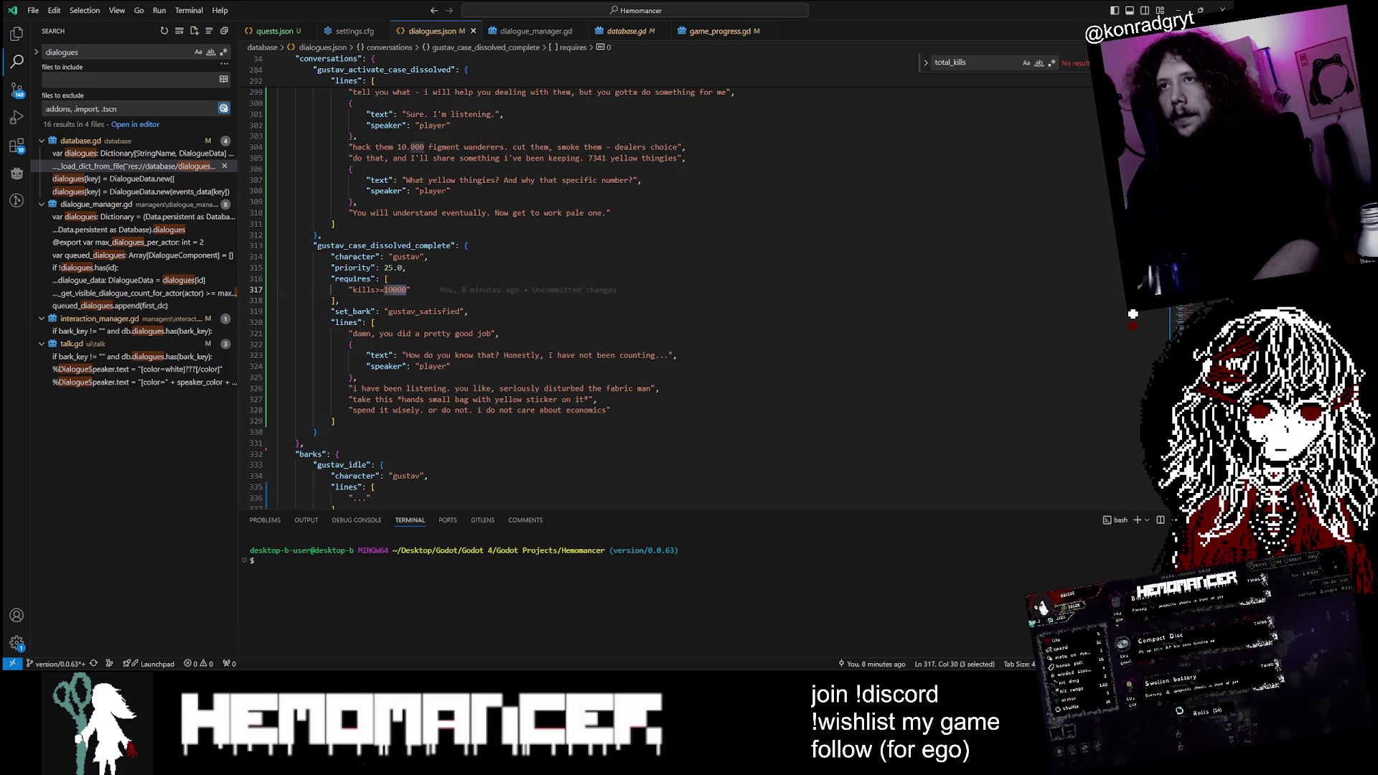
pyautogui.scroll(20, 1133, 314)
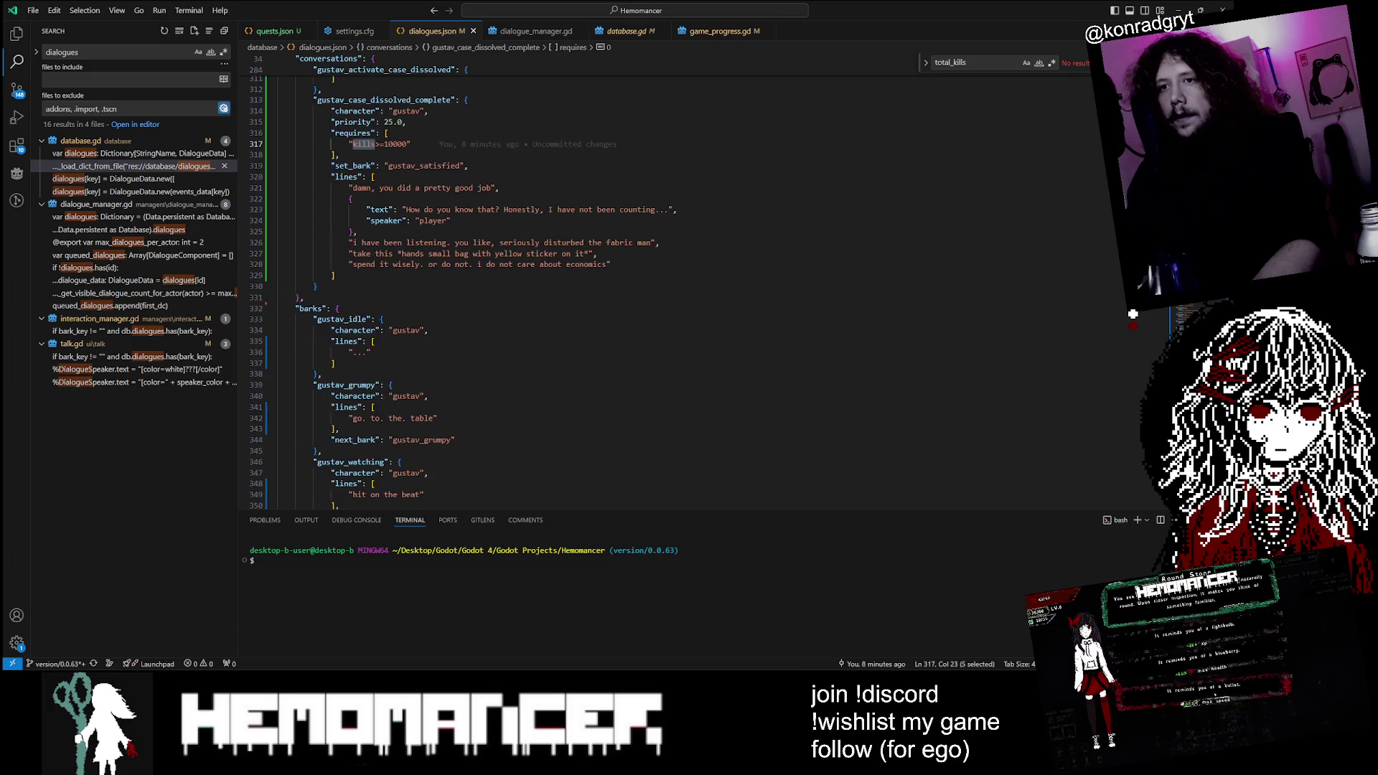
pyautogui.scroll(15, 1133, 314)
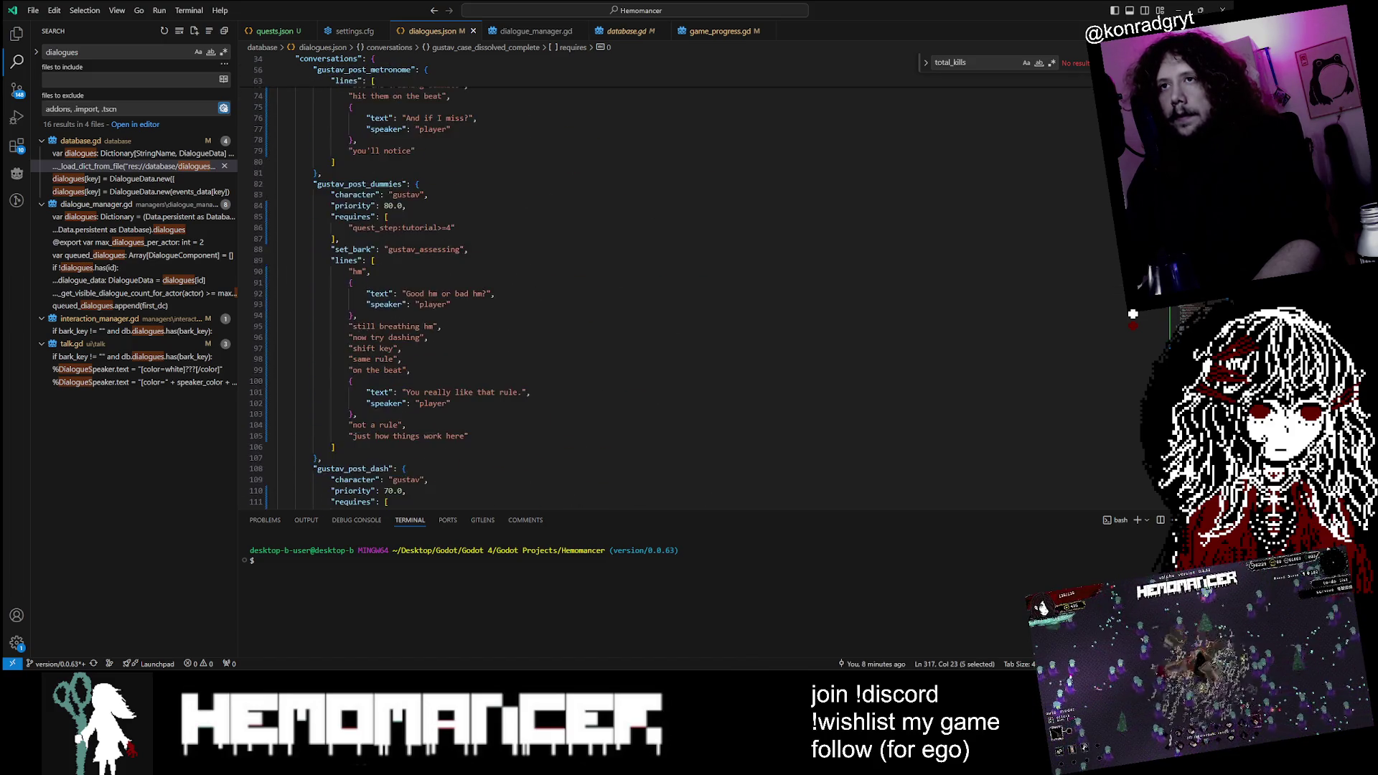
pyautogui.scroll(-10, 1133, 314)
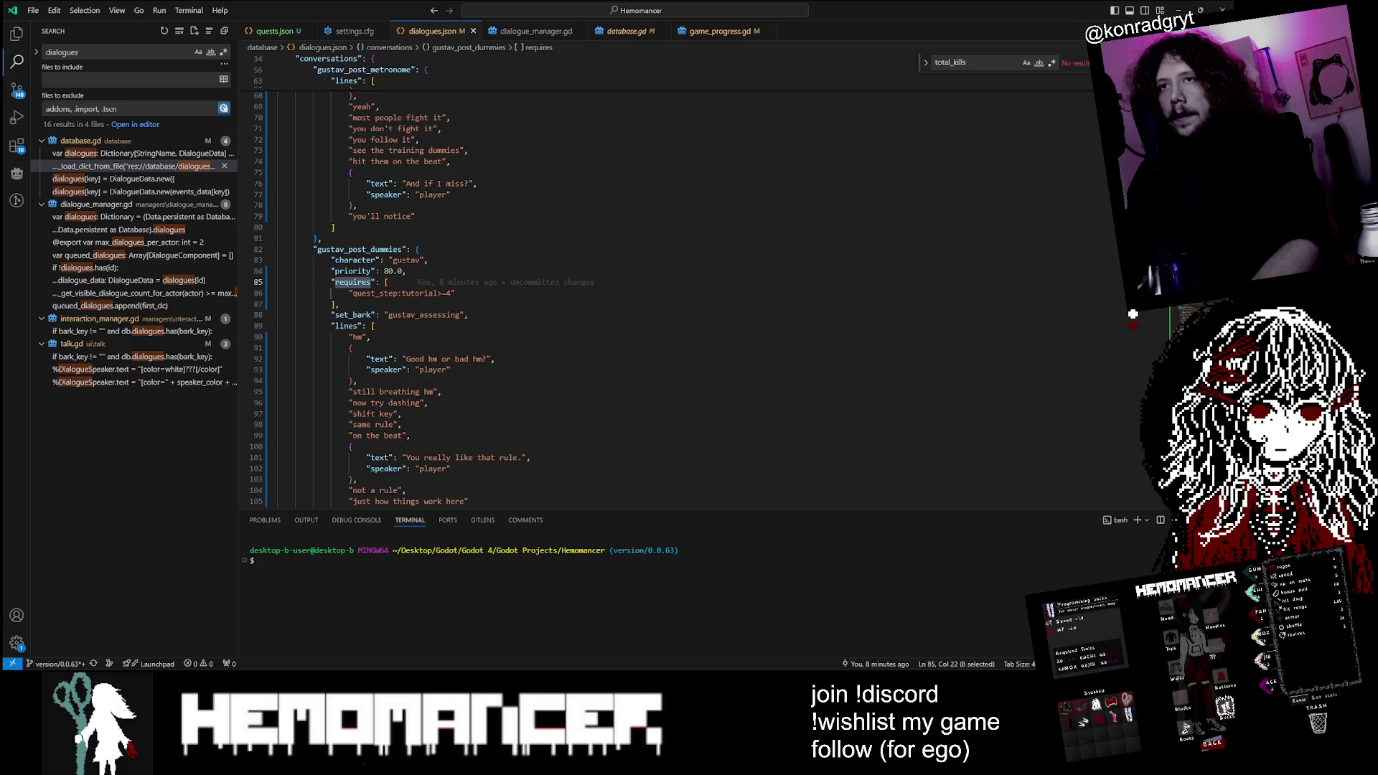
# Step: Step through the check_requires results in database.gd, then open the requires declaration in talk_data.gd
pyautogui.doubleClick(359, 249)
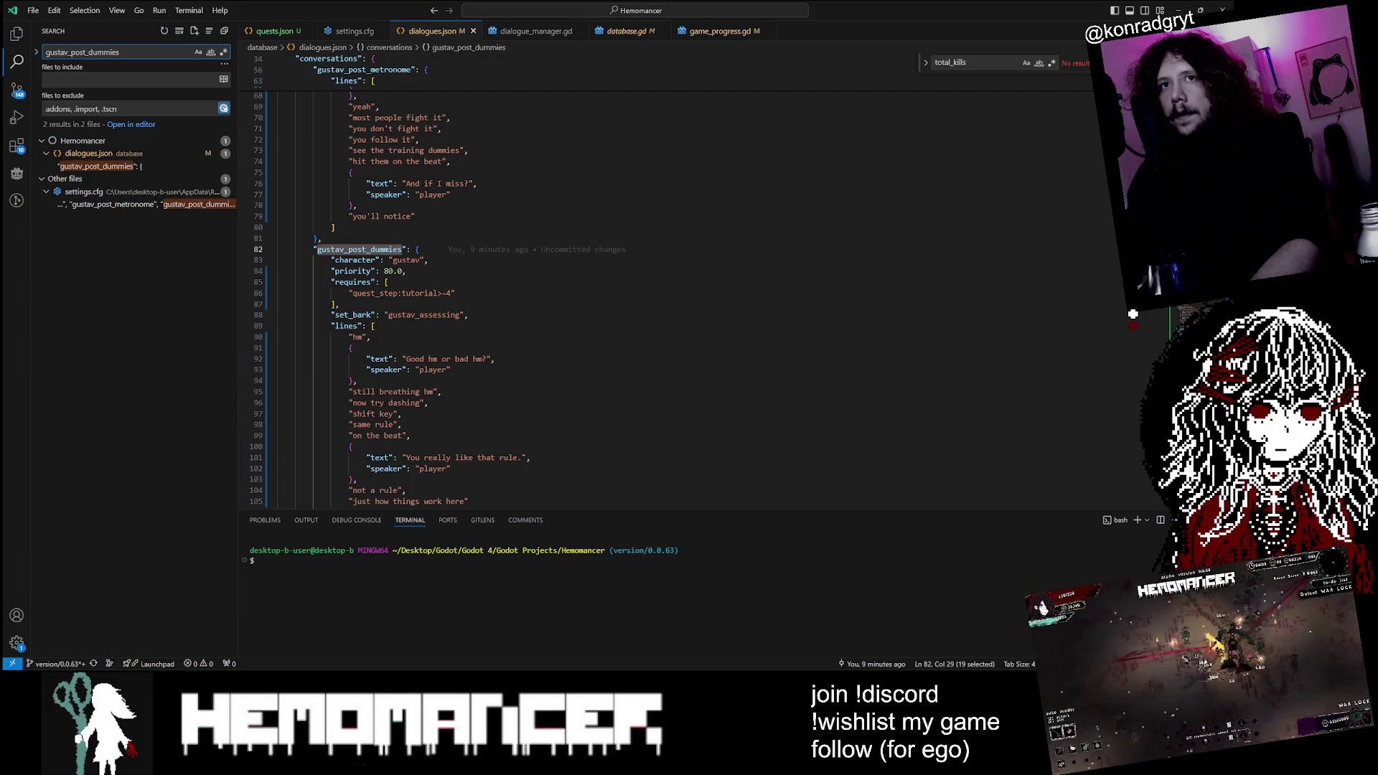
pyautogui.click(353, 282)
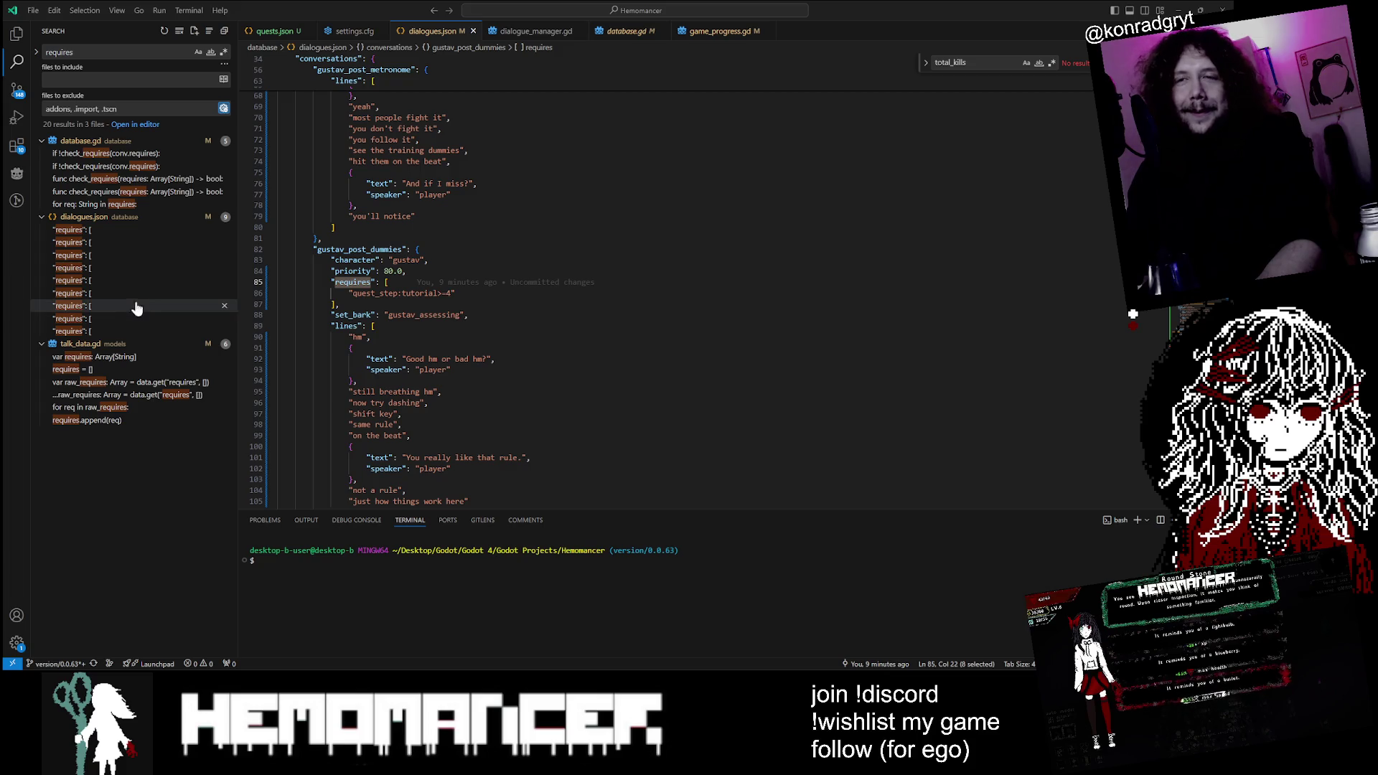
pyautogui.click(164, 180)
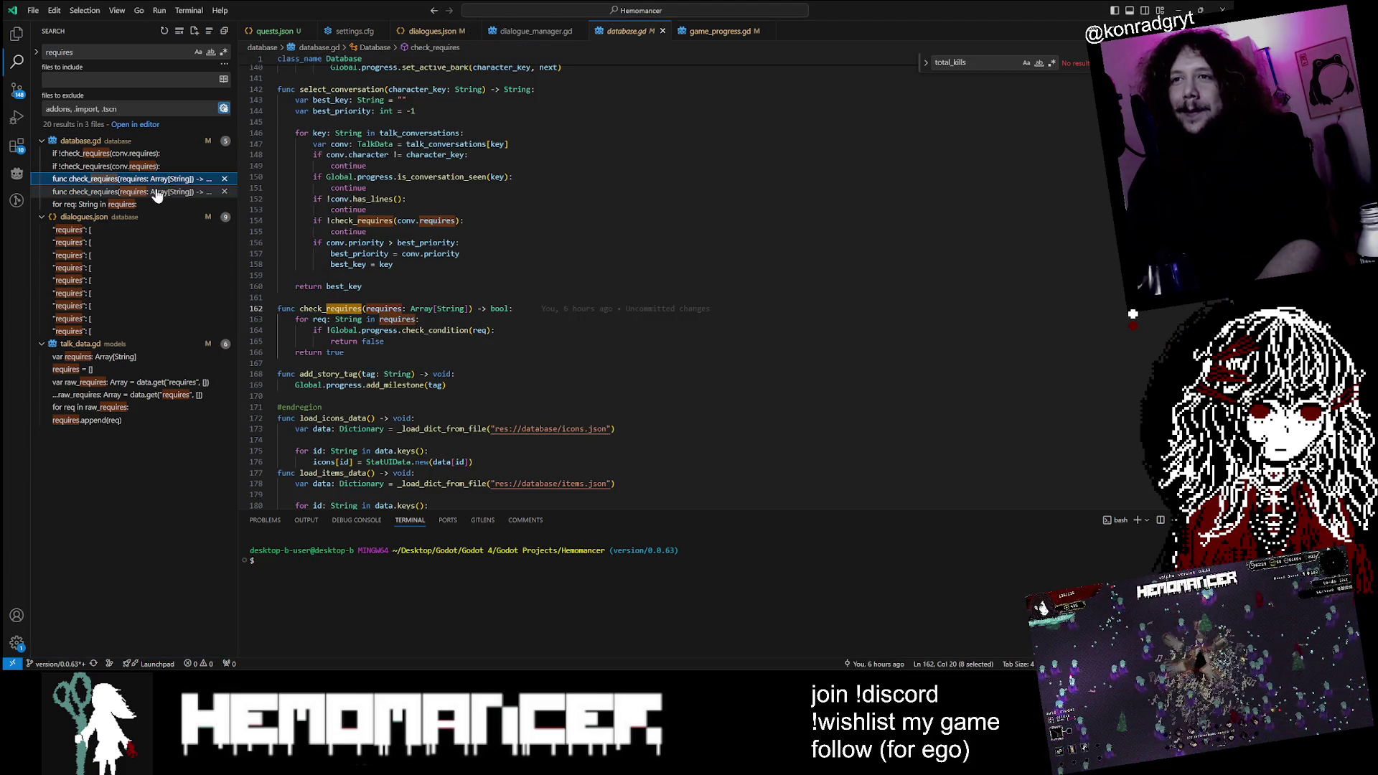
pyautogui.click(153, 167)
pyautogui.click(148, 206)
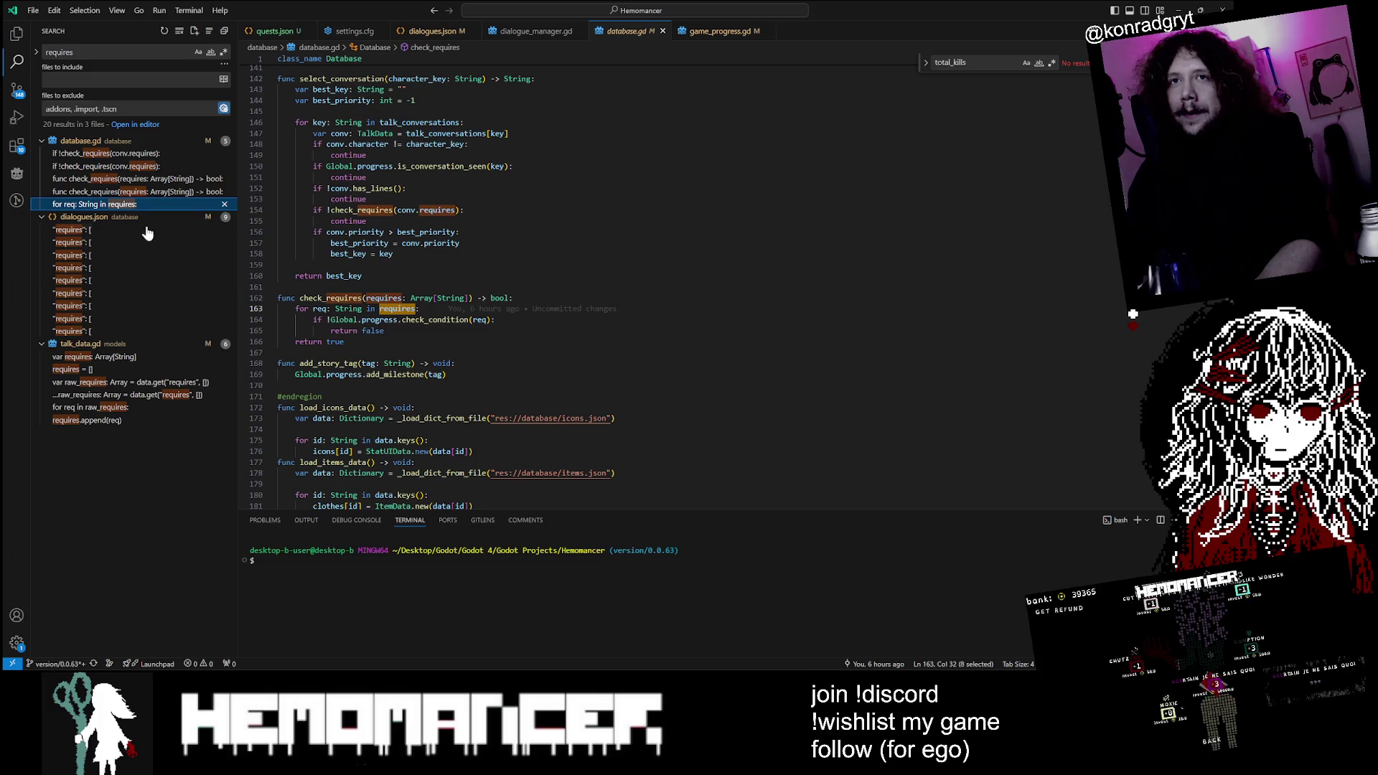
pyautogui.click(133, 357)
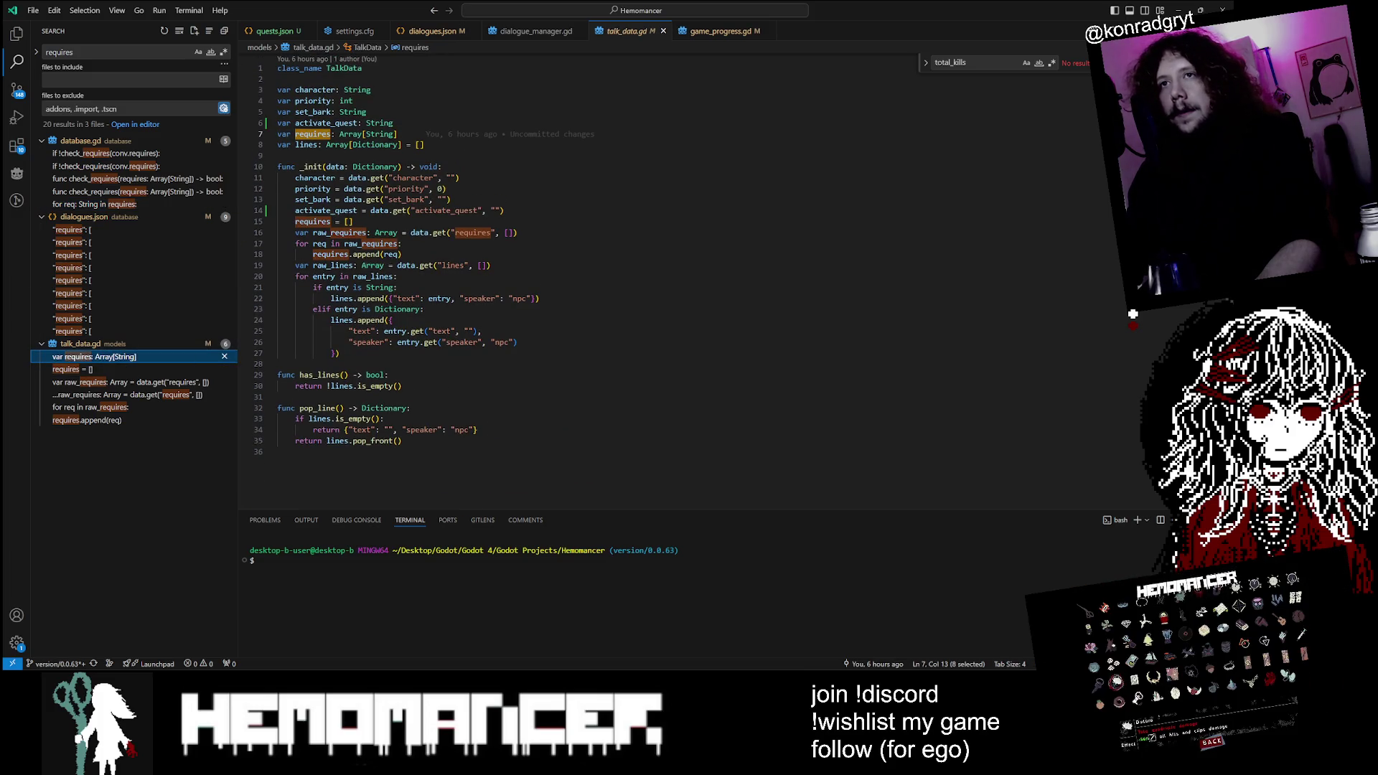
pyautogui.click(116, 423)
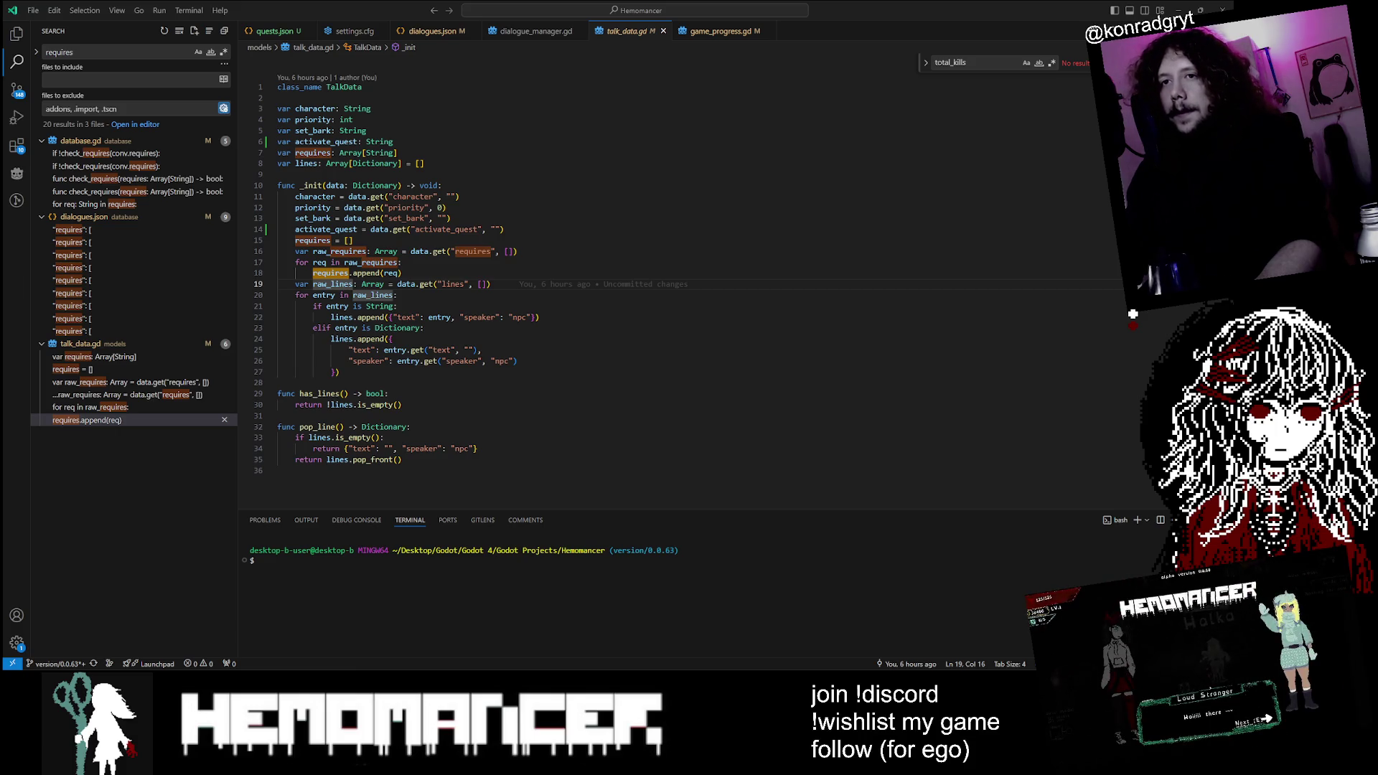
# Step: Select and review TalkData's _init function, including its lines 10 to 15
pyautogui.keyDown('shift'); pyautogui.click(278, 185); pyautogui.keyUp('shift')
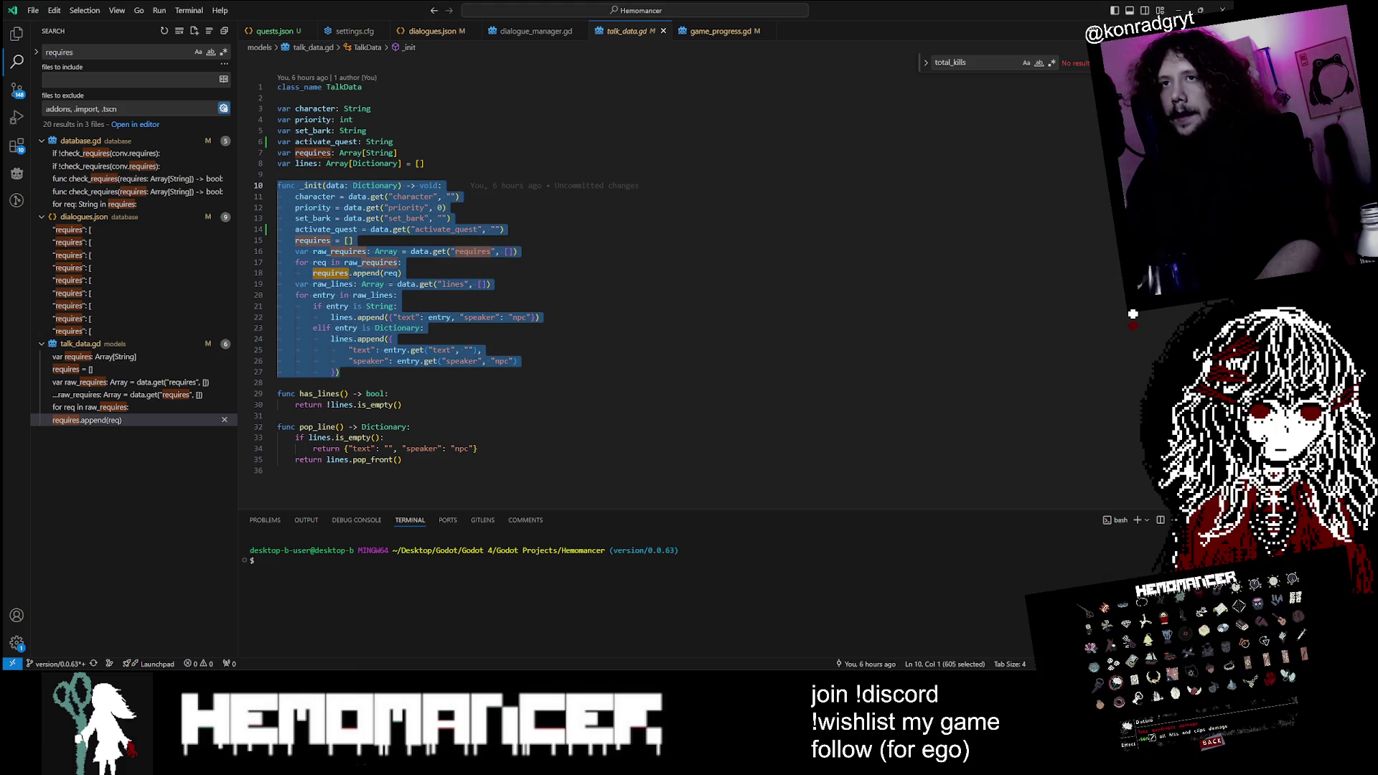
pyautogui.click(343, 196)
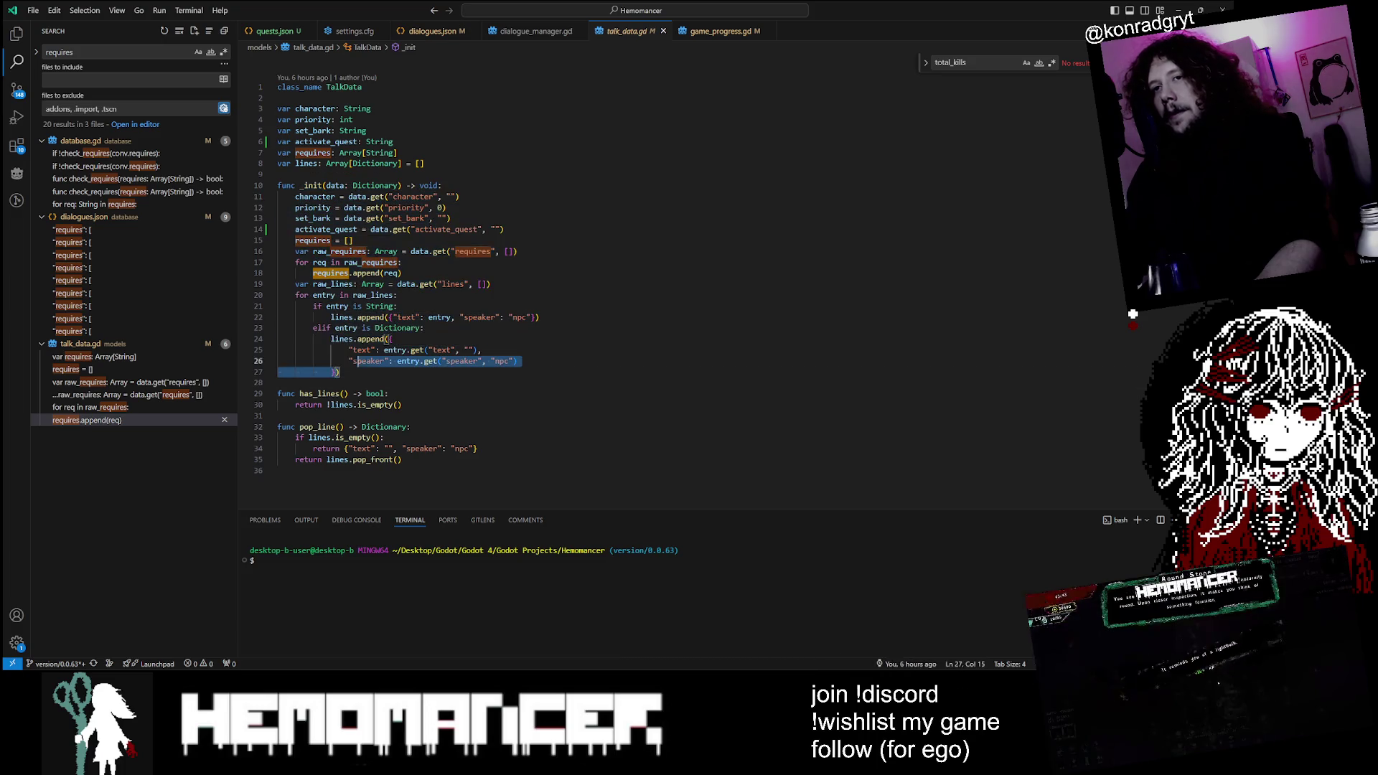
pyautogui.moveTo(339, 372); pyautogui.dragTo(278, 185)
pyautogui.click(311, 185)
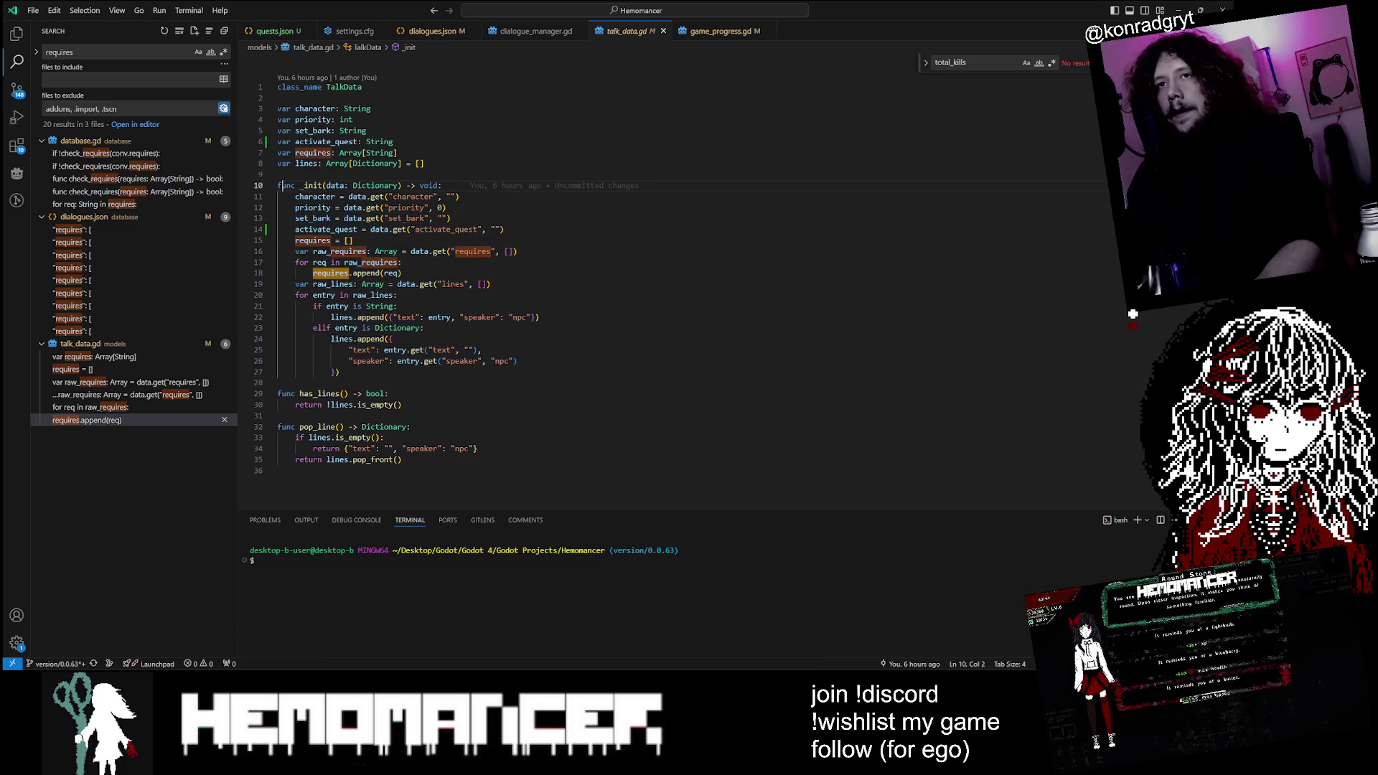
pyautogui.click(295, 196)
pyautogui.moveTo(295, 196)
pyautogui.mouseDown()
pyautogui.moveTo(452, 229)
pyautogui.moveTo(353, 241)
pyautogui.mouseUp()
pyautogui.click(354, 240)
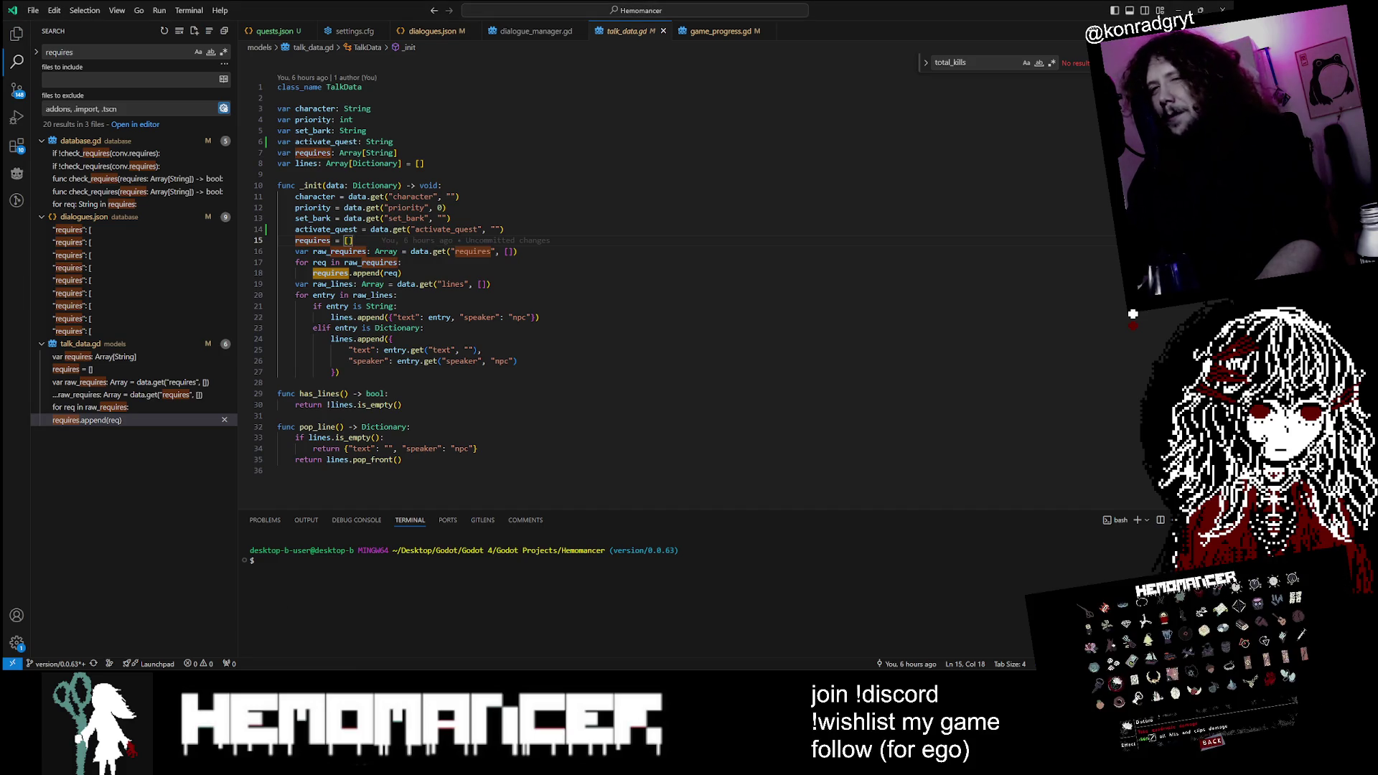
# Step: Inspect the string-append and dictionary entry lines 22 to 27 at the end of _init
pyautogui.scroll(-1, 402, 266)
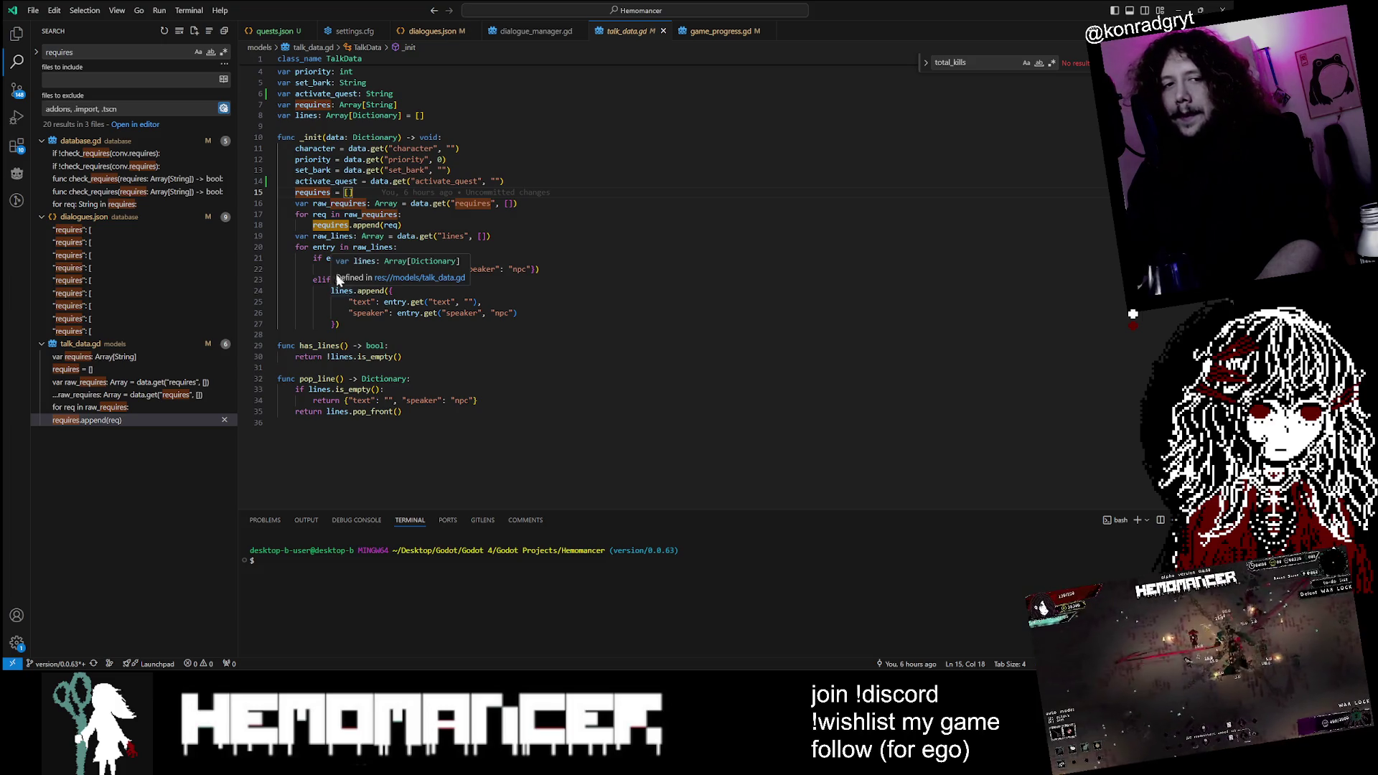
pyautogui.scroll(-1, 341, 291)
pyautogui.scroll(1, 502, 252)
pyautogui.moveTo(340, 348); pyautogui.dragTo(278, 304)
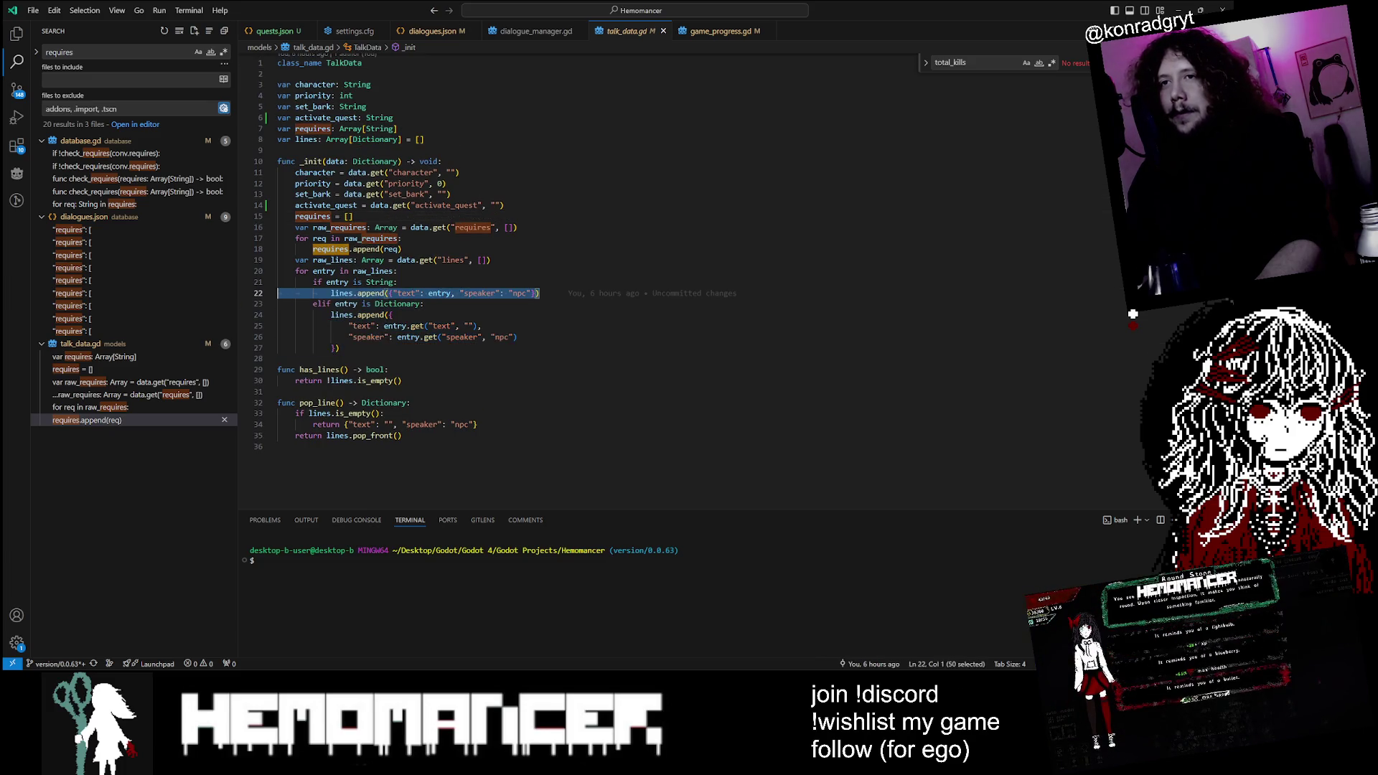
pyautogui.click(331, 292)
pyautogui.hotkey('shift', 'Home')
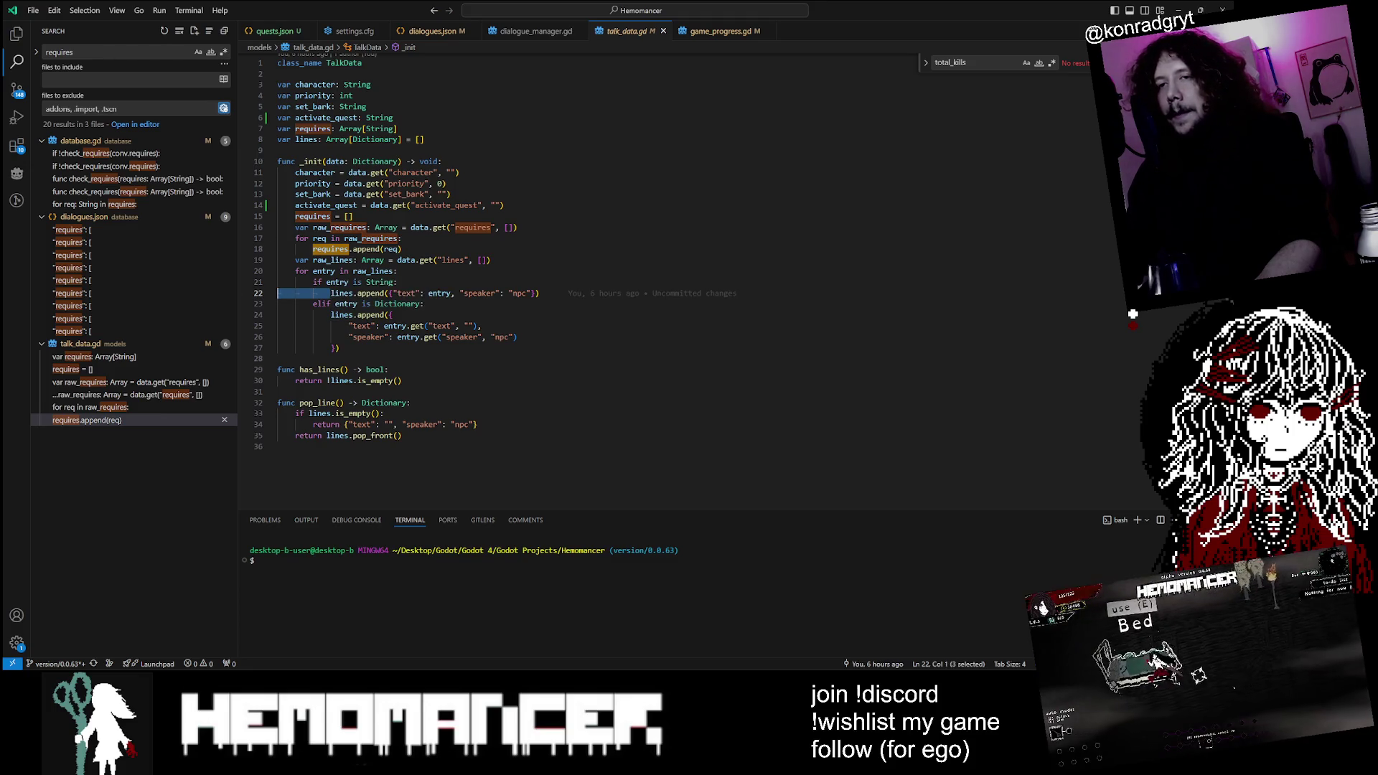
pyautogui.moveTo(339, 349); pyautogui.dragTo(278, 326)
pyautogui.click(425, 304)
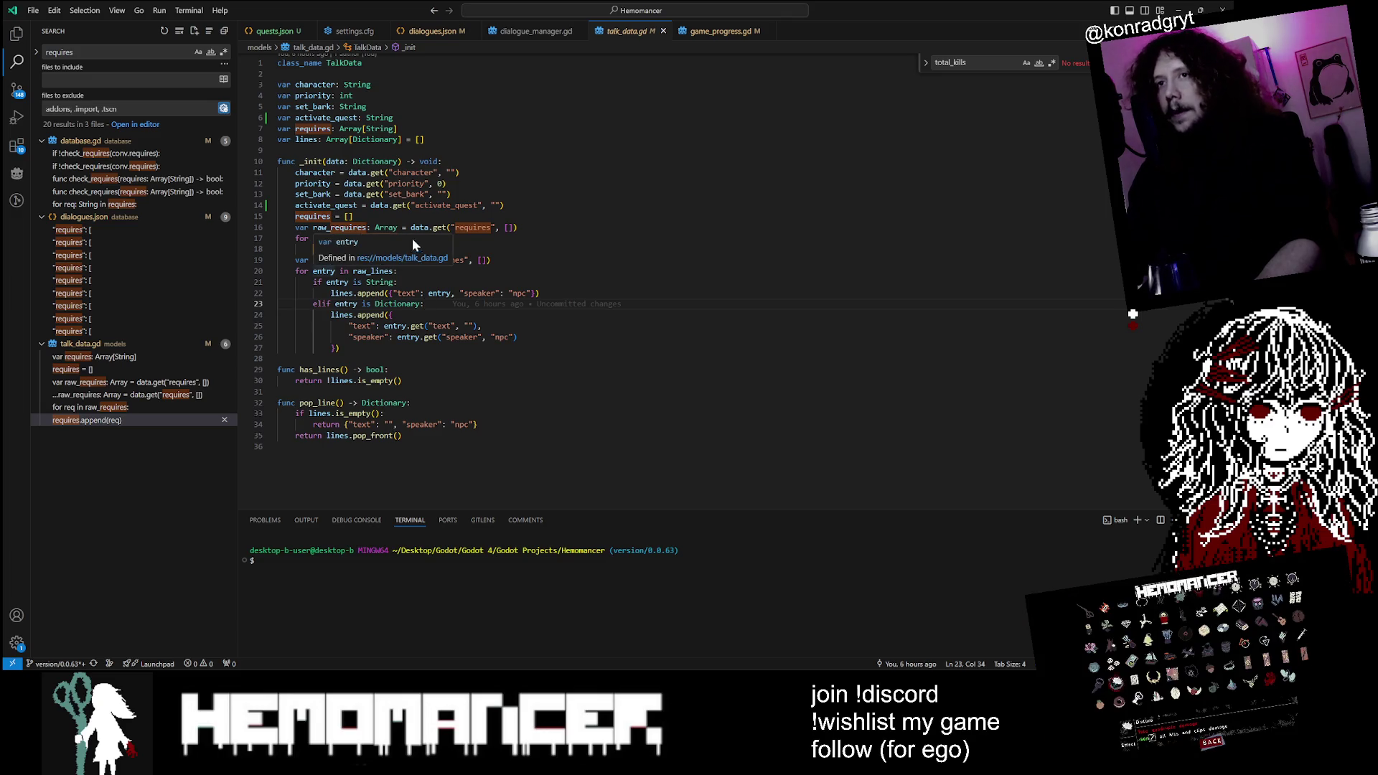
pyautogui.click(339, 348)
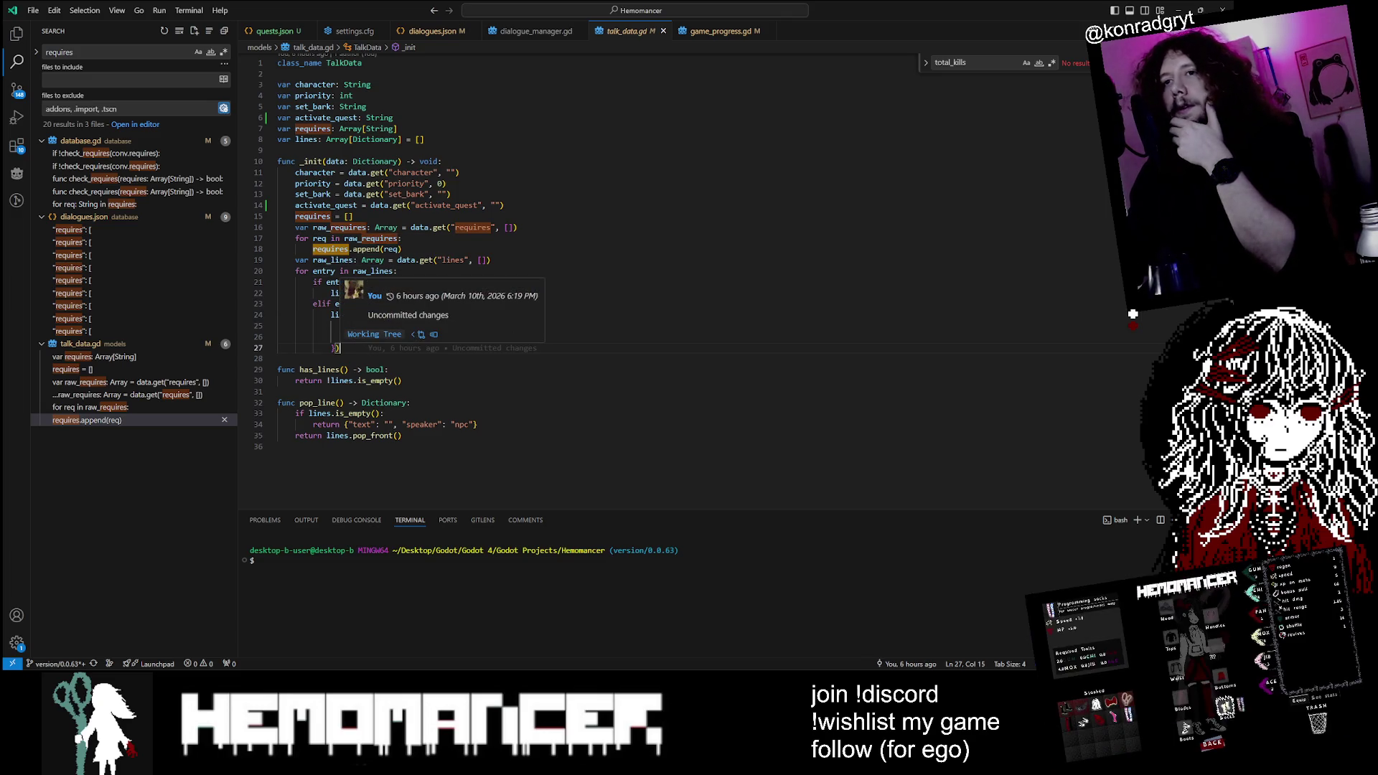
pyautogui.scroll(1, 460, 259)
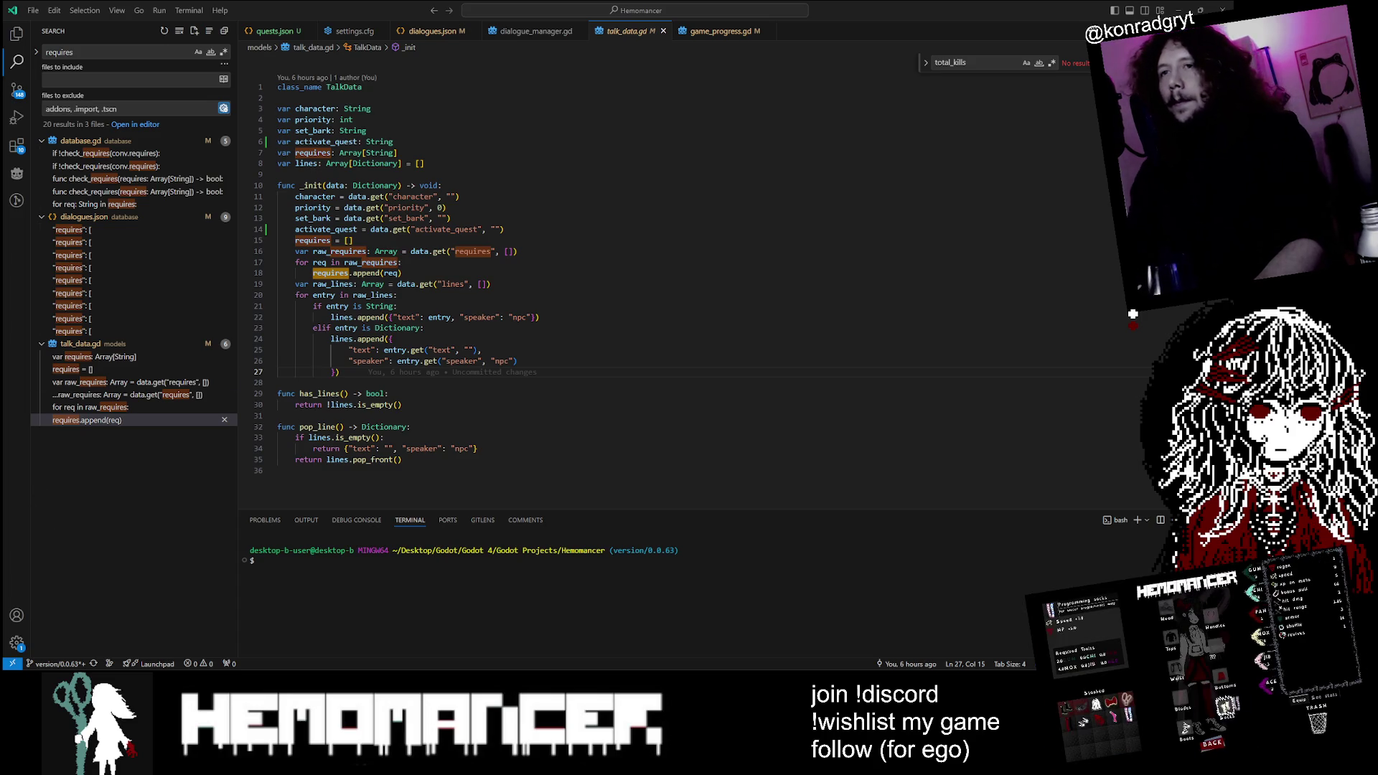
# Step: Highlight the uses of requires in talk_data.gd and open the first database.gd search result
pyautogui.click(348, 273)
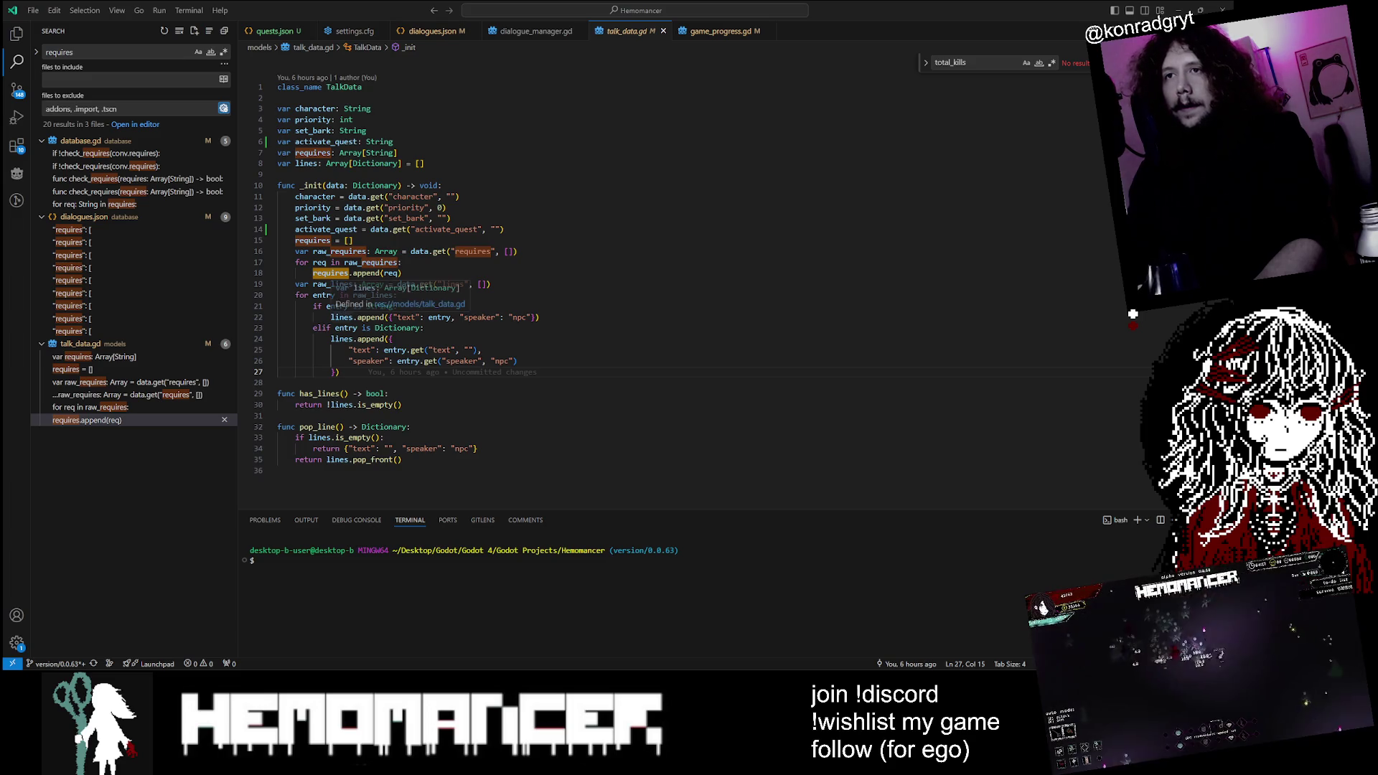
pyautogui.hotkey('ctrl', 'd')
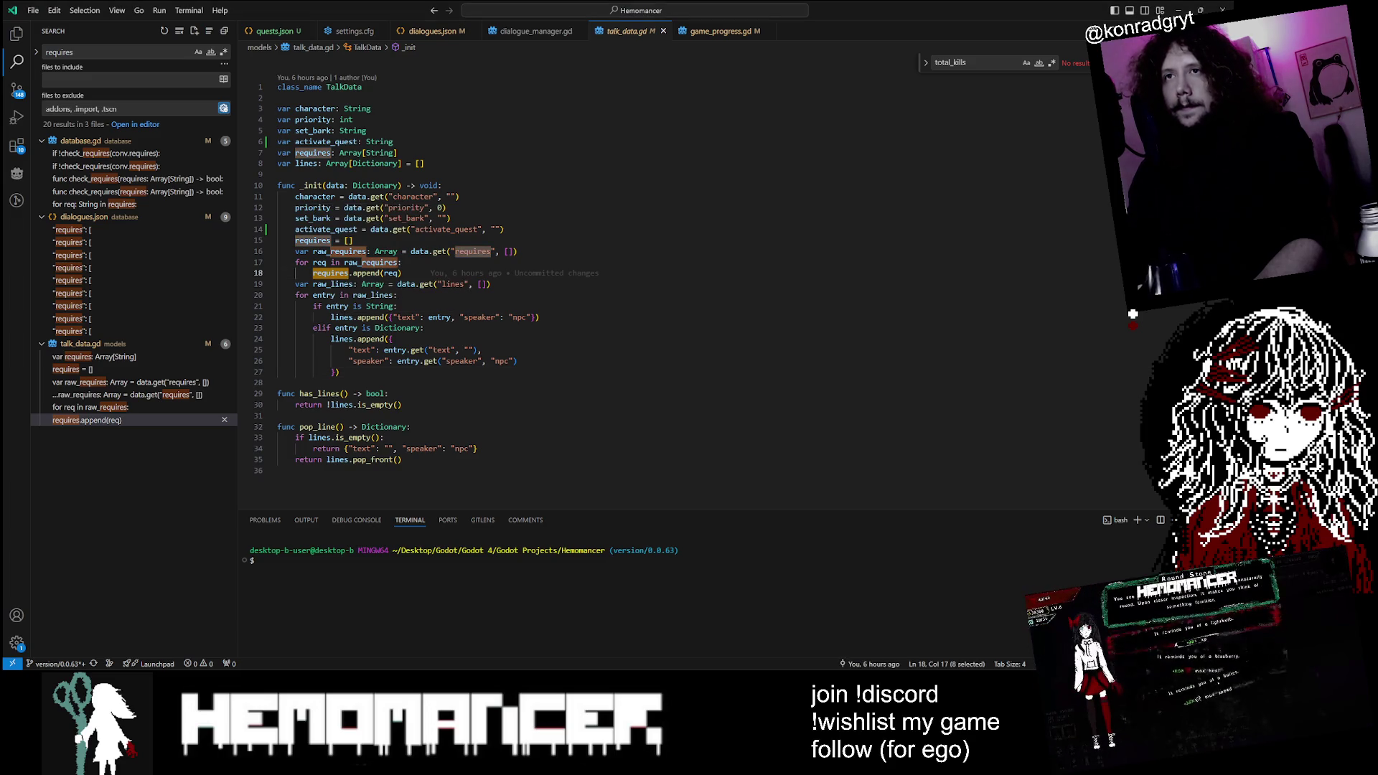
pyautogui.click(136, 154)
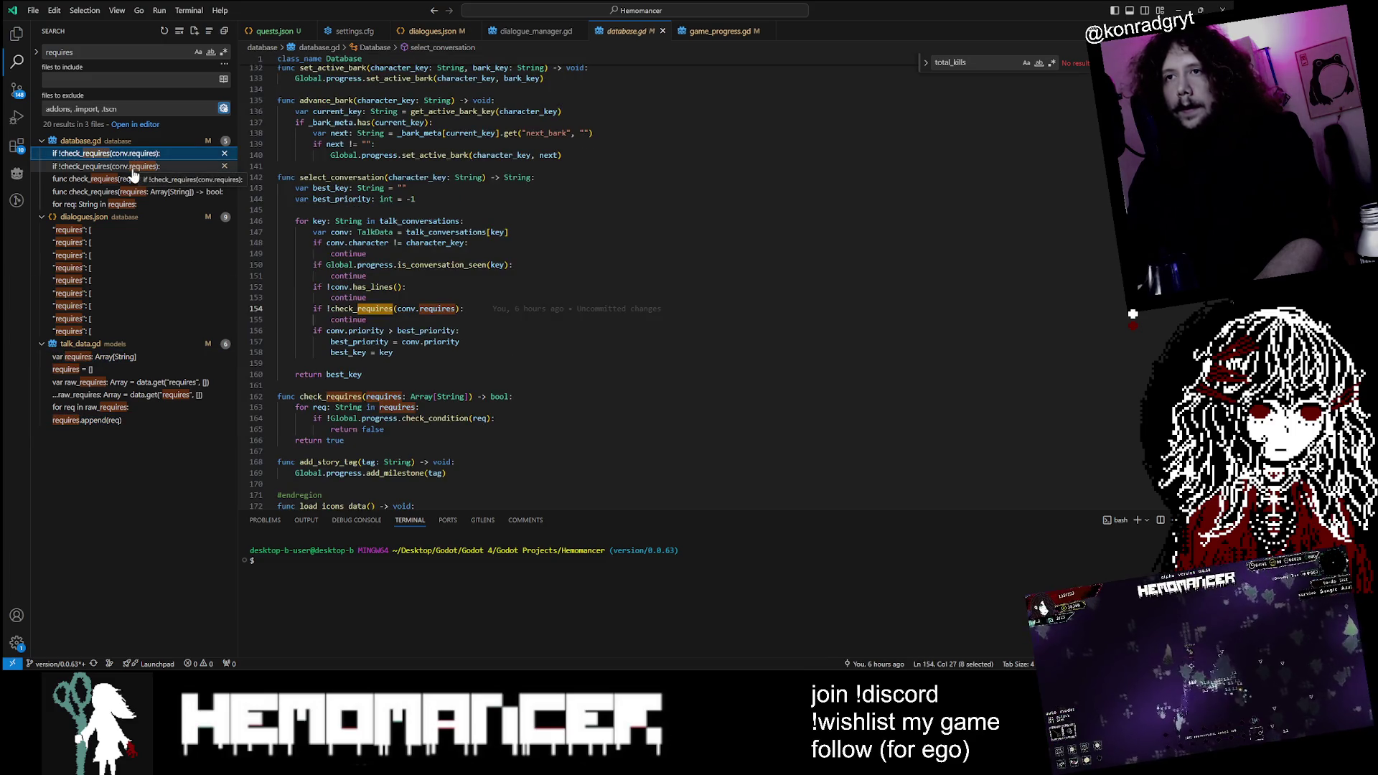
# Step: Go from the check_requires call to check_condition's definition in game_progress.gd, then show dialogue_manager.gd
pyautogui.doubleClick(352, 309)
pyautogui.scroll(-2, 503, 287)
pyautogui.click(444, 370)
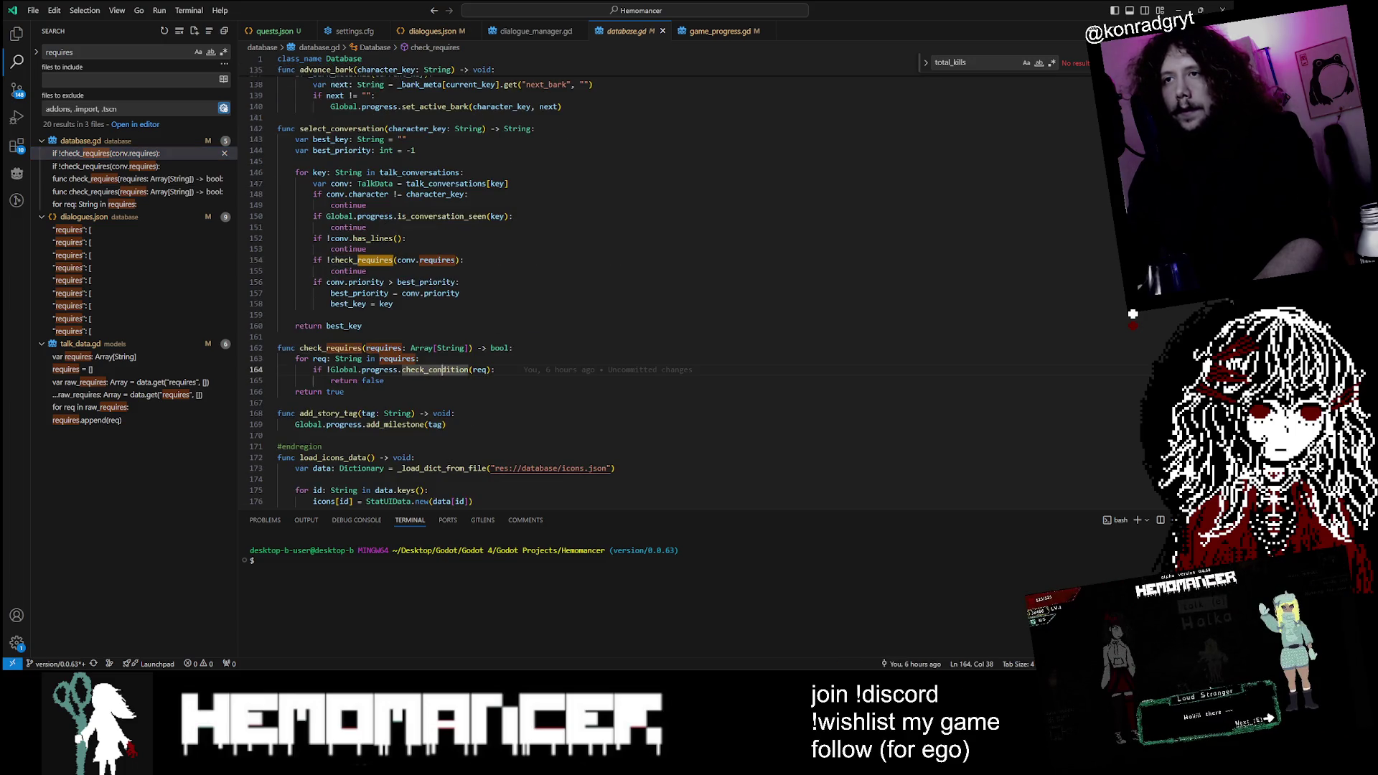
pyautogui.press('F12')
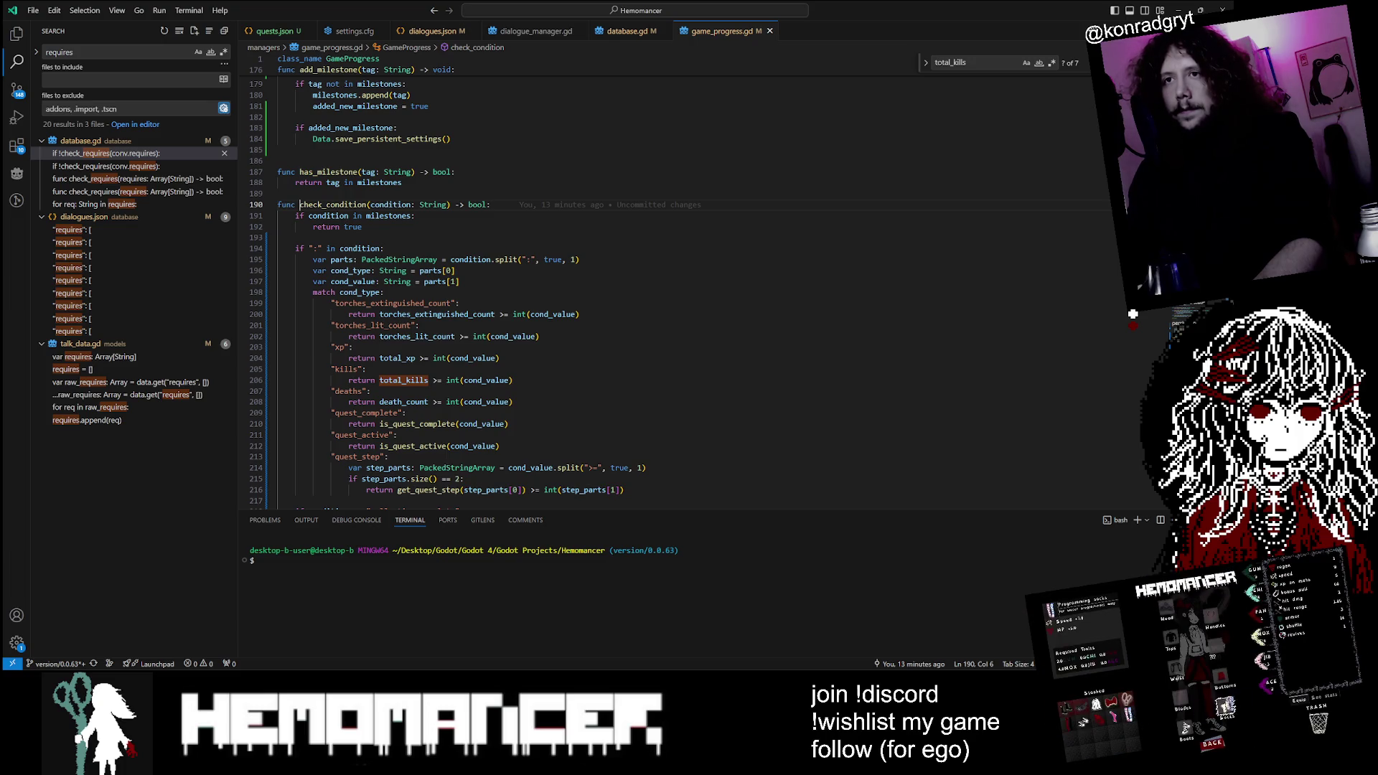
pyautogui.doubleClick(347, 369)
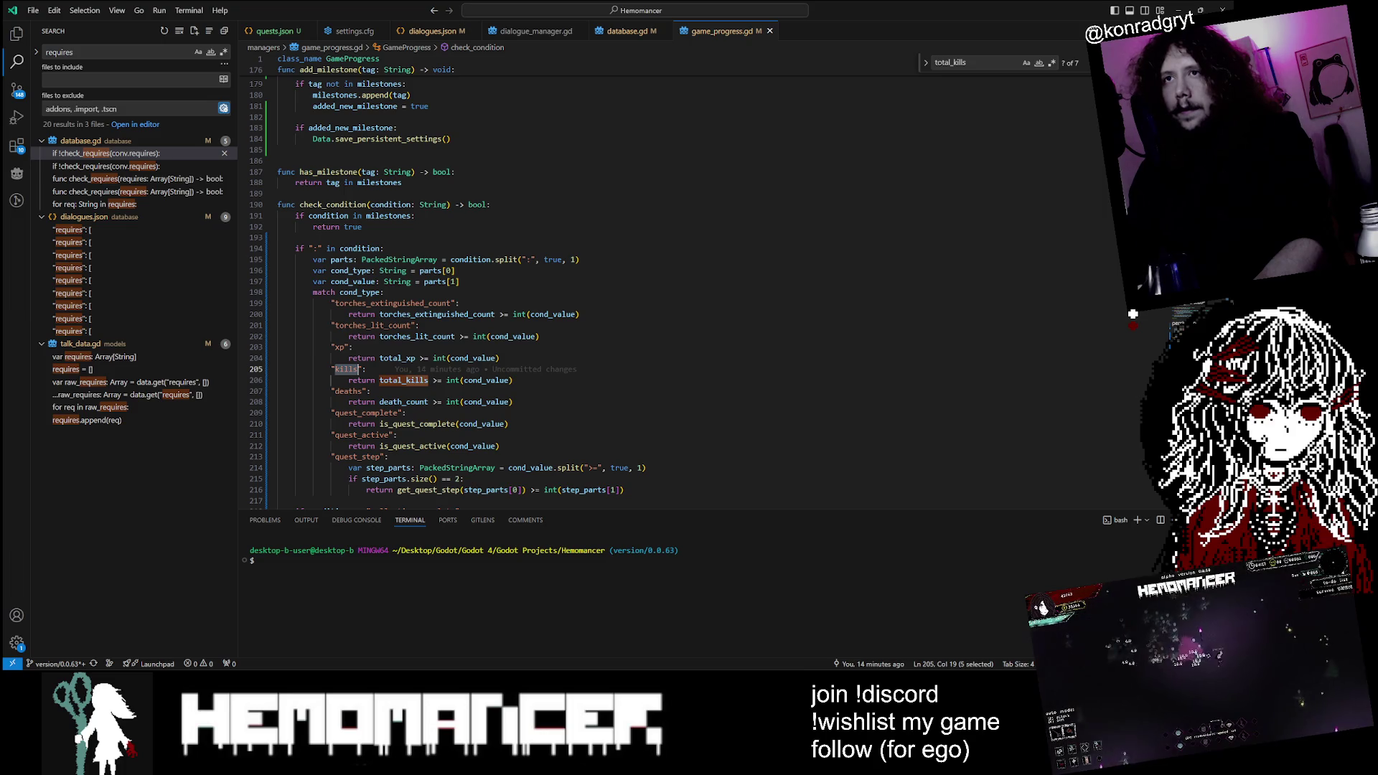
pyautogui.click(627, 31)
pyautogui.click(536, 31)
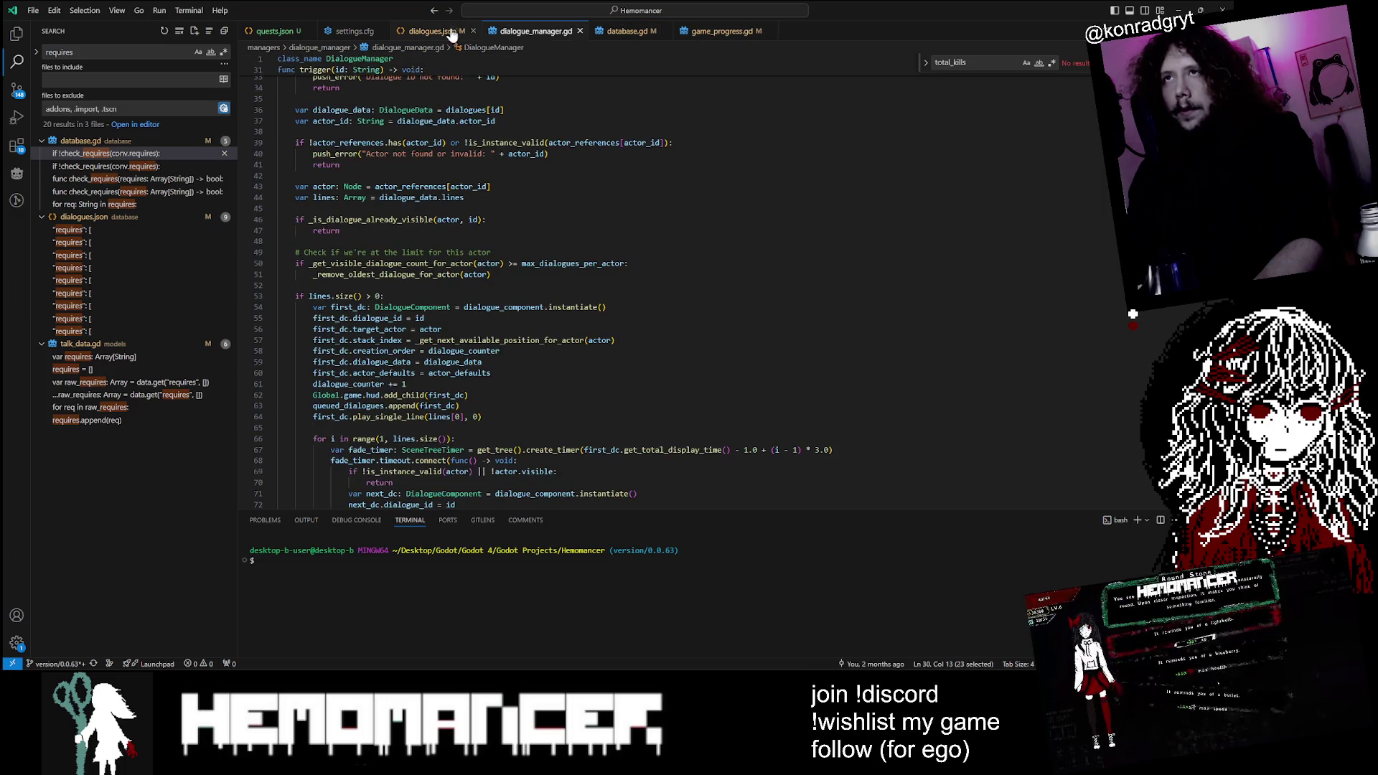
# Step: Open dialogues.json and scroll down through its conversations, barks and events sections
pyautogui.click(415, 36)
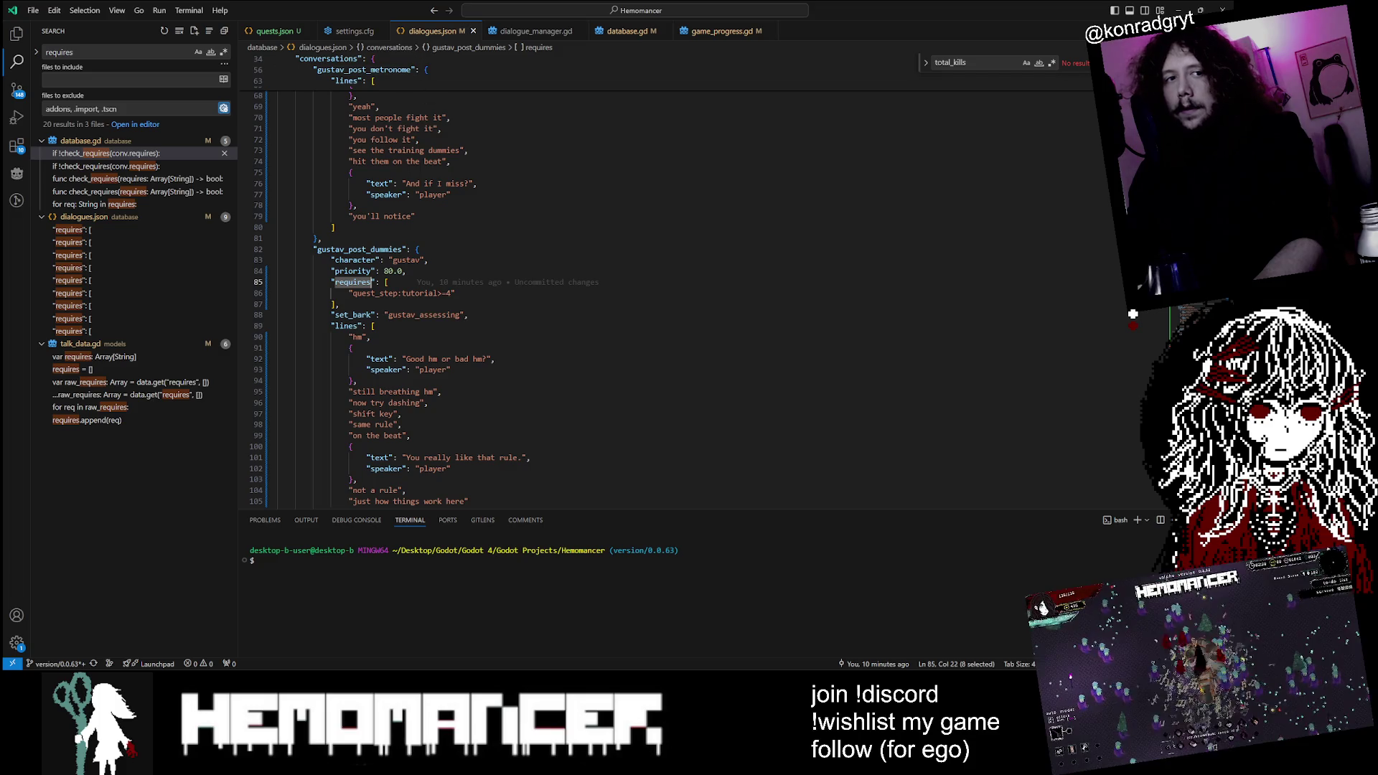
pyautogui.scroll(-9, 646, 287)
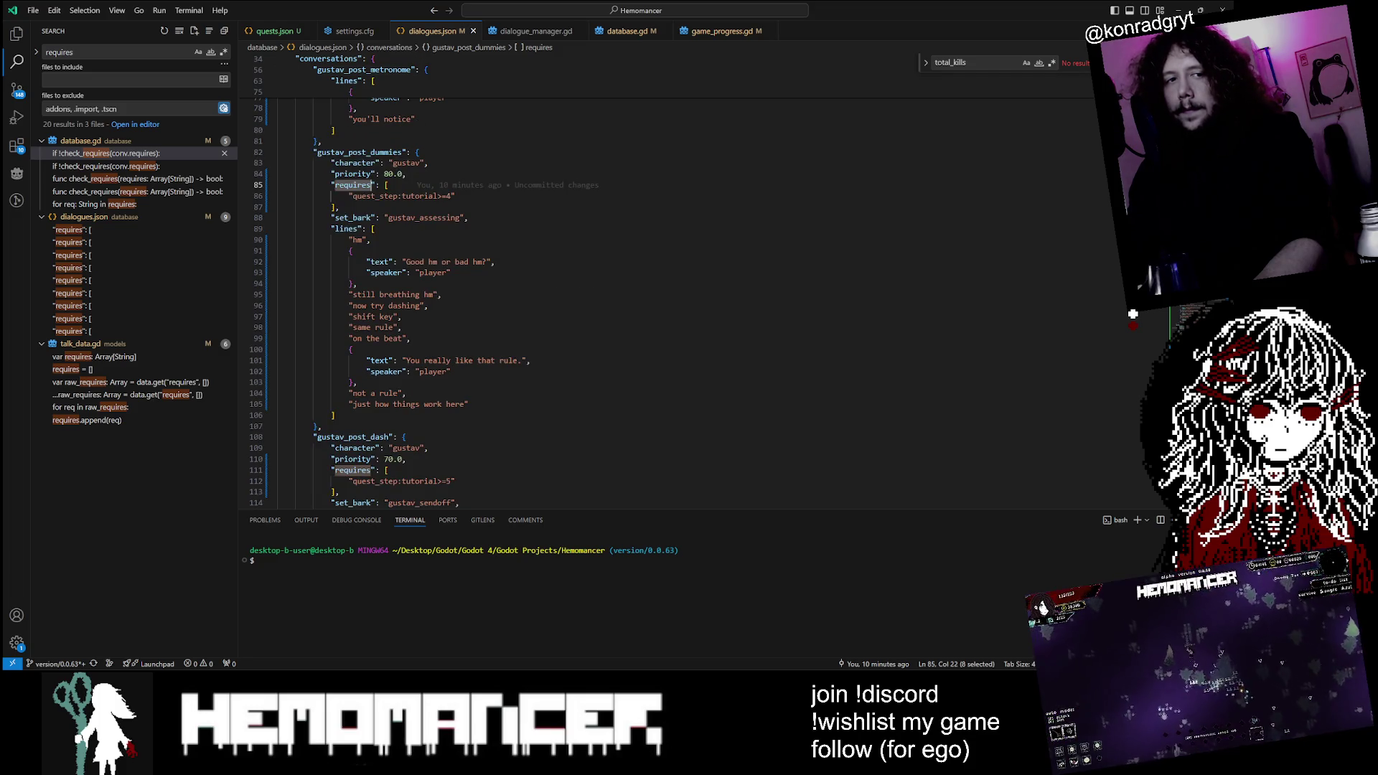
pyautogui.scroll(-3, 617, 287)
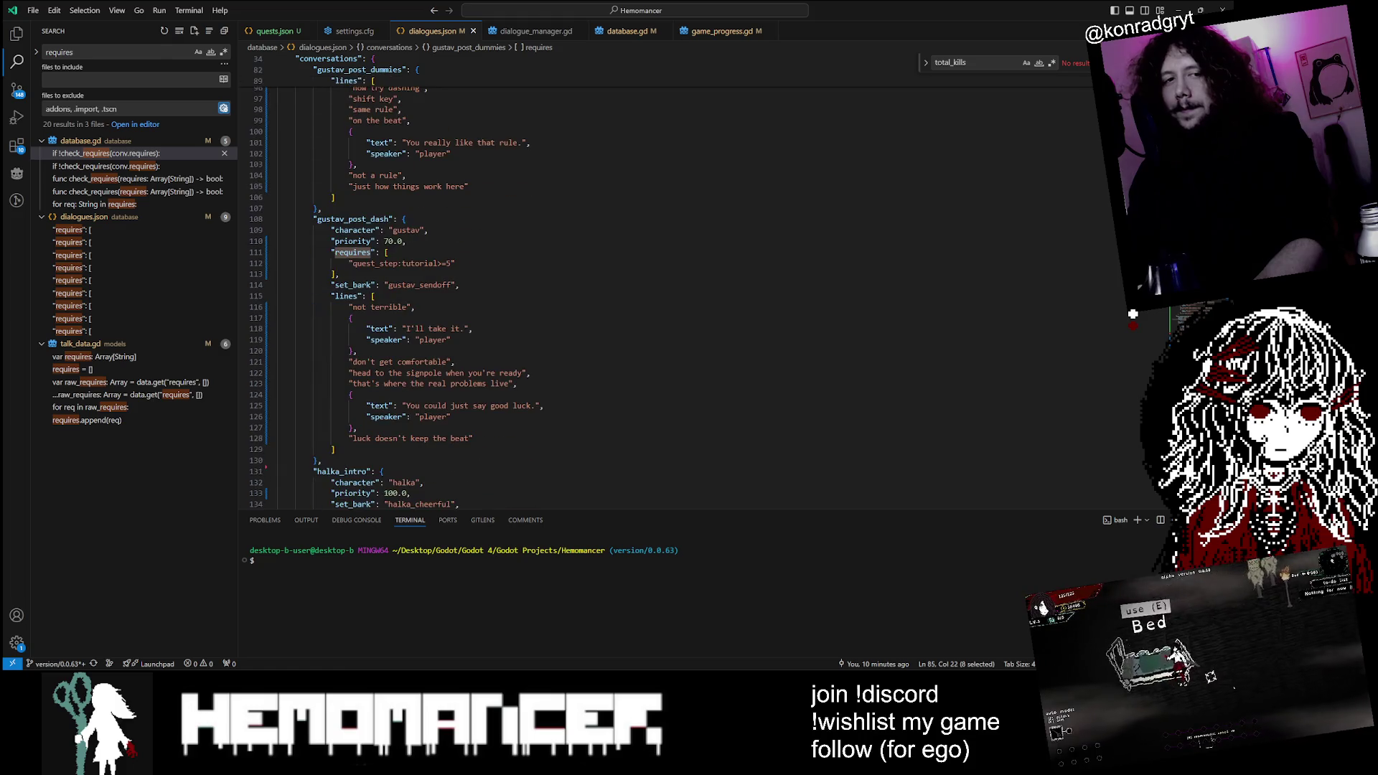
pyautogui.scroll(-8, 646, 287)
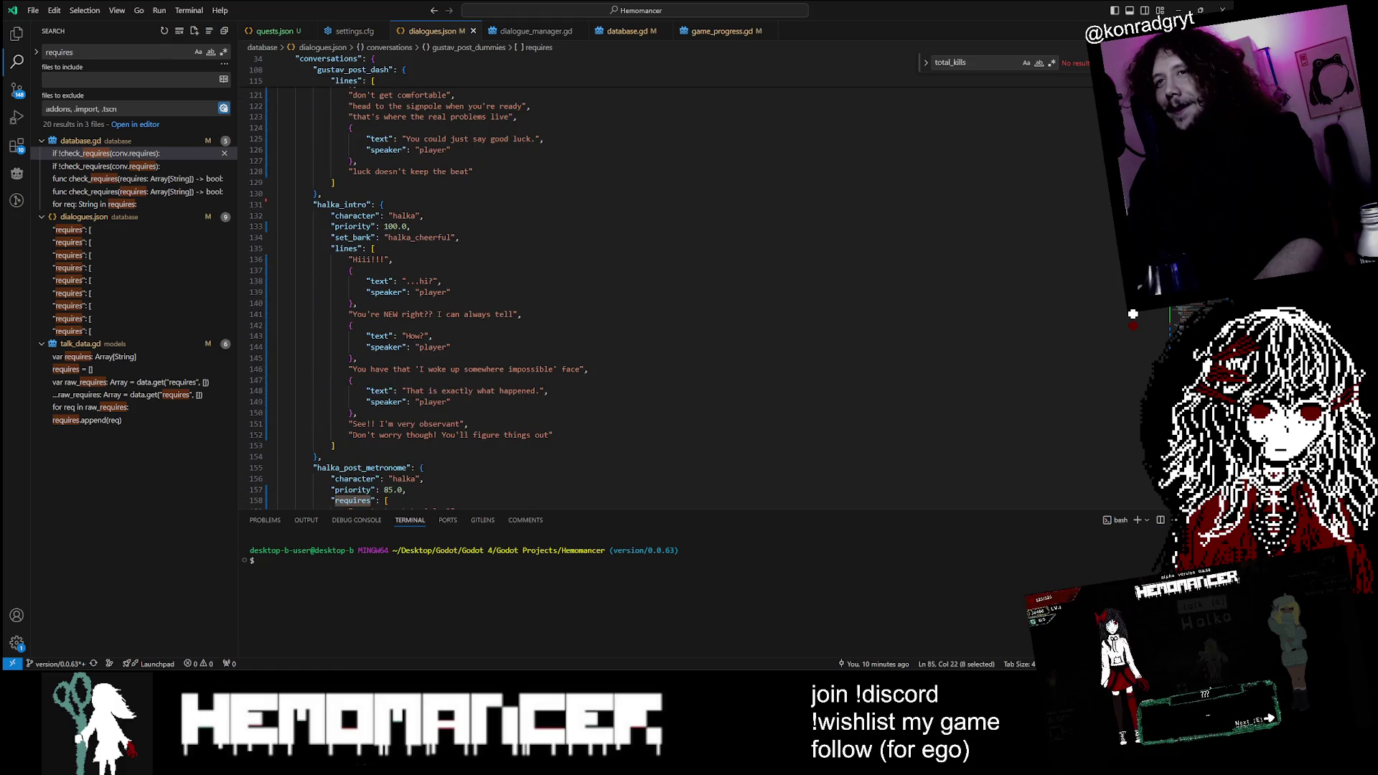
pyautogui.scroll(-12, 646, 287)
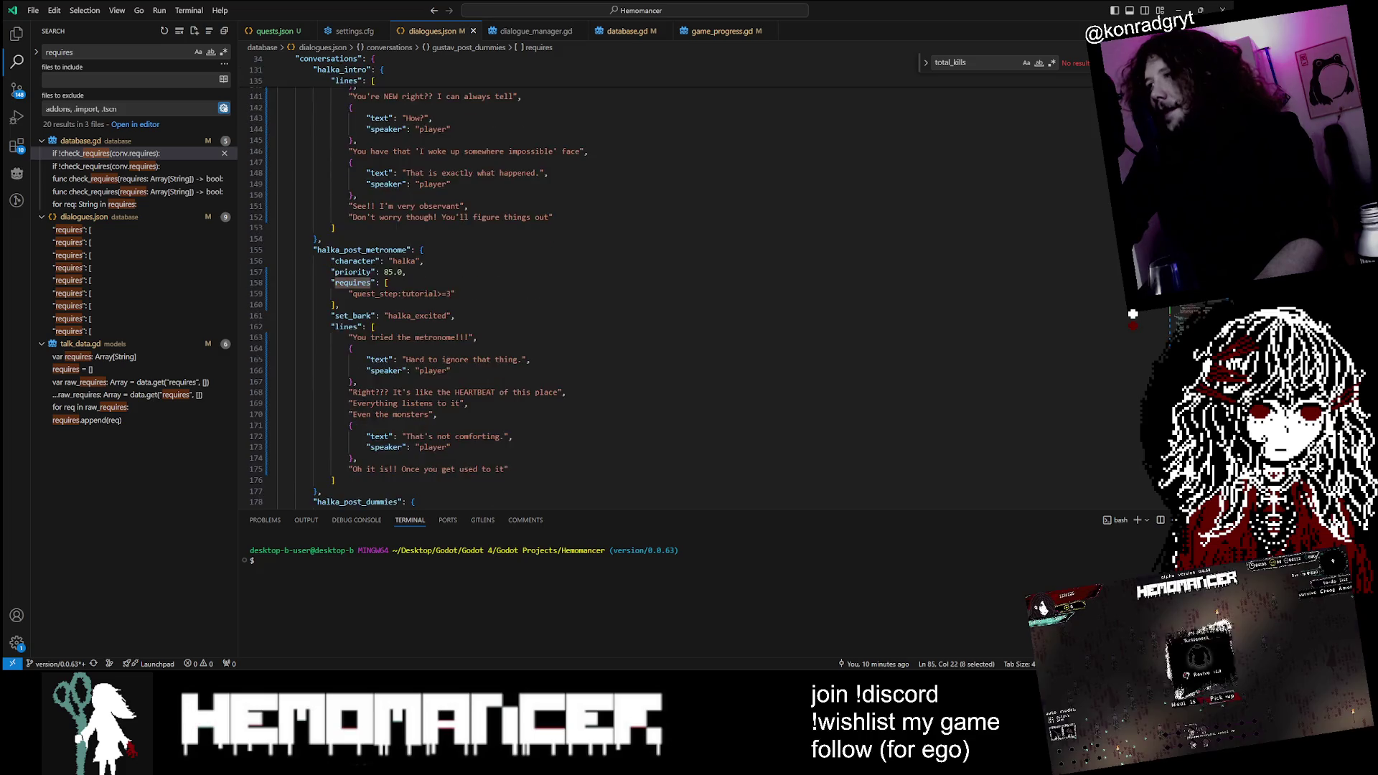
pyautogui.scroll(-20, 646, 287)
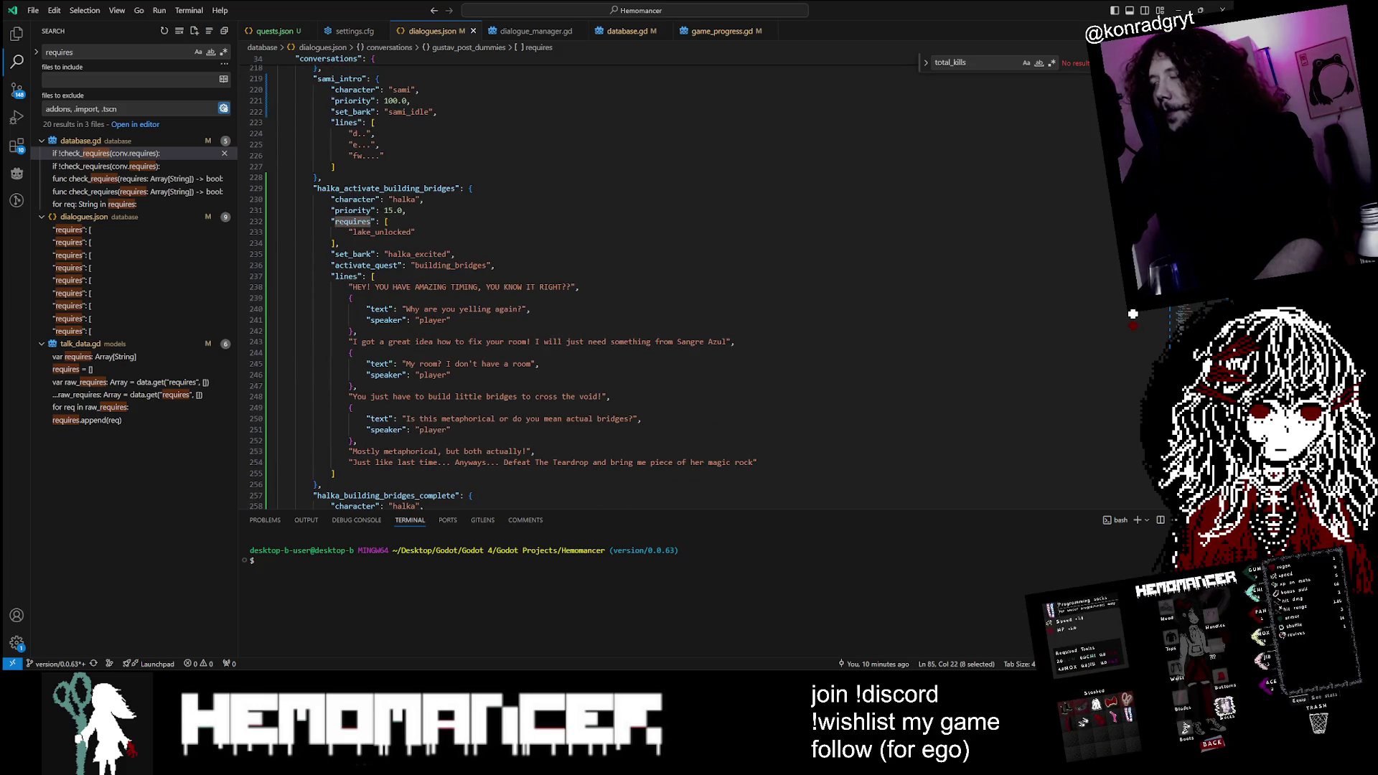
pyautogui.scroll(-13, 646, 287)
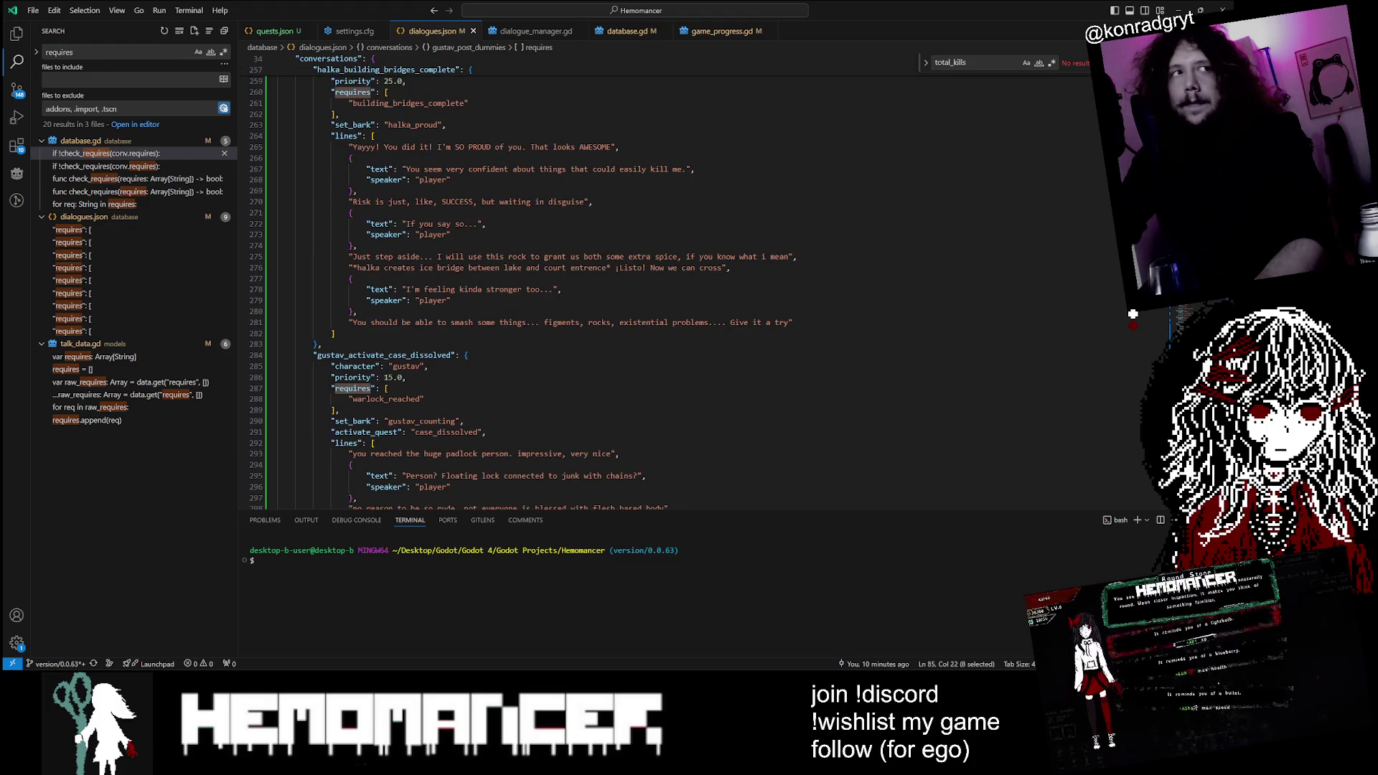
pyautogui.scroll(-20, 646, 288)
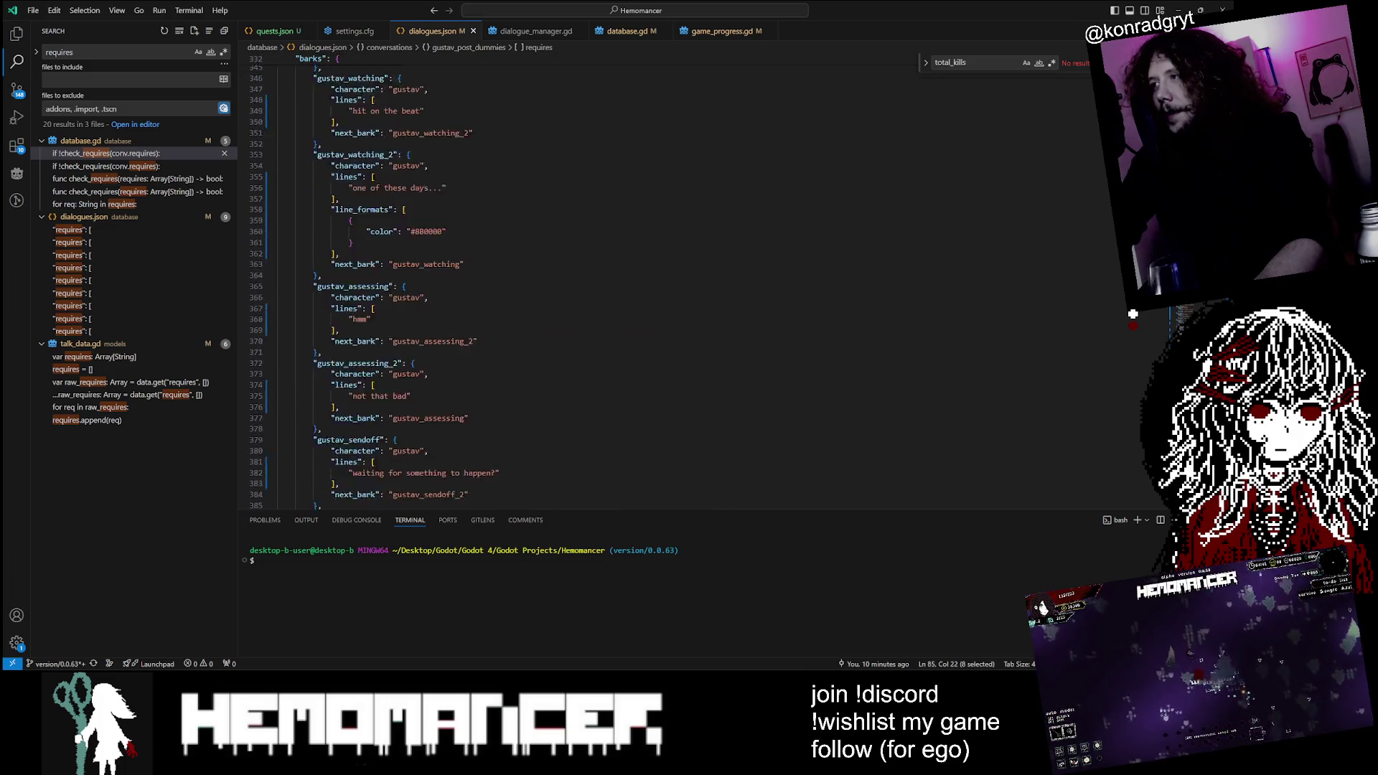
pyautogui.scroll(-3, 647, 287)
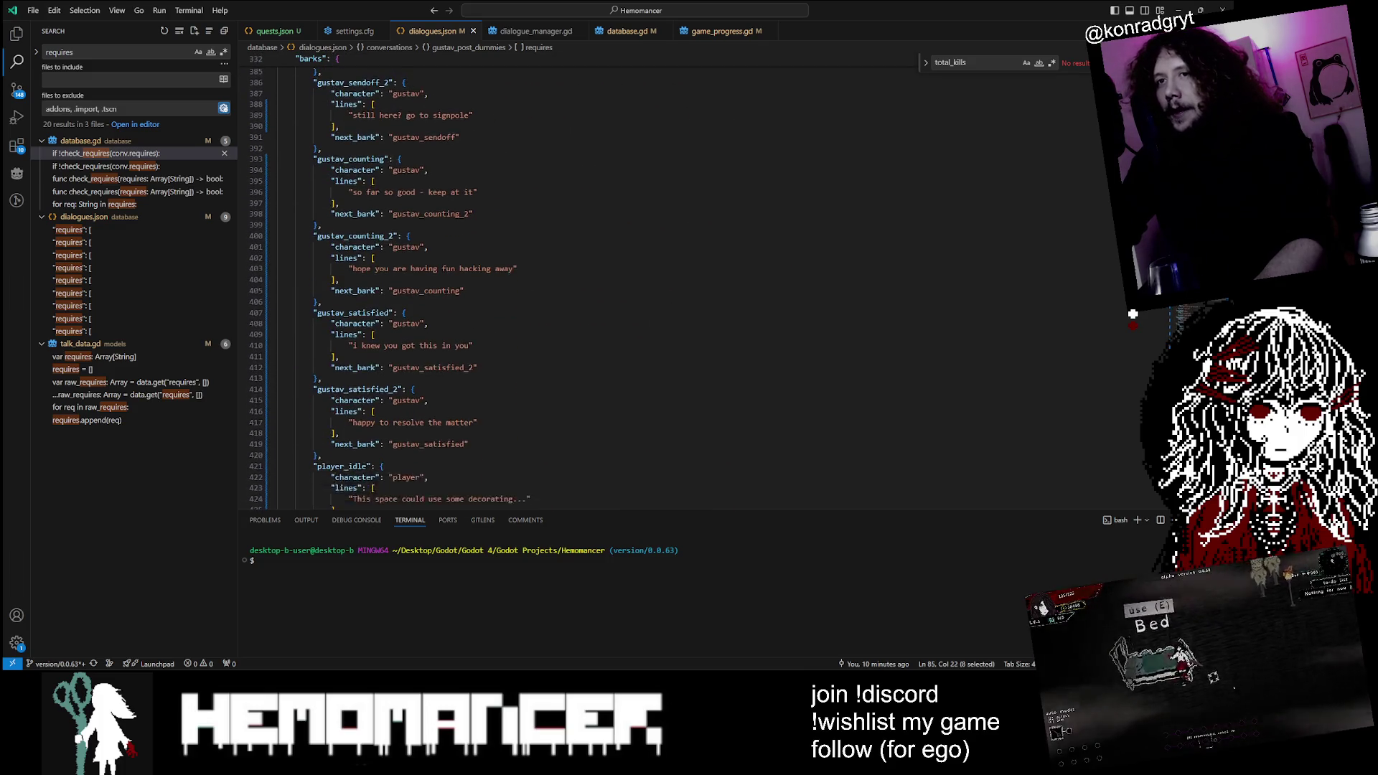
pyautogui.scroll(-3, 646, 287)
pyautogui.scroll(-20, 646, 287)
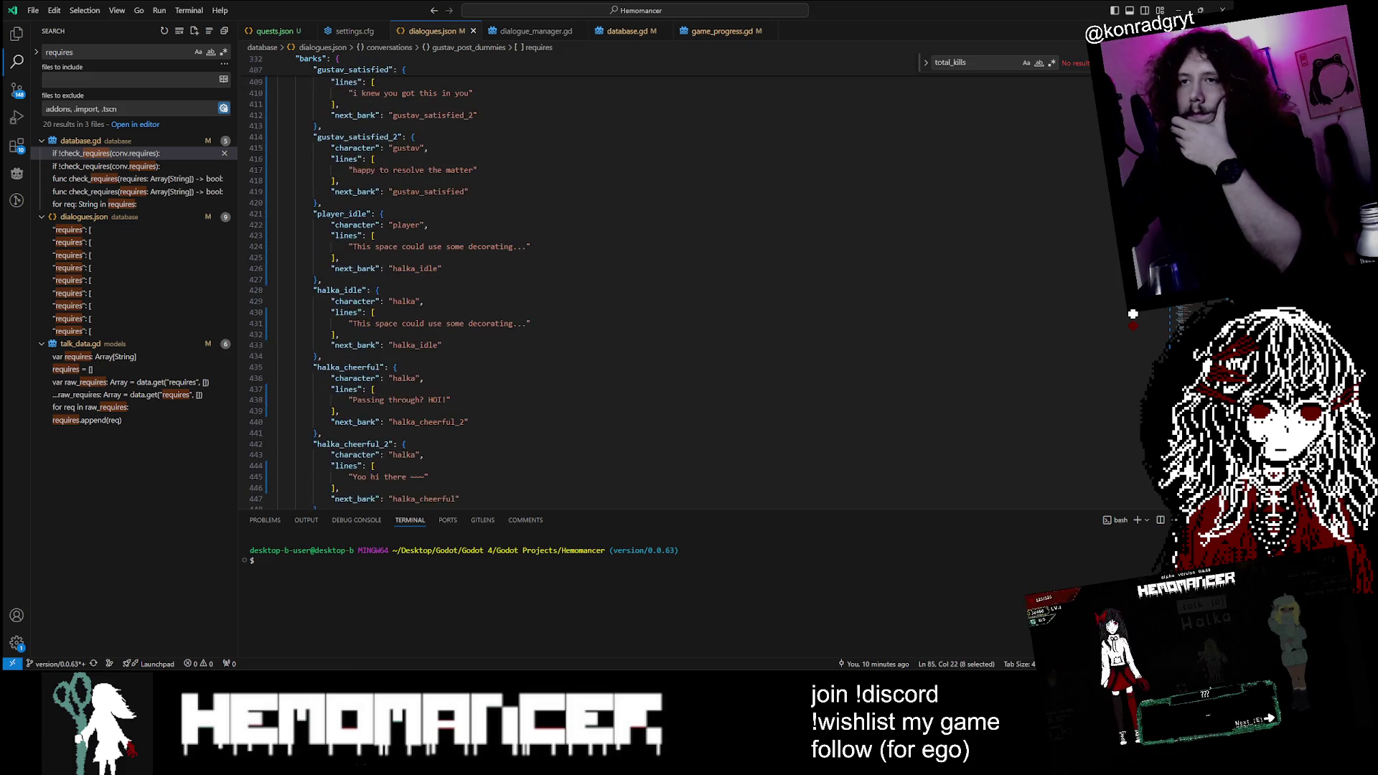
pyautogui.scroll(-20, 646, 287)
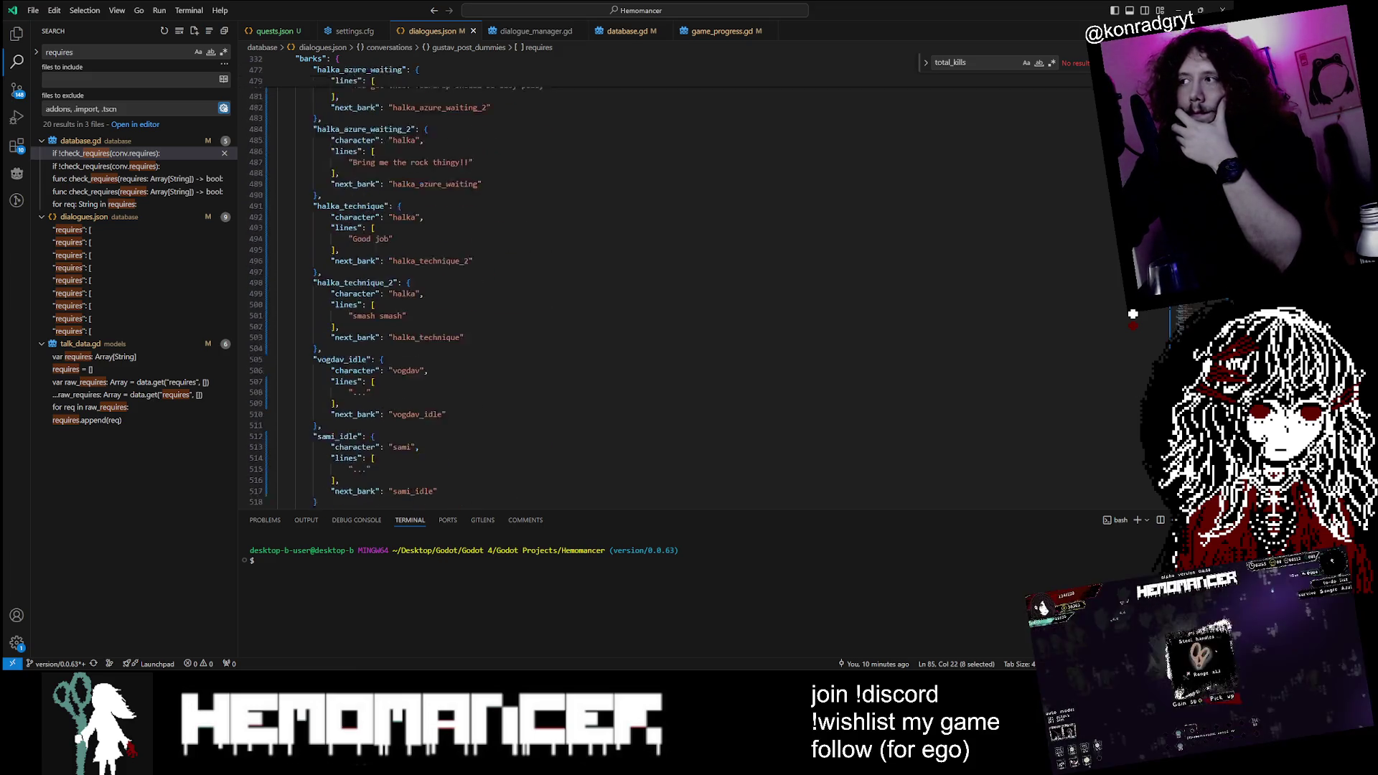
# Step: Scroll back up to halka_post_metronome and place the caret in its requires block
pyautogui.scroll(12, 646, 287)
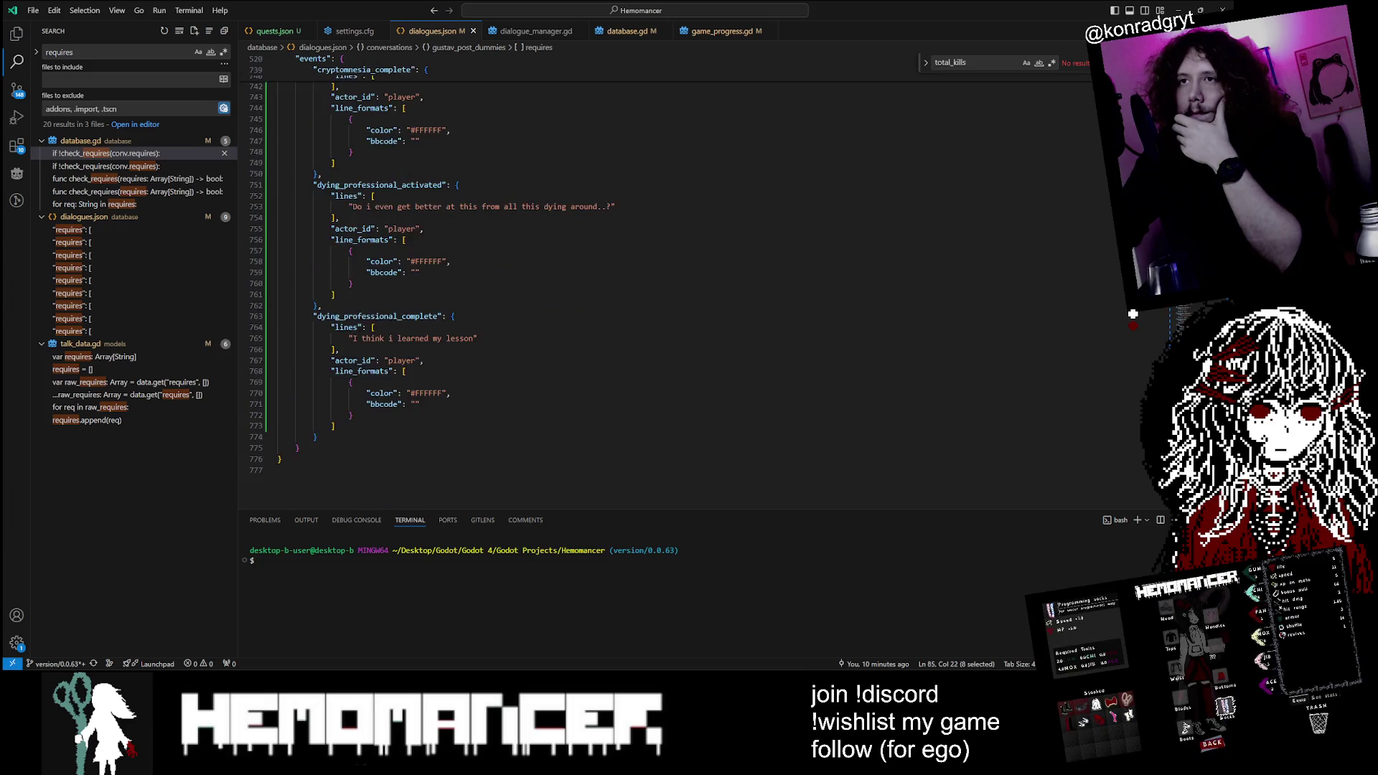
pyautogui.scroll(20, 646, 288)
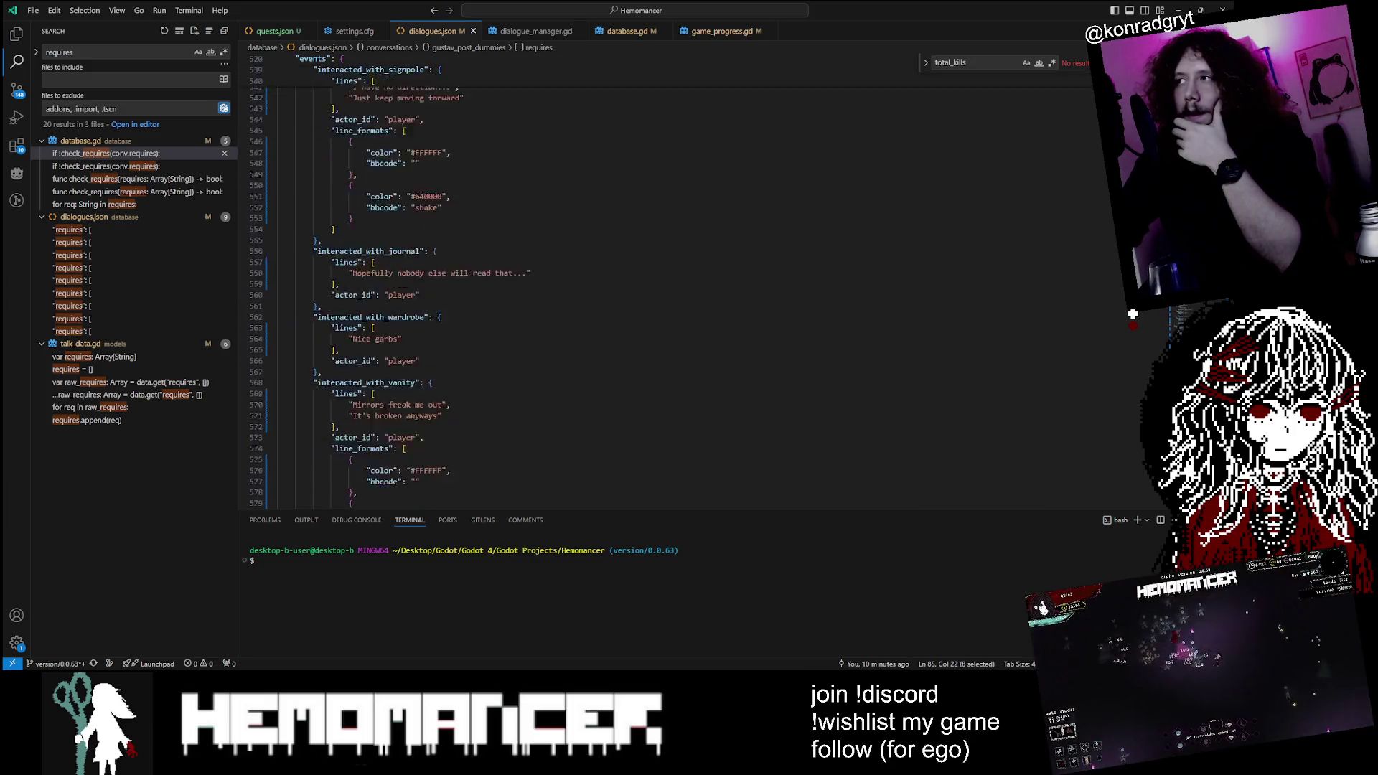
pyautogui.scroll(20, 646, 287)
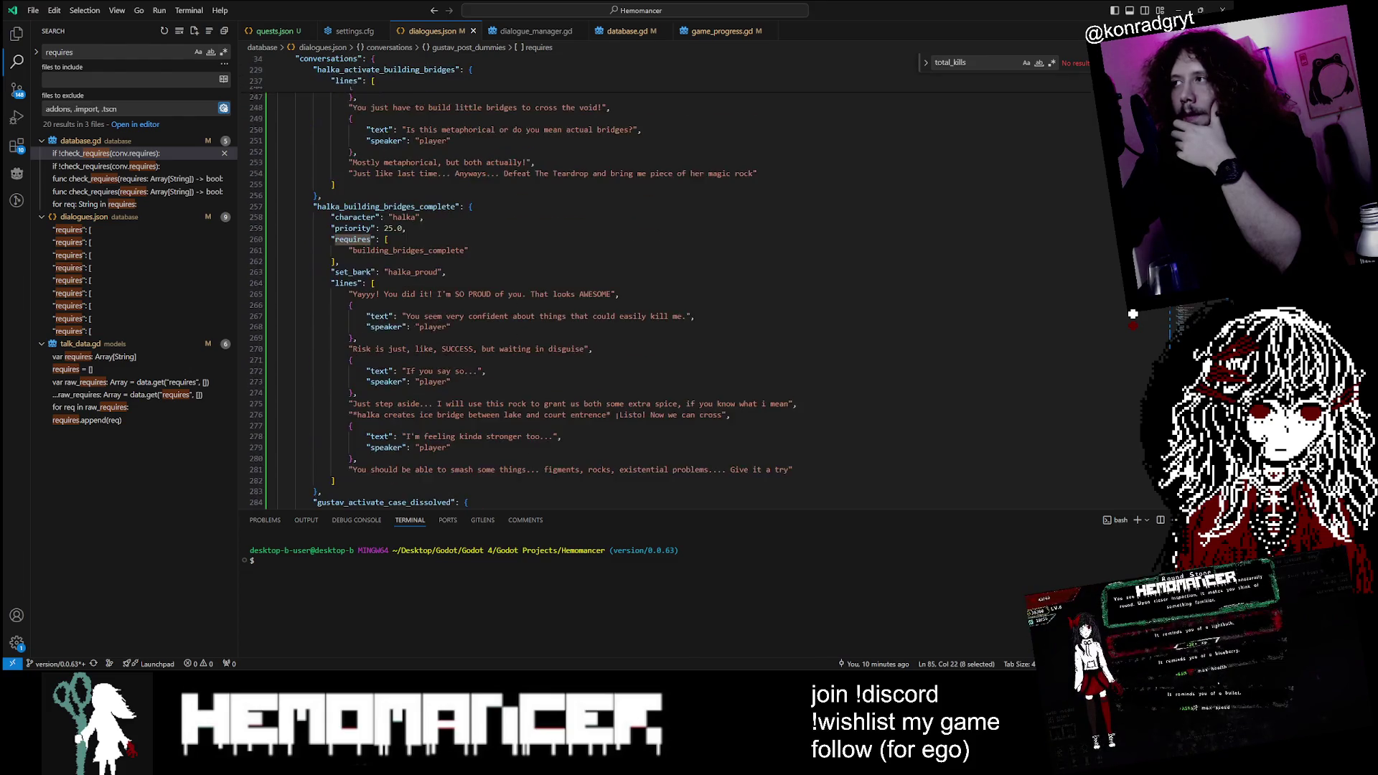
pyautogui.scroll(9, 646, 288)
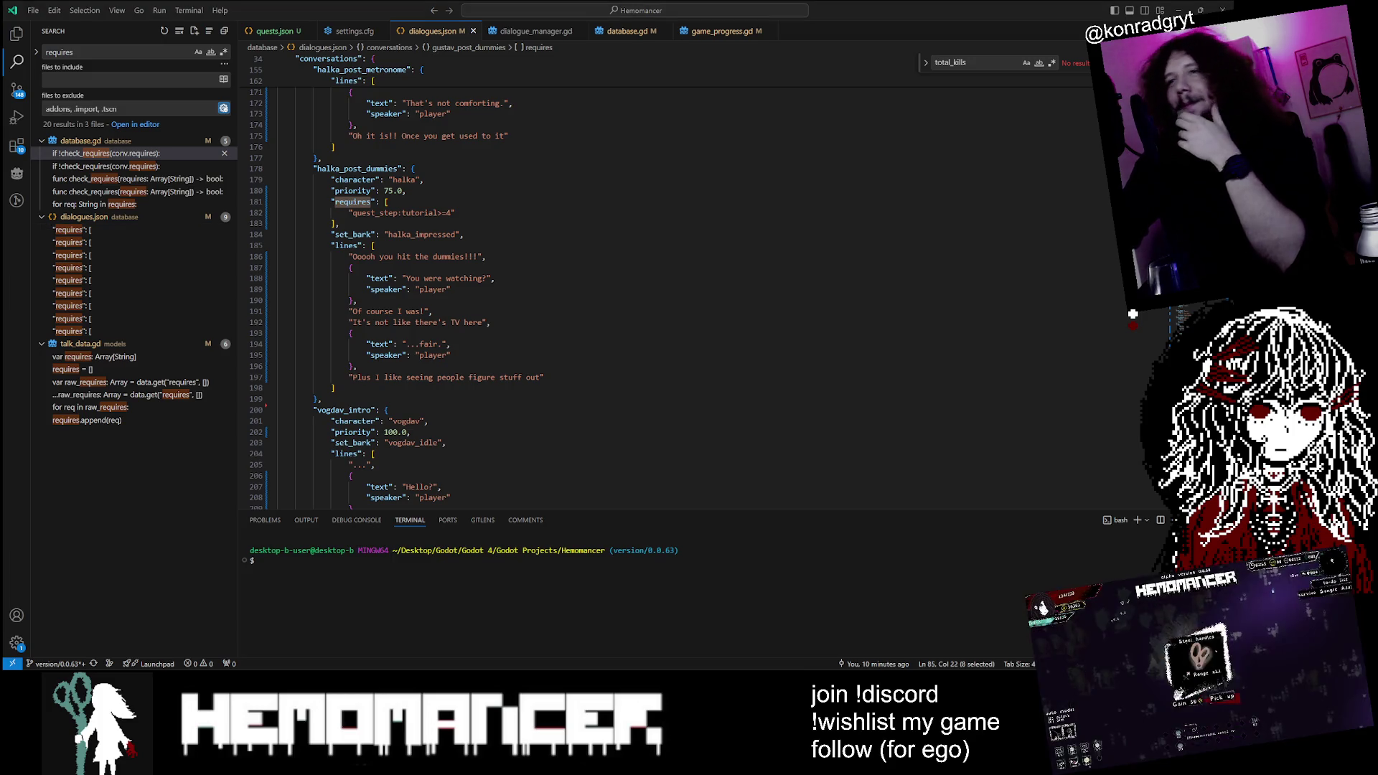
pyautogui.scroll(6, 646, 288)
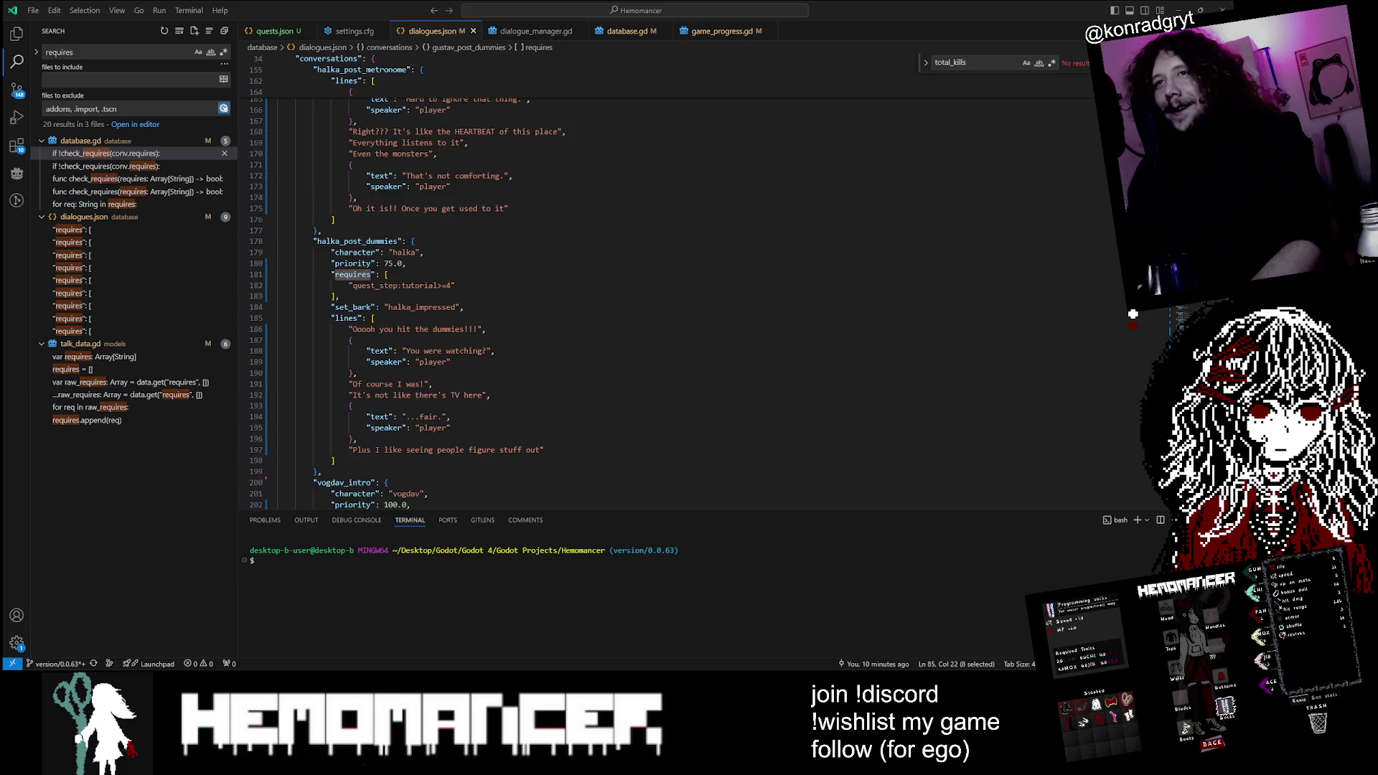
pyautogui.click(341, 165)
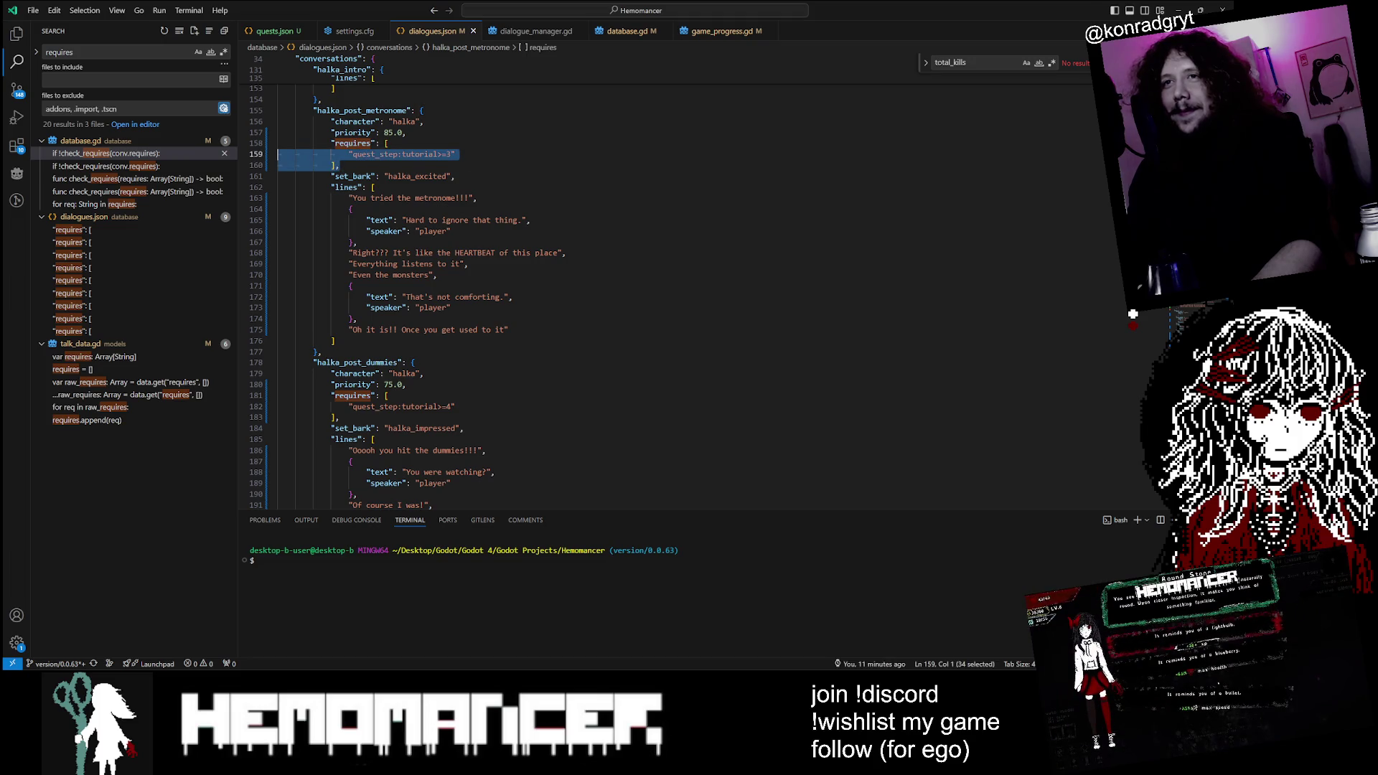
# Step: Select the requires blocks of halka_post_metronome and halka_post_dummies
pyautogui.moveTo(341, 165); pyautogui.dragTo(265, 153)
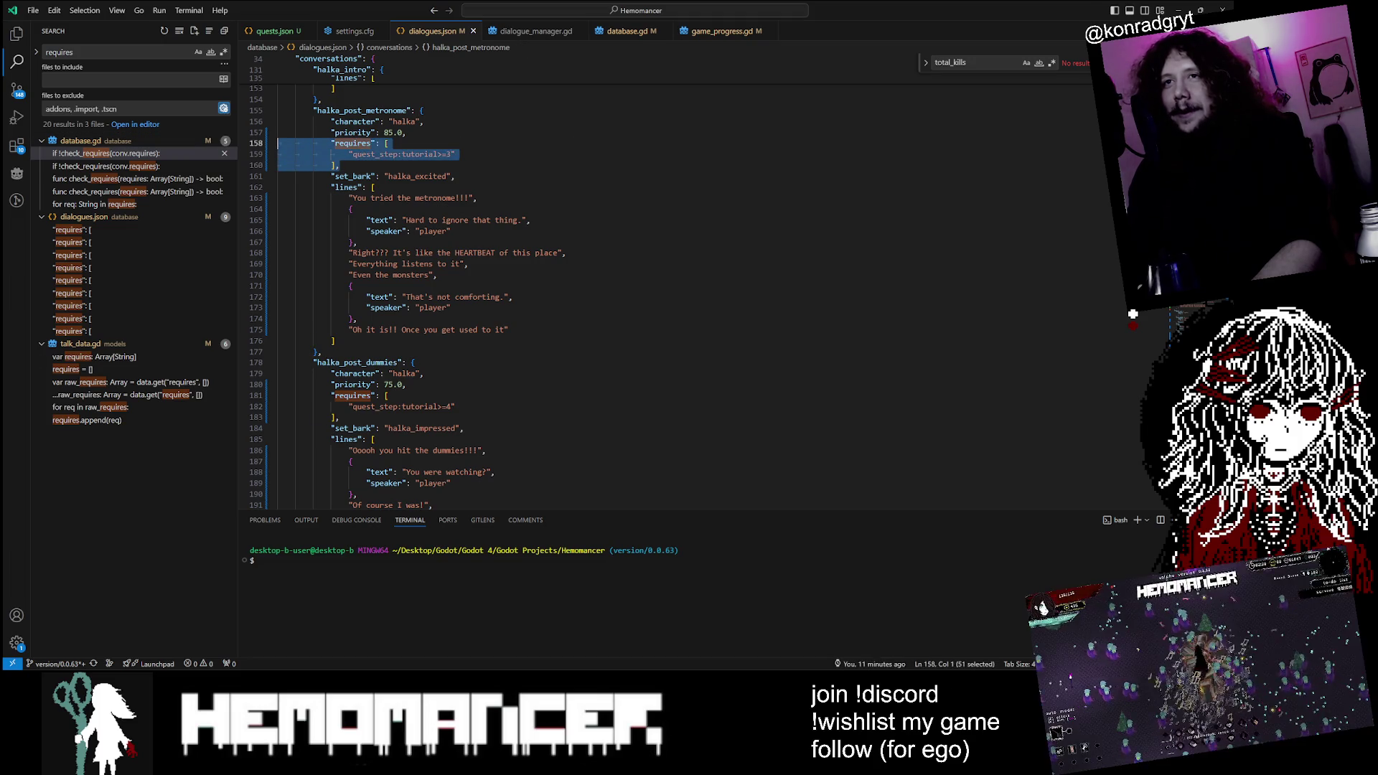
pyautogui.scroll(-2, 263, 161)
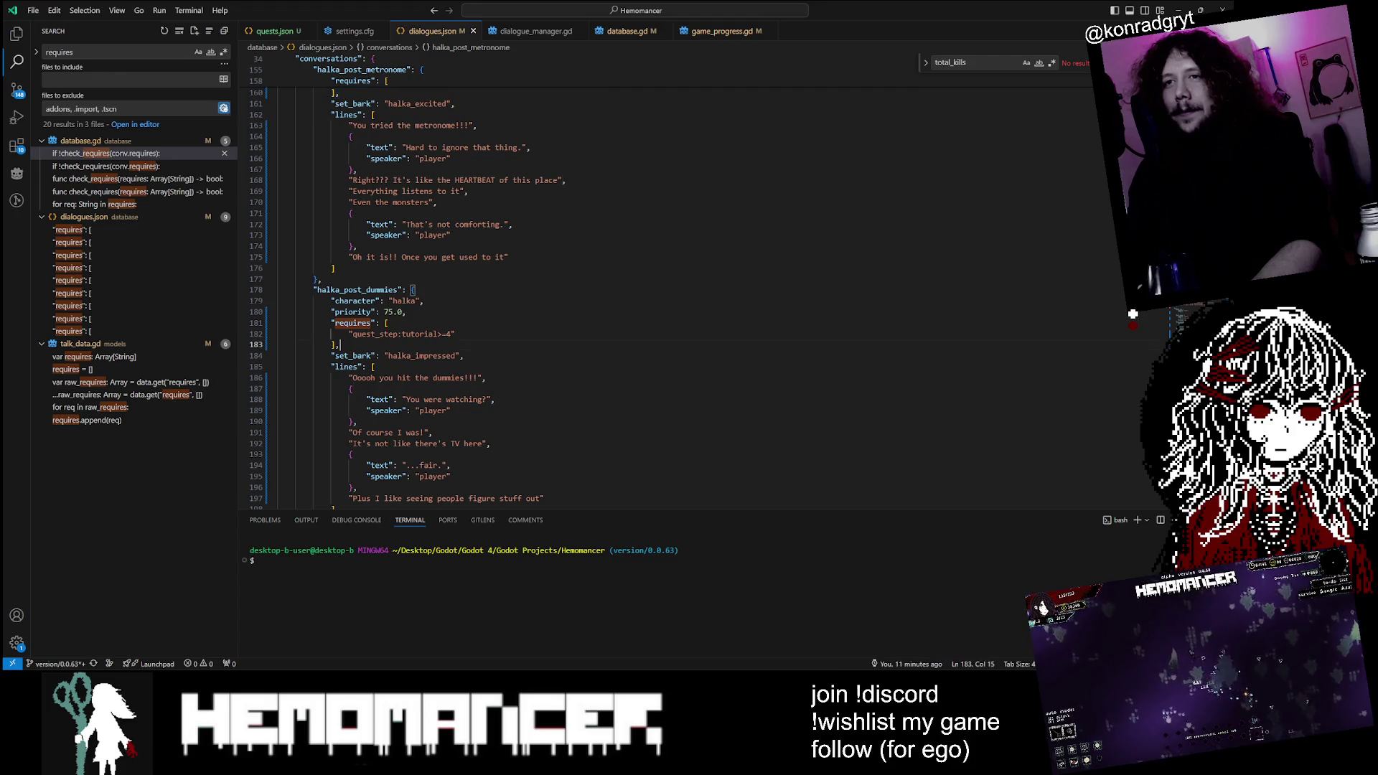
pyautogui.moveTo(340, 345); pyautogui.dragTo(264, 335)
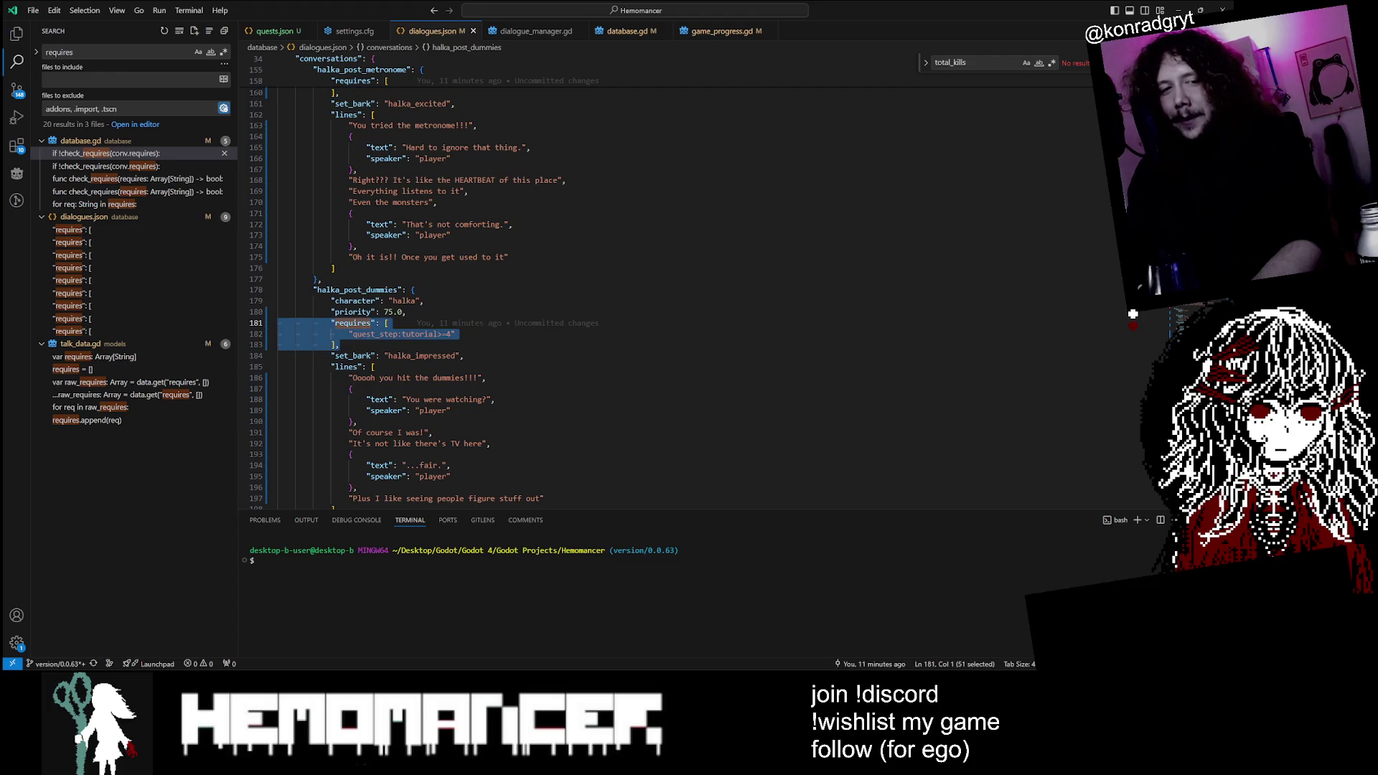
pyautogui.press('Right')
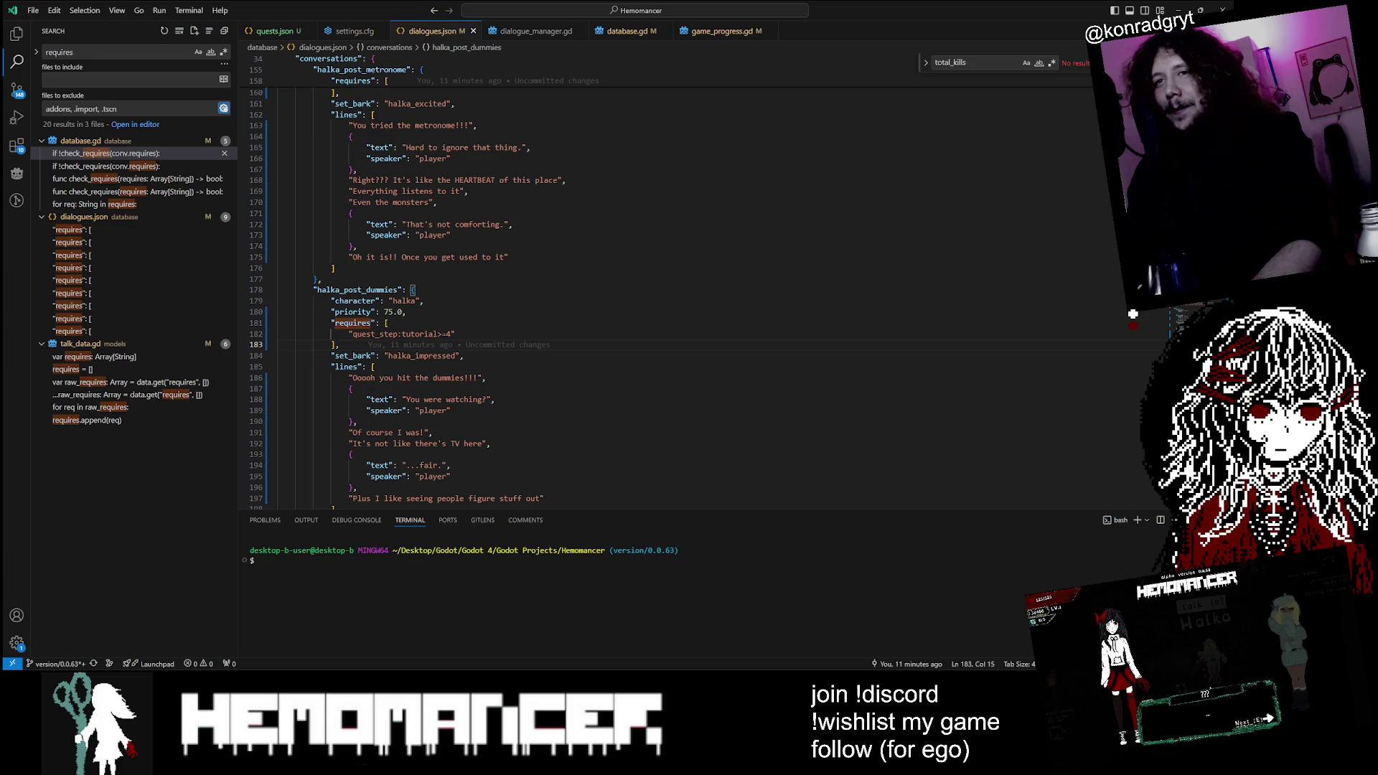
# Step: Scroll down and select the requires block of the bridges completion entry
pyautogui.scroll(2, 460, 288)
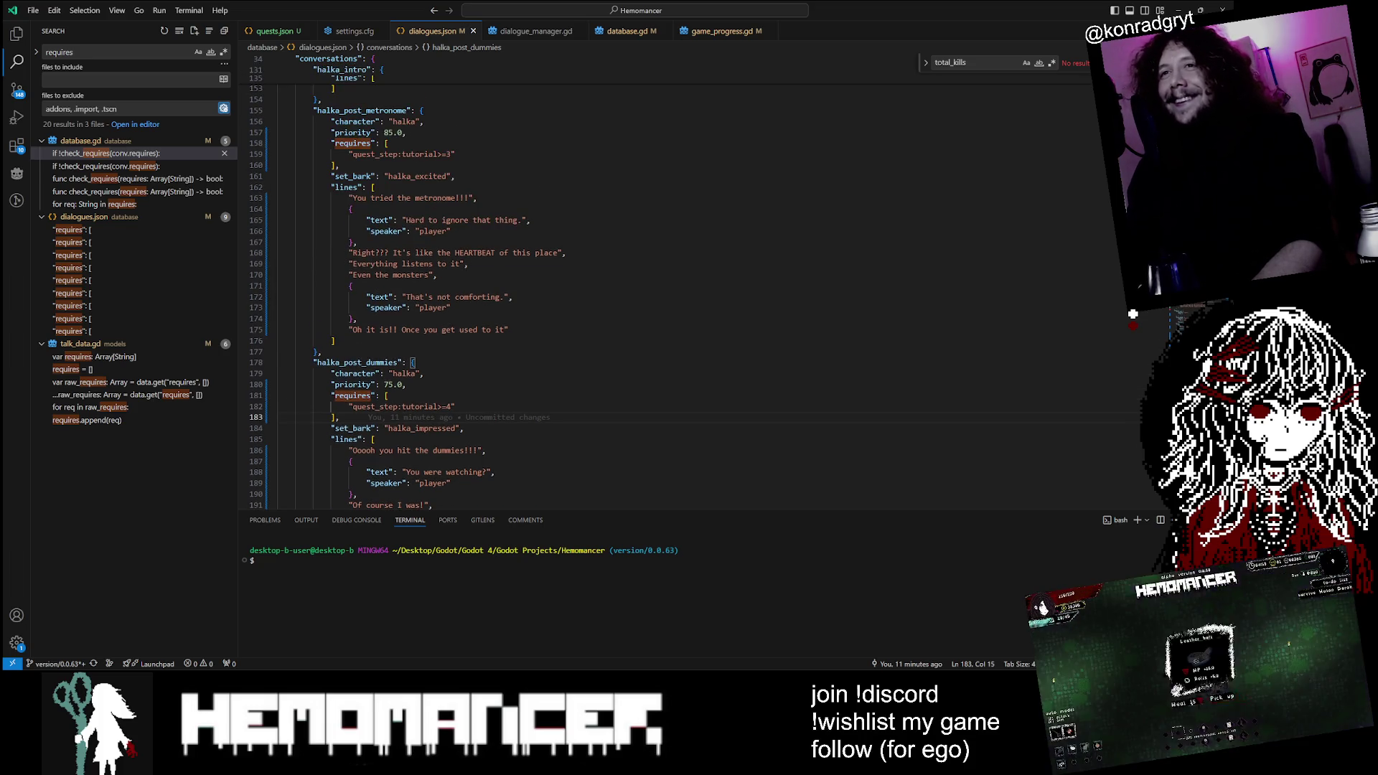
pyautogui.scroll(6, 460, 287)
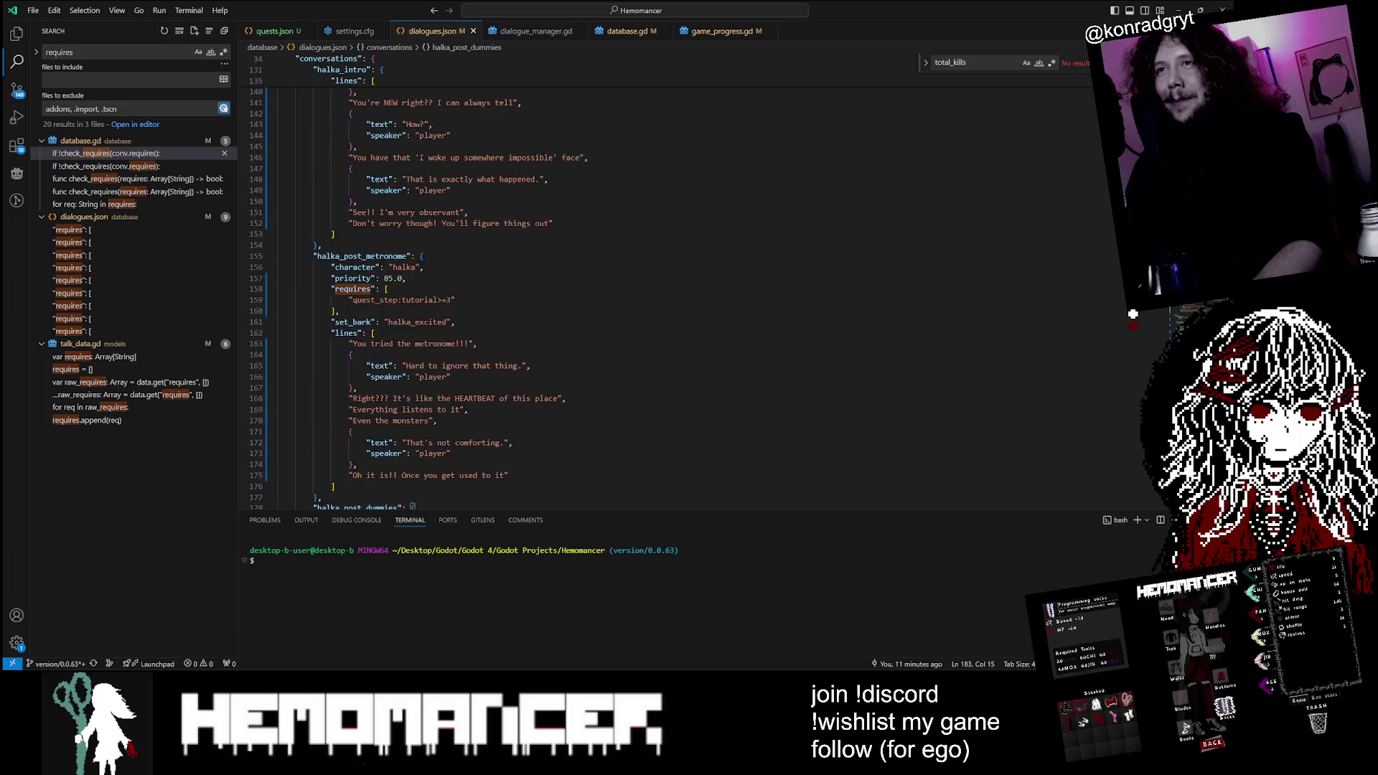
pyautogui.scroll(-20, 459, 287)
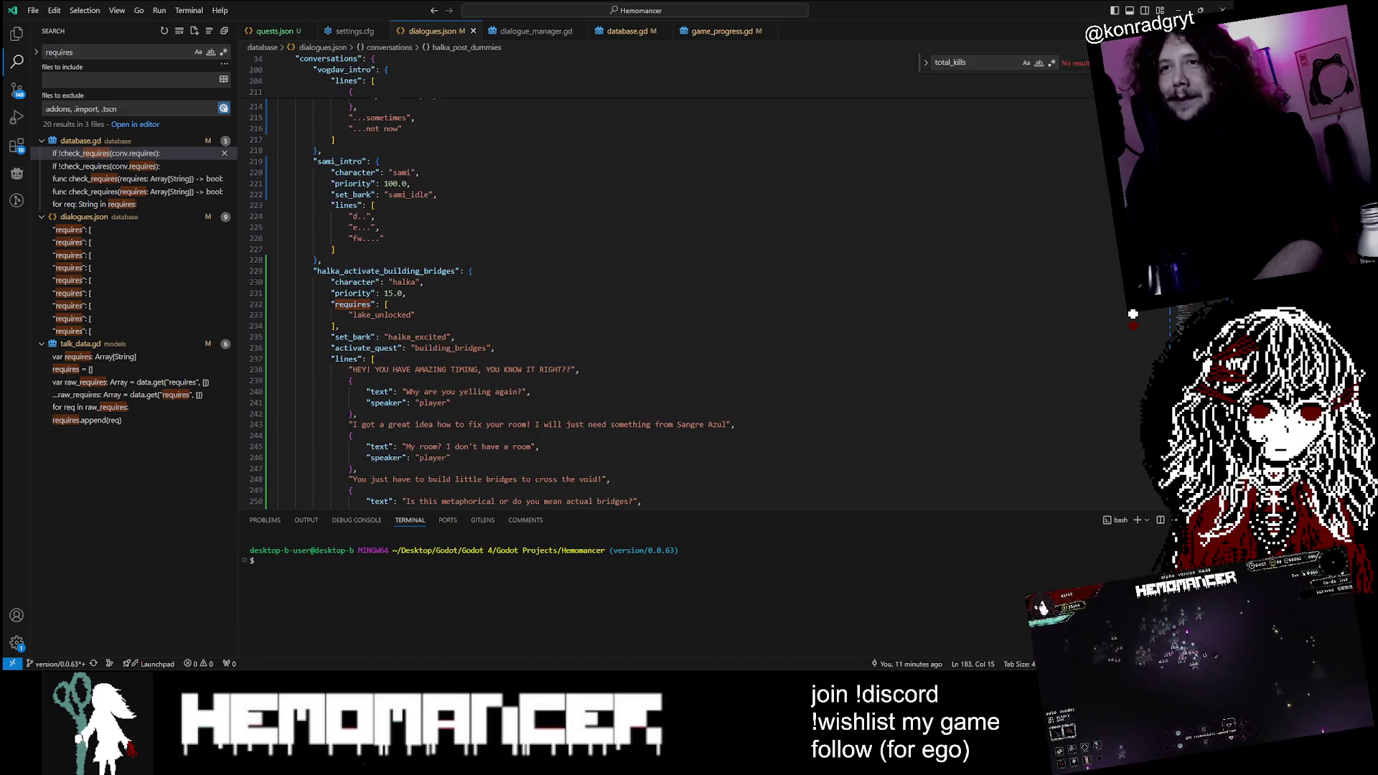
pyautogui.scroll(-3, 646, 287)
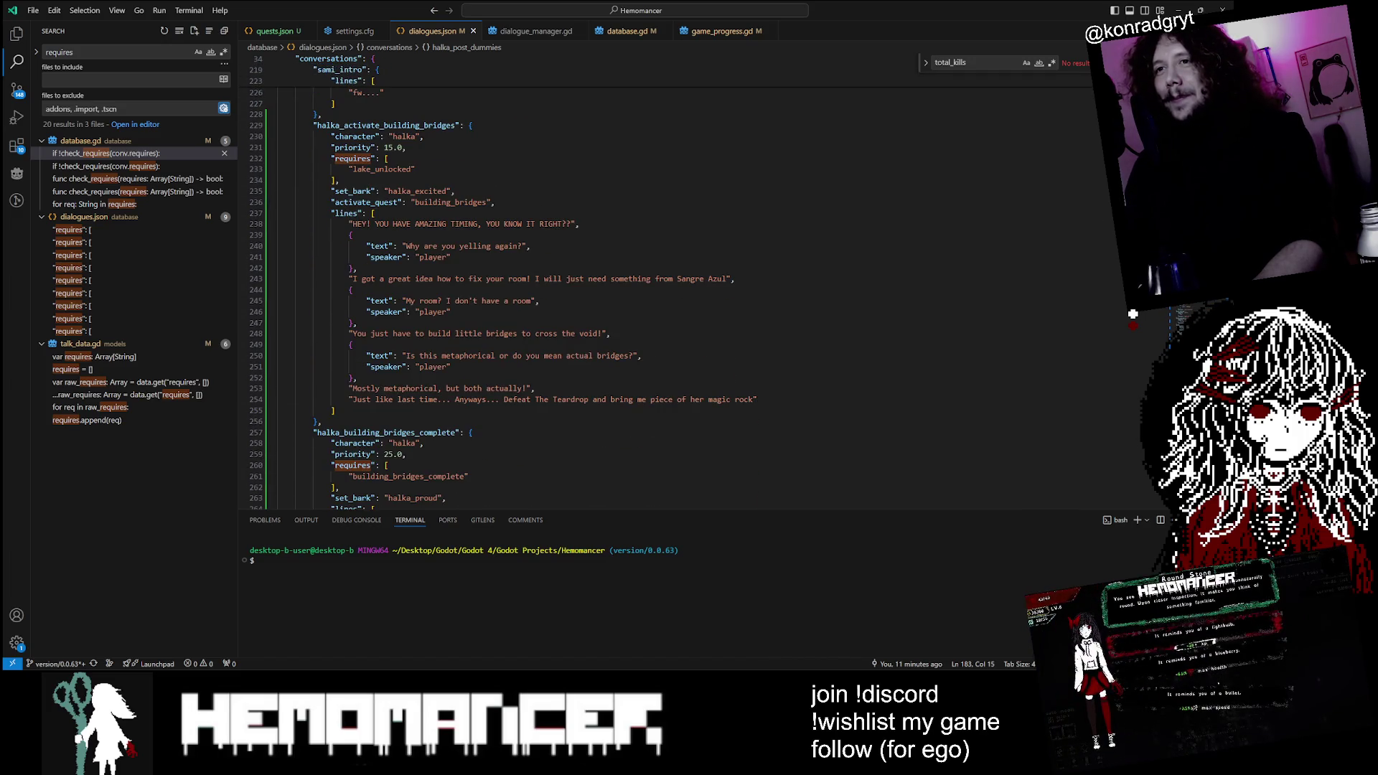
pyautogui.scroll(-5, 646, 287)
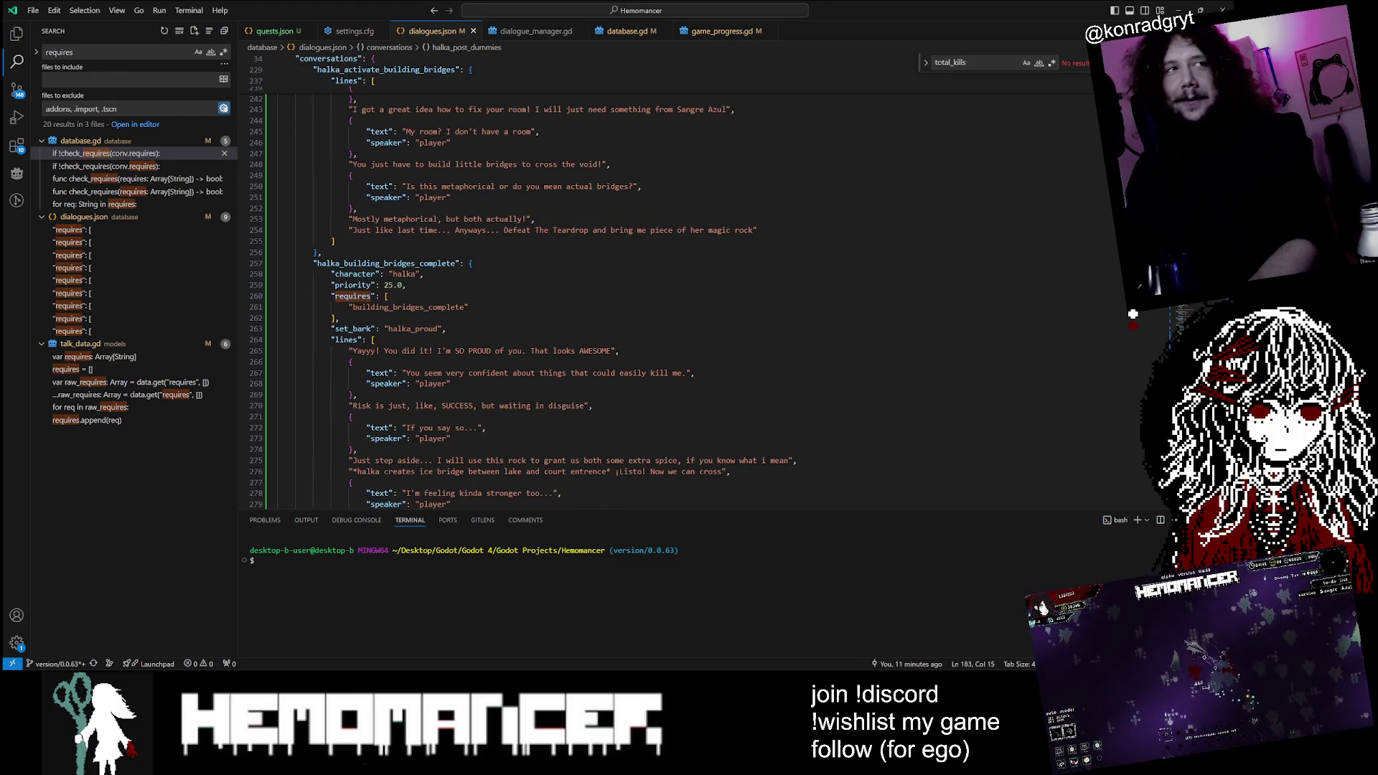
pyautogui.scroll(-2, 245, 450)
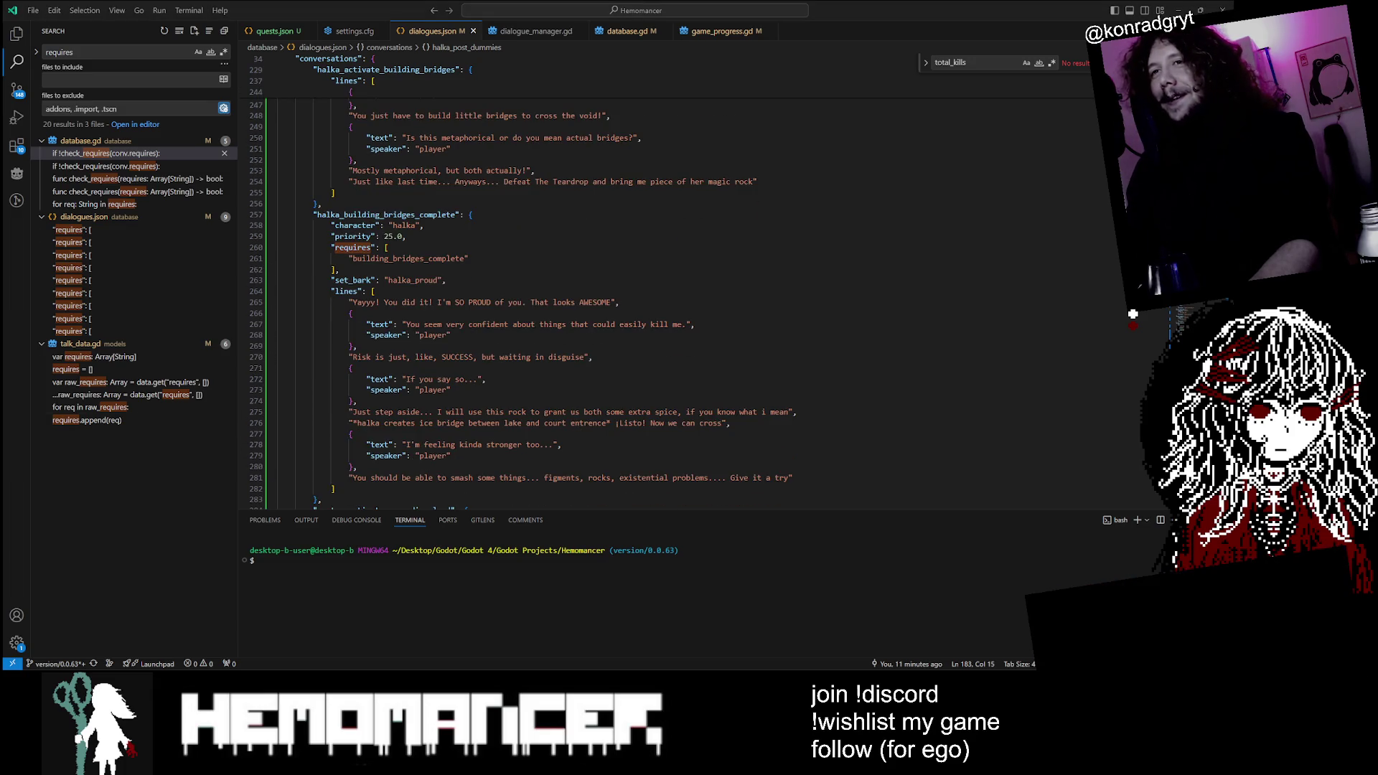
pyautogui.moveTo(339, 270); pyautogui.dragTo(278, 247)
pyautogui.click(340, 270)
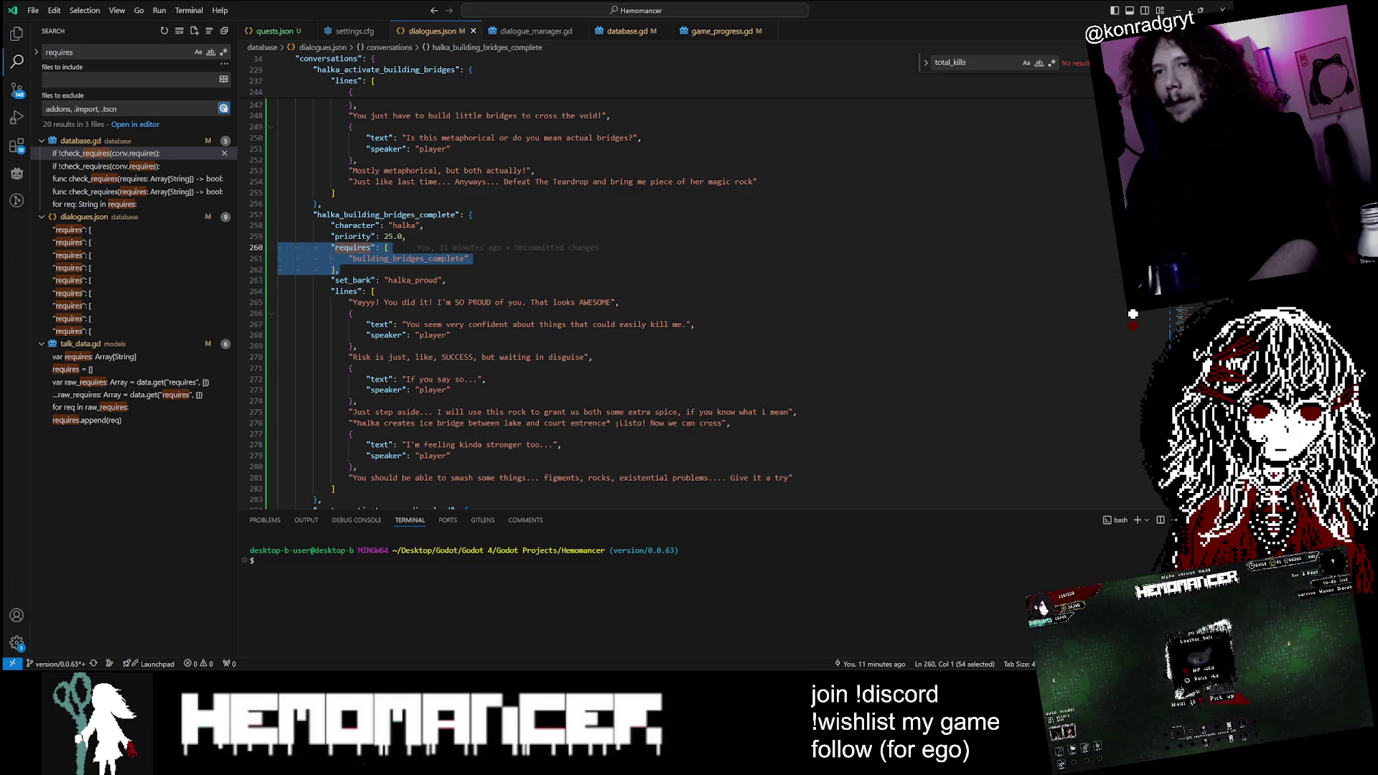
# Step: Move past halka_building_bridges_complete to gustav_case_dissolved_complete and select kills in its requirement
pyautogui.scroll(2, 502, 287)
pyautogui.scroll(-3, 503, 287)
pyautogui.click(322, 179)
pyautogui.scroll(-8, 646, 287)
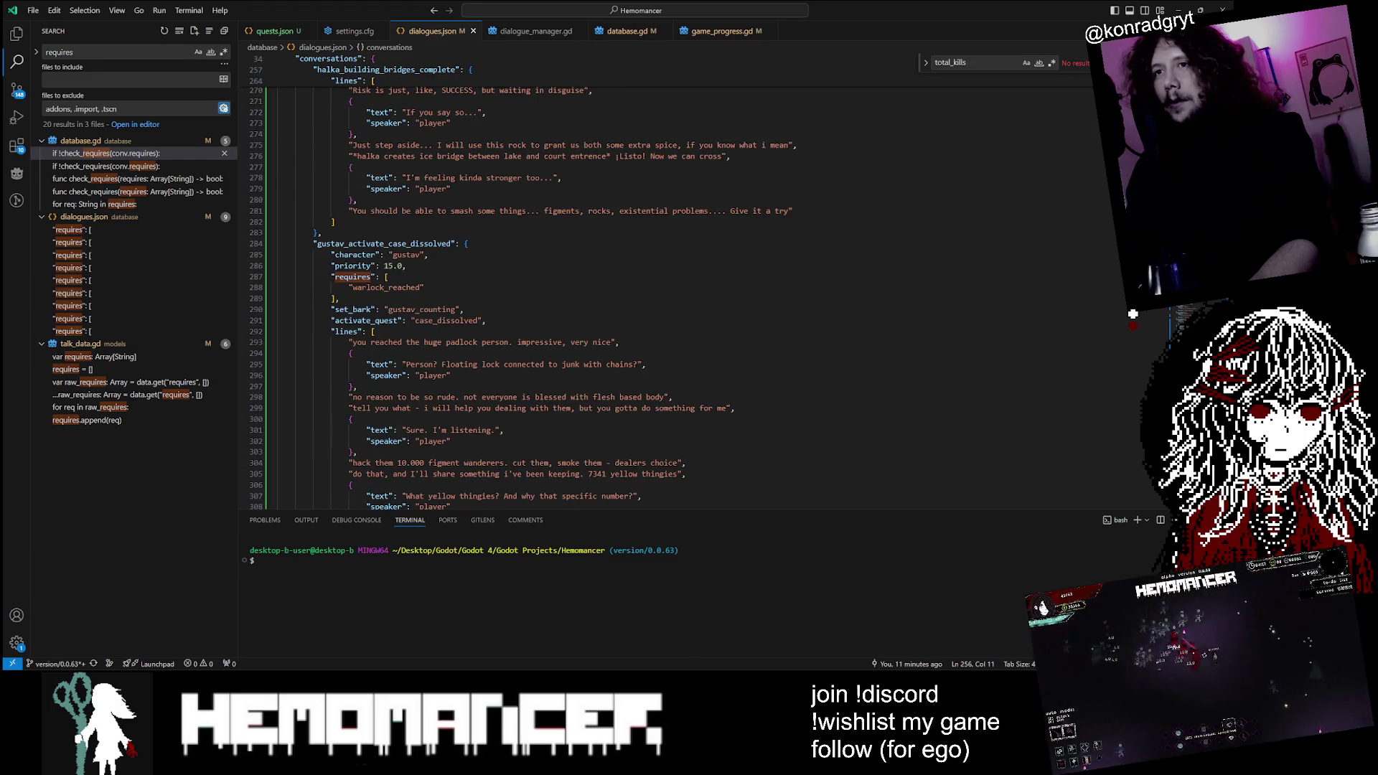
pyautogui.scroll(-2, 646, 288)
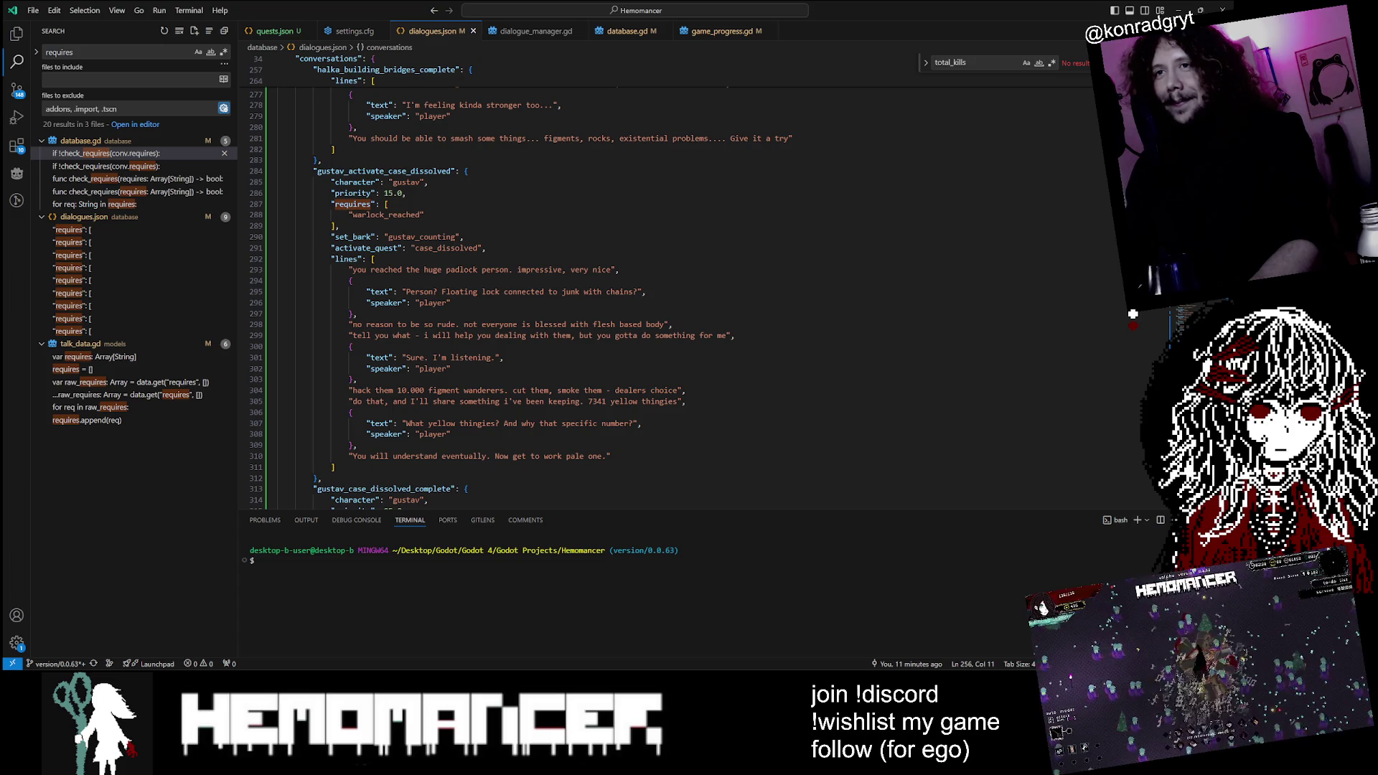
pyautogui.scroll(-7, 1133, 313)
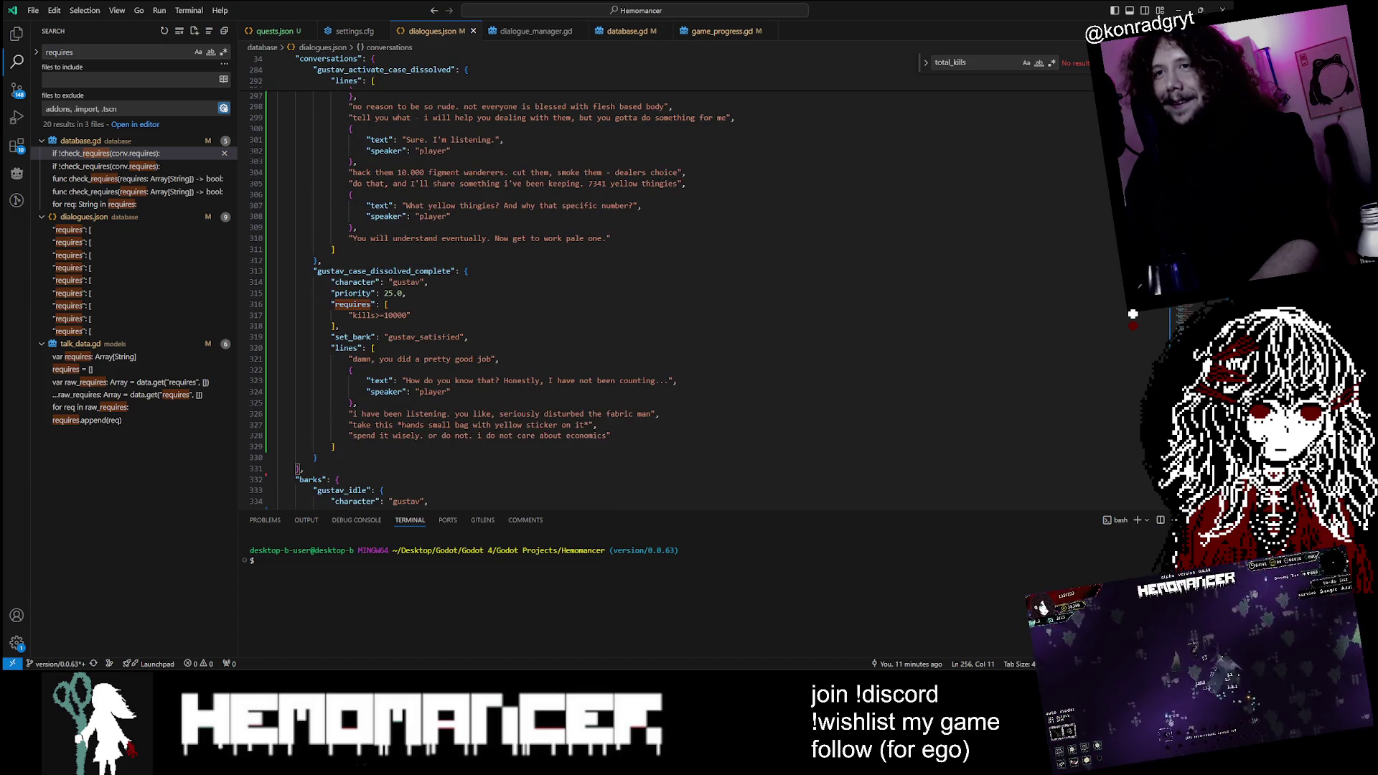
pyautogui.doubleClick(370, 315)
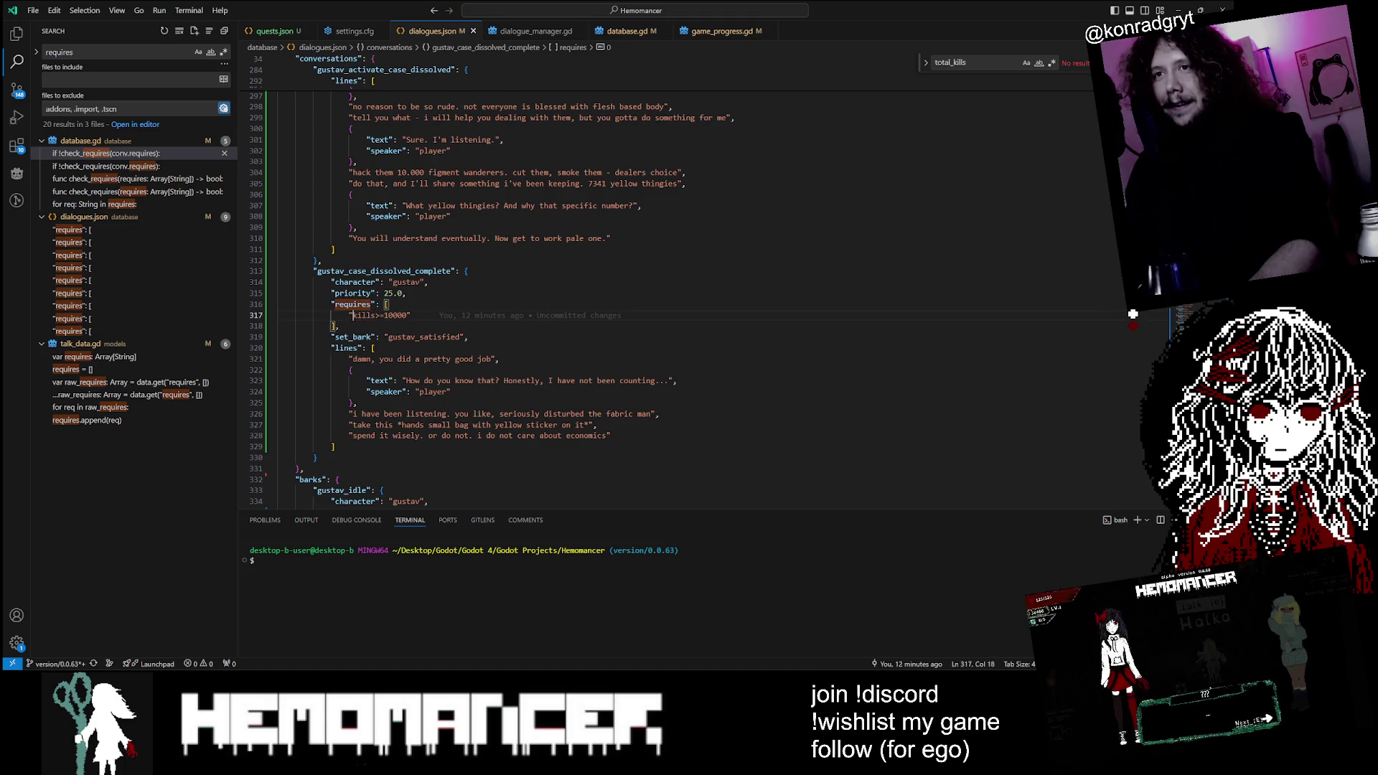
# Step: Search the project for kills>=10000, then for kills, finding 18 results across 8 files
pyautogui.hotkey('ctrl', 'shift', 'Right')
pyautogui.hotkey('ctrl', 'shift', 'Right')
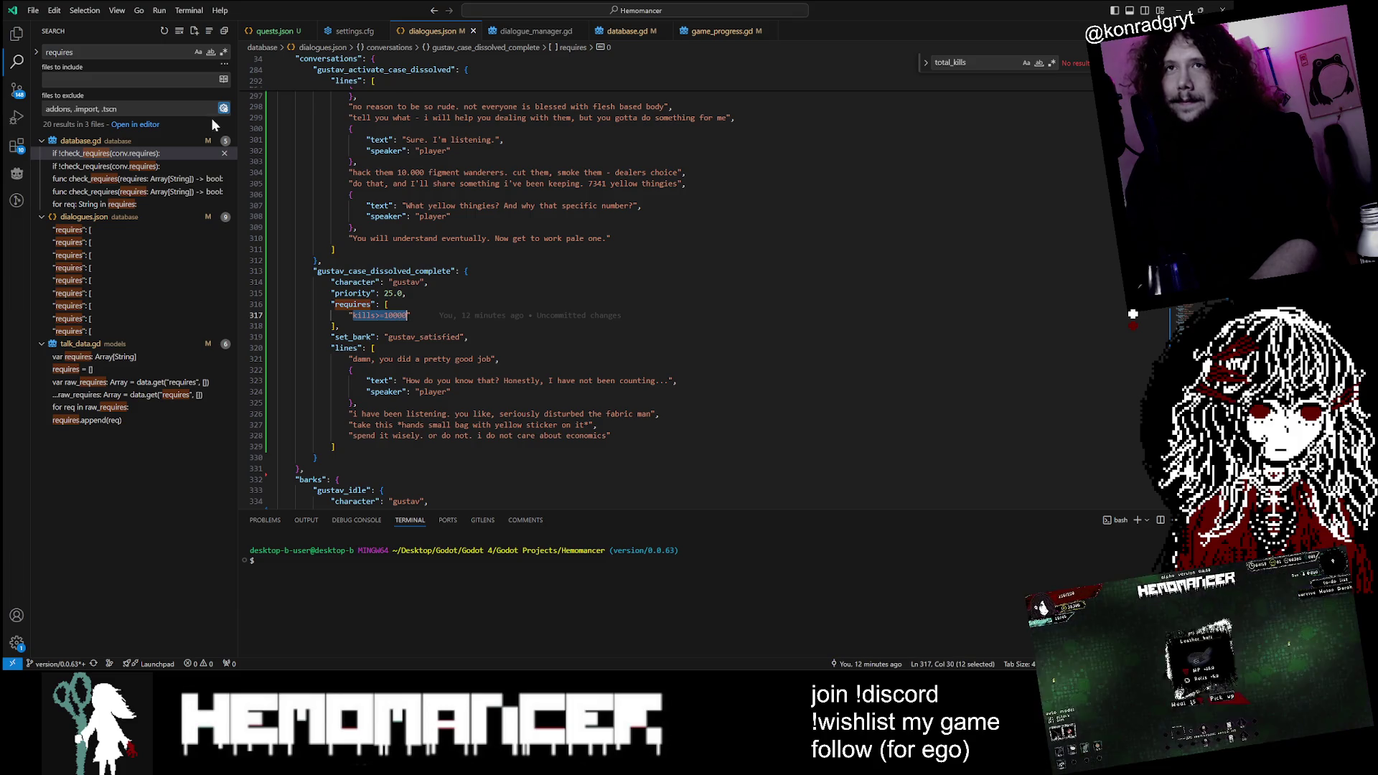
pyautogui.hotkey('ctrl', 'shift', 'f')
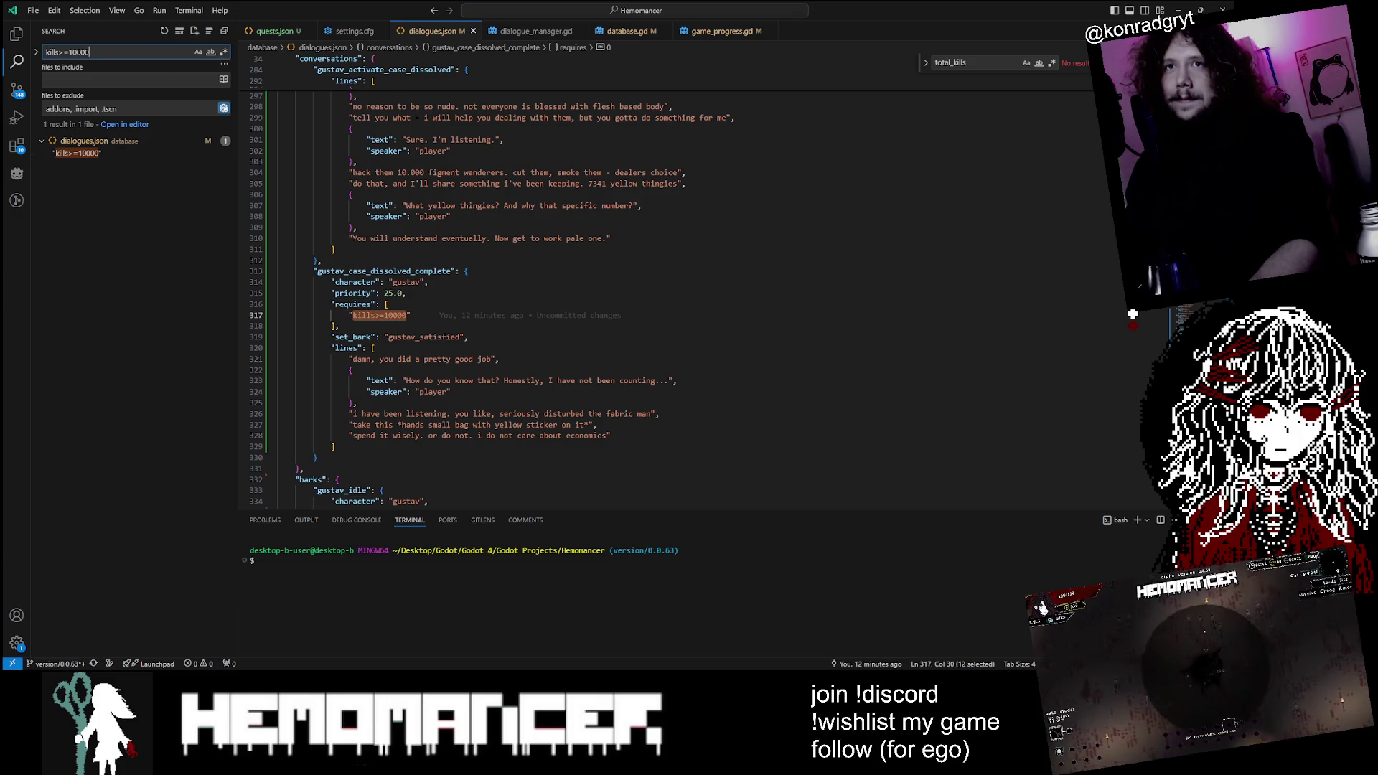
pyautogui.press('Escape')
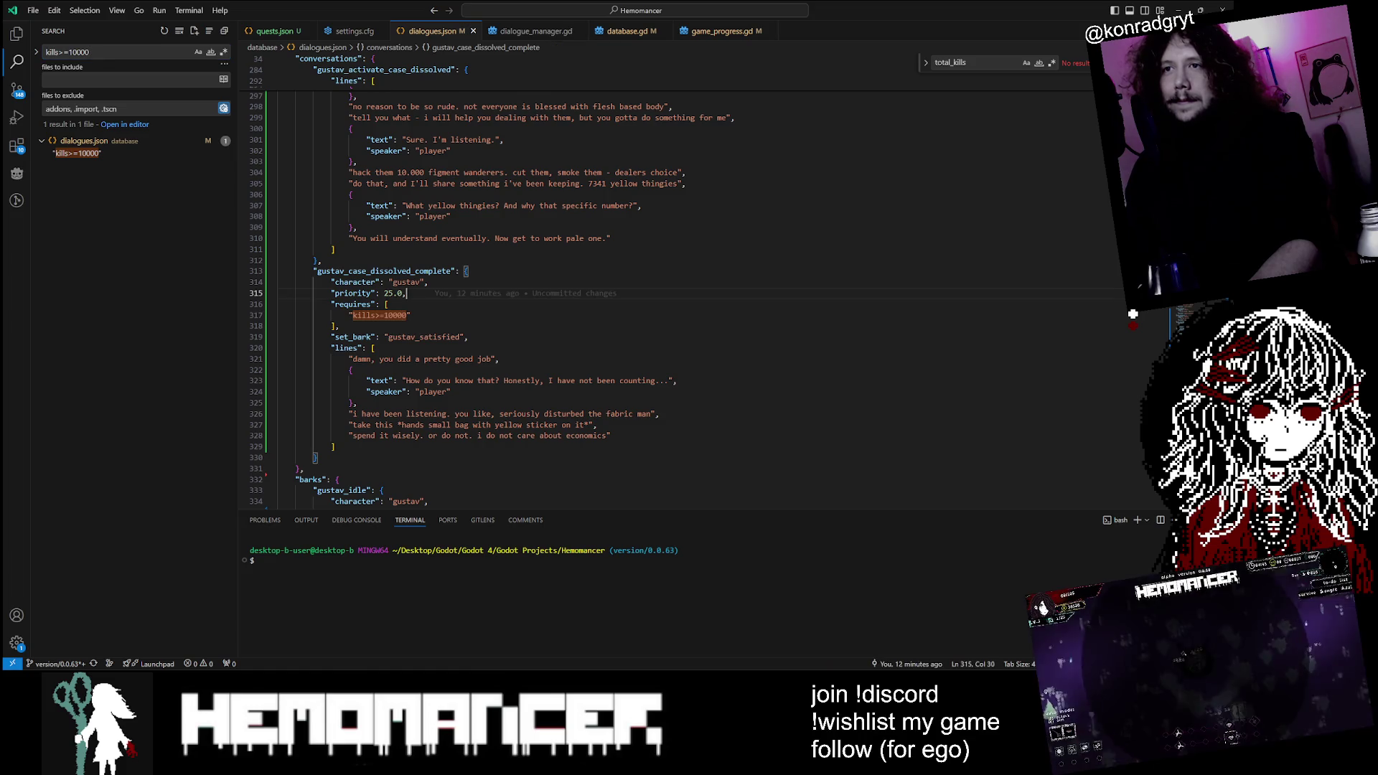
pyautogui.press('BackSpace')
pyautogui.write('0')
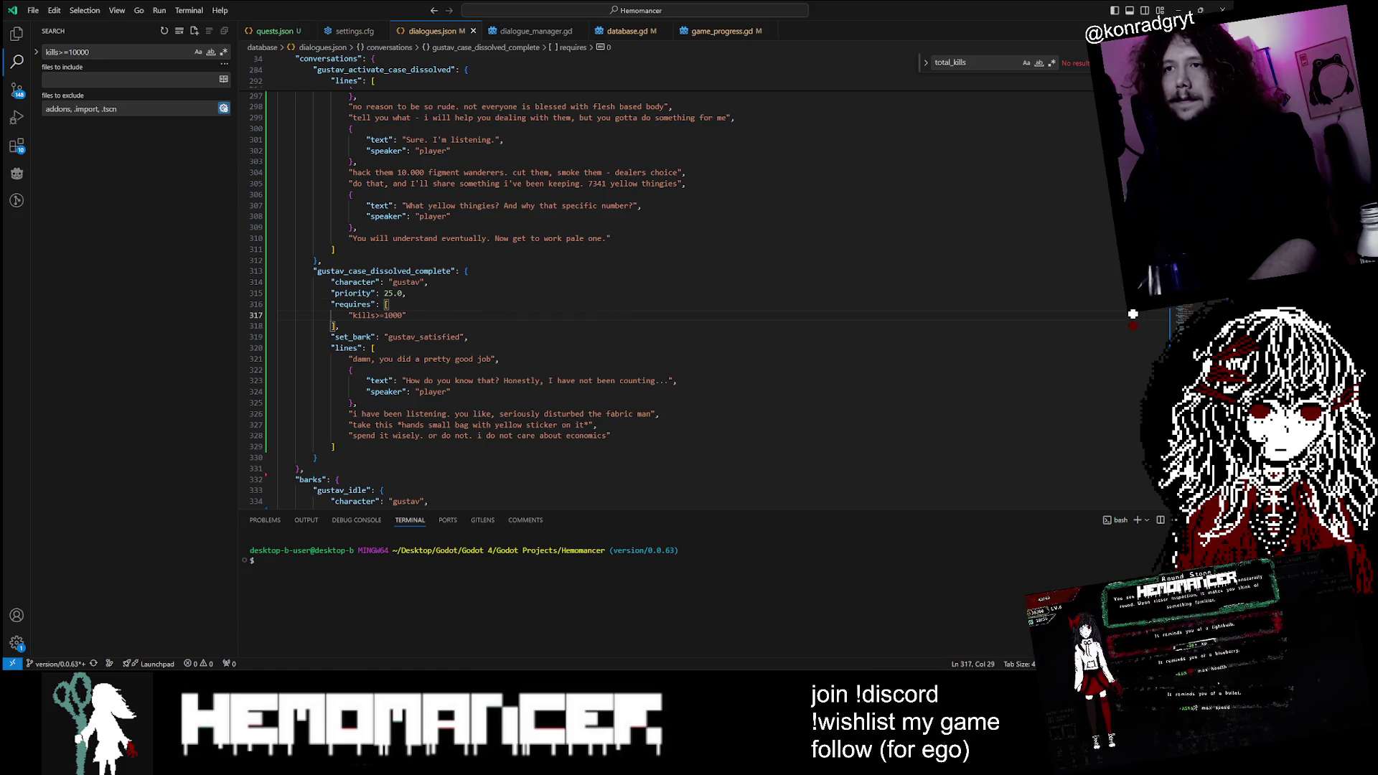
pyautogui.doubleClick(364, 315)
pyautogui.hotkey('ctrl', 'shift', 'f')
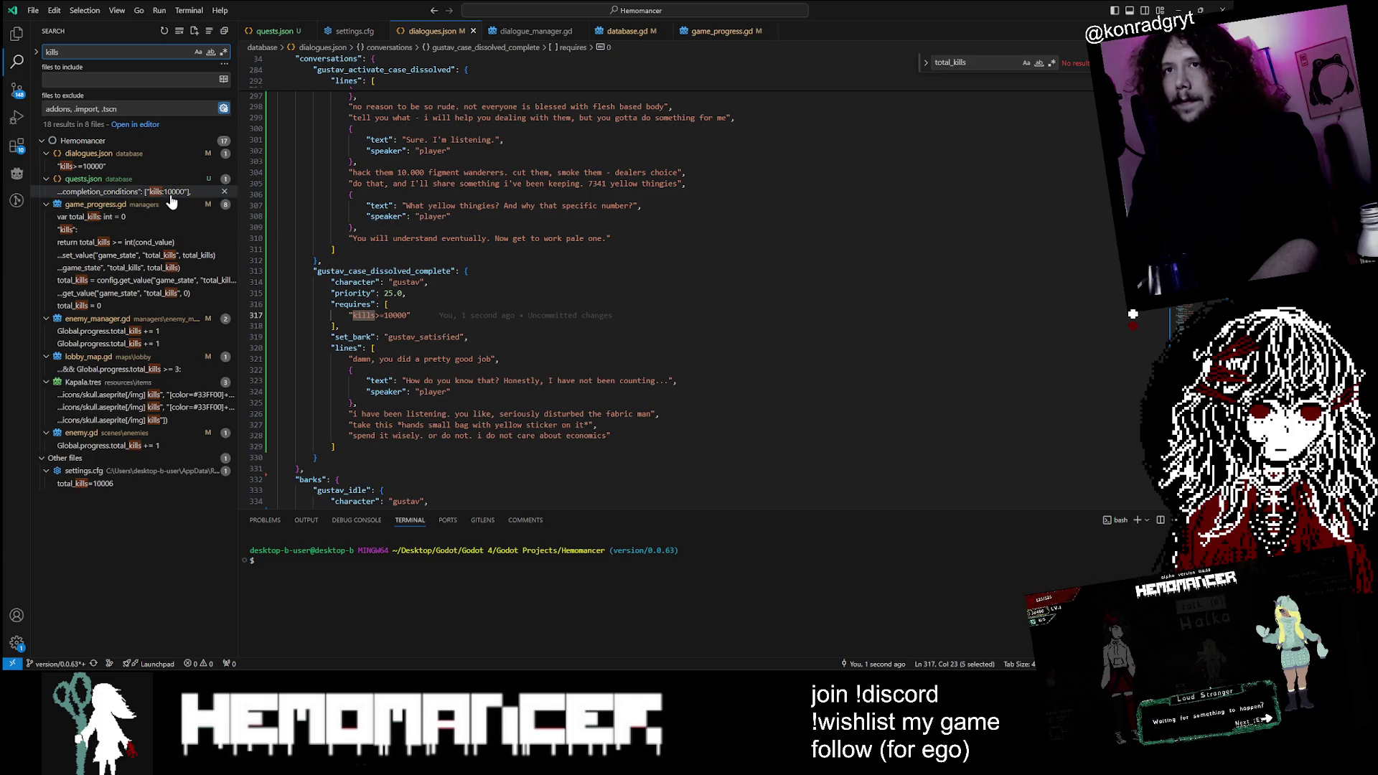
# Step: Replace the >= in Gustav's requirement with ':' so it reads kills:10000
pyautogui.click(385, 315)
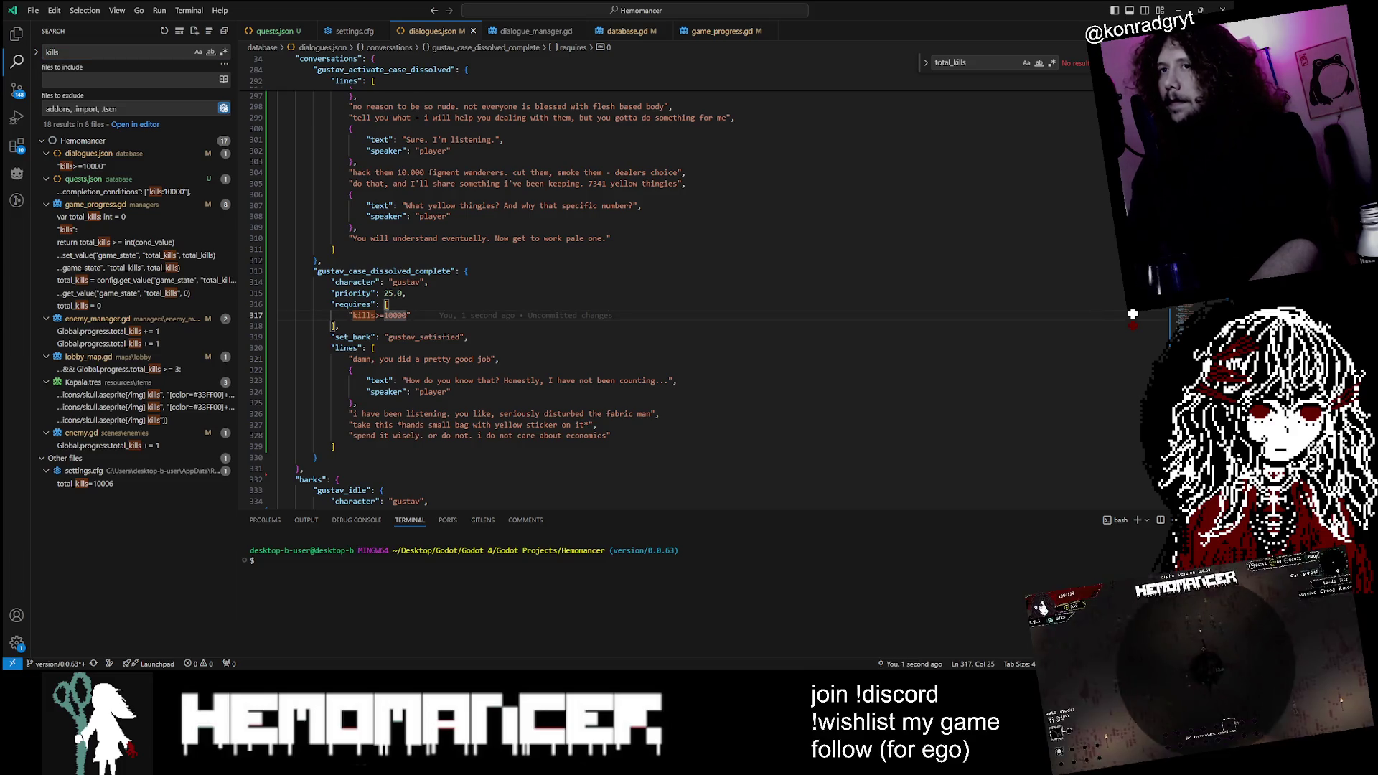
pyautogui.press('BackSpace')
pyautogui.press('BackSpace')
pyautogui.write(':')
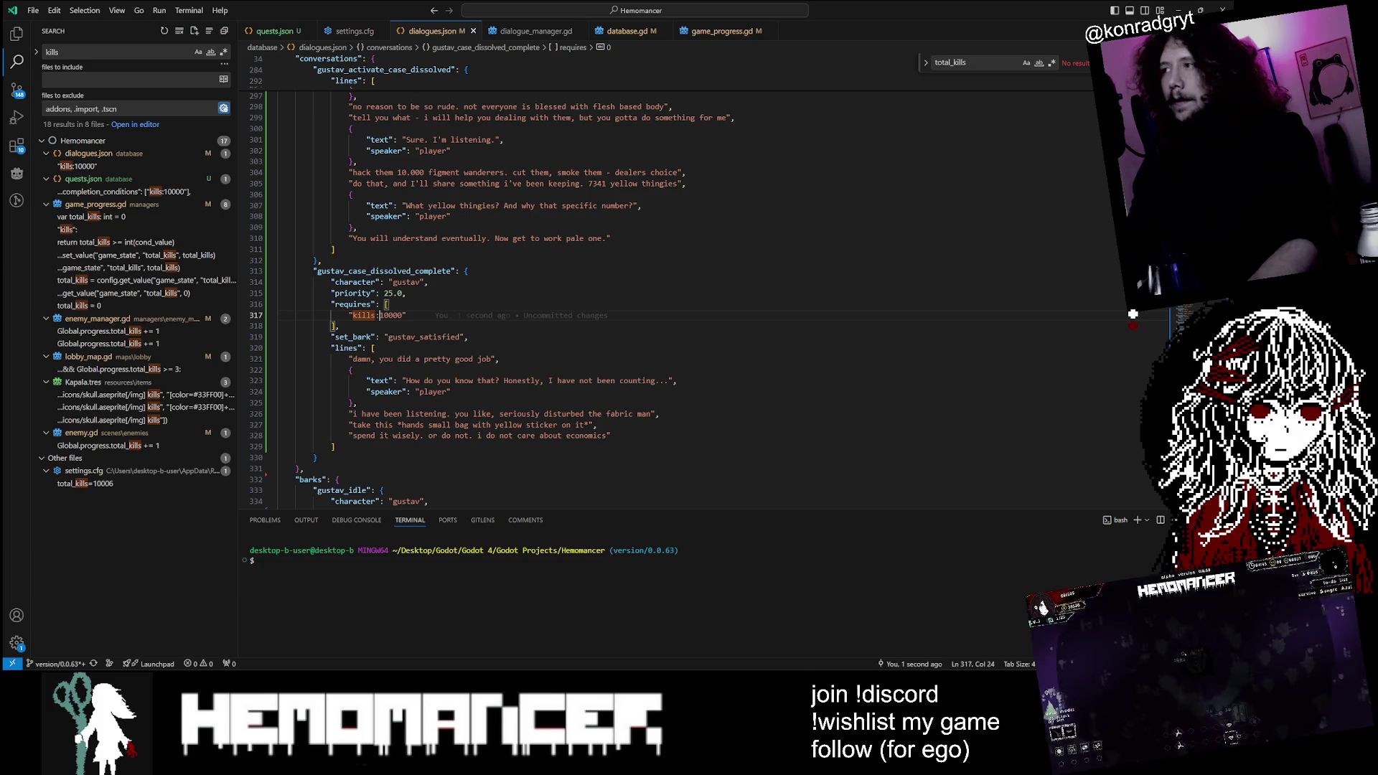
# Step: Search for kills and open game_progress.gd where check_condition returns total_kills >= int(cond_value)
pyautogui.scroll(20, 1133, 314)
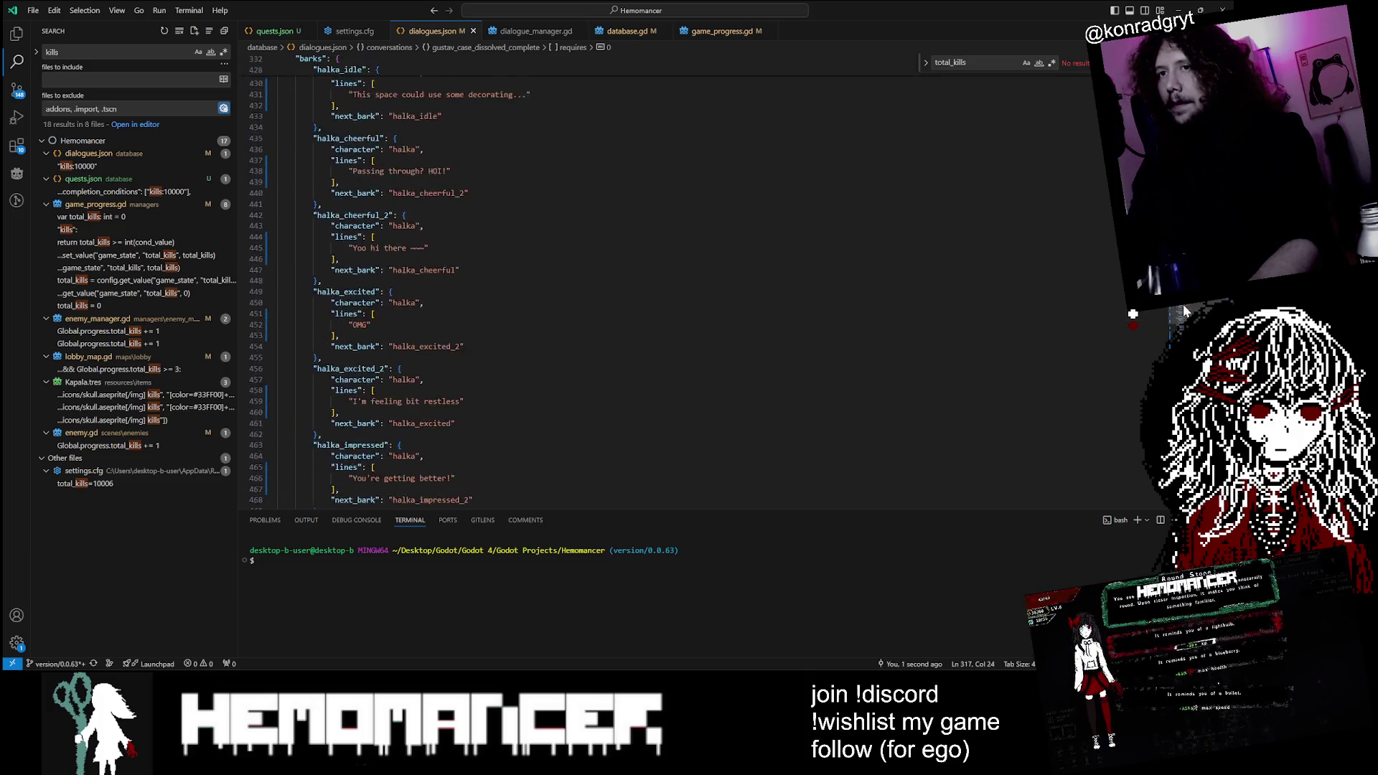
pyautogui.scroll(-20, 1133, 314)
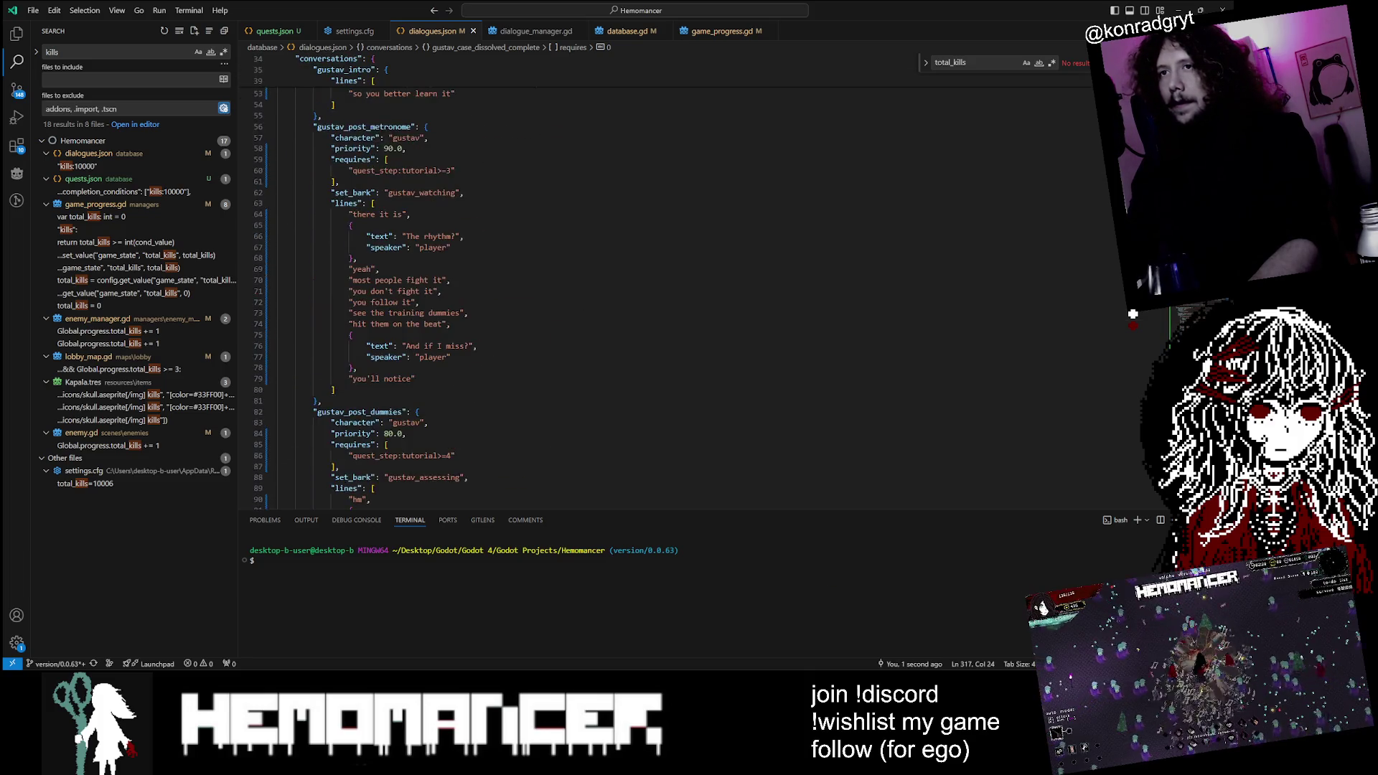
pyautogui.scroll(12, 1133, 313)
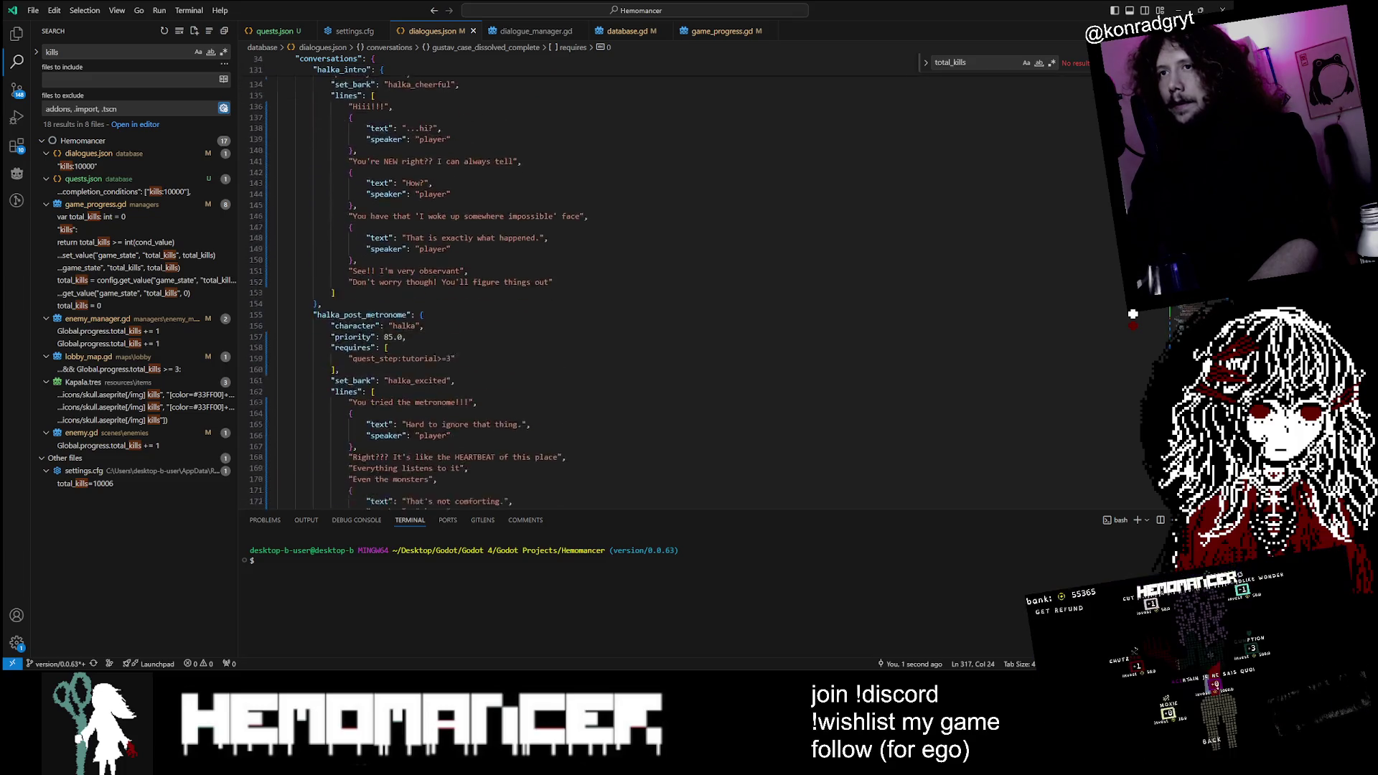
pyautogui.scroll(10, 1133, 314)
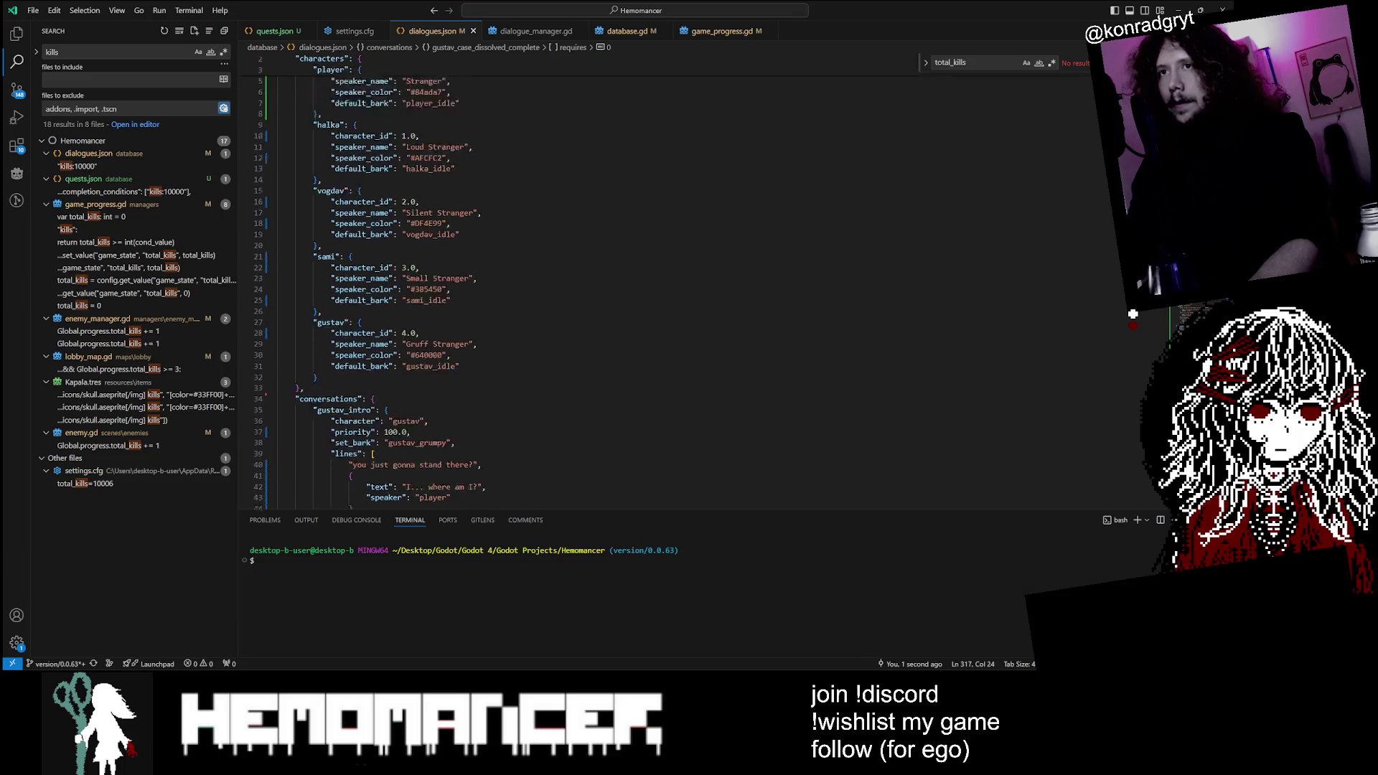
pyautogui.scroll(-20, 1133, 314)
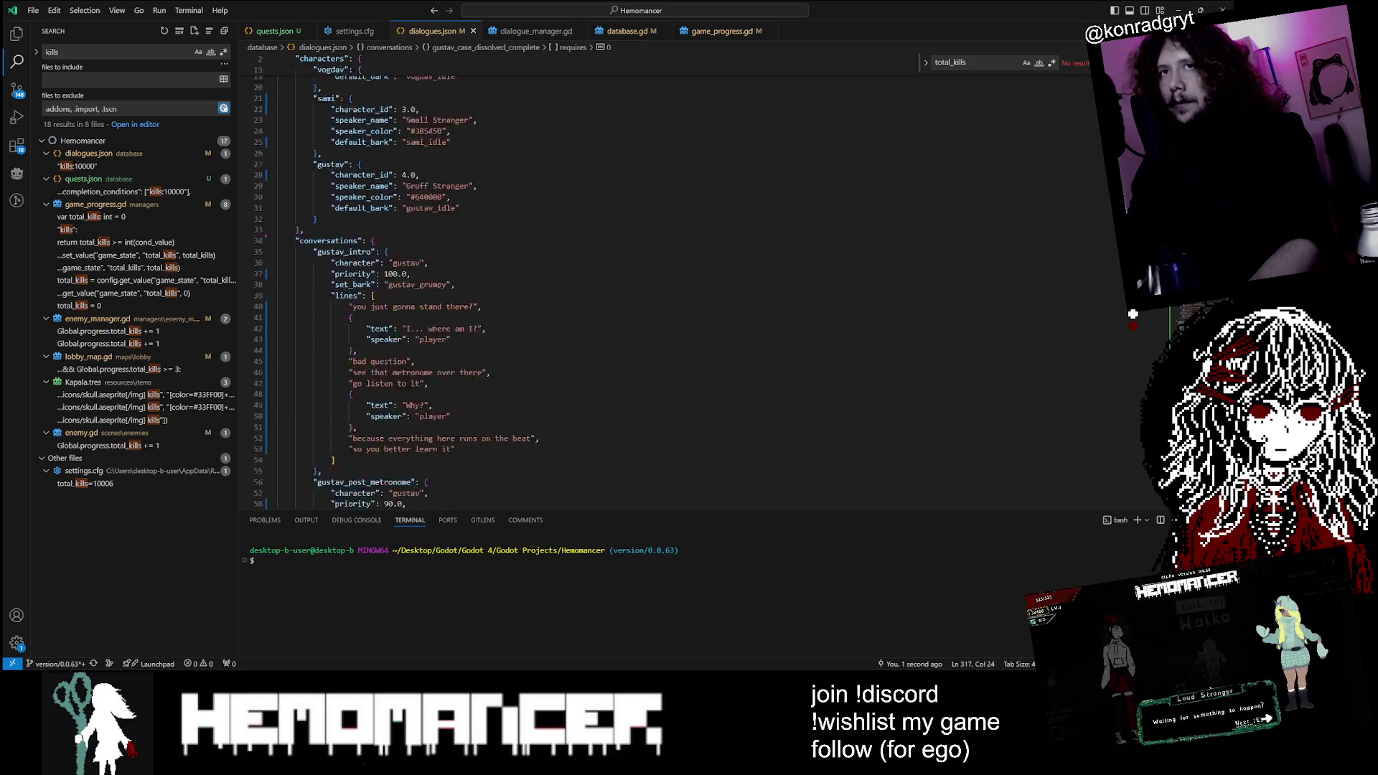
pyautogui.scroll(-20, 1133, 314)
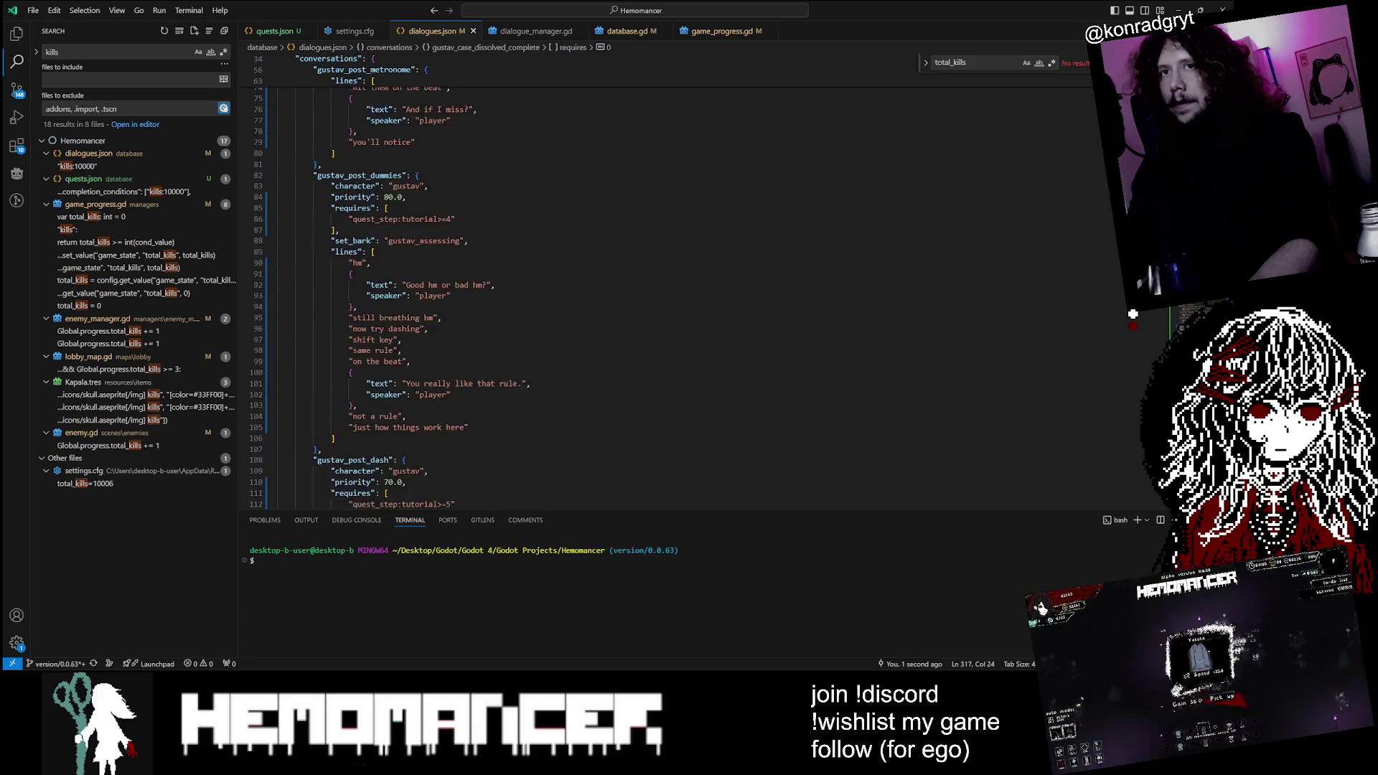
pyautogui.hotkey('ctrl', 'f')
pyautogui.write('kills')
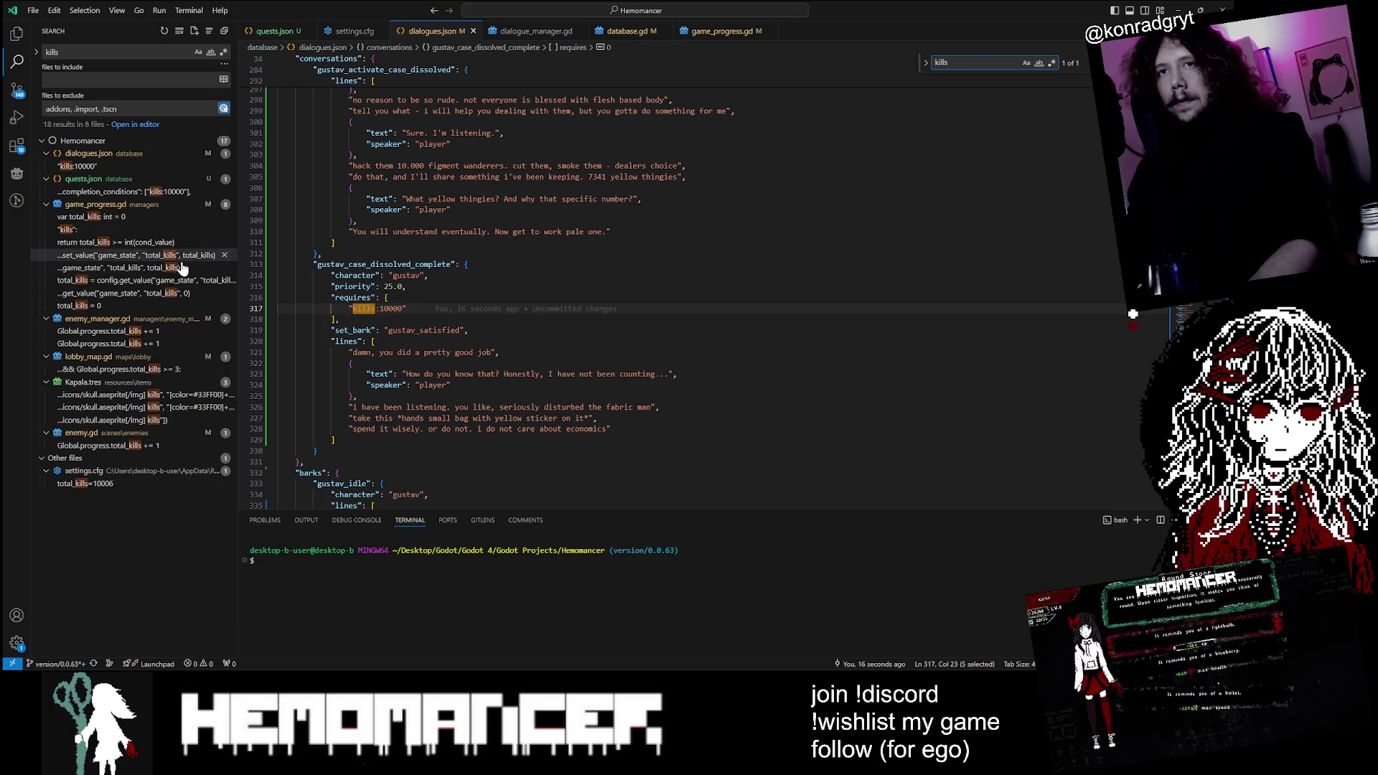
pyautogui.click(148, 248)
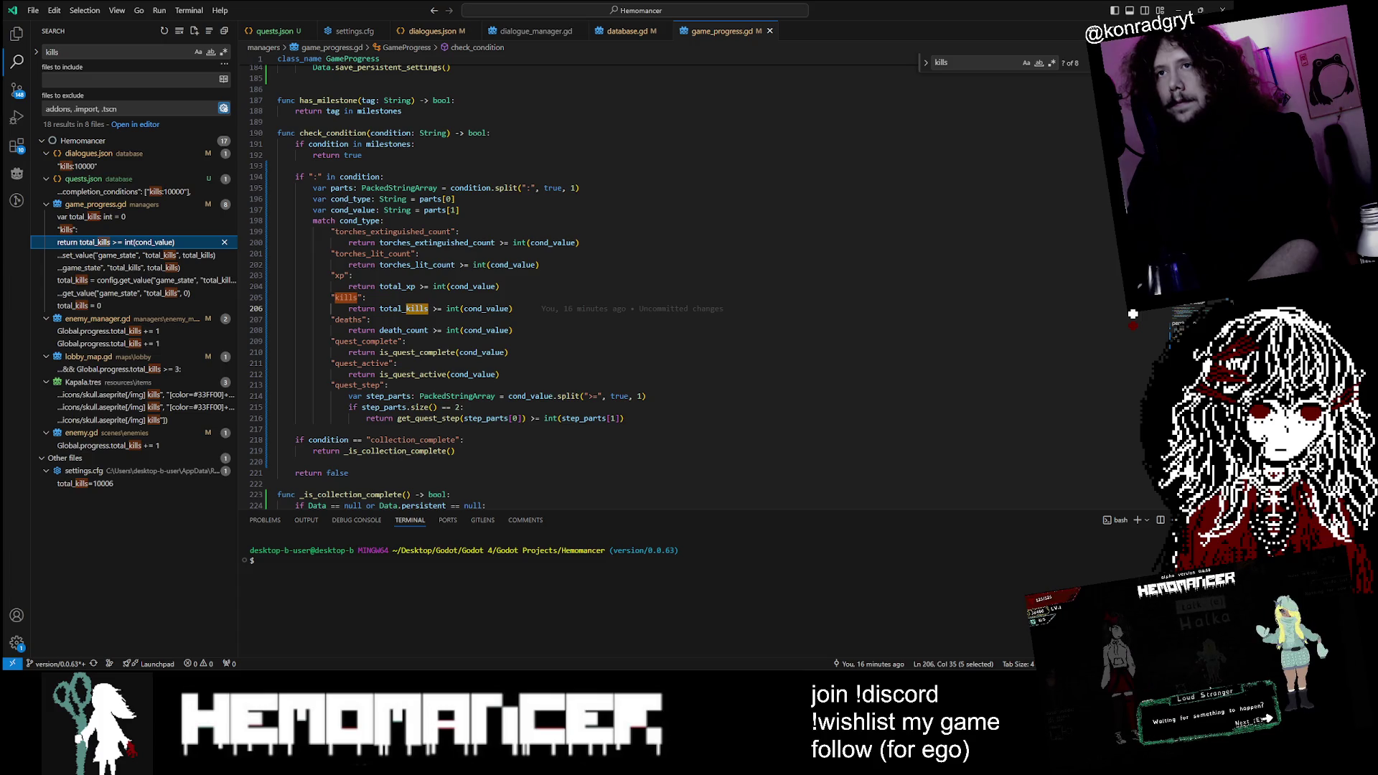
# Step: Compare the total_kills and quest_complete checks in game_progress.gd with Gustav's kills:10000 entry in dialogues.json
pyautogui.click(447, 309)
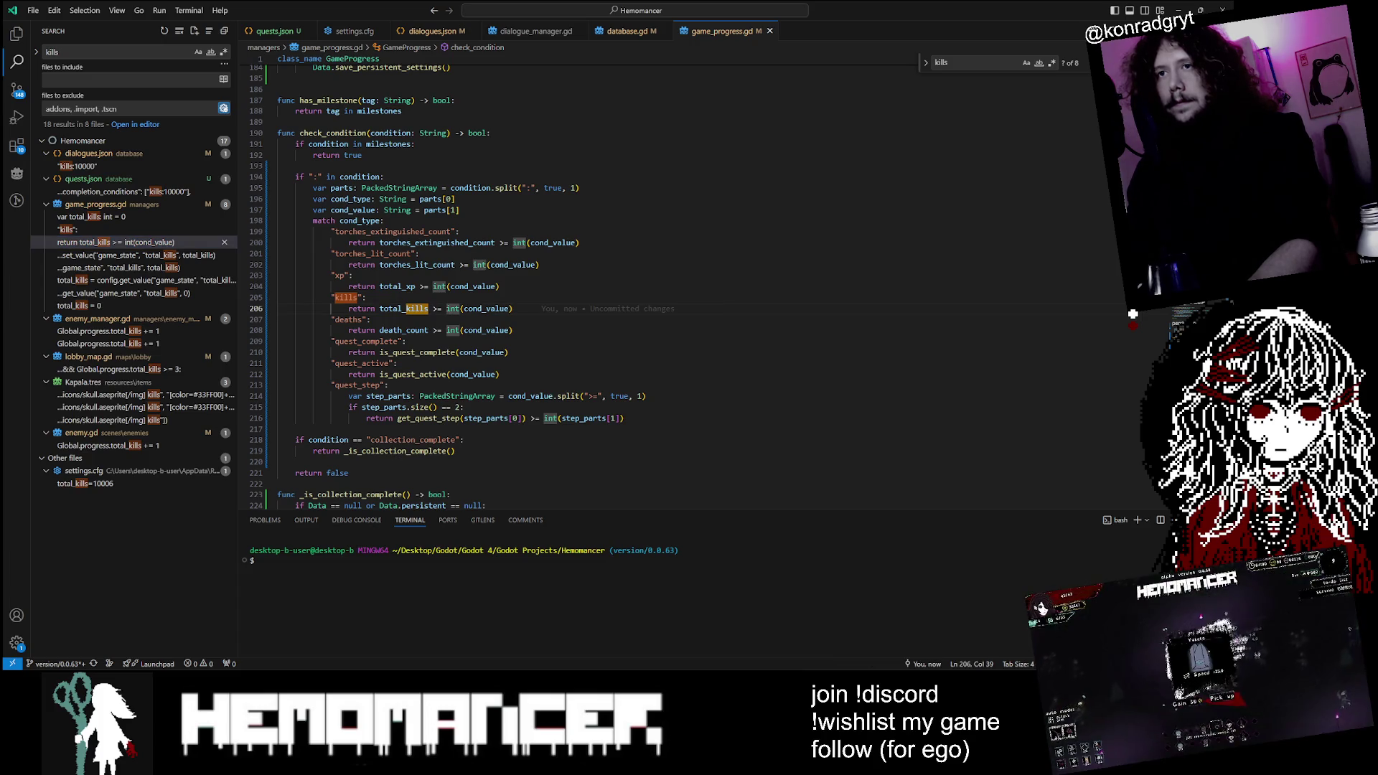
pyautogui.click(431, 31)
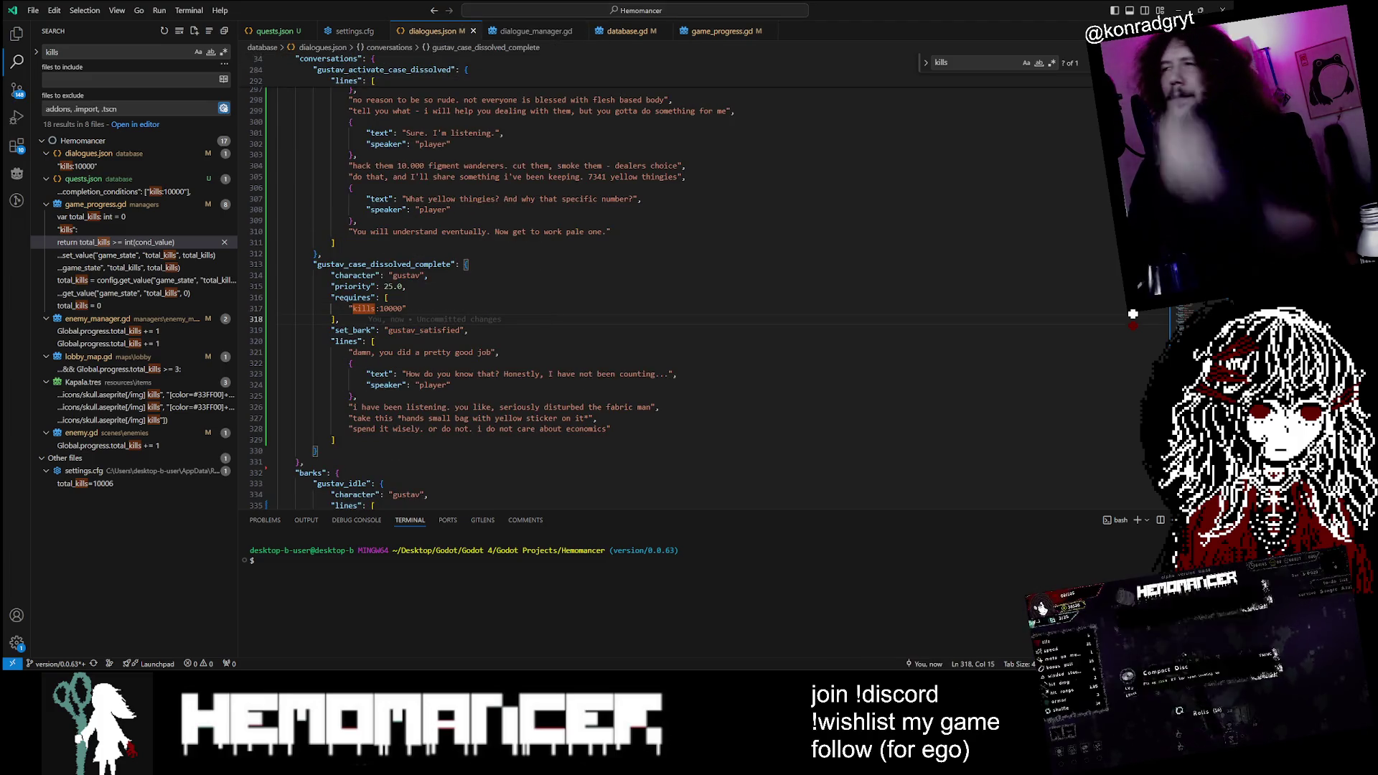
pyautogui.click(700, 34)
pyautogui.click(366, 353)
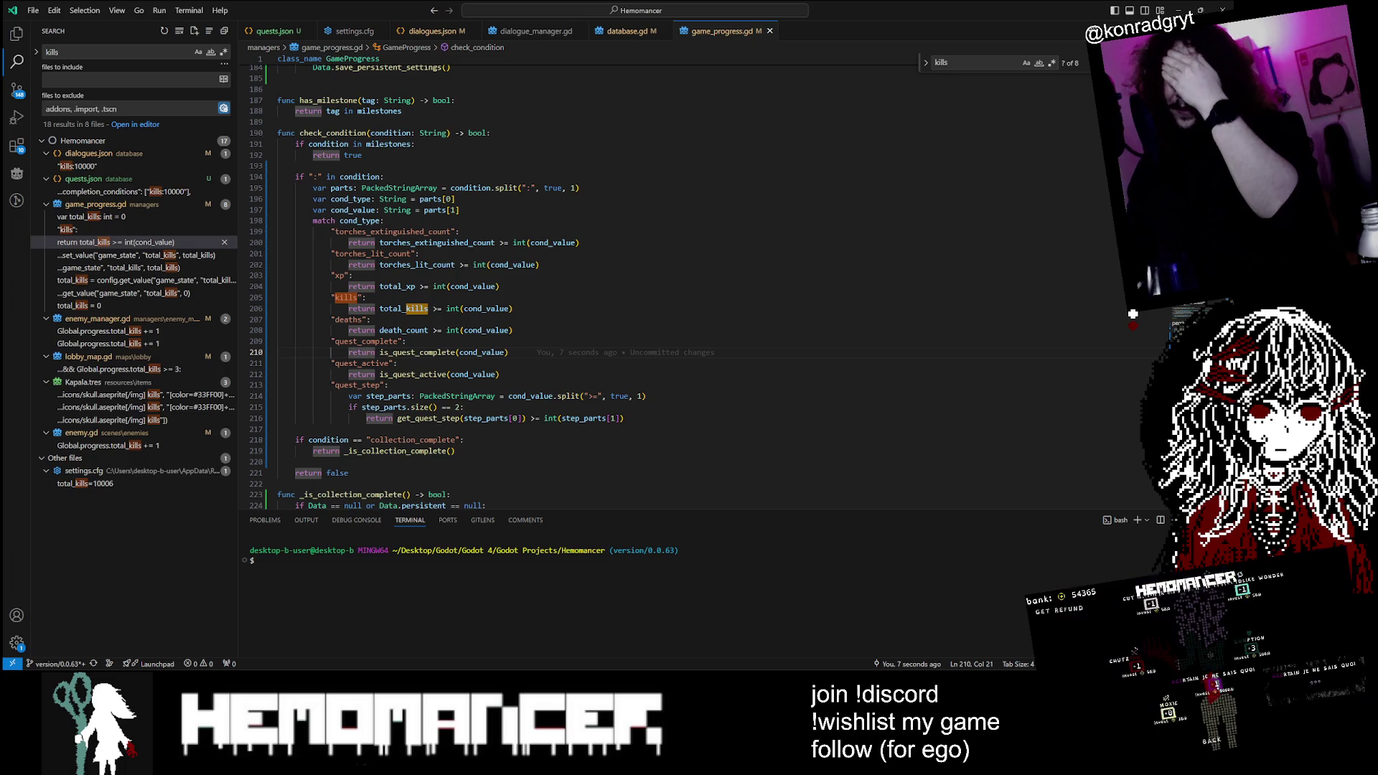
pyautogui.click(434, 33)
pyautogui.click(375, 341)
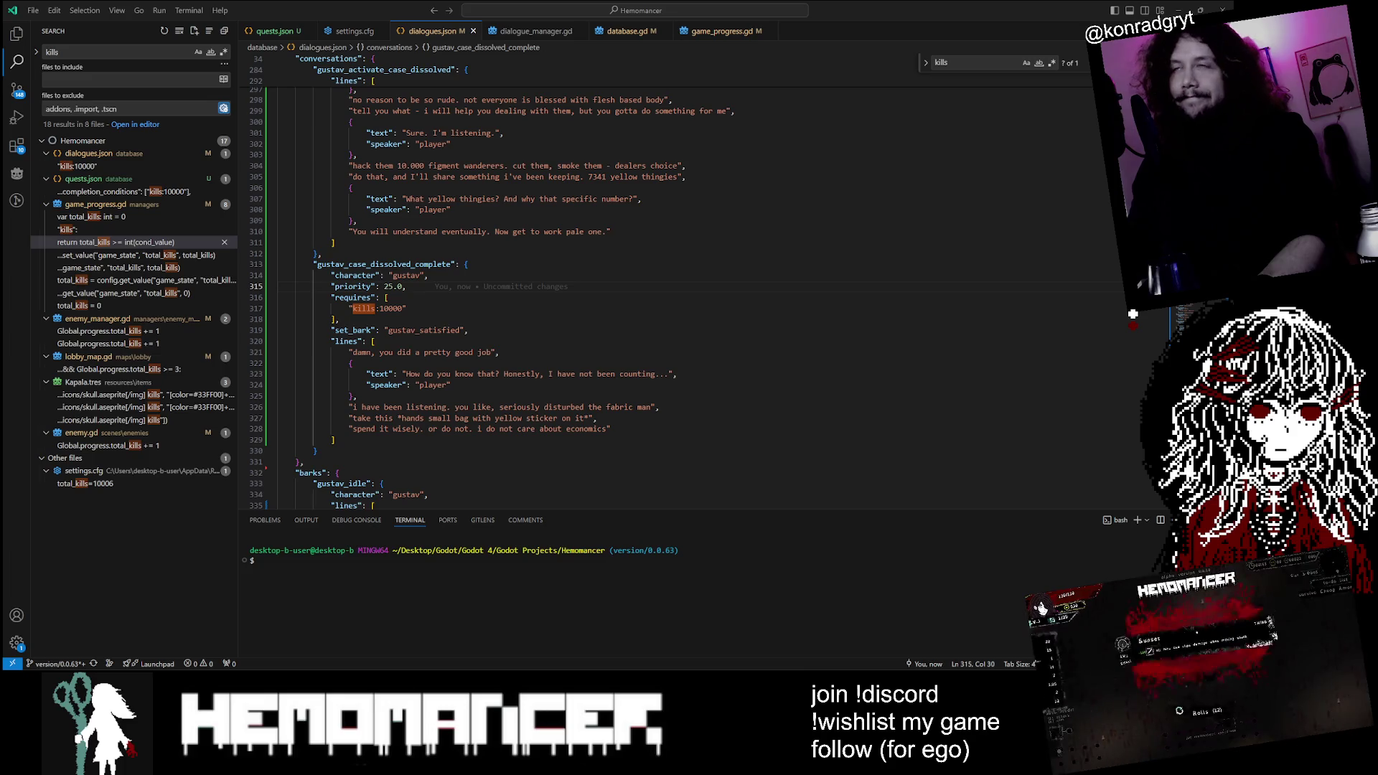
# Step: Return to the Godot LogMenu scene and launch the Hemomancer debug build with F5
pyautogui.moveTo(682, 759)
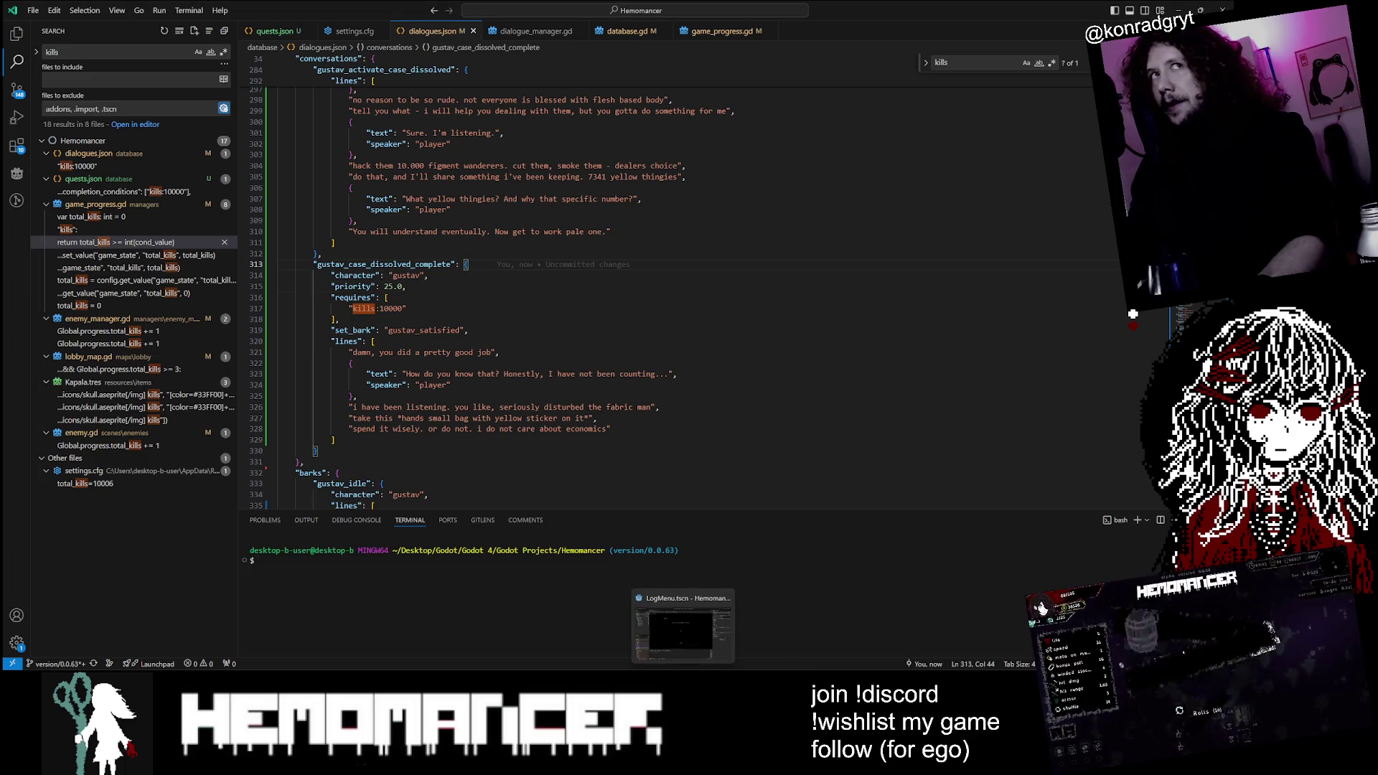
pyautogui.hotkey('alt', 'Tab')
pyautogui.hotkey('alt', 'Tab')
pyautogui.hotkey('alt', 'Tab')
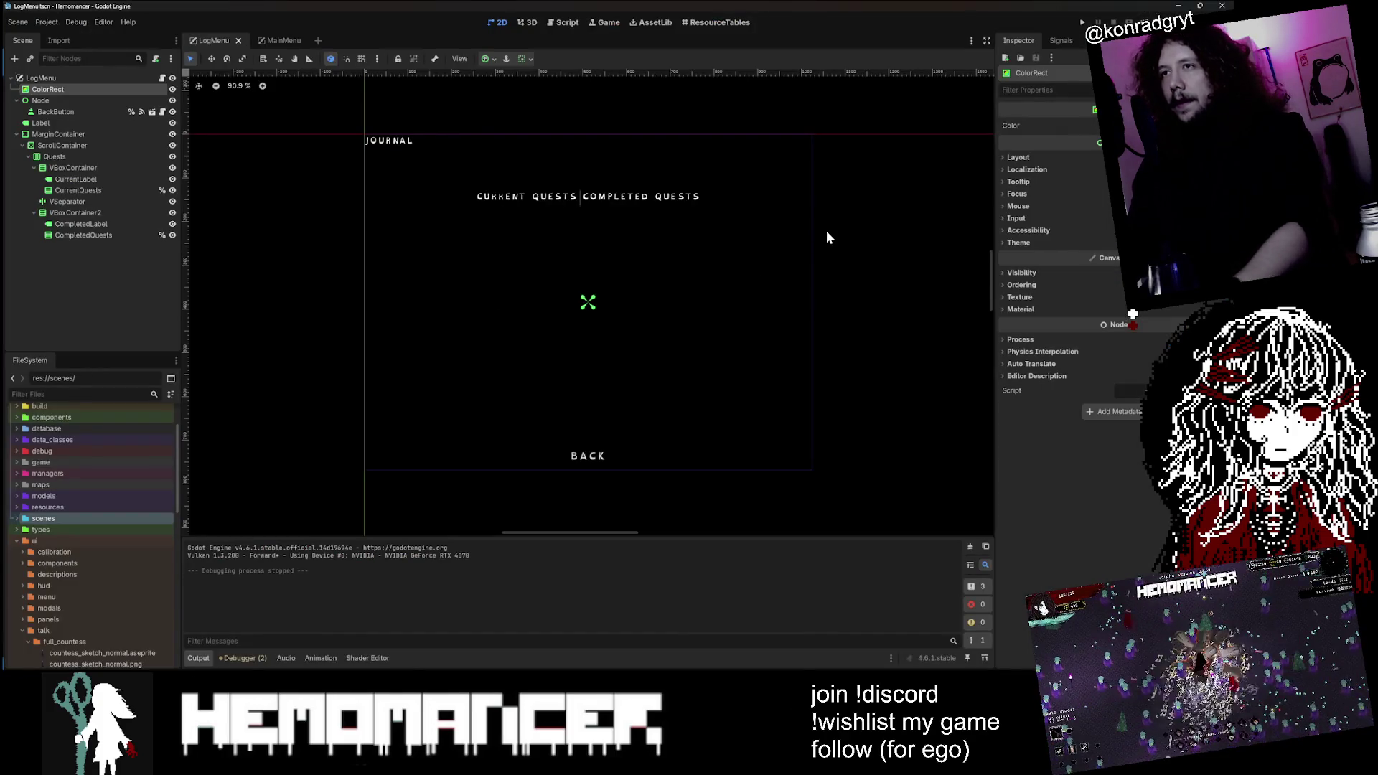
pyautogui.press('F5')
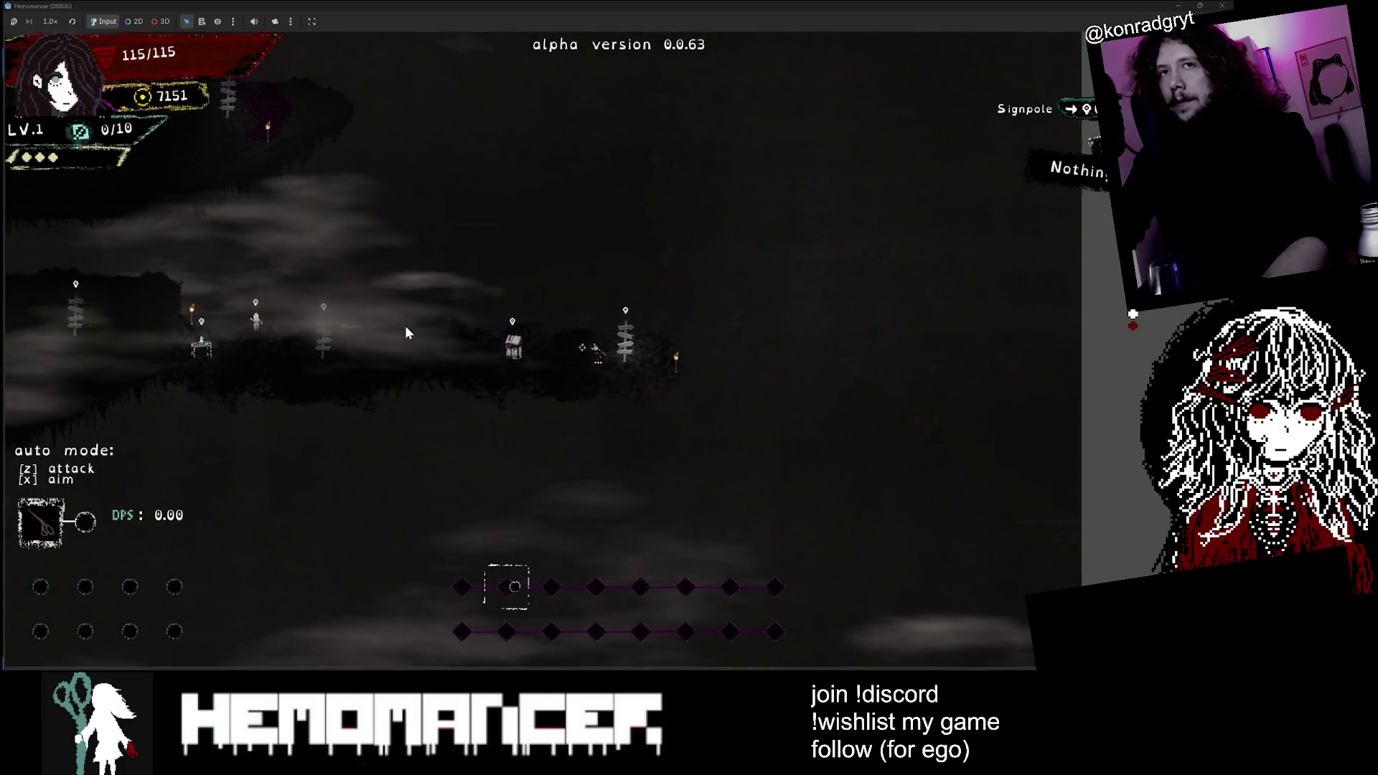
# Step: Walk left past the Bookstand, Signpole and Metronome to the Gruff Stranger and talk to him
pyautogui.press('Left')
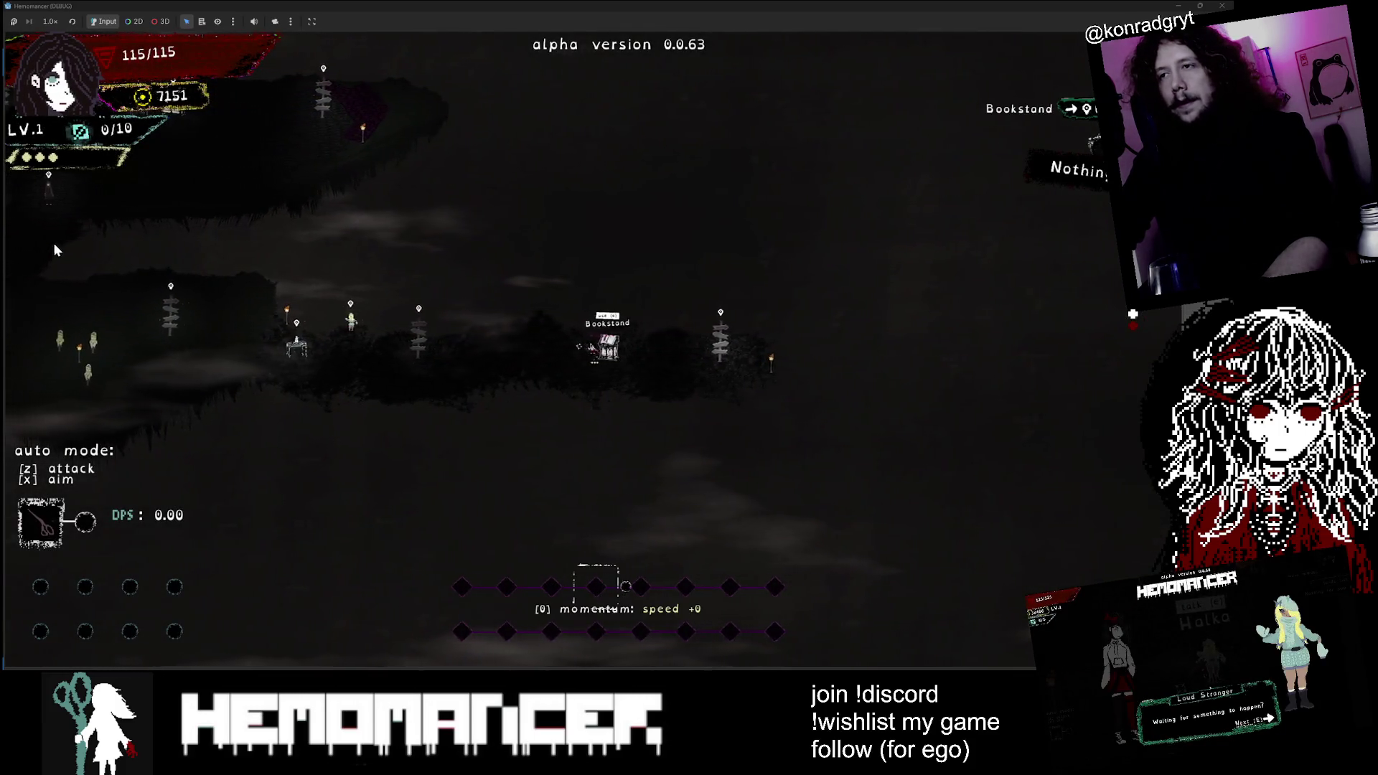
pyautogui.press('Left')
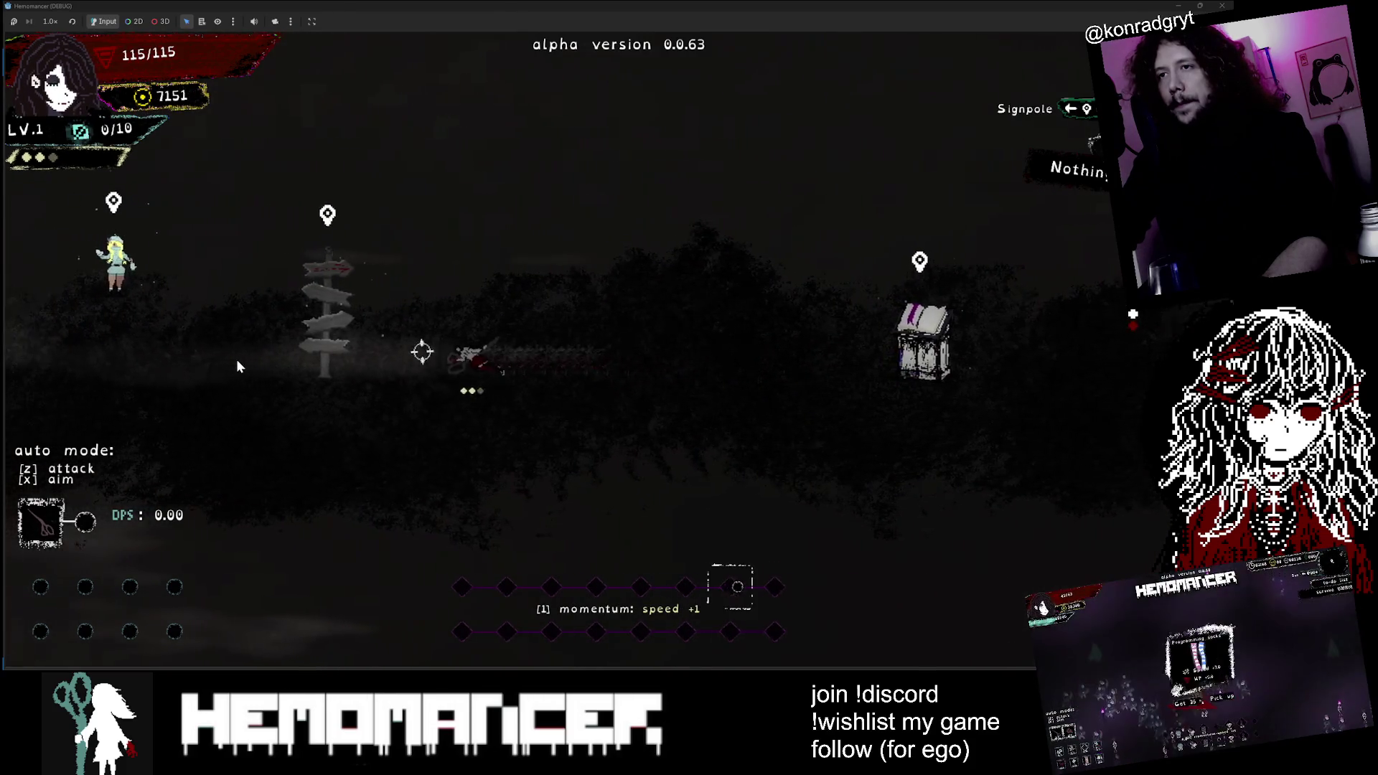
pyautogui.press('Left')
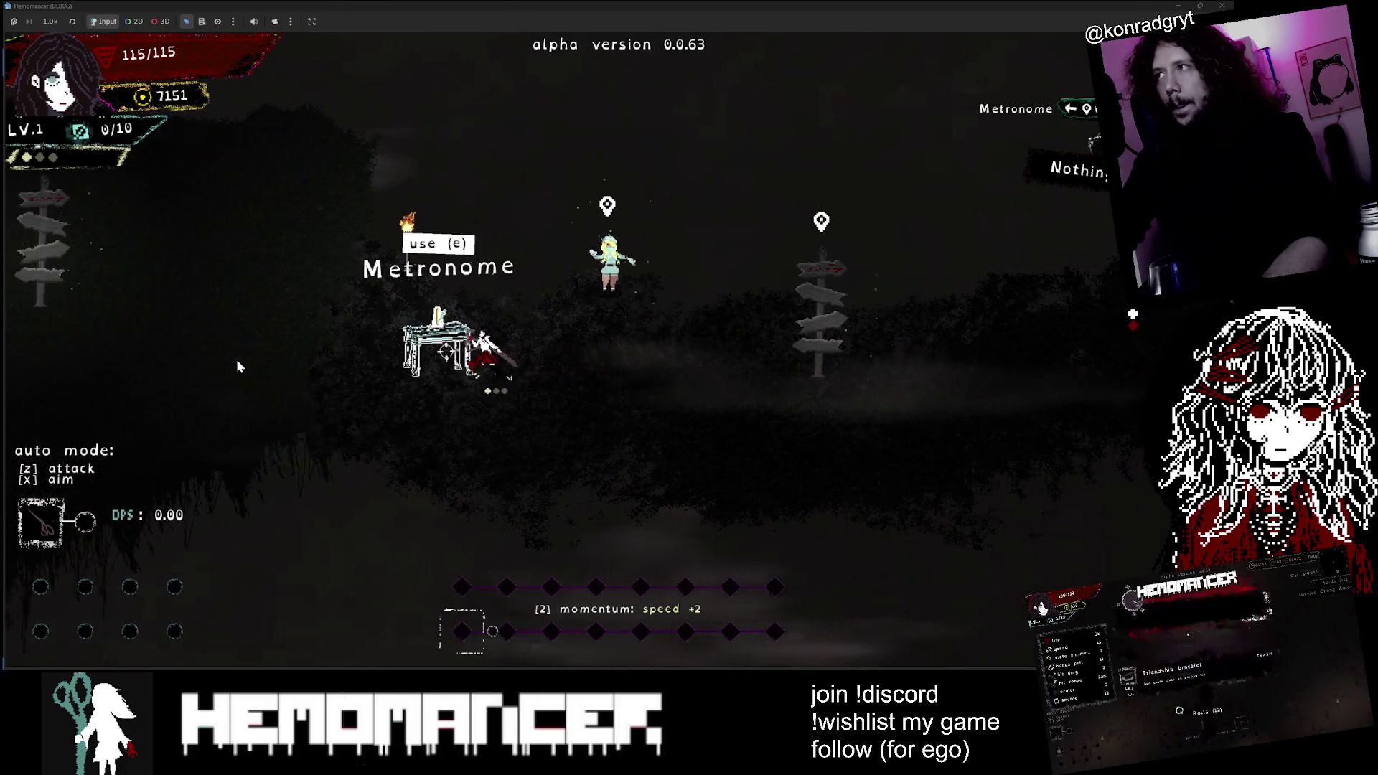
pyautogui.press('Left')
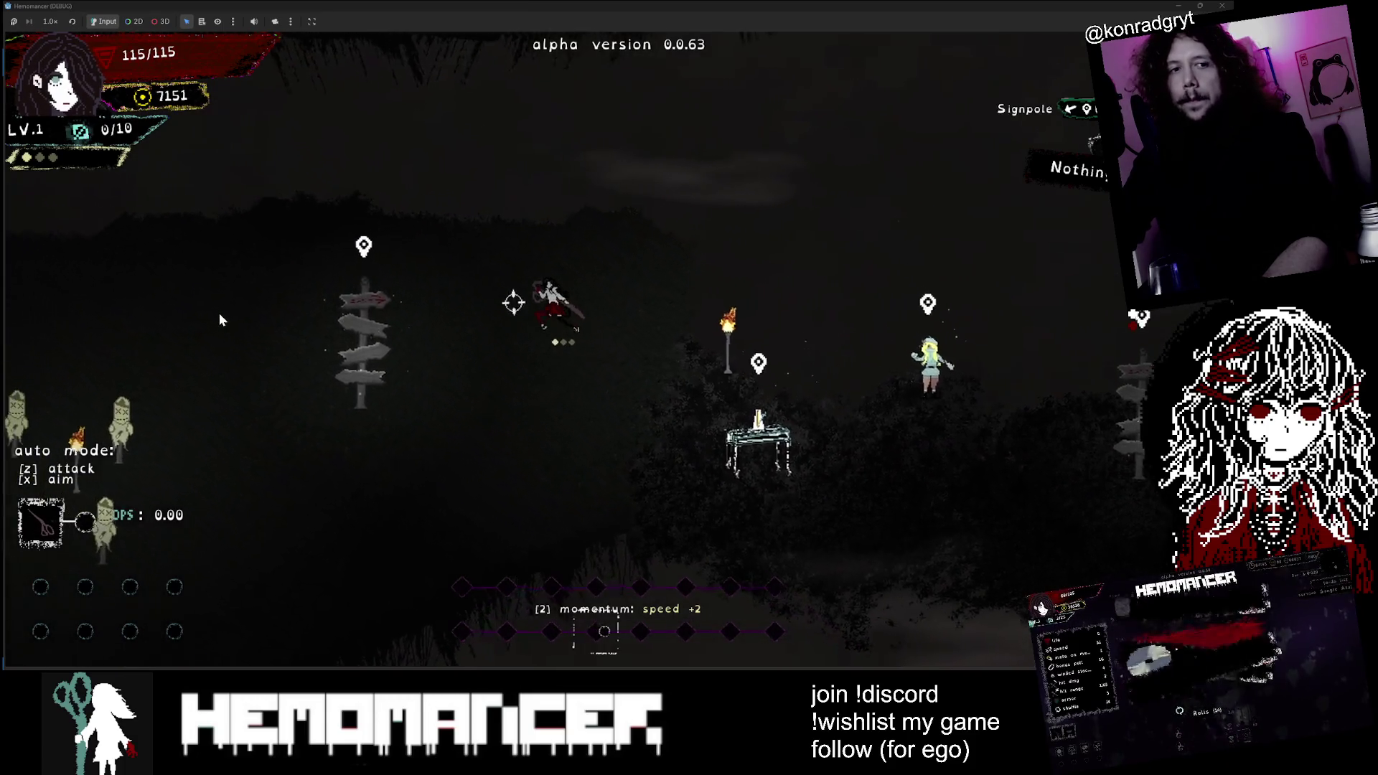
pyautogui.press('Left')
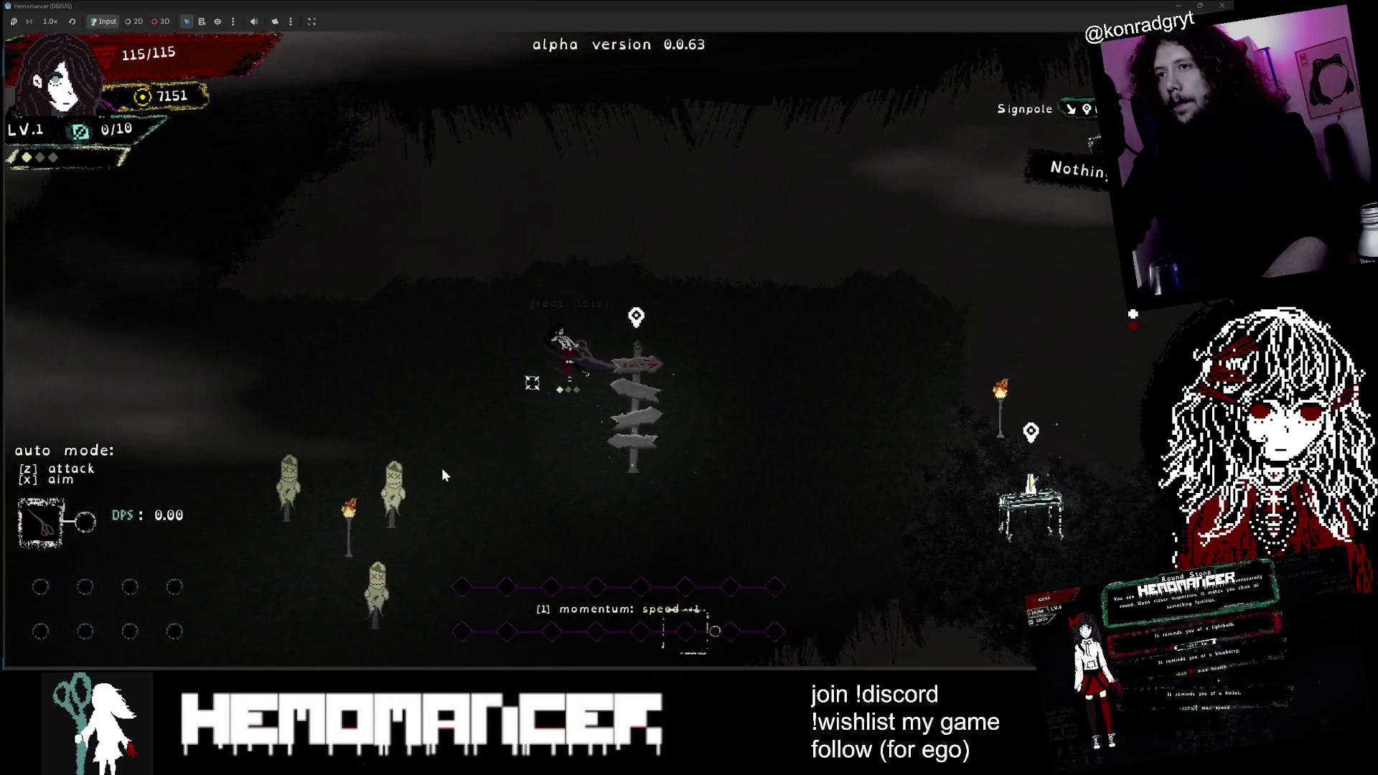
pyautogui.press('Left')
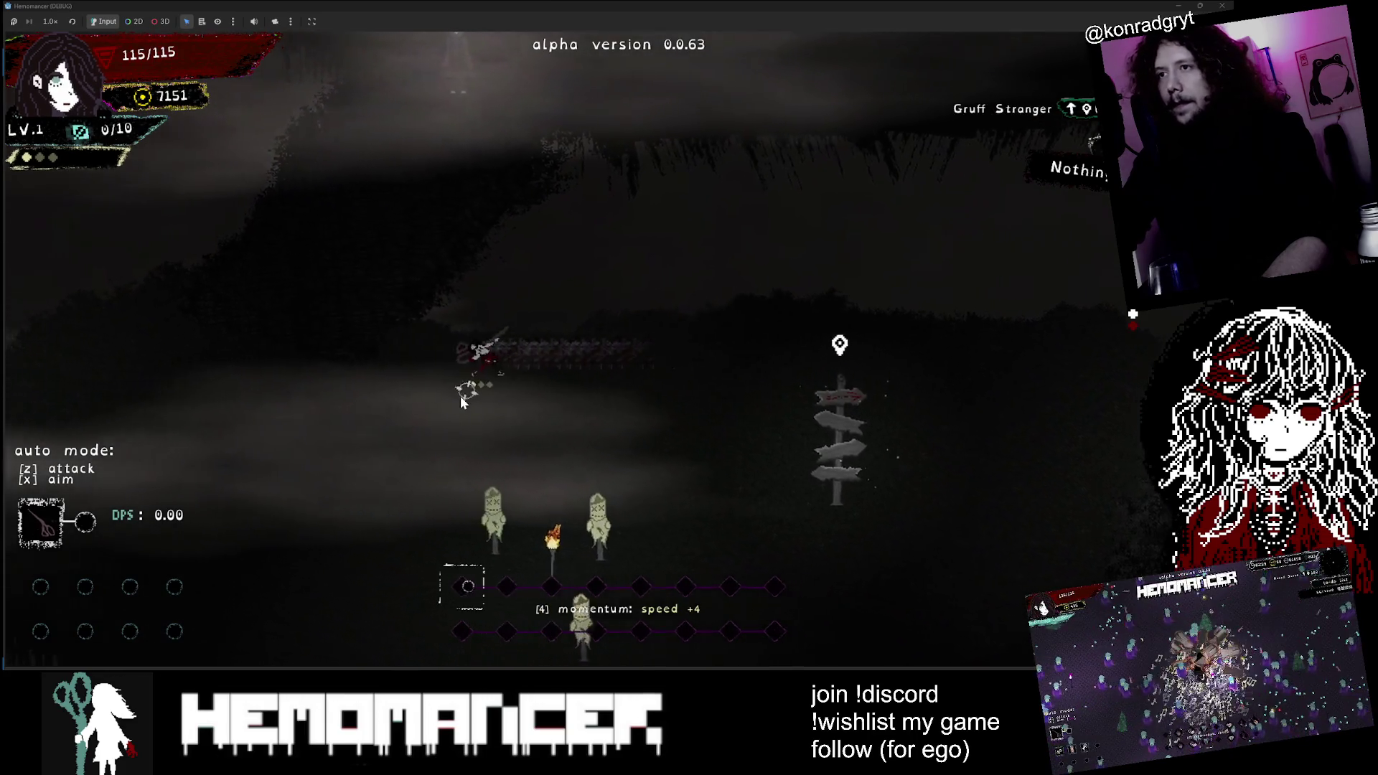
pyautogui.press('Up')
pyautogui.press('e')
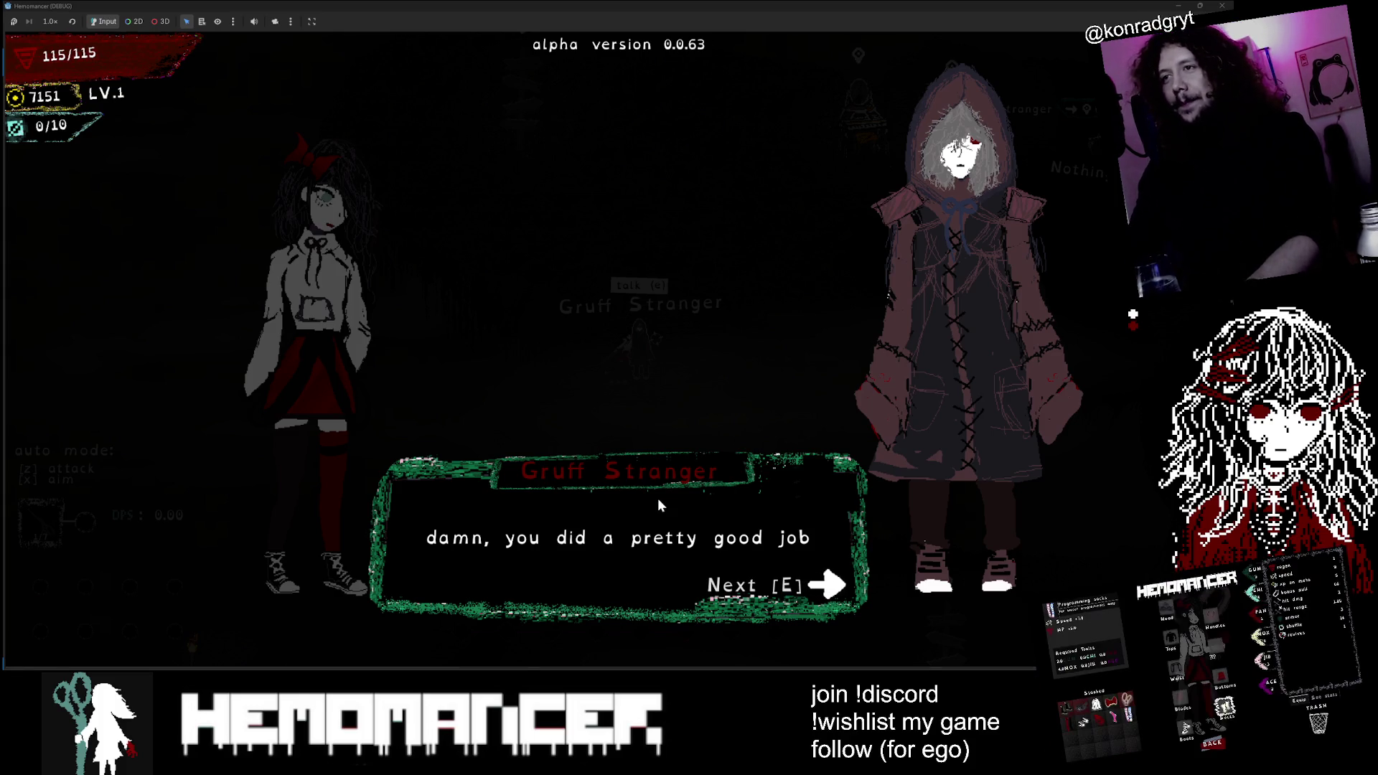
# Step: Finish the Gruff Stranger conversation and wander the hub toward the vanity and the scarecrows
pyautogui.press('e')
pyautogui.press('e')
pyautogui.press('e')
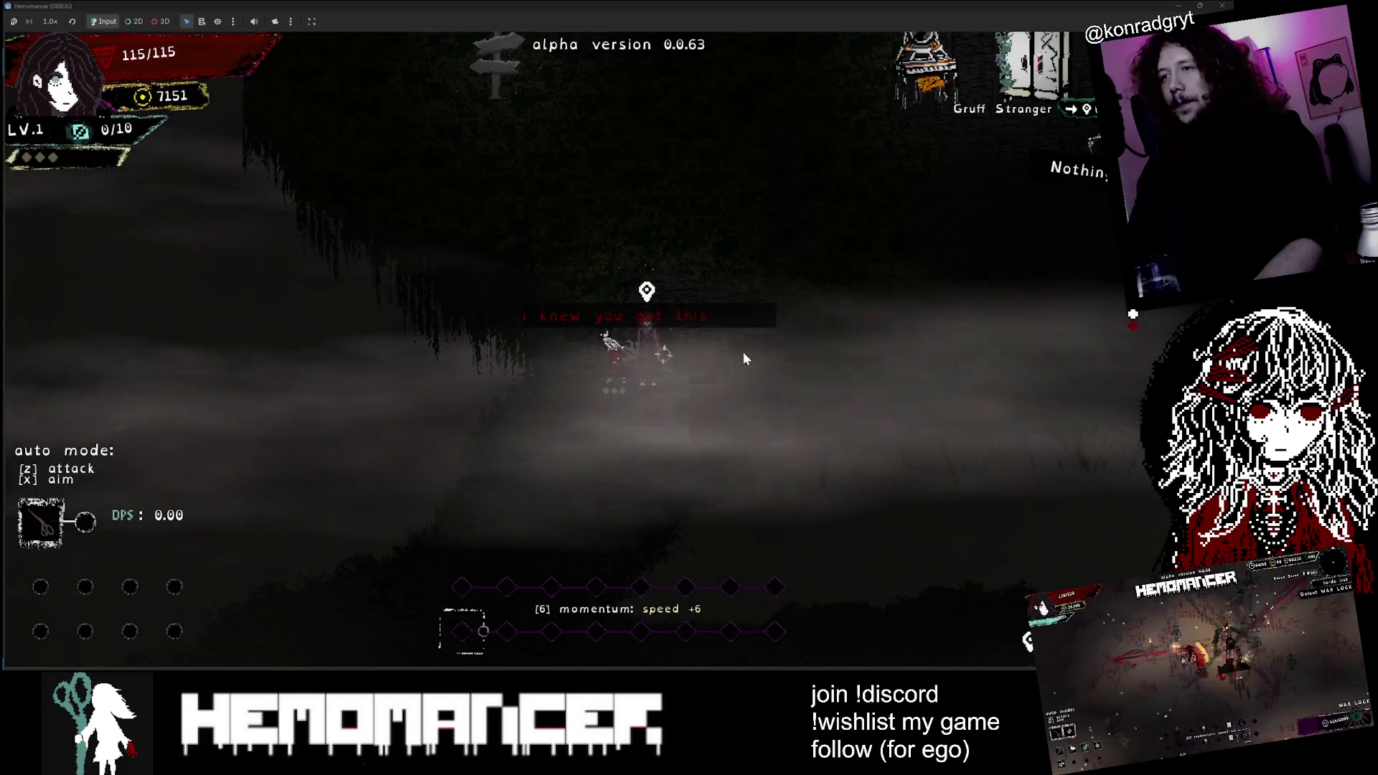
pyautogui.press('w')
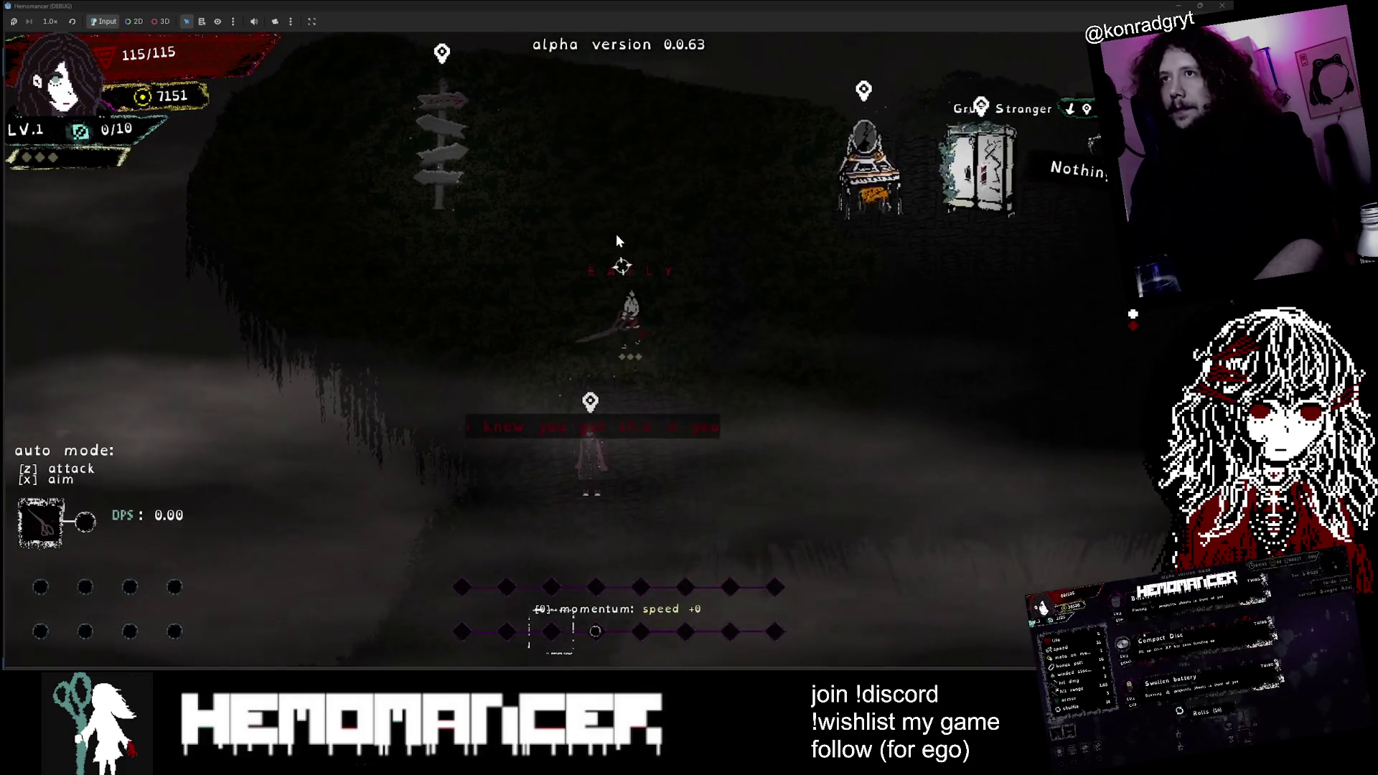
pyautogui.press('w')
pyautogui.press('d')
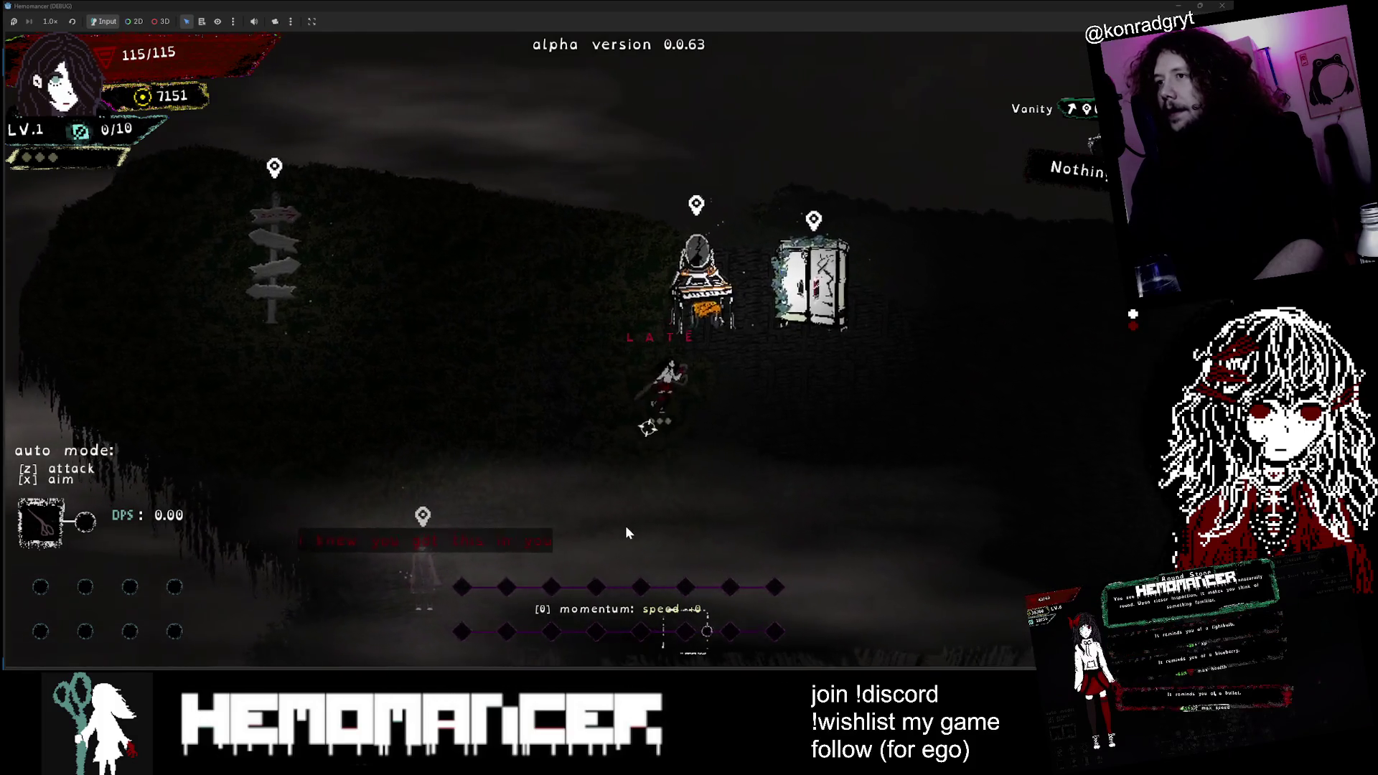
pyautogui.press('s')
pyautogui.press('a')
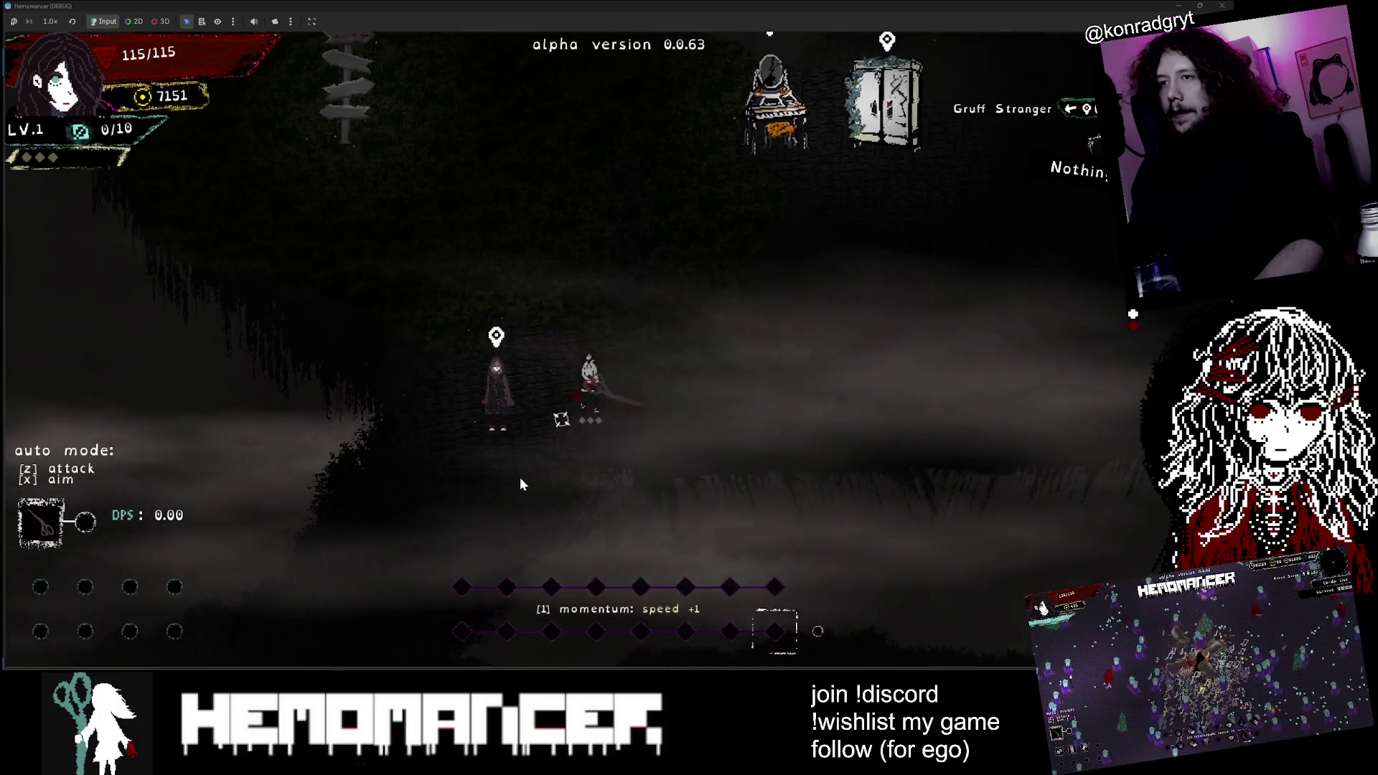
pyautogui.press('s')
pyautogui.press('a')
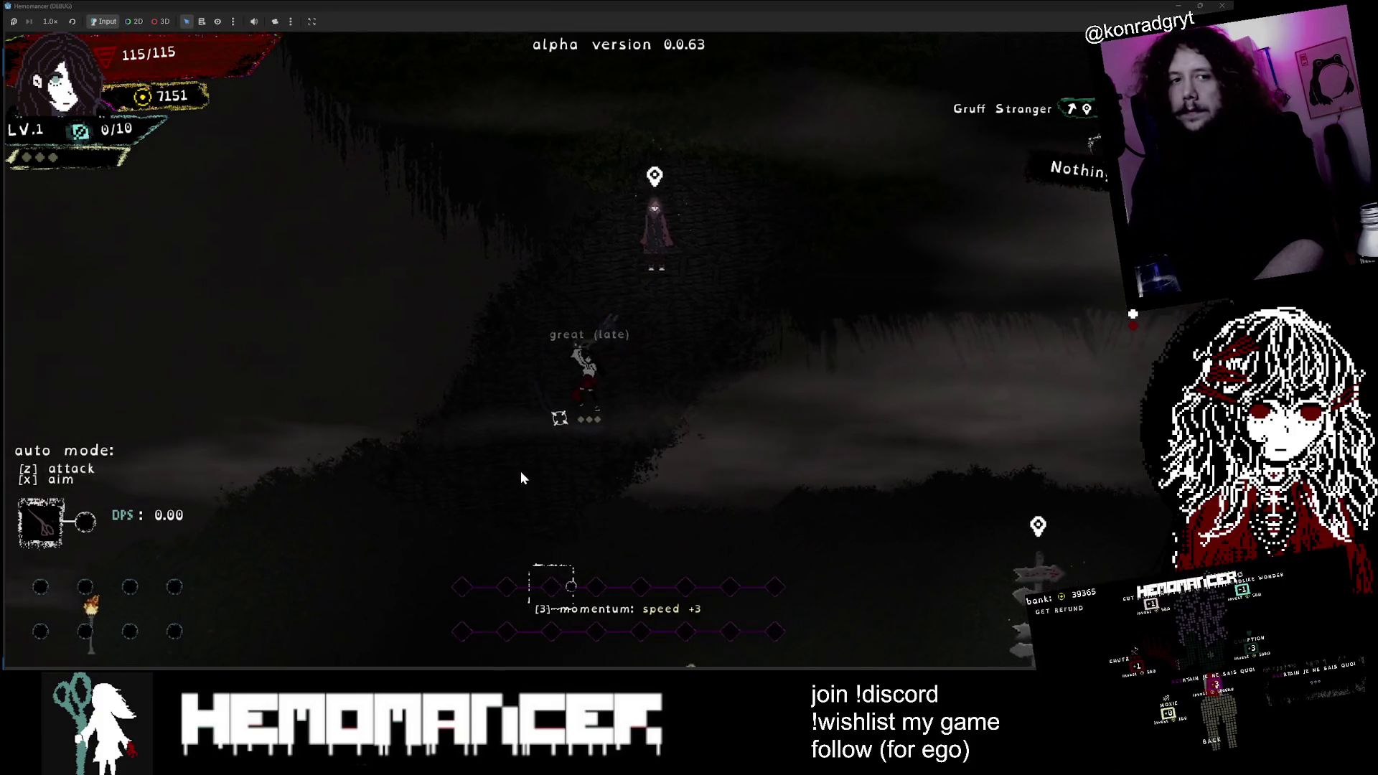
pyautogui.press('s')
pyautogui.press('a')
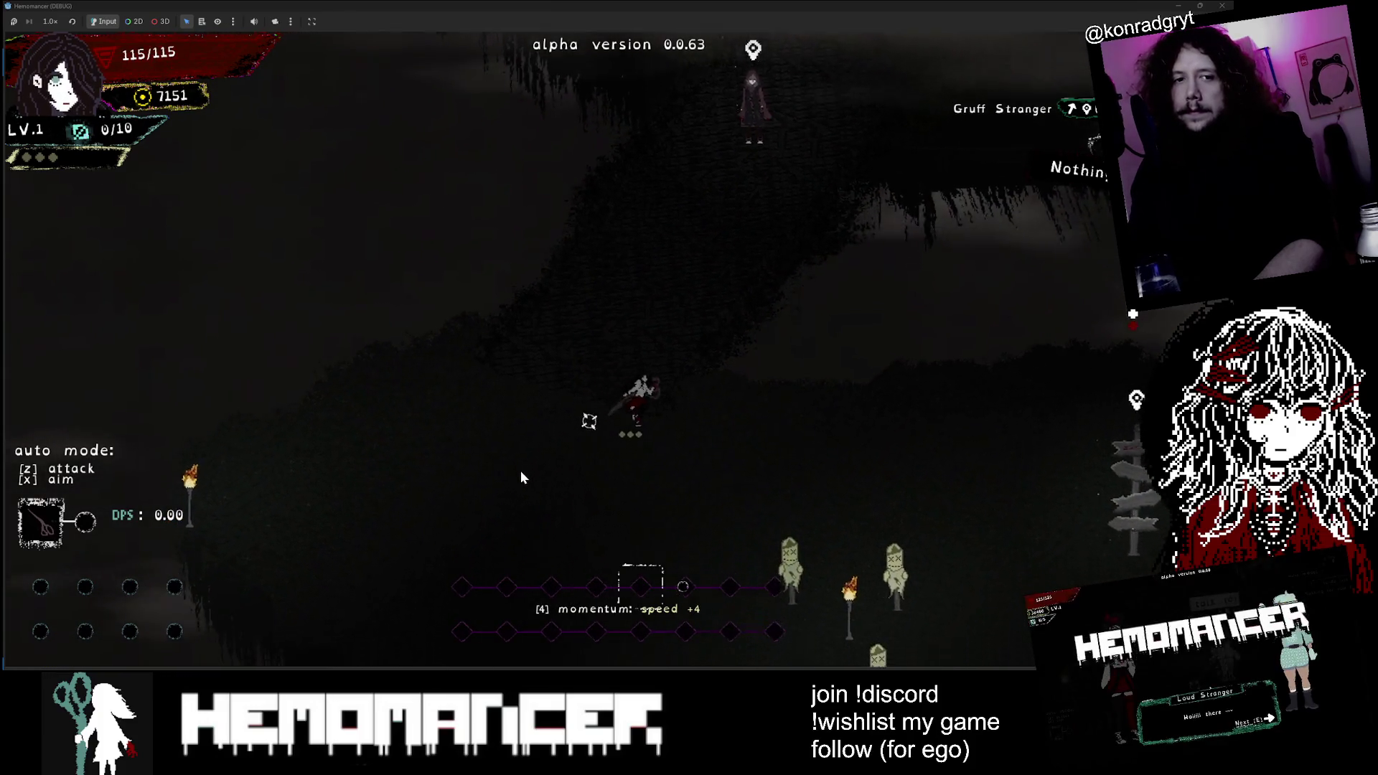
pyautogui.press('s')
pyautogui.press('d')
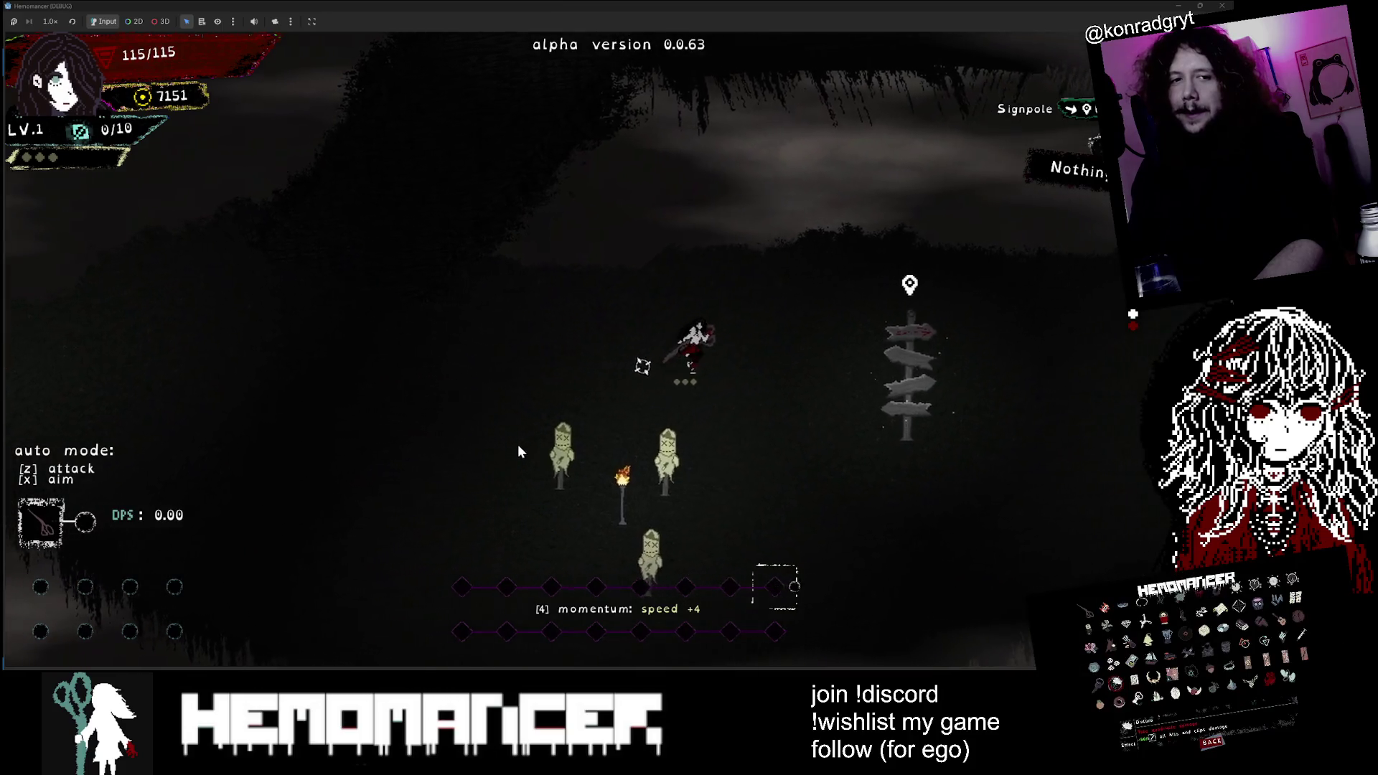
pyautogui.press('d')
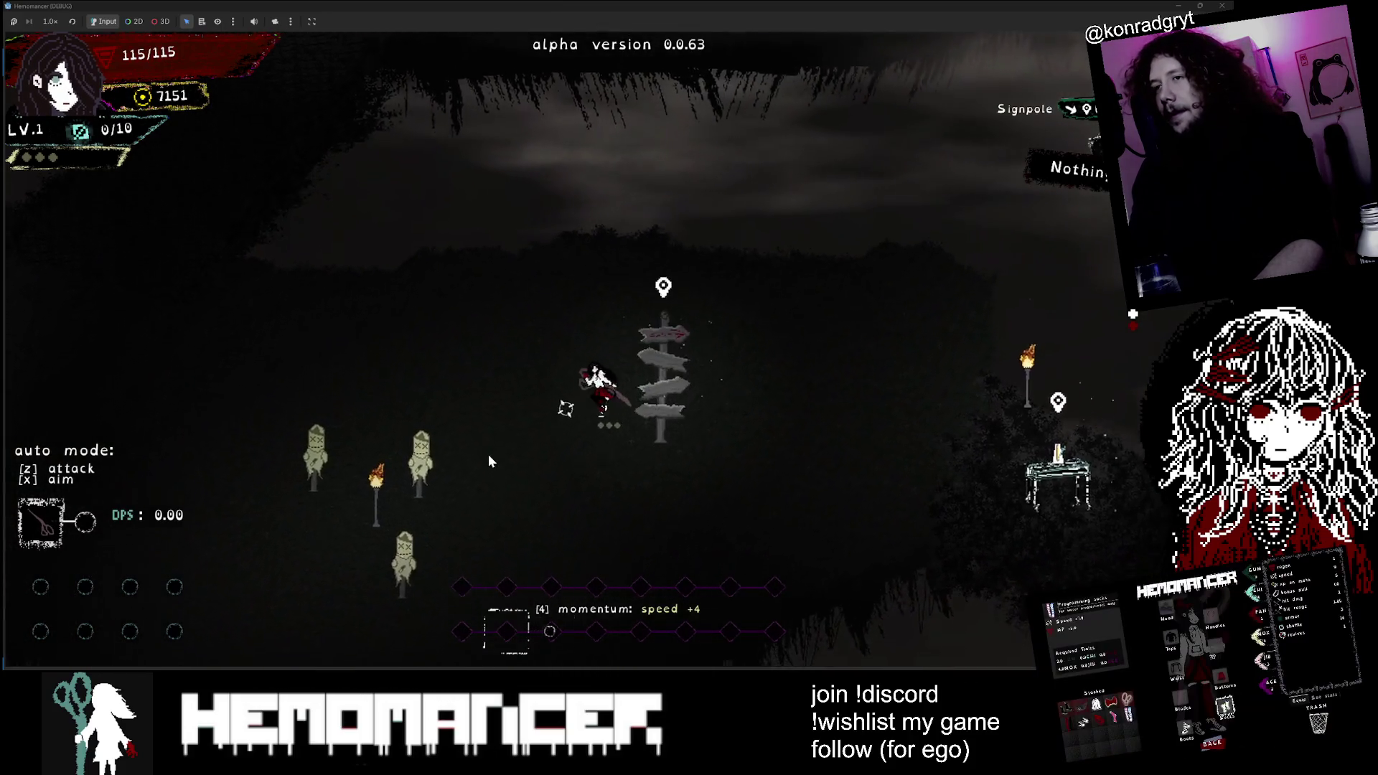
# Step: Hit the scarecrows, walk past Halka to the Signpole, and plan travel to Cheag Amar for 10:00
pyautogui.press('s')
pyautogui.press('a')
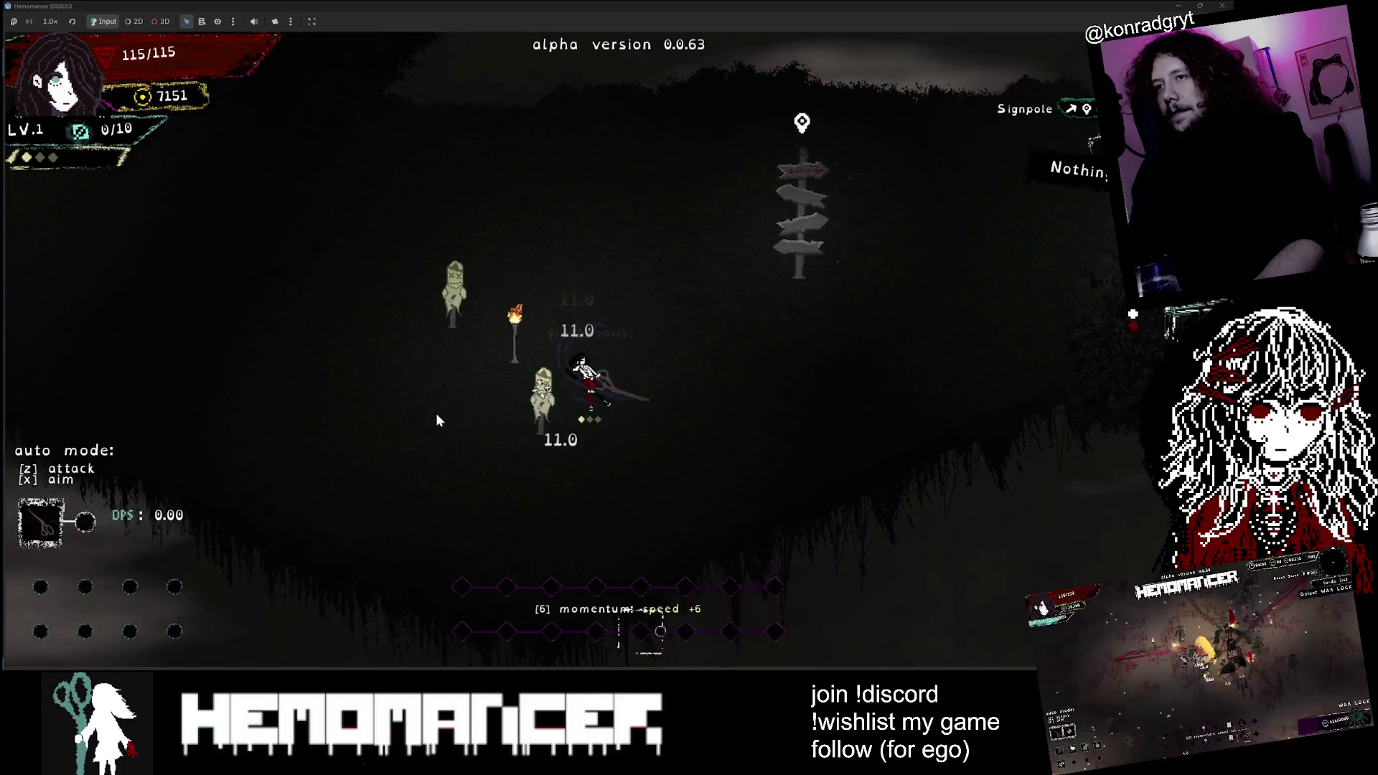
pyautogui.press('w')
pyautogui.press('a')
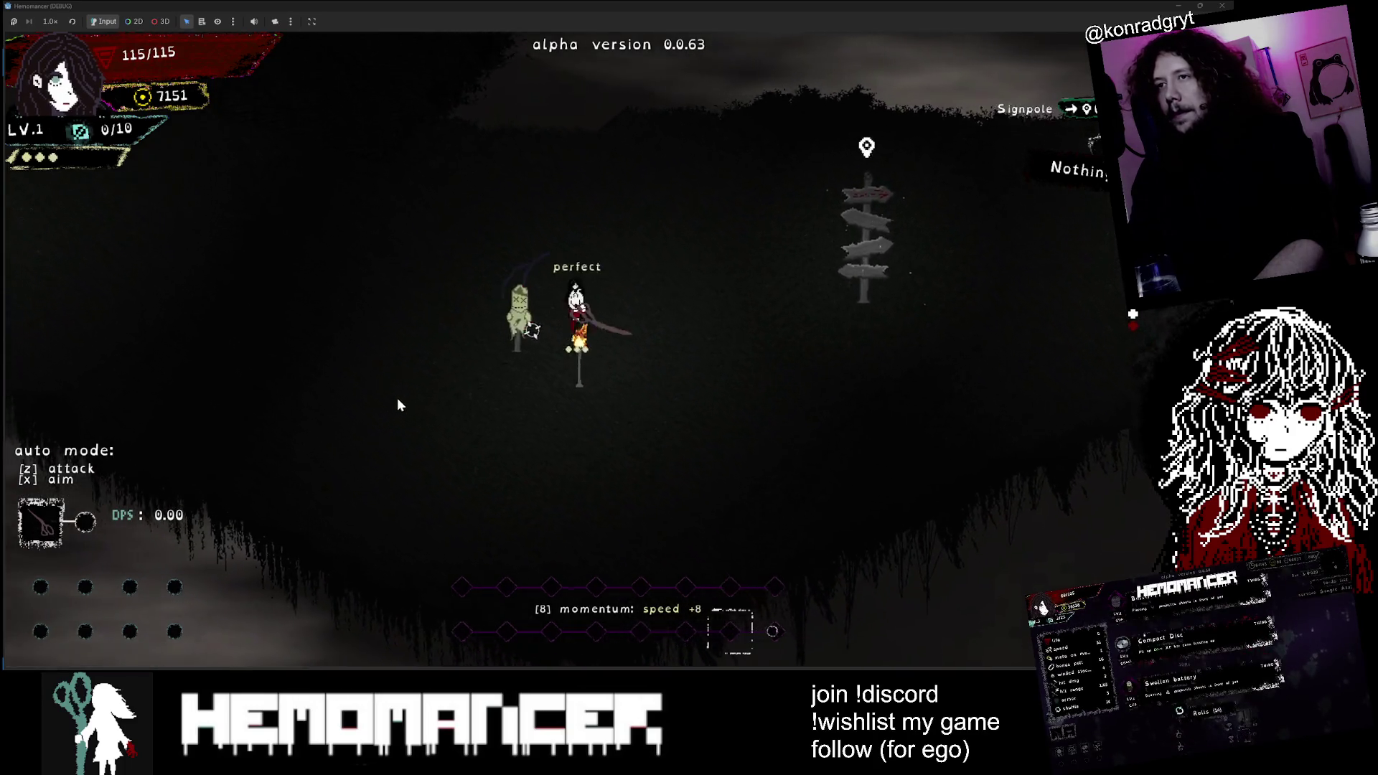
pyautogui.press('w')
pyautogui.press('d')
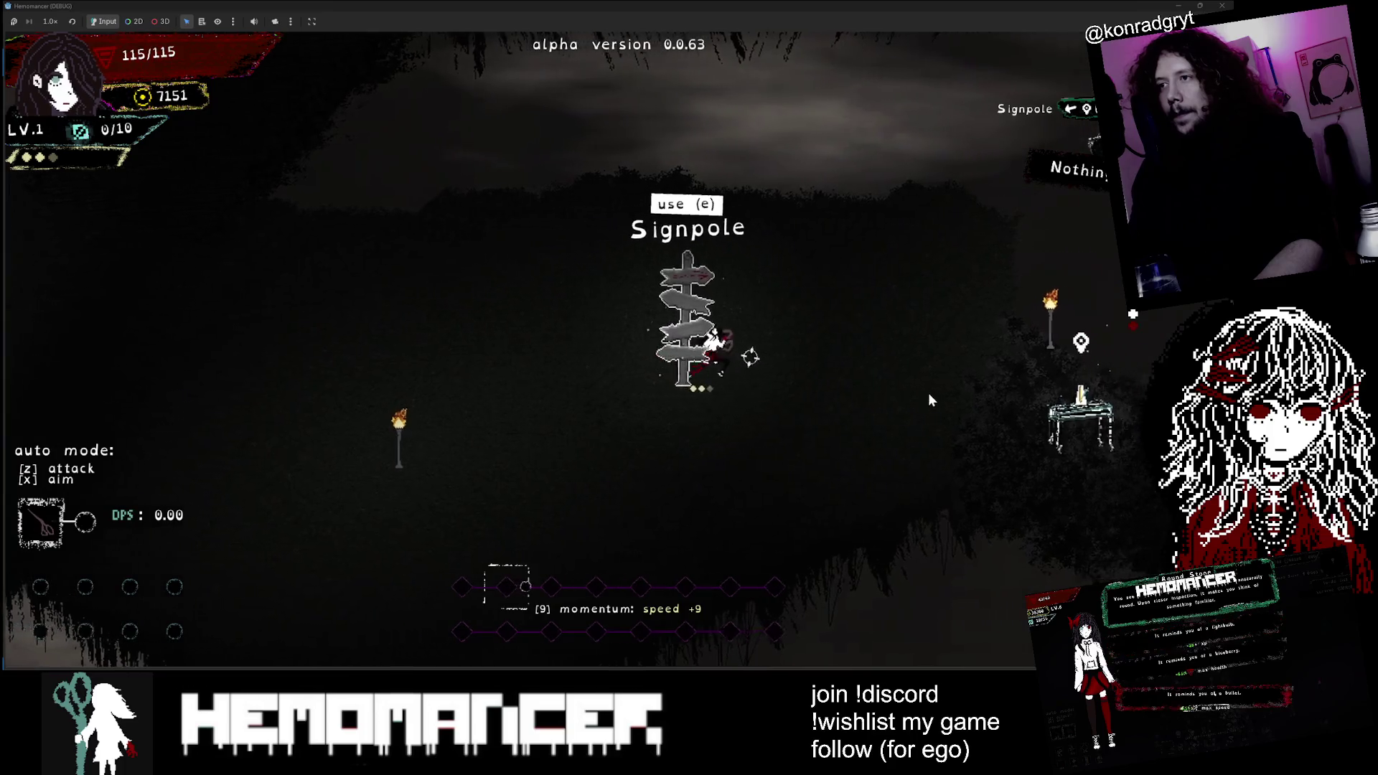
pyautogui.press('d')
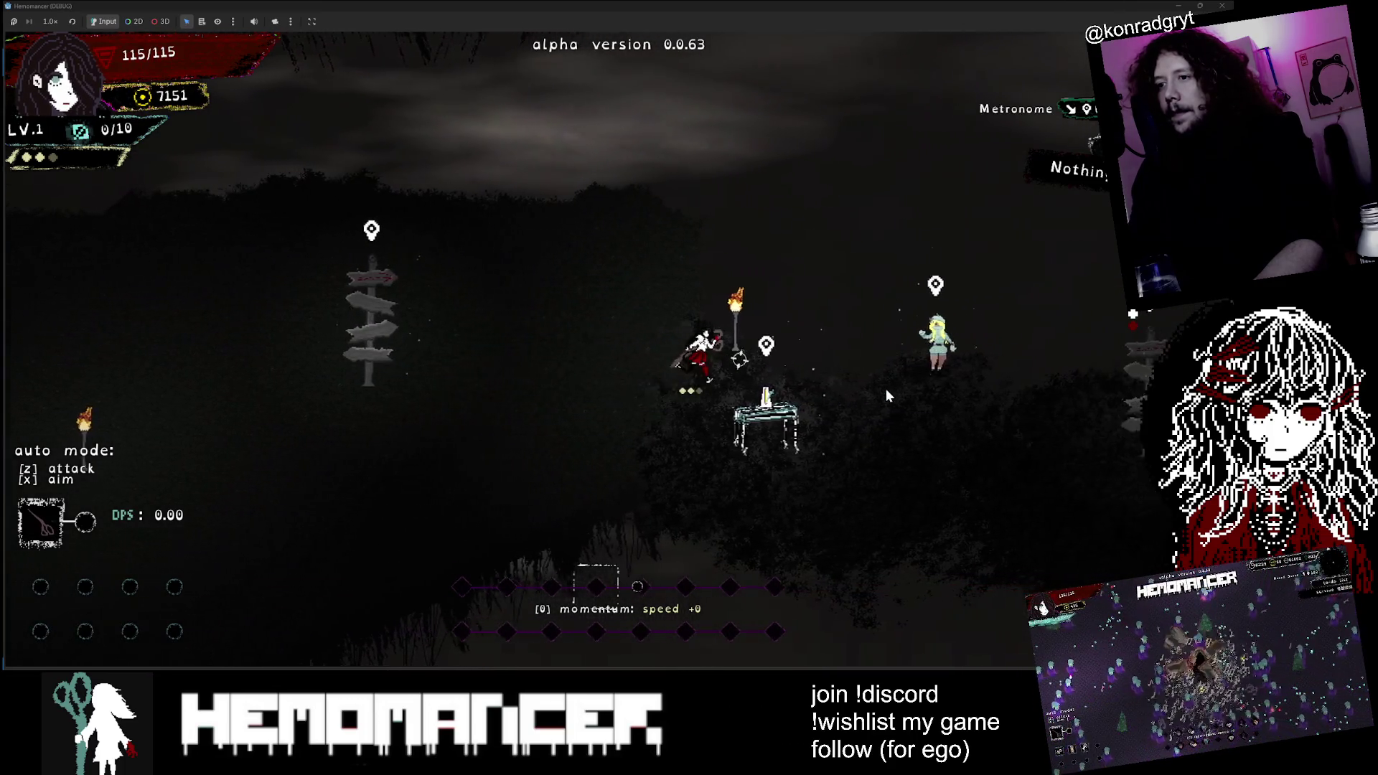
pyautogui.press('d')
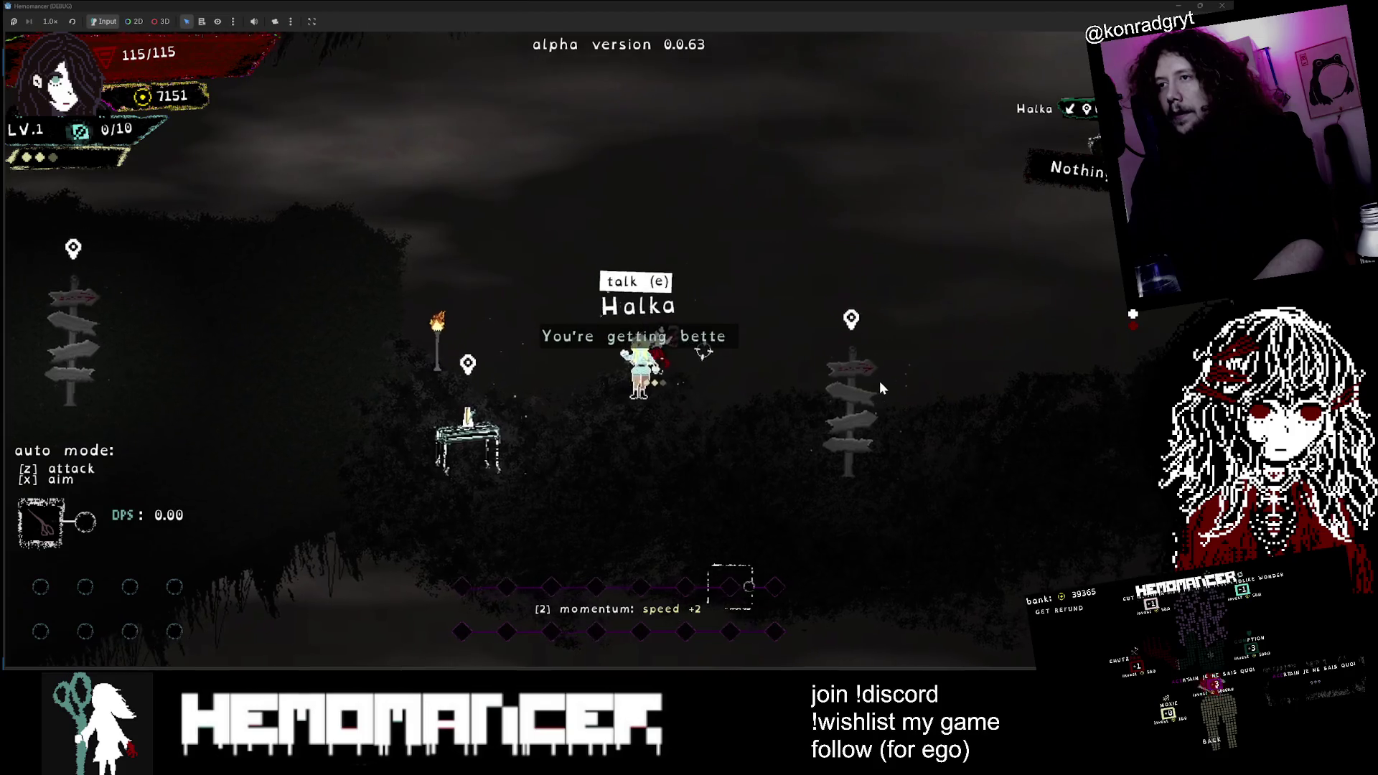
pyautogui.press('d')
pyautogui.press('e')
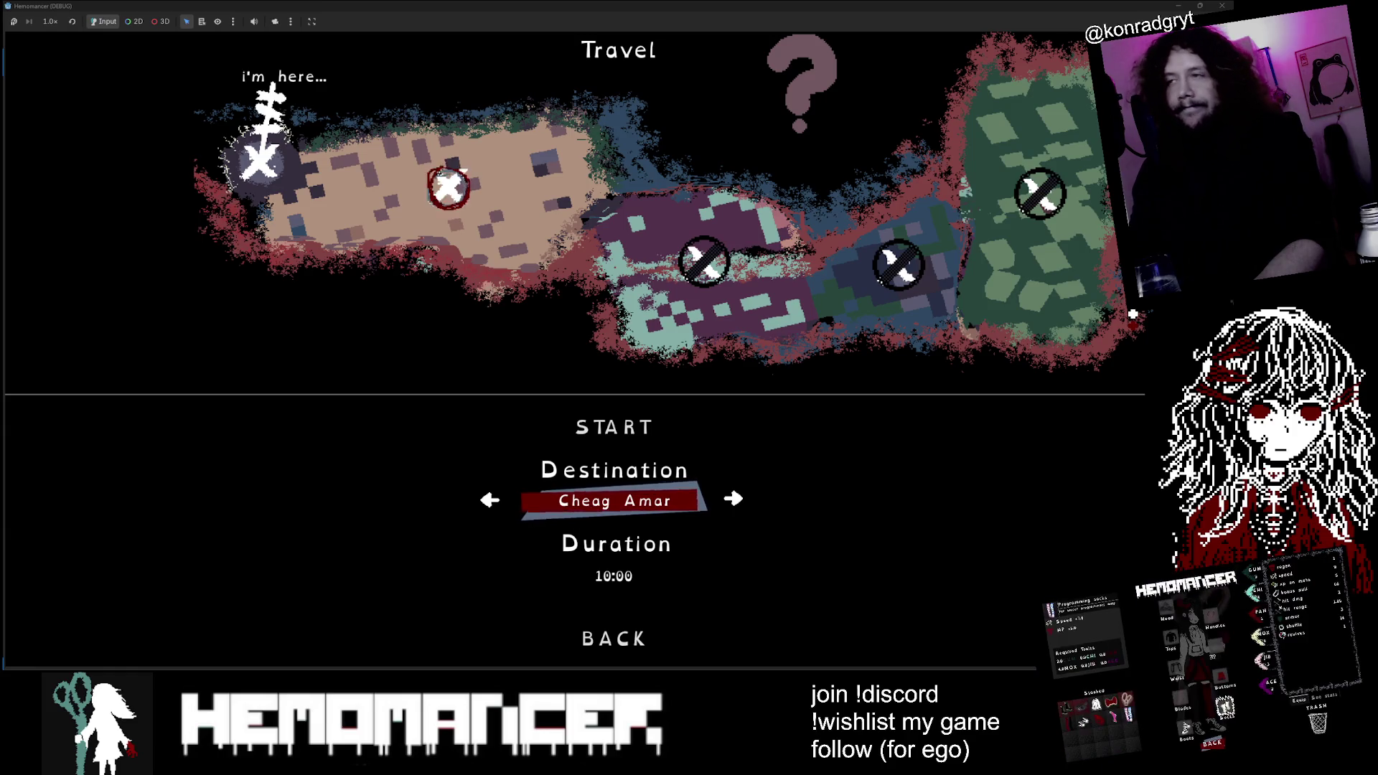
# Step: Start the Cheag Amar run and push up-left across the field into the enemies
pyautogui.click(675, 425)
pyautogui.press('e')
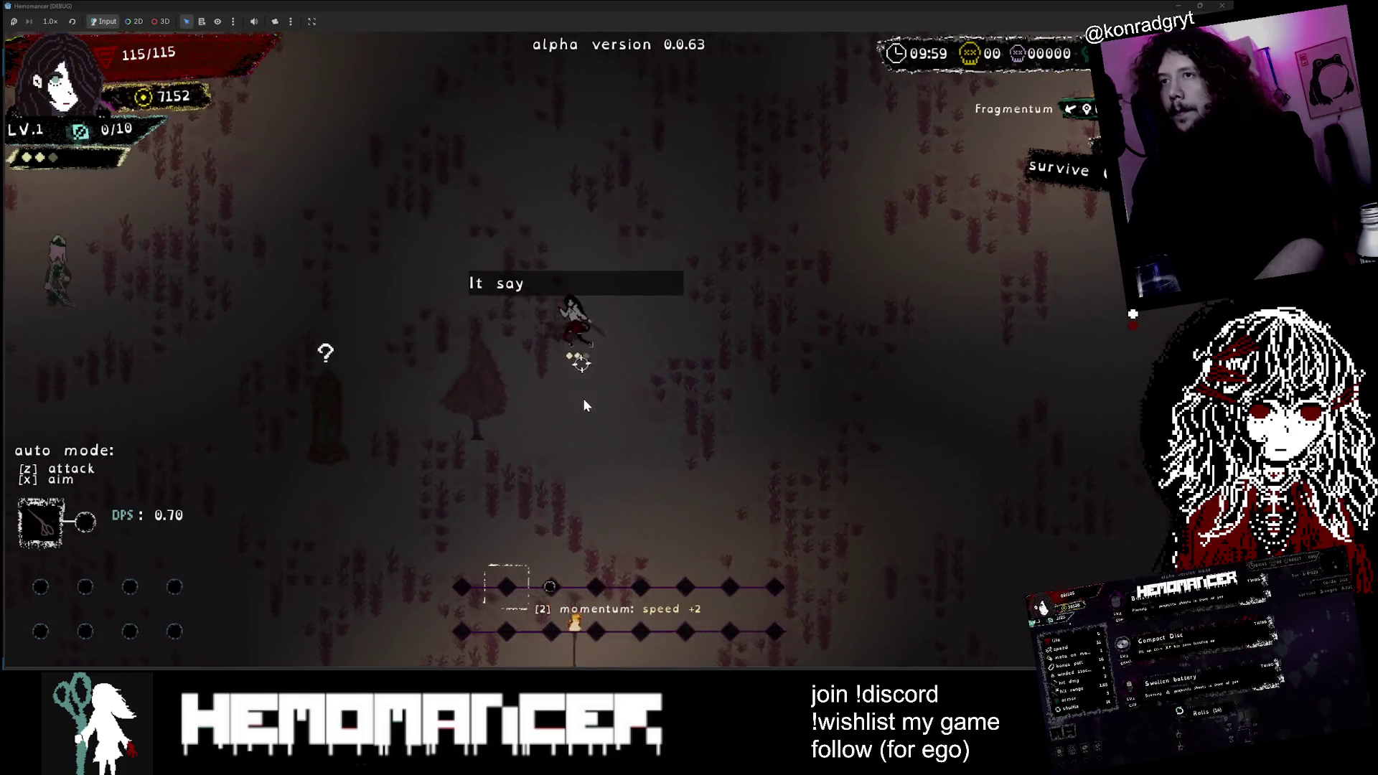
pyautogui.press('a')
pyautogui.press('a')
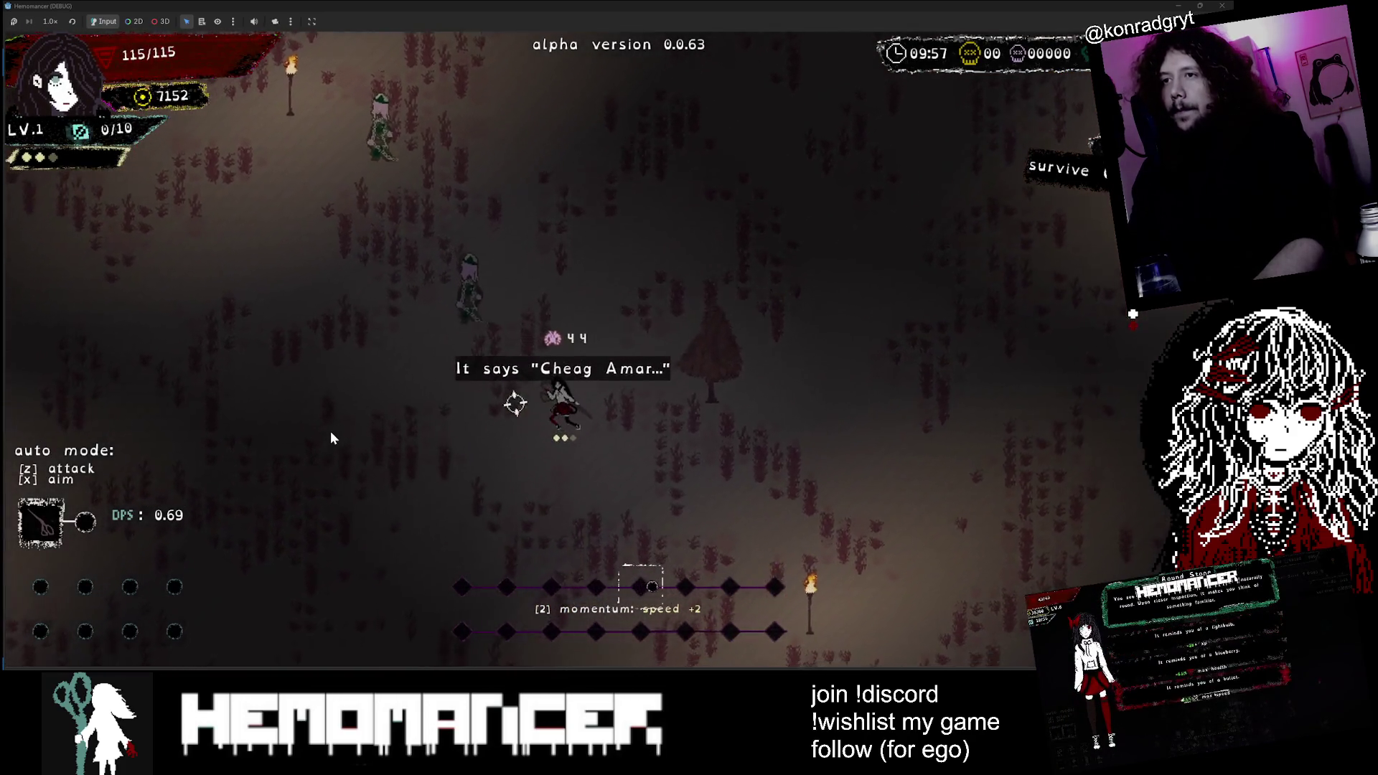
pyautogui.press('w')
pyautogui.press('a')
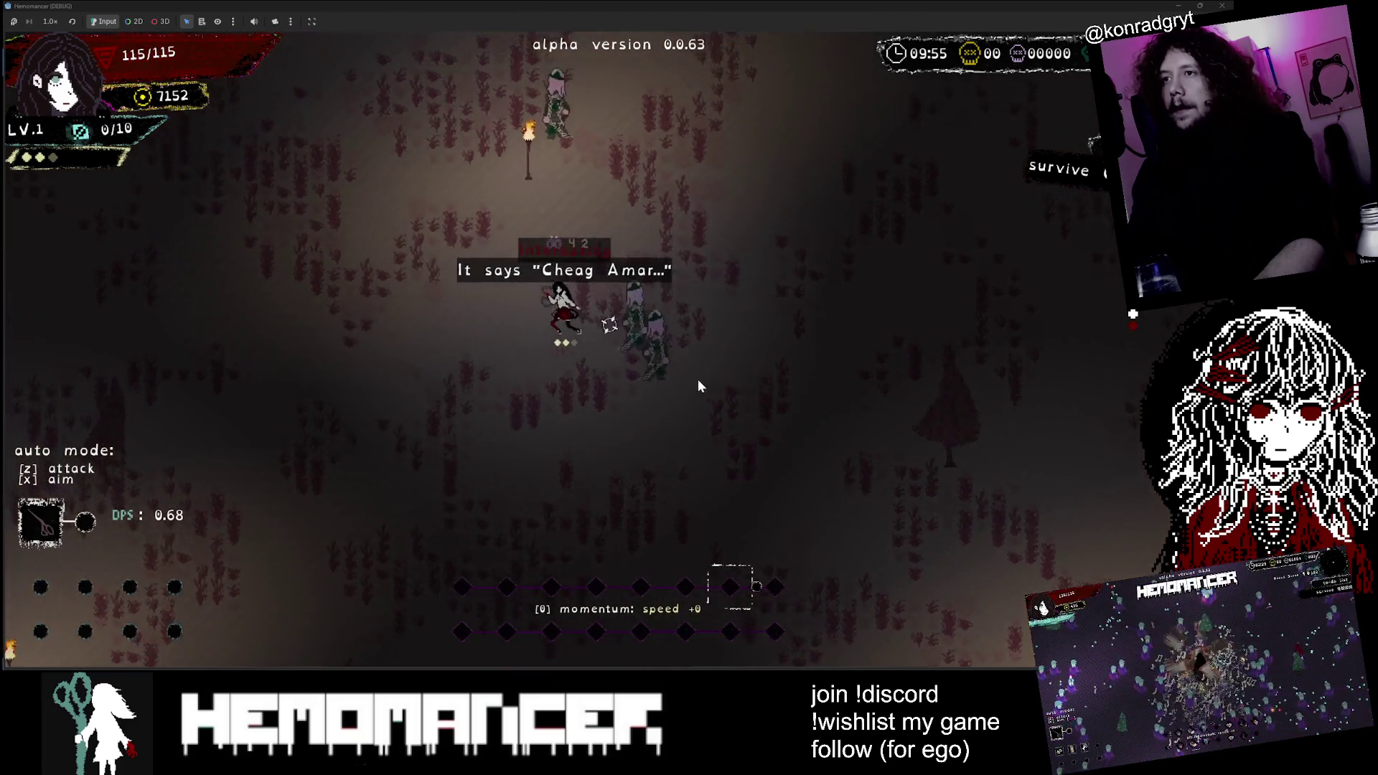
pyautogui.press('w')
pyautogui.press('a')
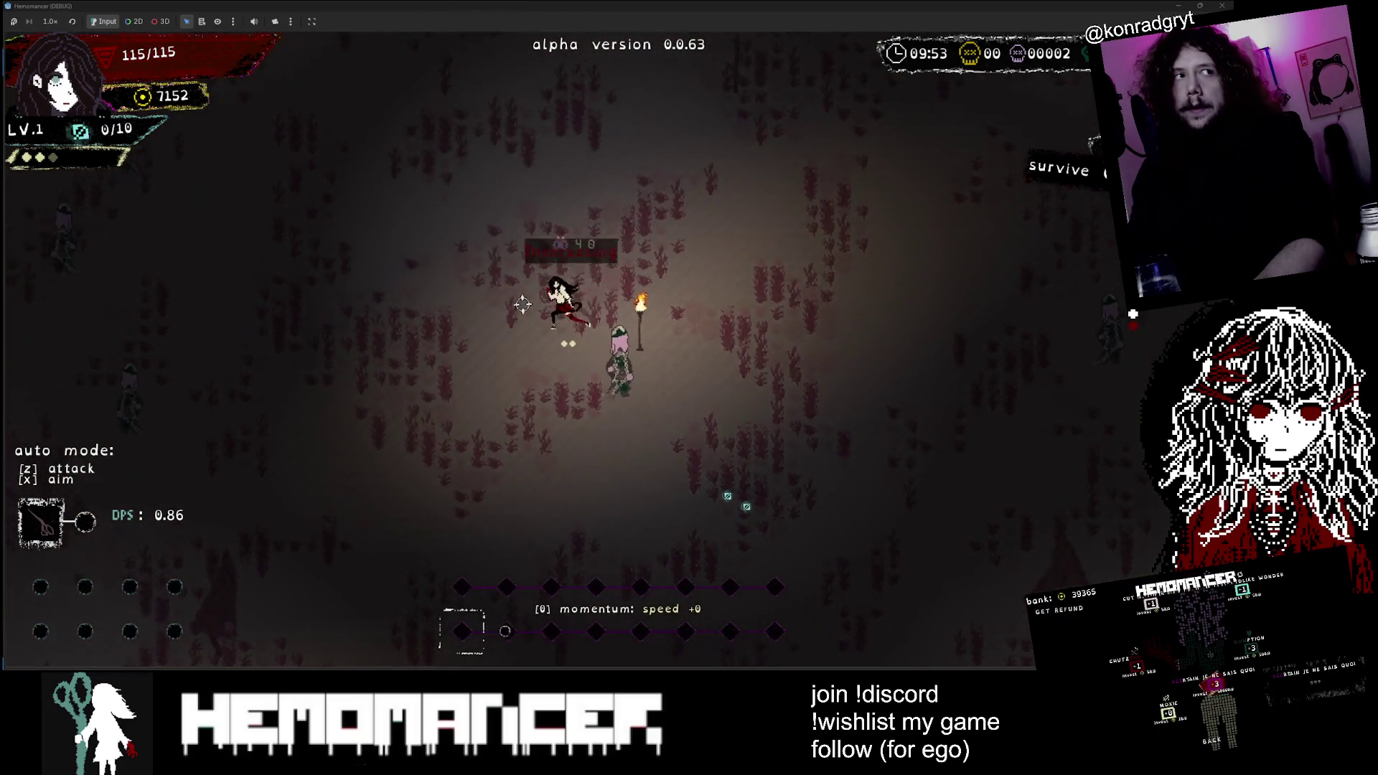
pyautogui.press('w')
pyautogui.press('a')
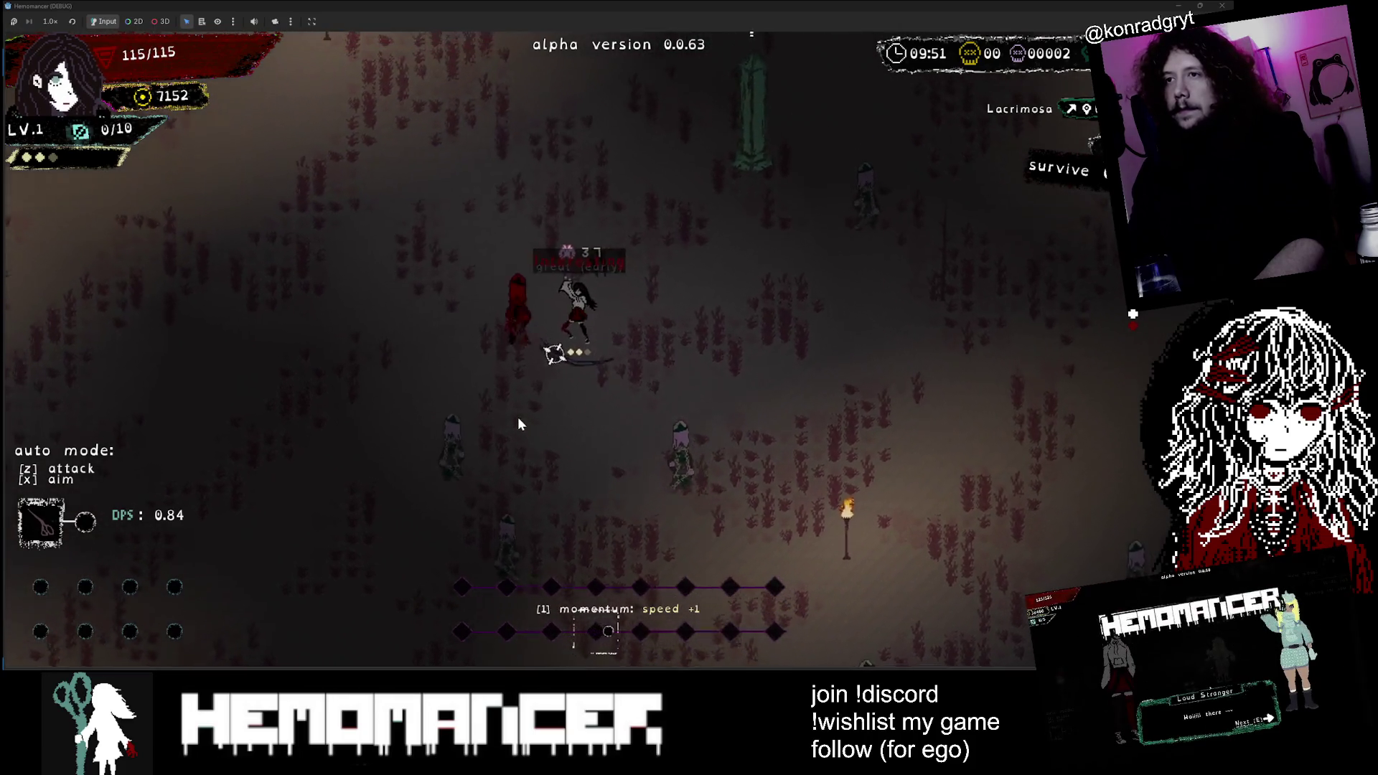
pyautogui.press('w')
pyautogui.press('a')
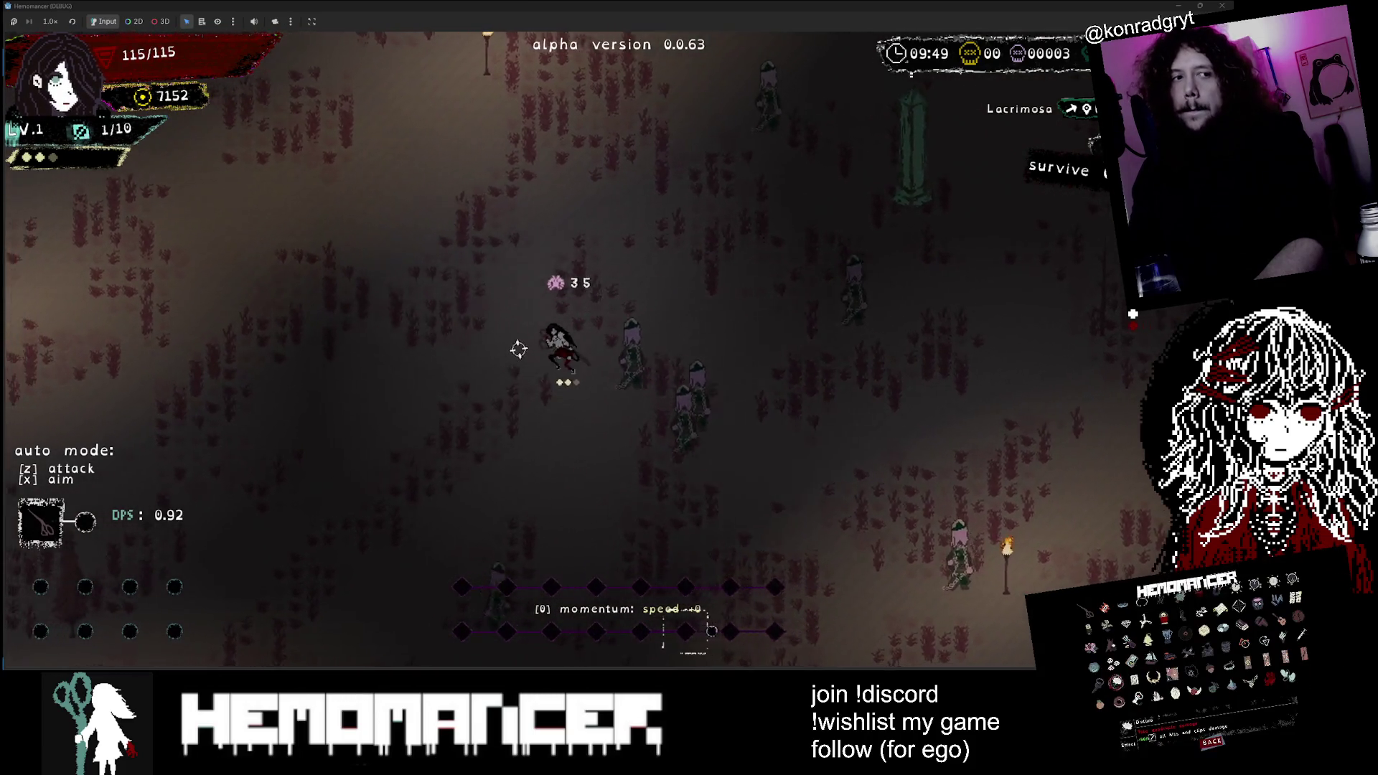
# Step: Fight up and right to reach level 2 and take the Football trinket
pyautogui.press('w')
pyautogui.press('d')
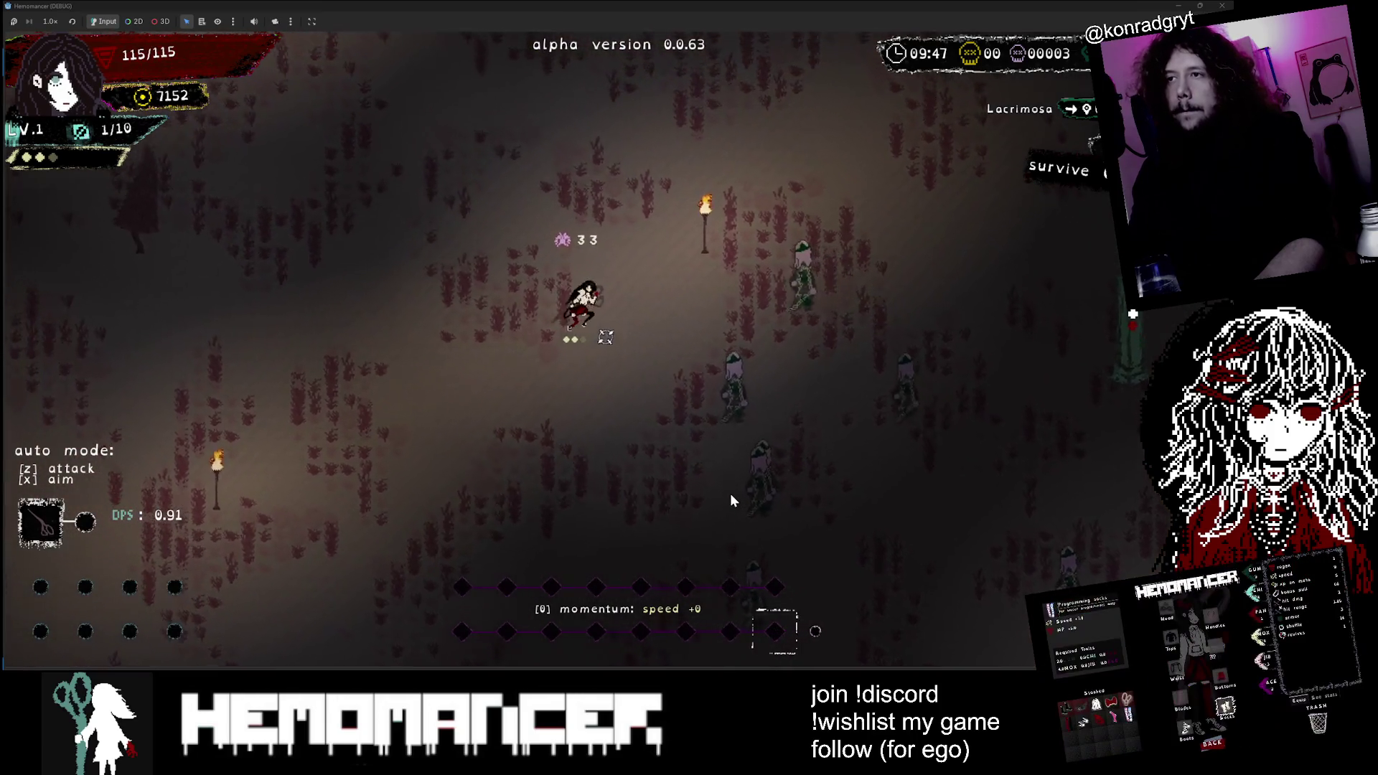
pyautogui.press('w')
pyautogui.press('d')
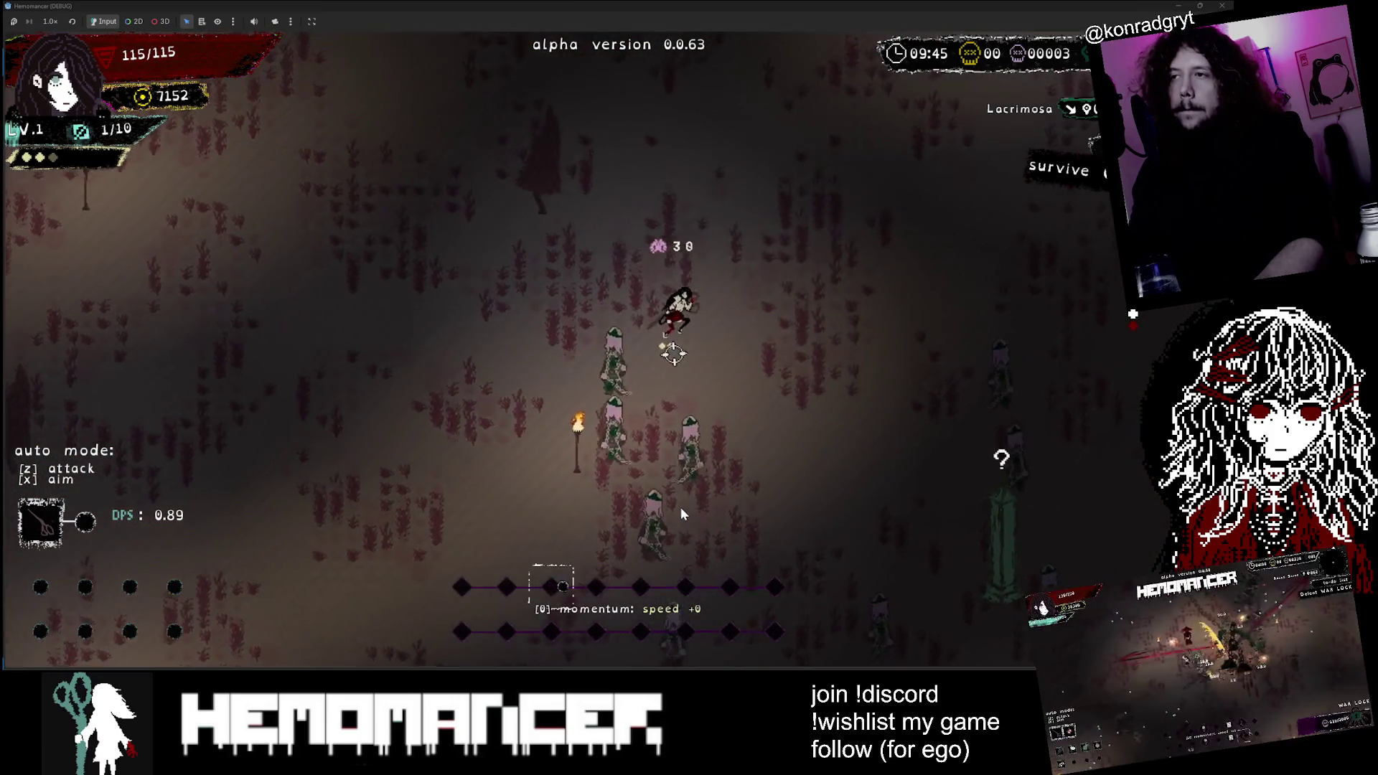
pyautogui.press('d')
pyautogui.press('s')
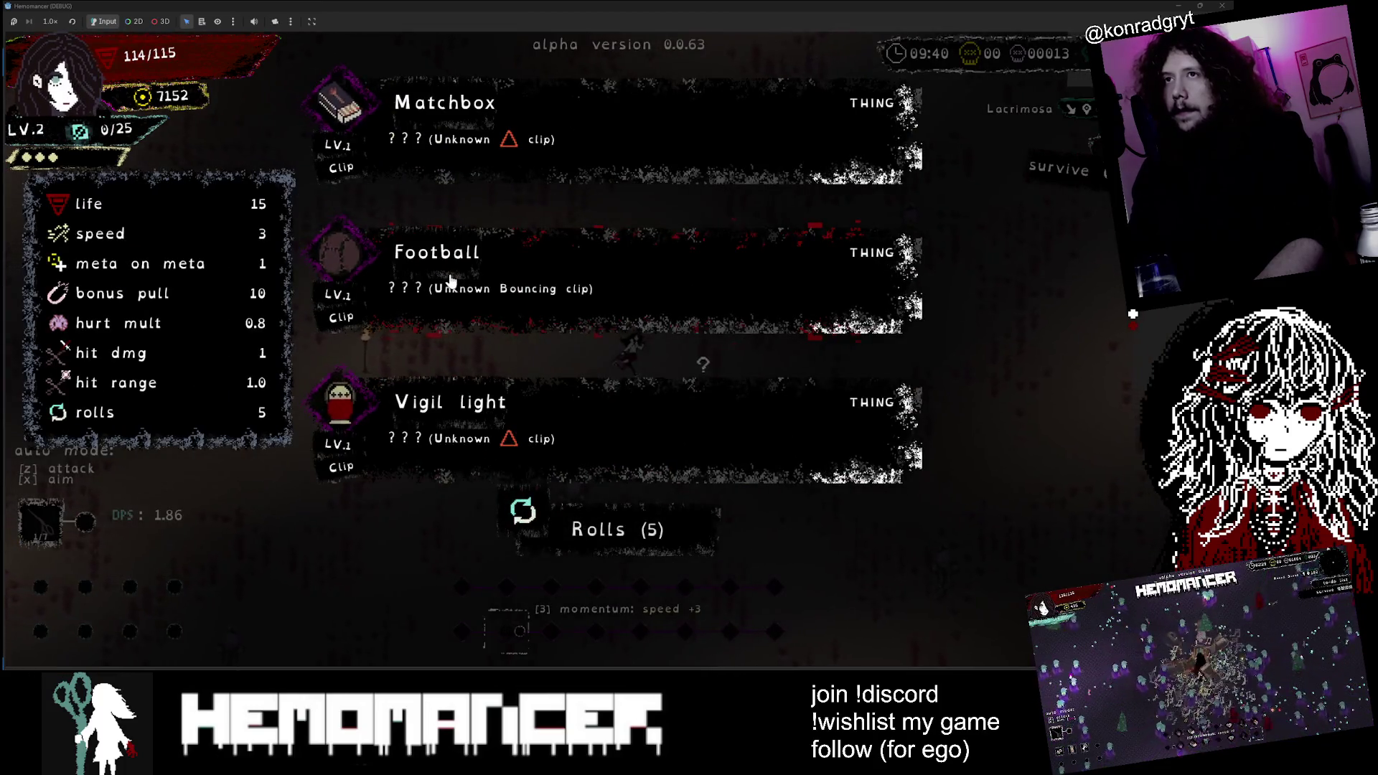
pyautogui.click(448, 283)
# Step: Walk toward the Fragmentum pillar, pause, and choose DIE to end the run
pyautogui.press('w')
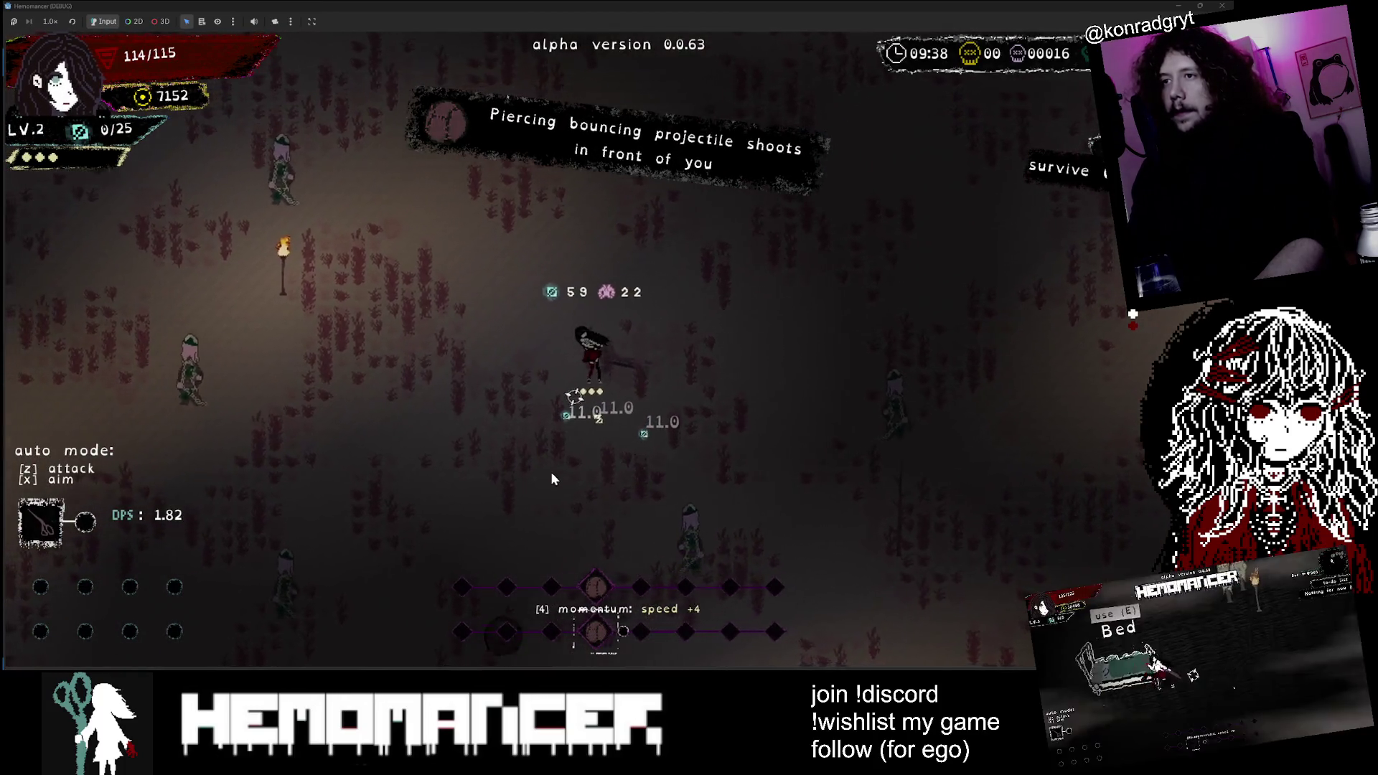
pyautogui.press('w')
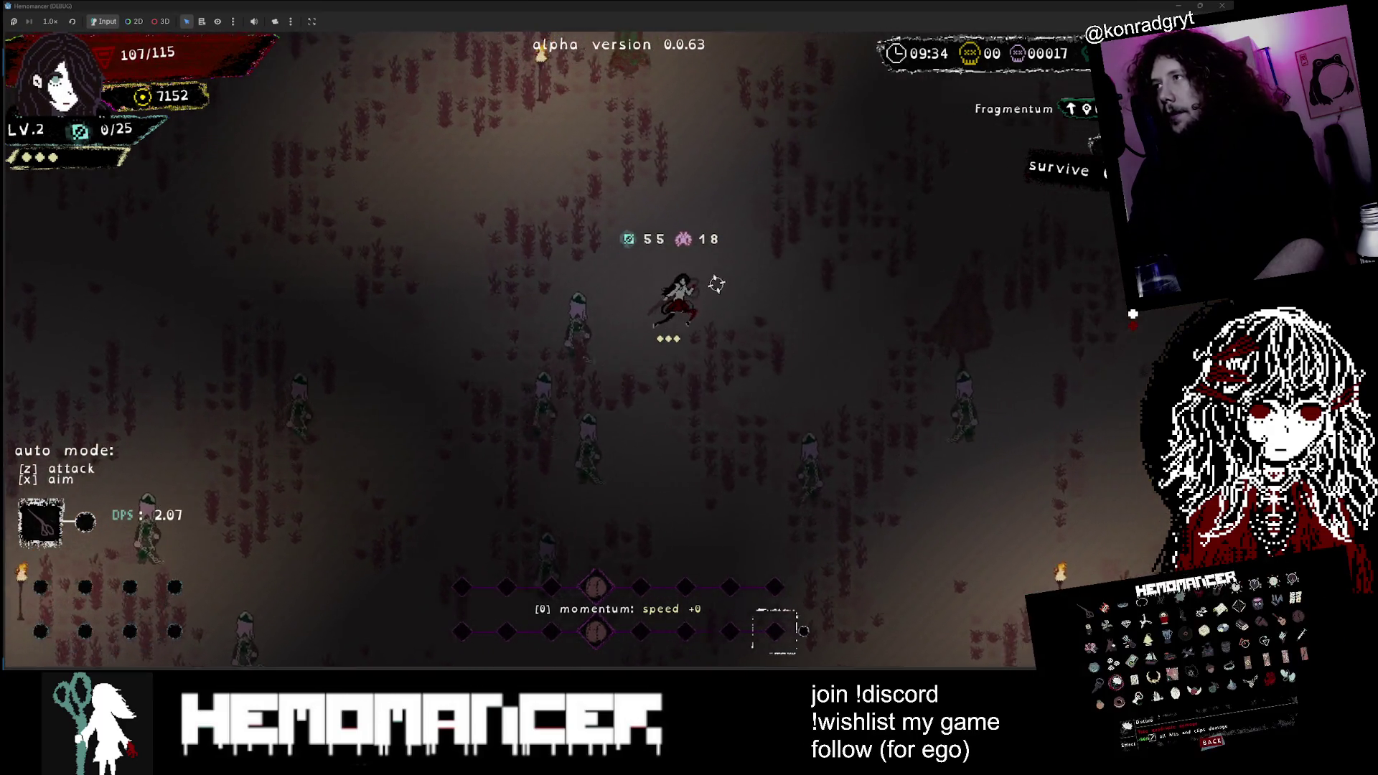
pyautogui.press('w')
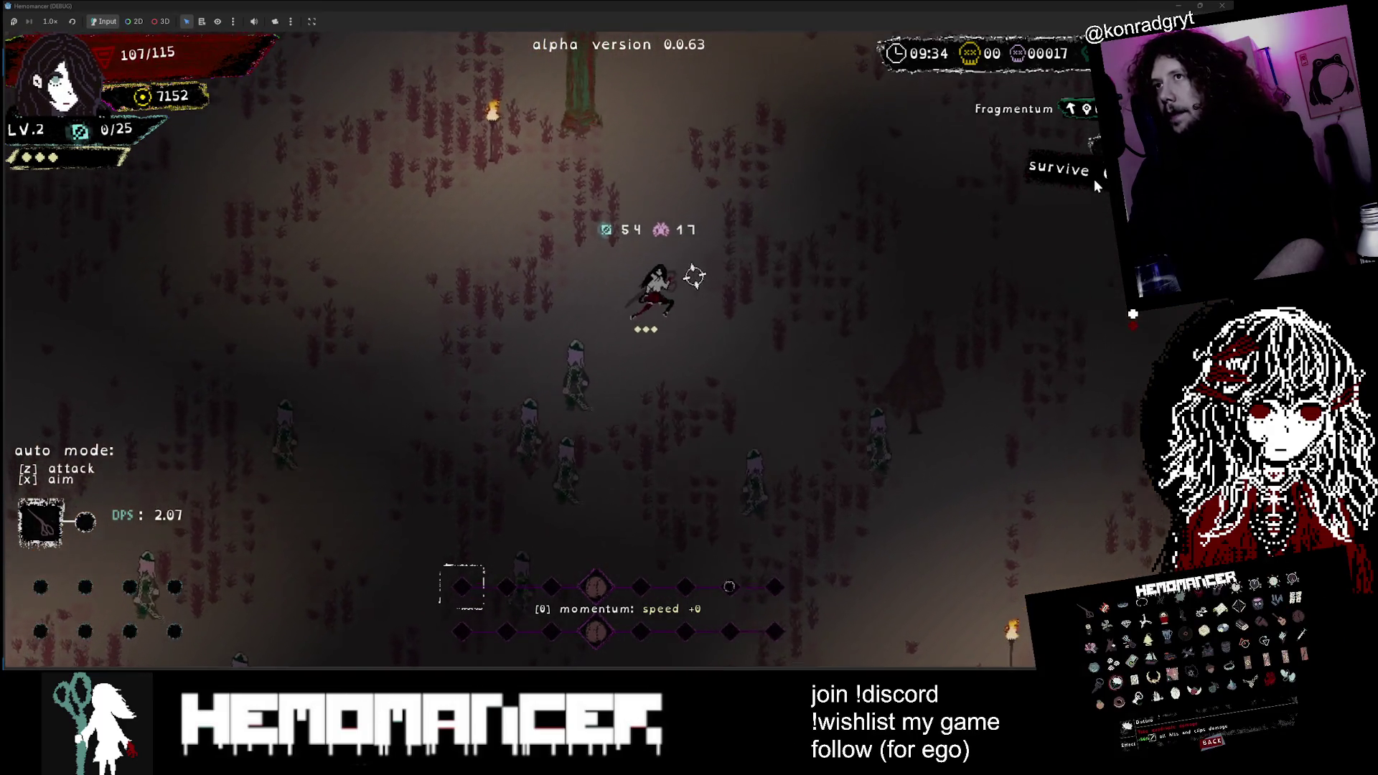
pyautogui.press('Escape')
pyautogui.click(447, 531)
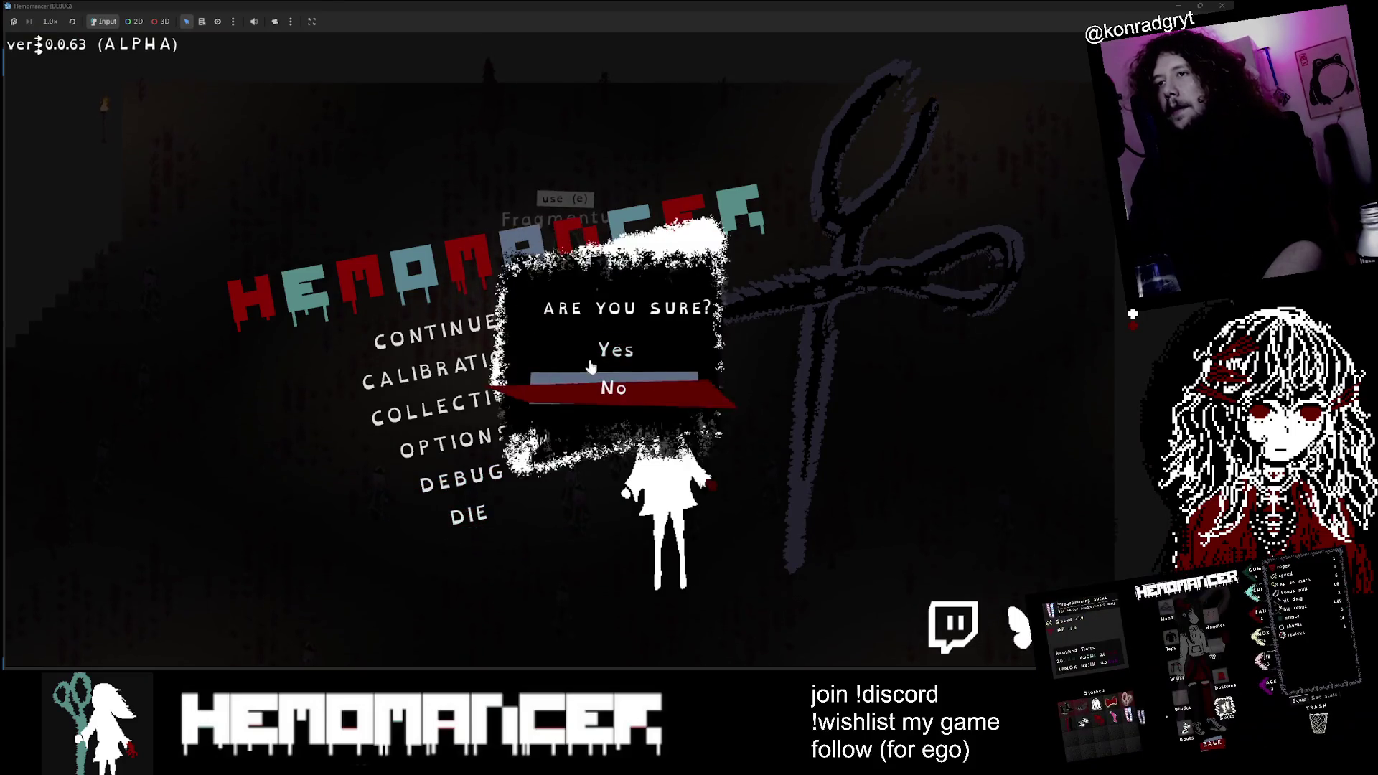
# Step: Confirm dying to end the run and walk the heroine left past the Bookstand
pyautogui.click(615, 345)
pyautogui.press('a')
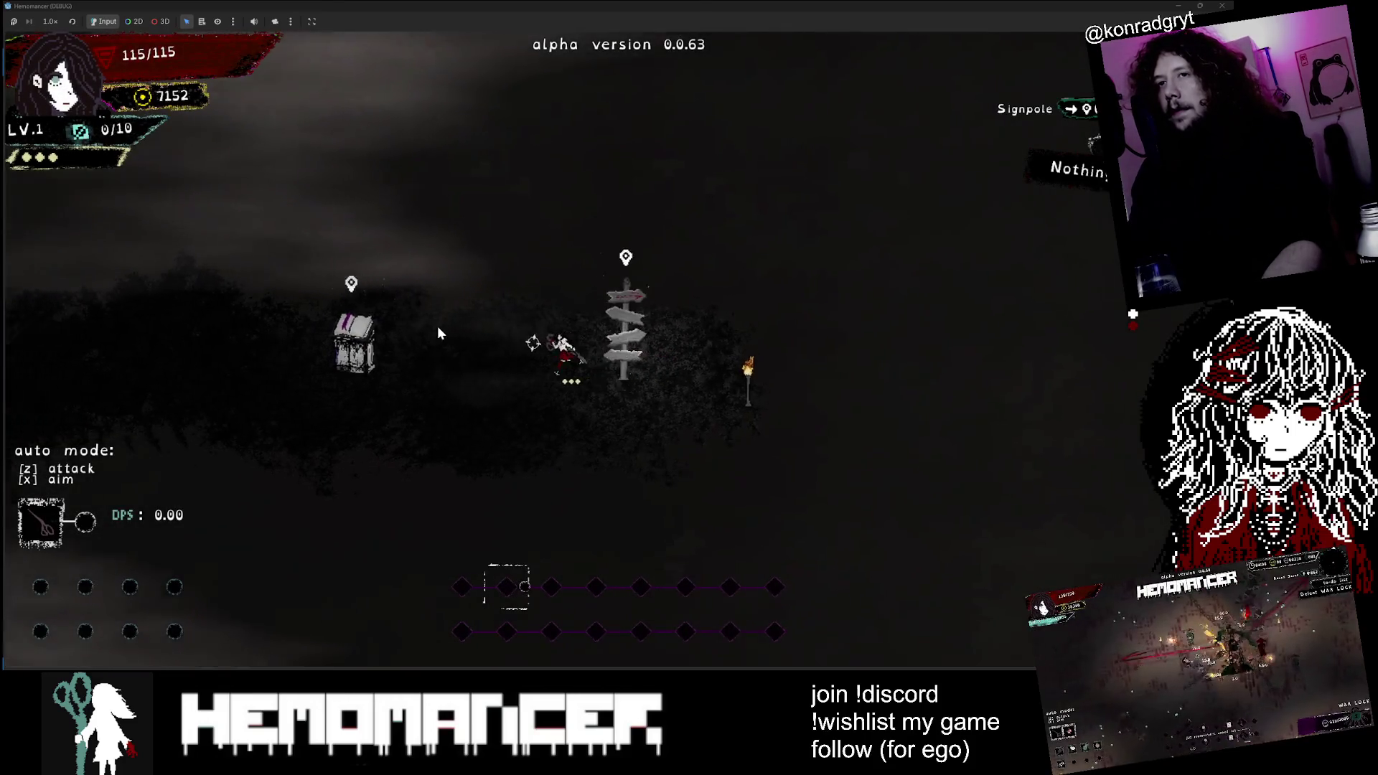
pyautogui.scroll(-3, 438, 326)
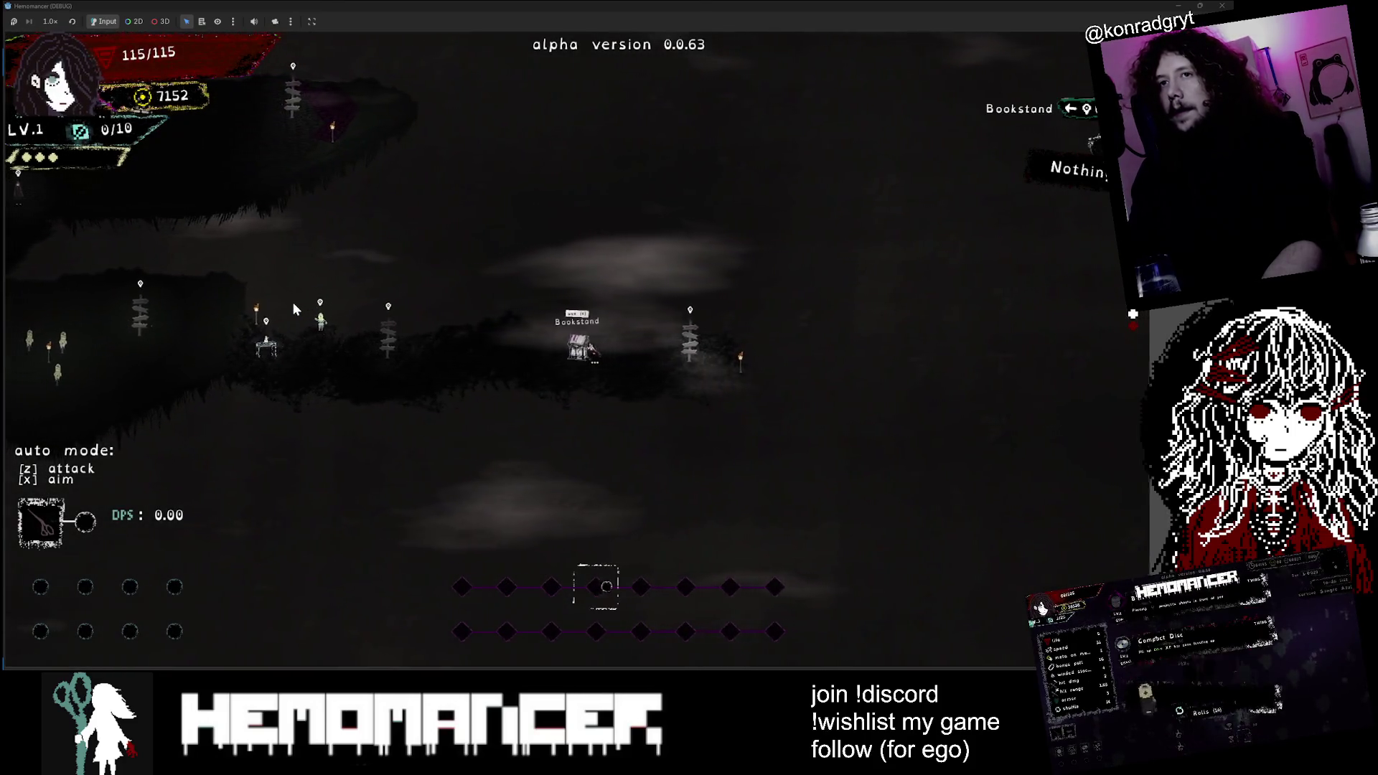
pyautogui.press('a')
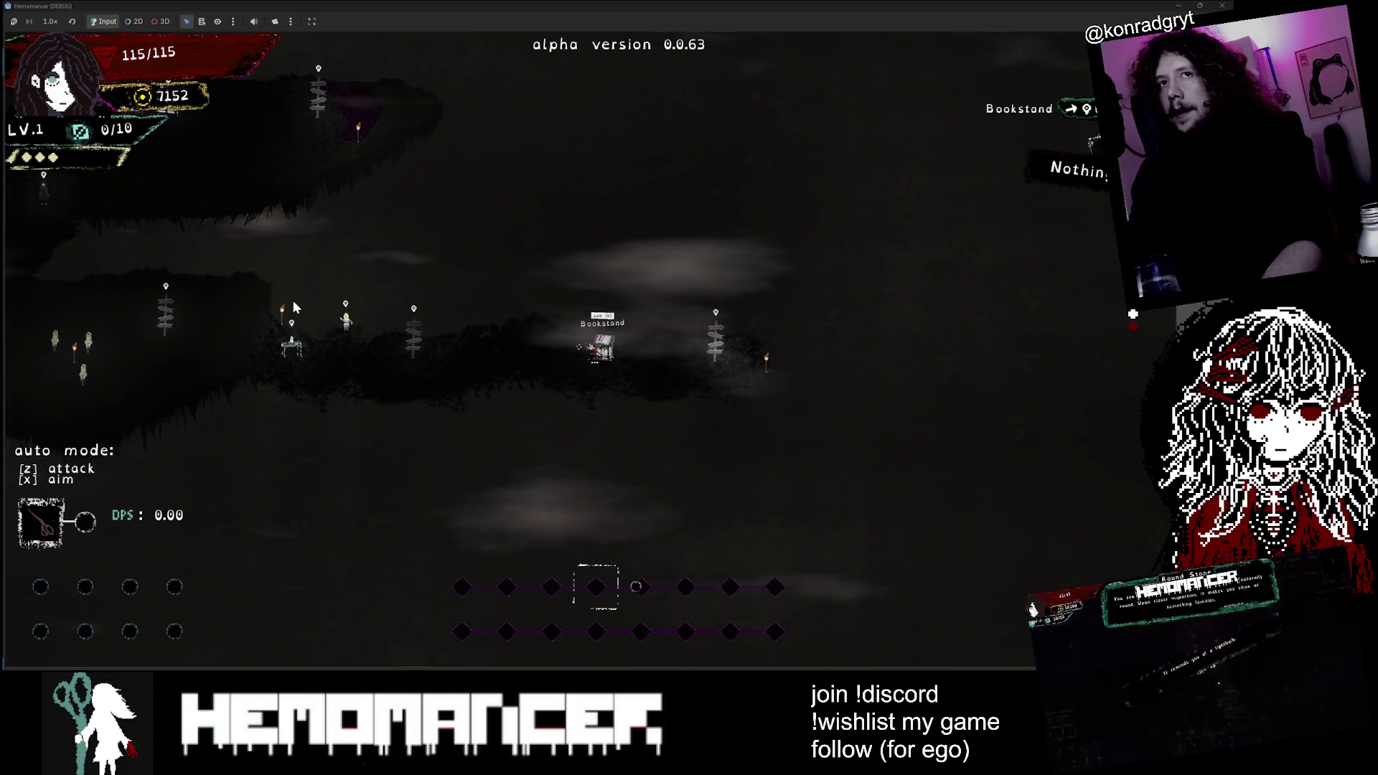
pyautogui.scroll(3, 293, 300)
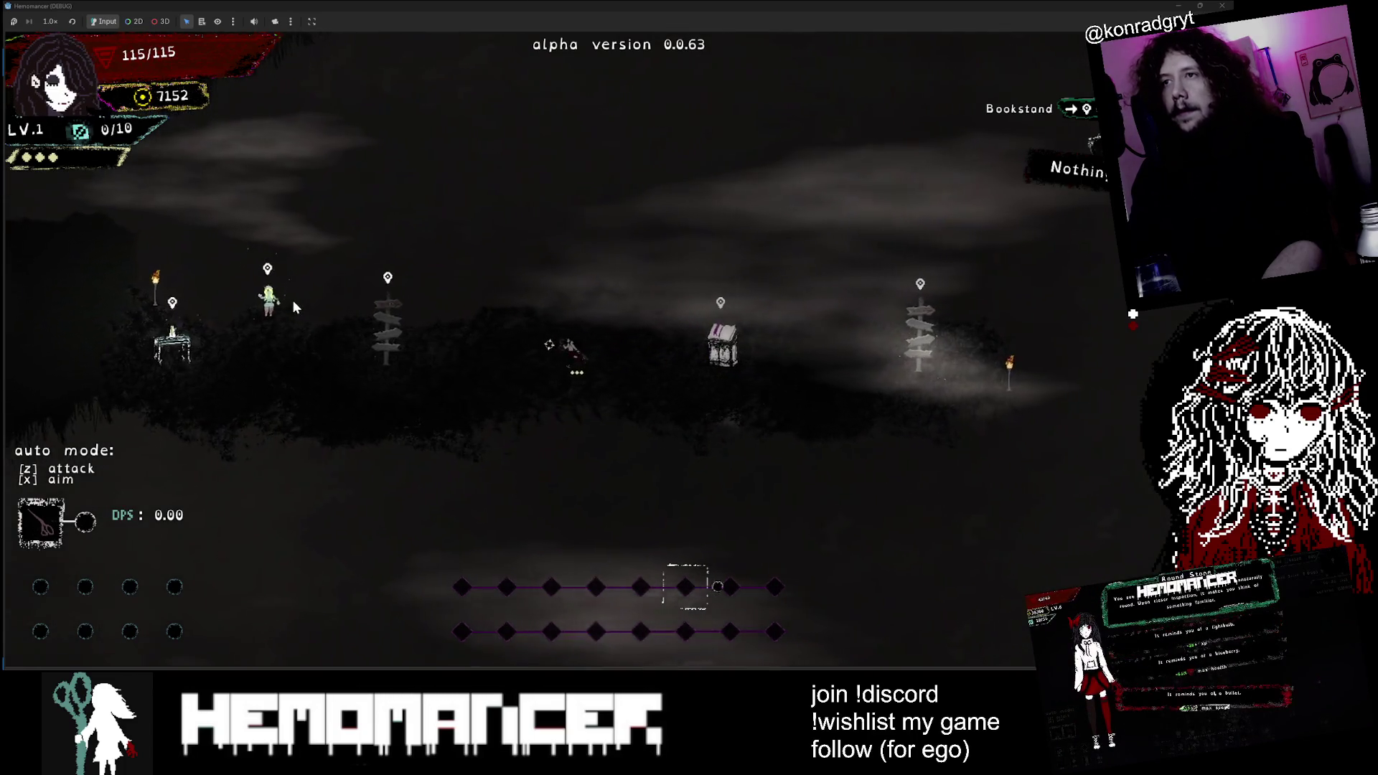
# Step: Walk between the Signpole and Bookstand and open the Travel map (destination ???, 05:00)
pyautogui.press('a')
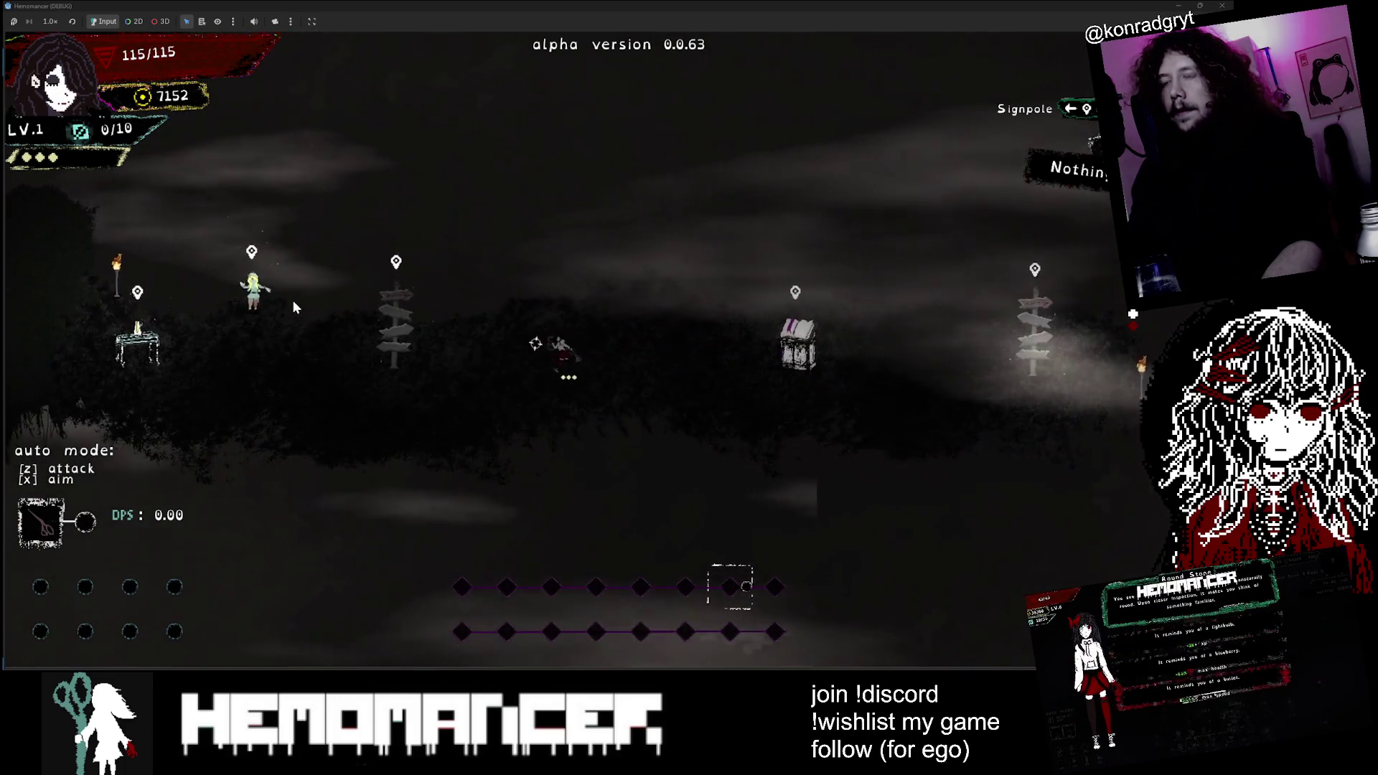
pyautogui.press('d')
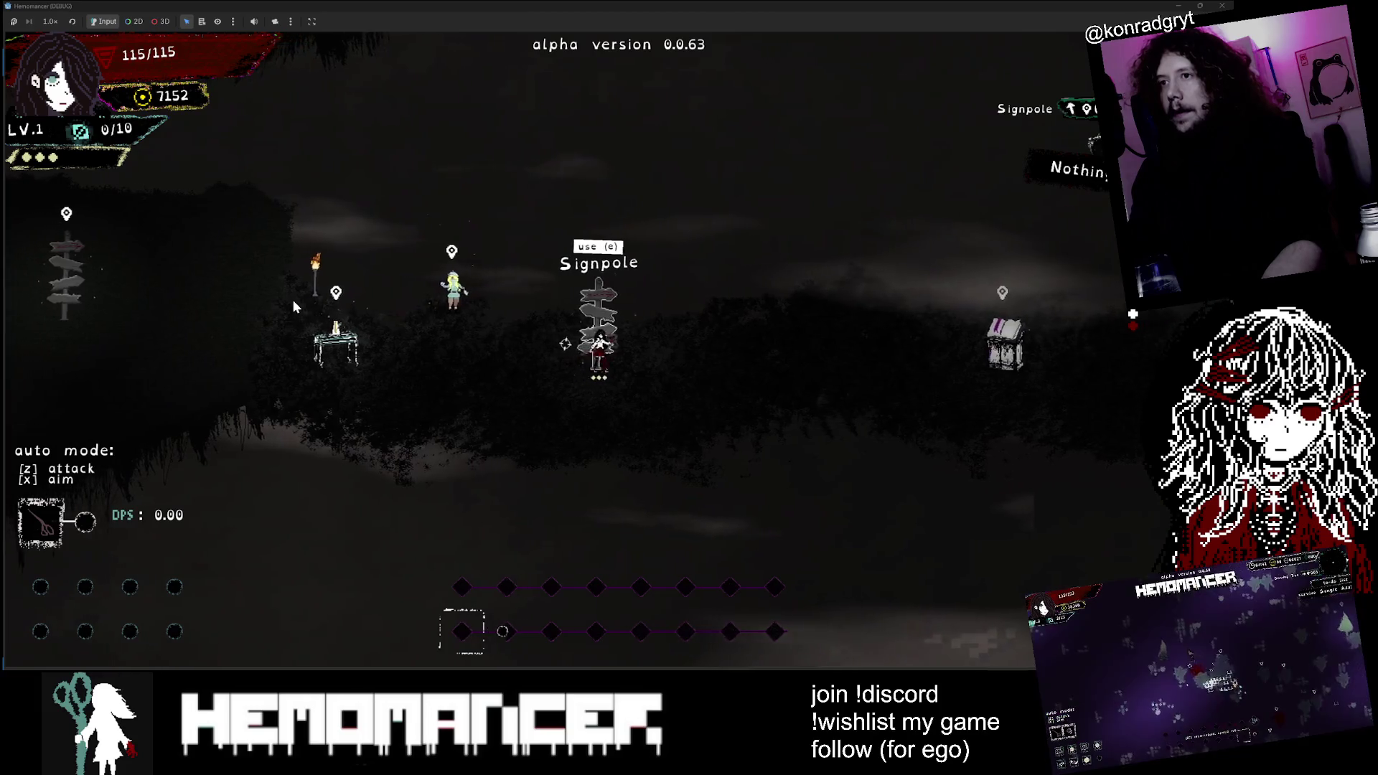
pyautogui.press('d')
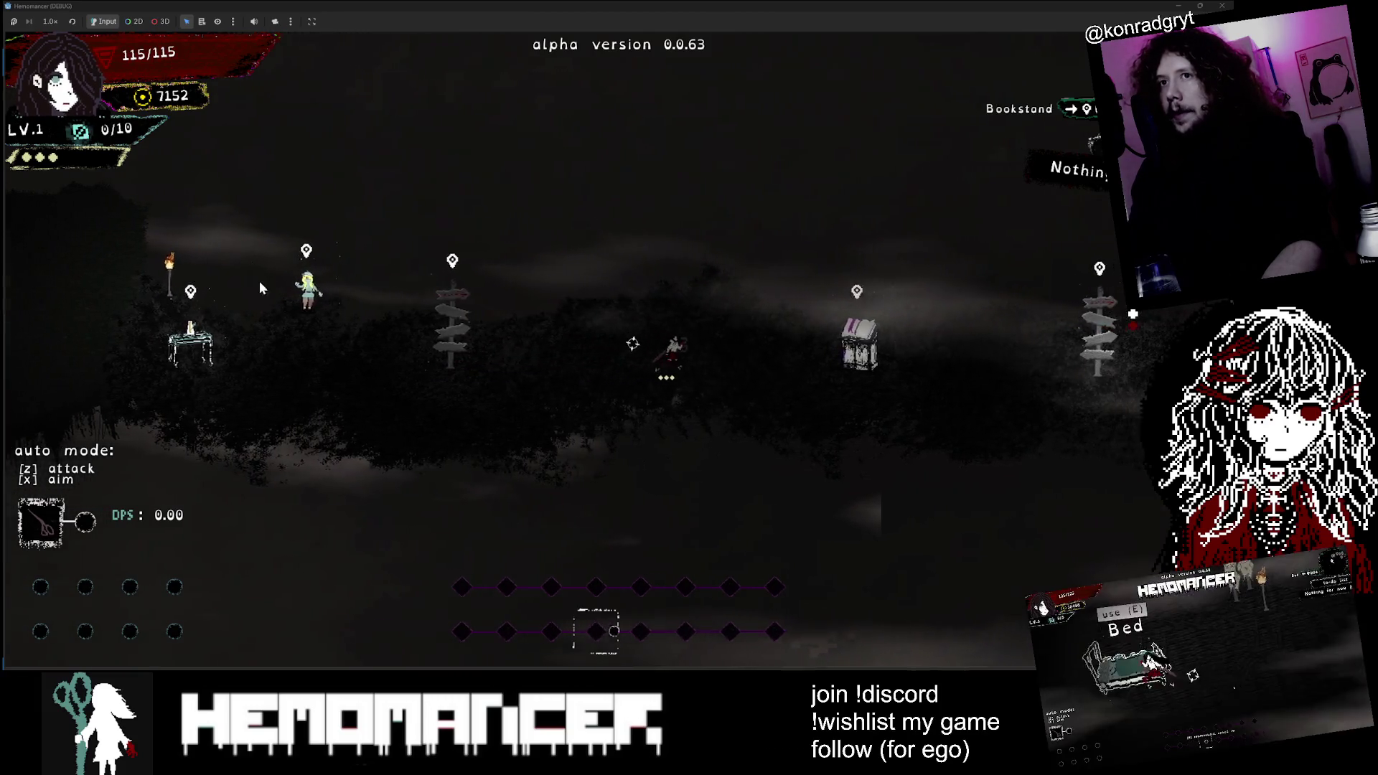
pyautogui.press('d')
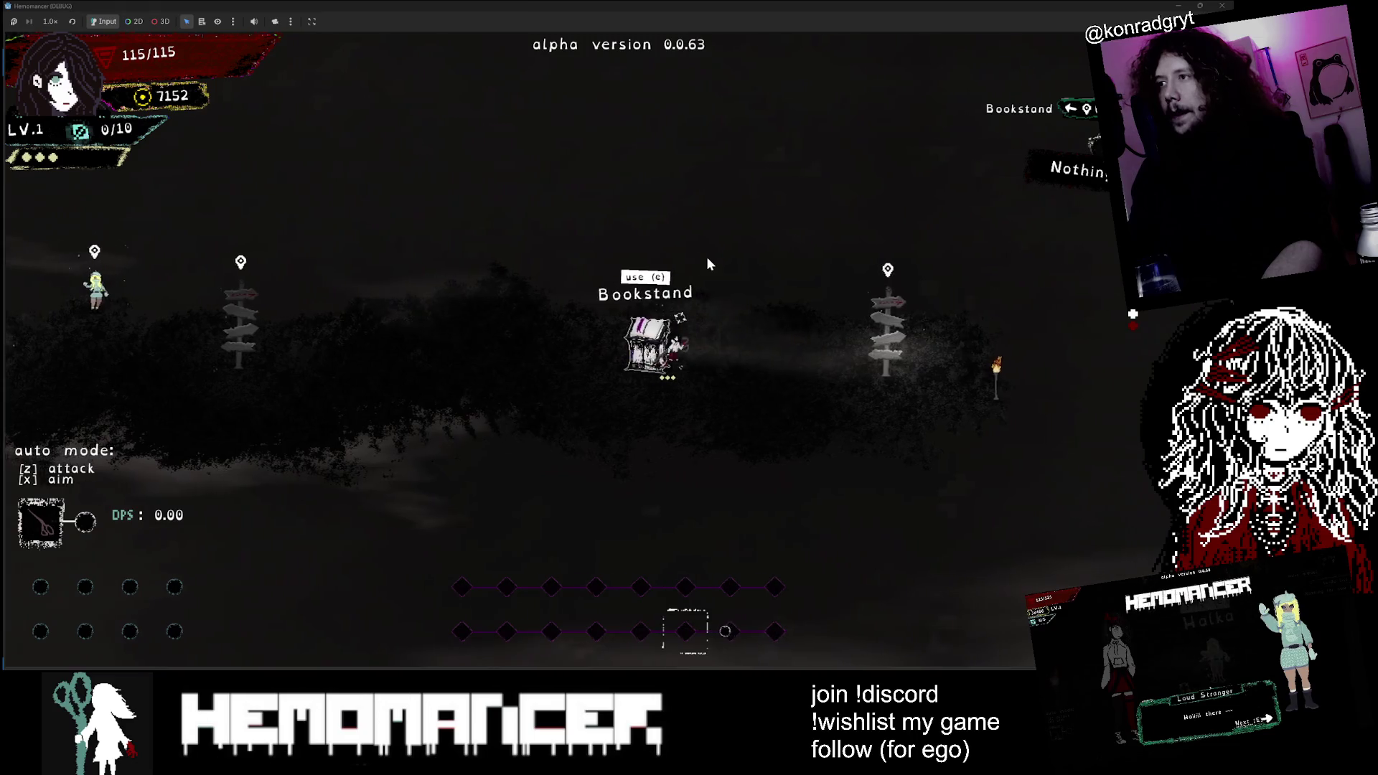
pyautogui.press('e')
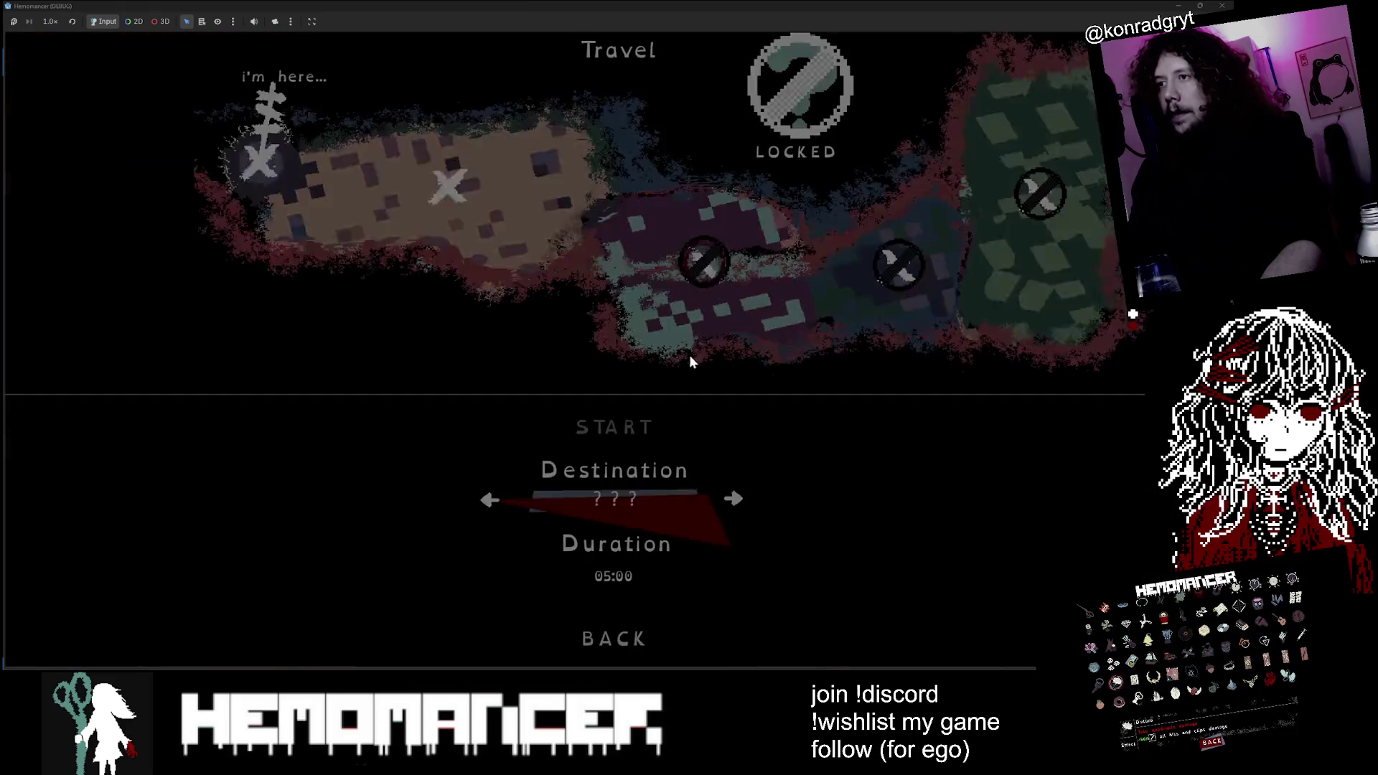
# Step: Start the travel run and turn godmode on in the debug panel
pyautogui.click(636, 428)
pyautogui.press('Escape')
pyautogui.press('Down')
pyautogui.press('Return')
pyautogui.click(613, 339)
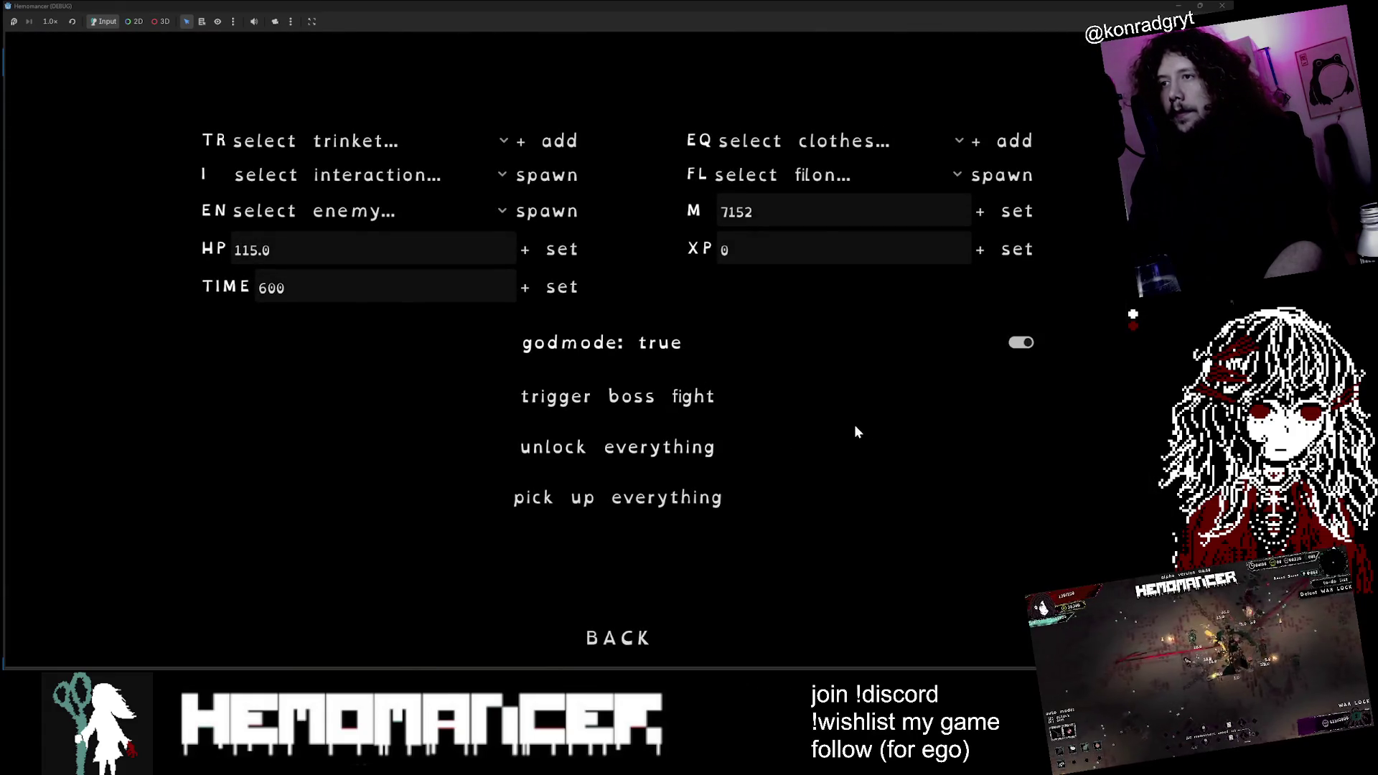
pyautogui.press('Escape')
pyautogui.press('Escape')
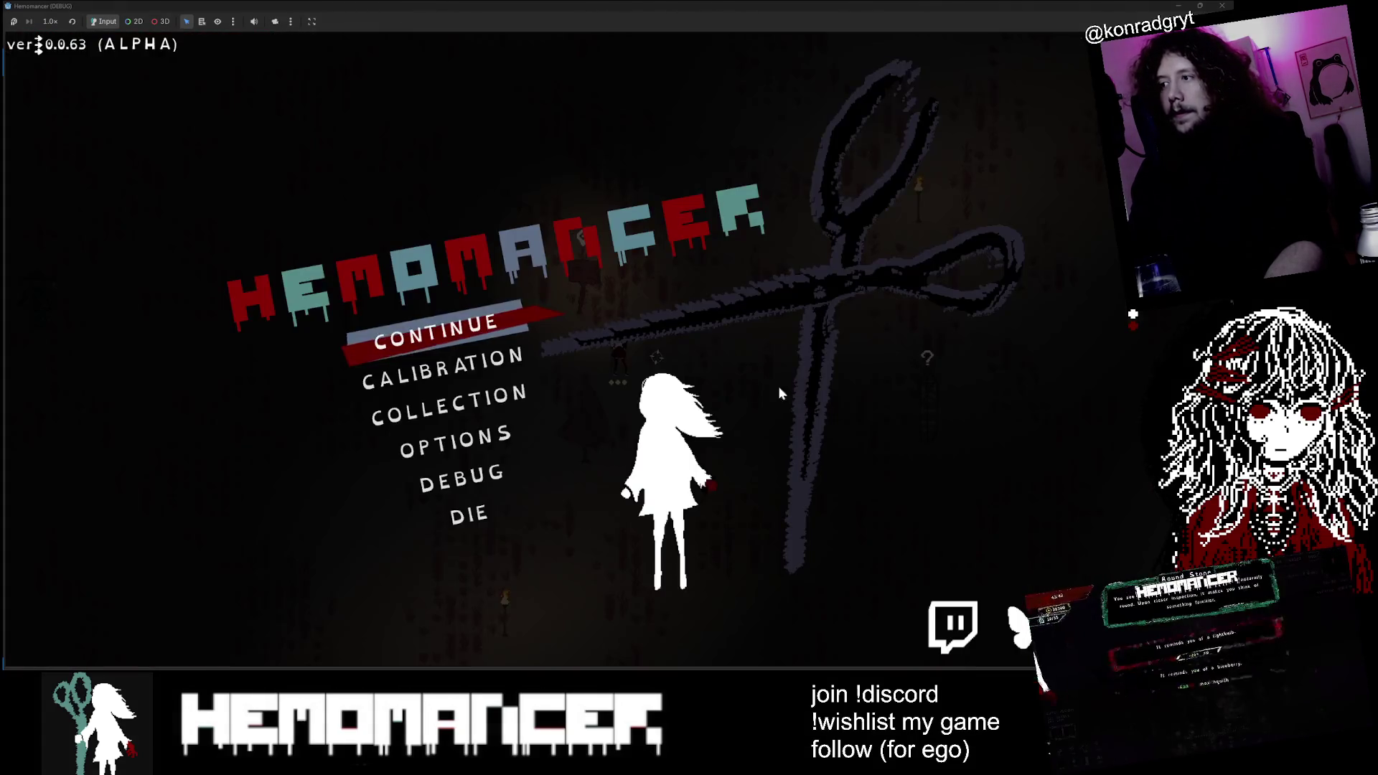
# Step: Add the Mask, Four of Wands and Bundle of keychains trinkets from the debug panel, then resume
pyautogui.click(473, 490)
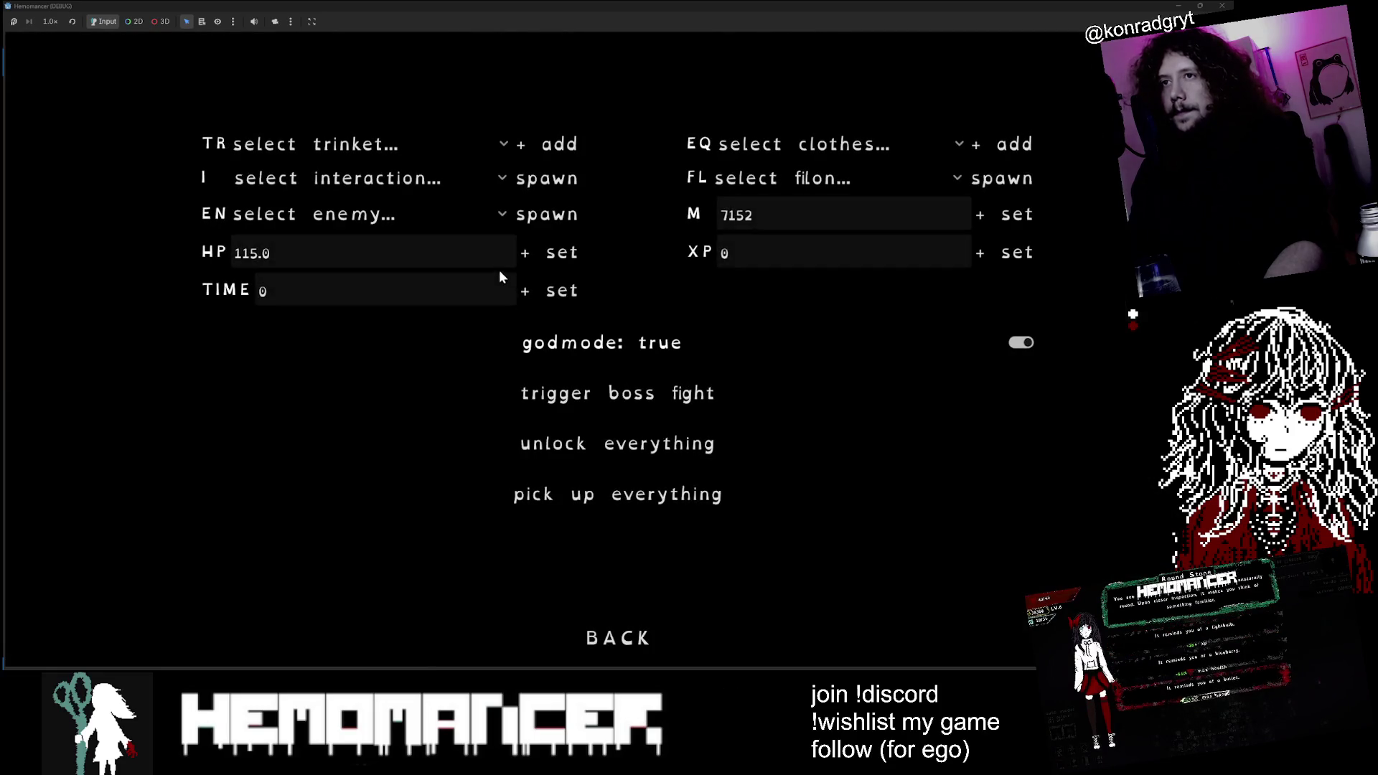
pyautogui.click(398, 144)
pyautogui.click(343, 99)
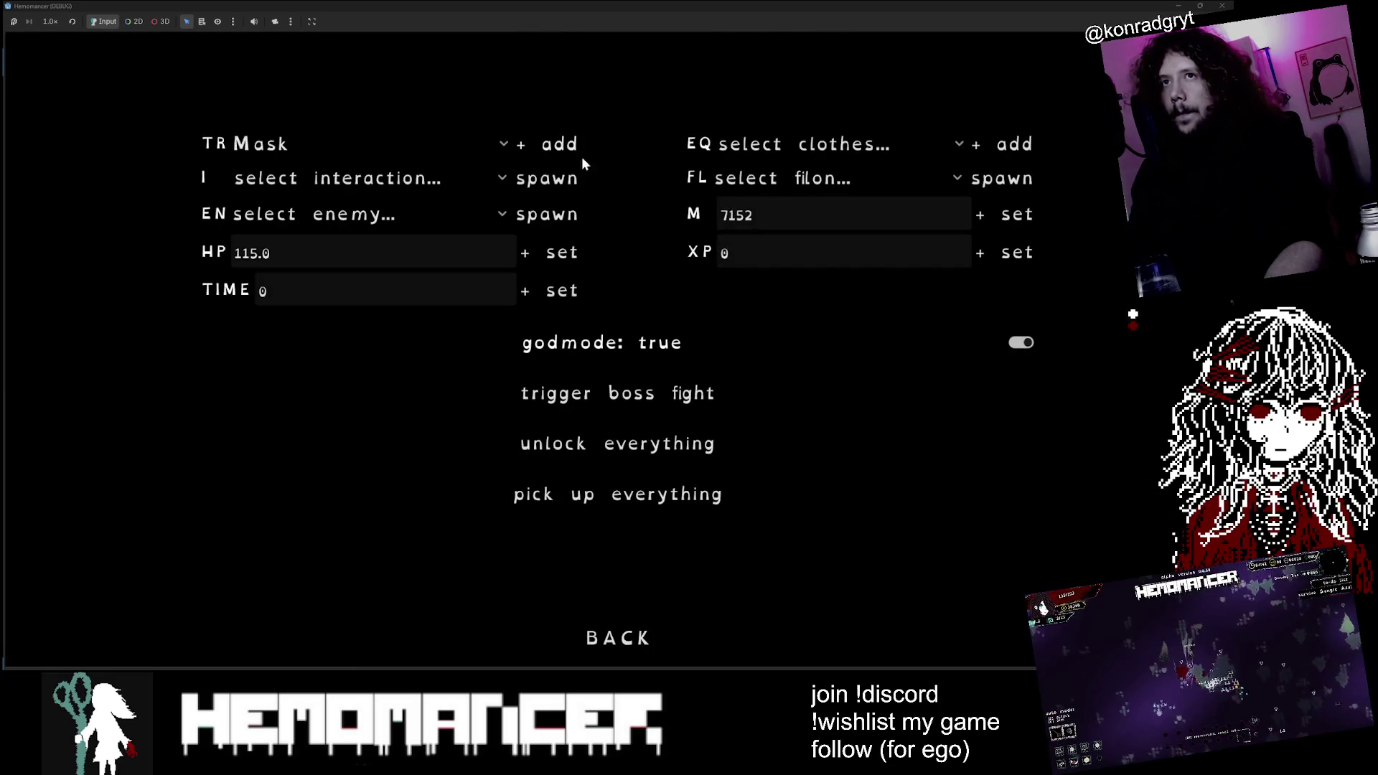
pyautogui.click(428, 148)
pyautogui.scroll(-5, 402, 463)
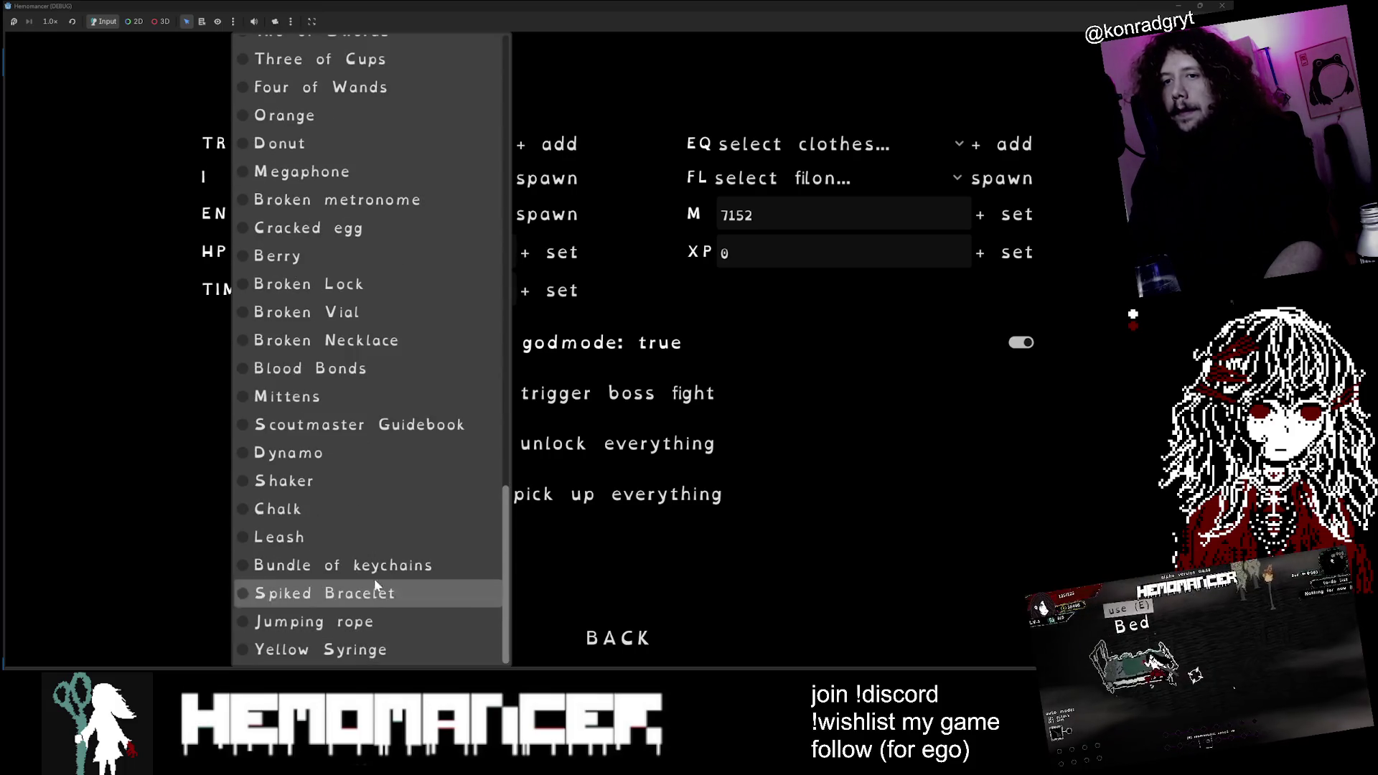
pyautogui.scroll(5, 359, 448)
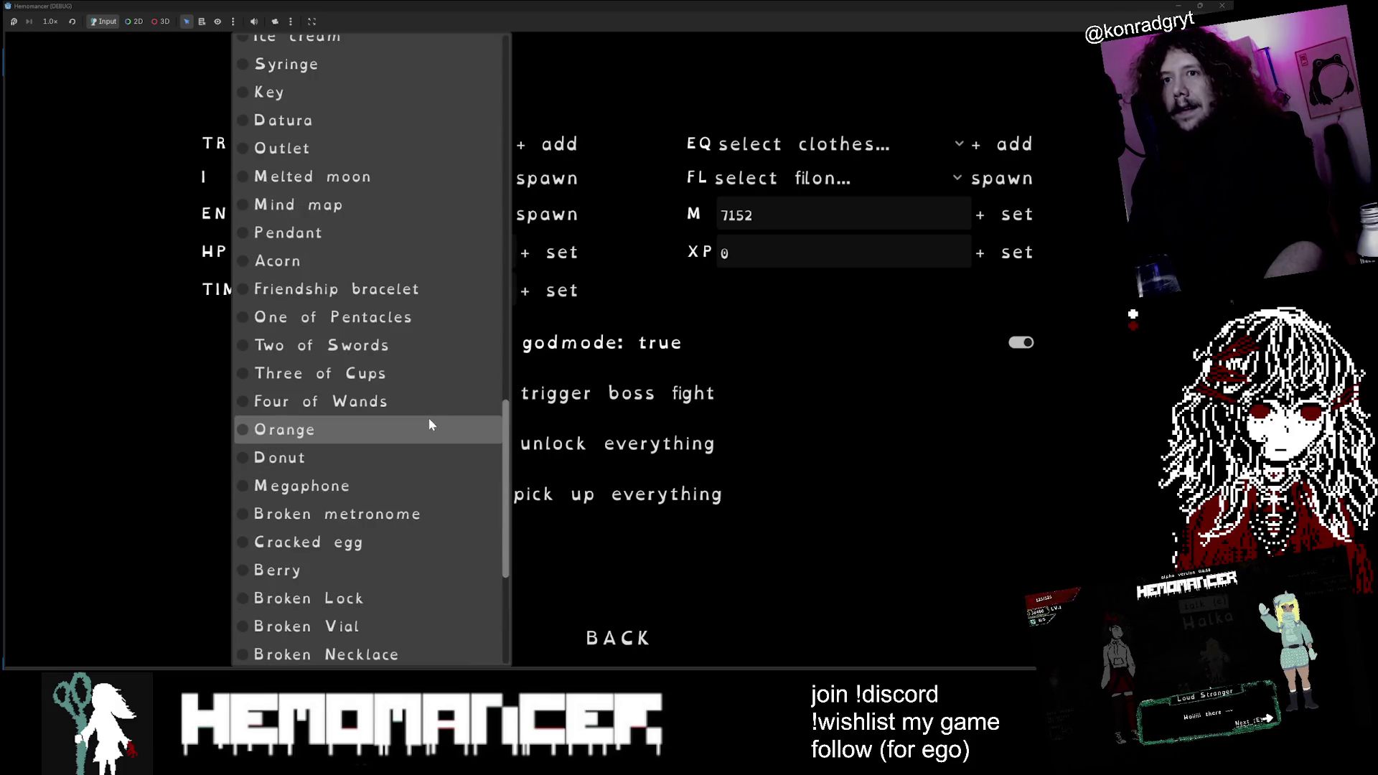
pyautogui.click(424, 403)
pyautogui.click(443, 148)
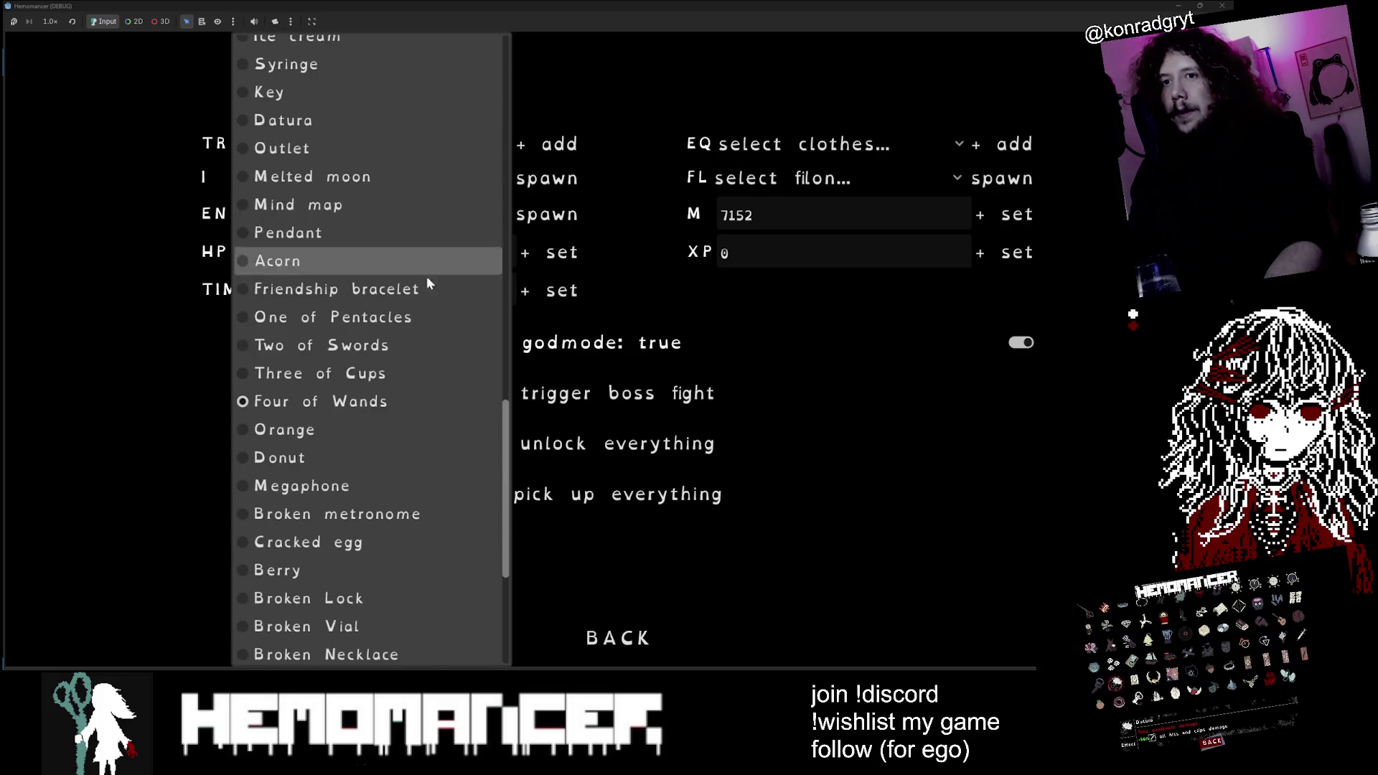
pyautogui.scroll(-5, 416, 388)
pyautogui.click(402, 563)
pyautogui.click(549, 147)
pyautogui.press('Escape')
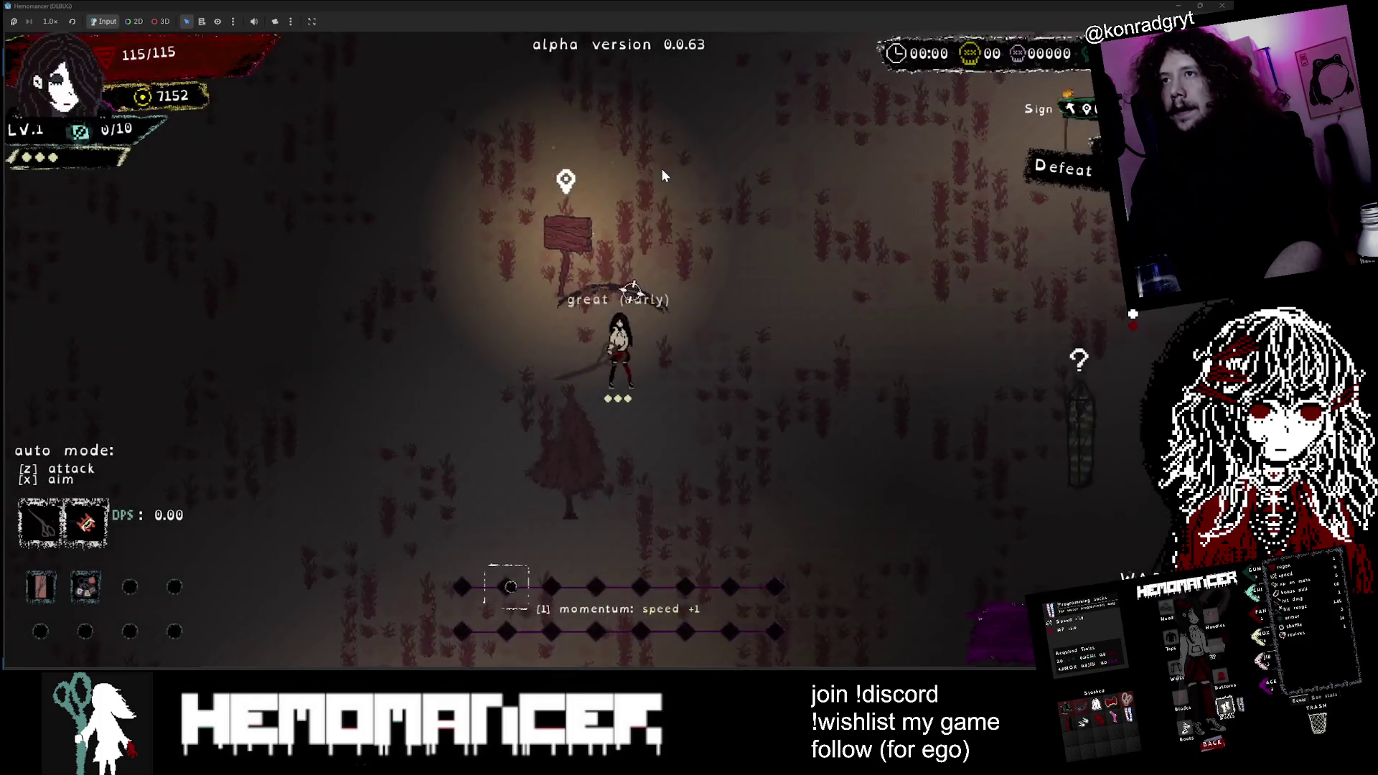
# Step: Run around the chained arena, fighting enemies to build momentum
pyautogui.press('w')
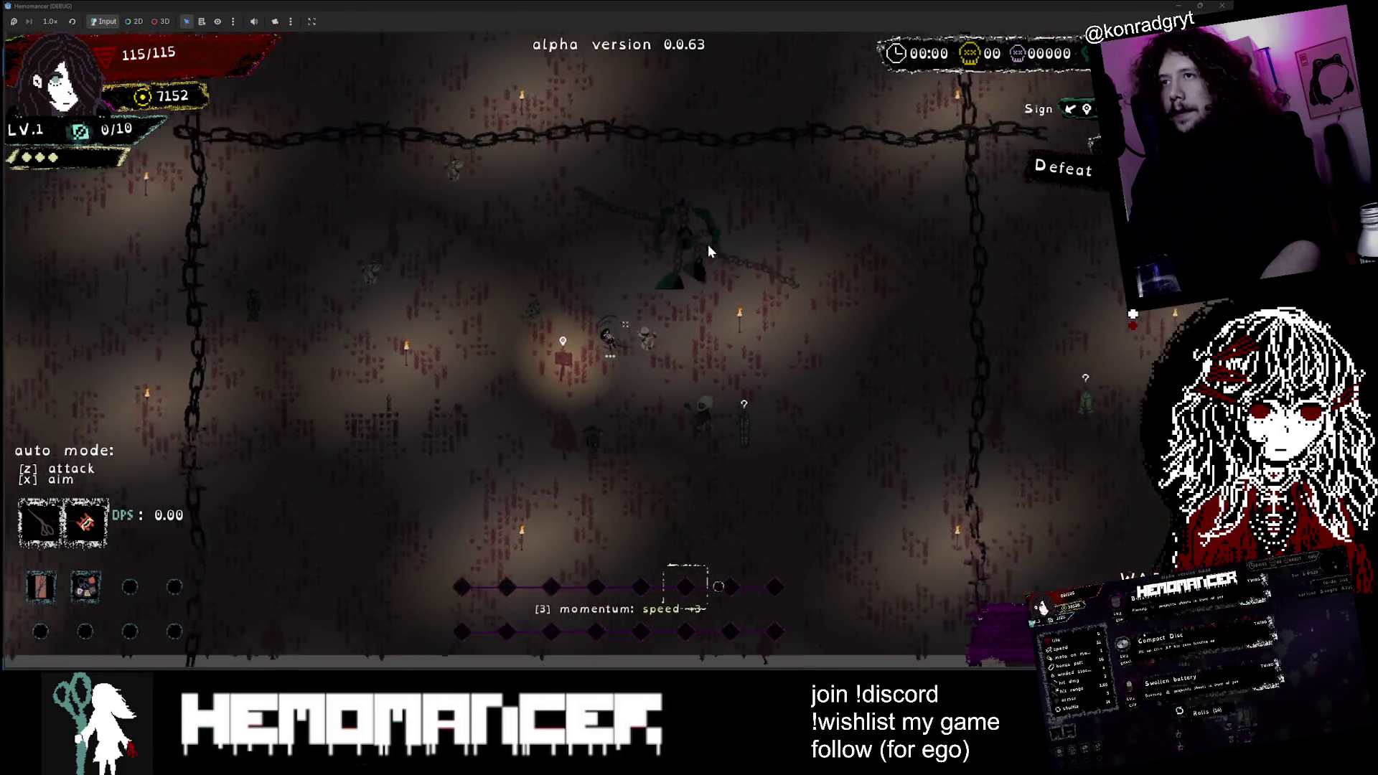
pyautogui.press('s')
pyautogui.press('a')
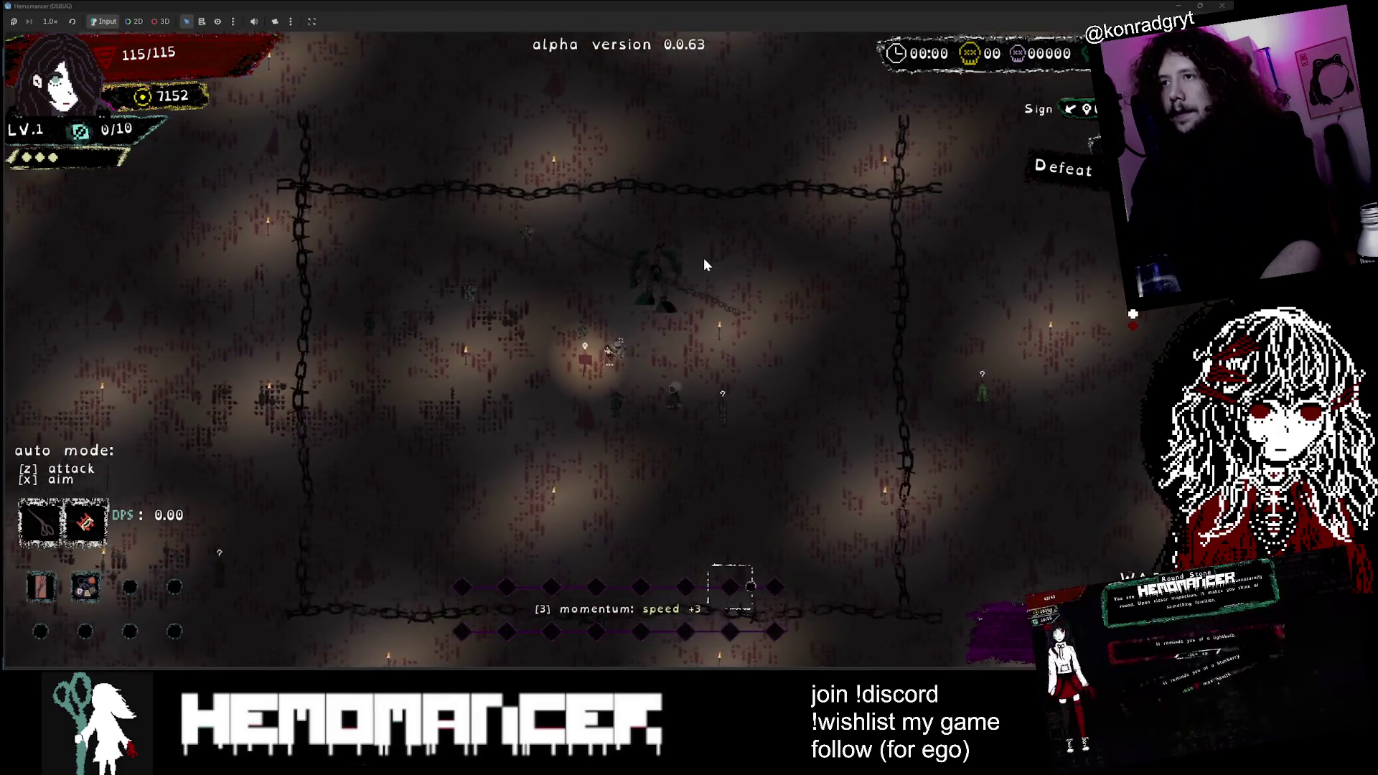
pyautogui.press('a')
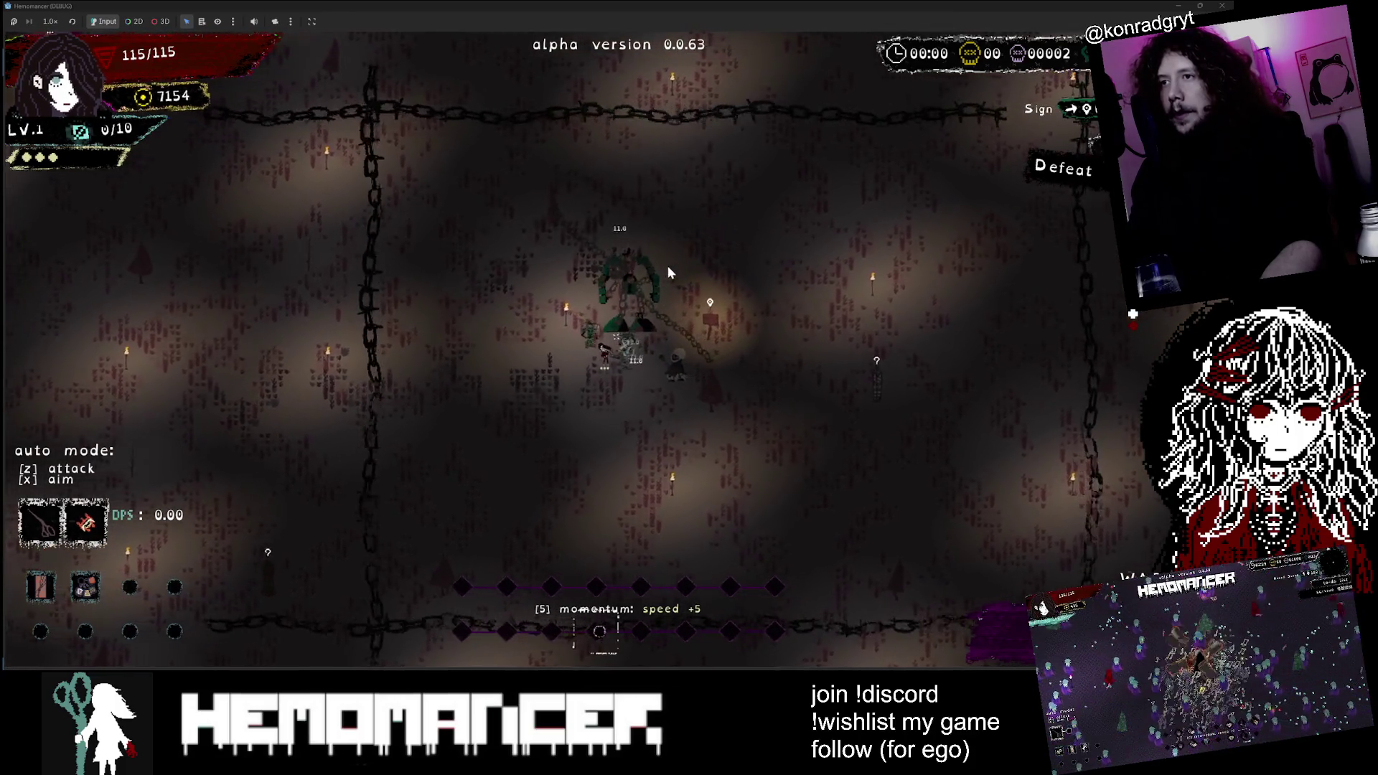
pyautogui.press('s')
pyautogui.press('a')
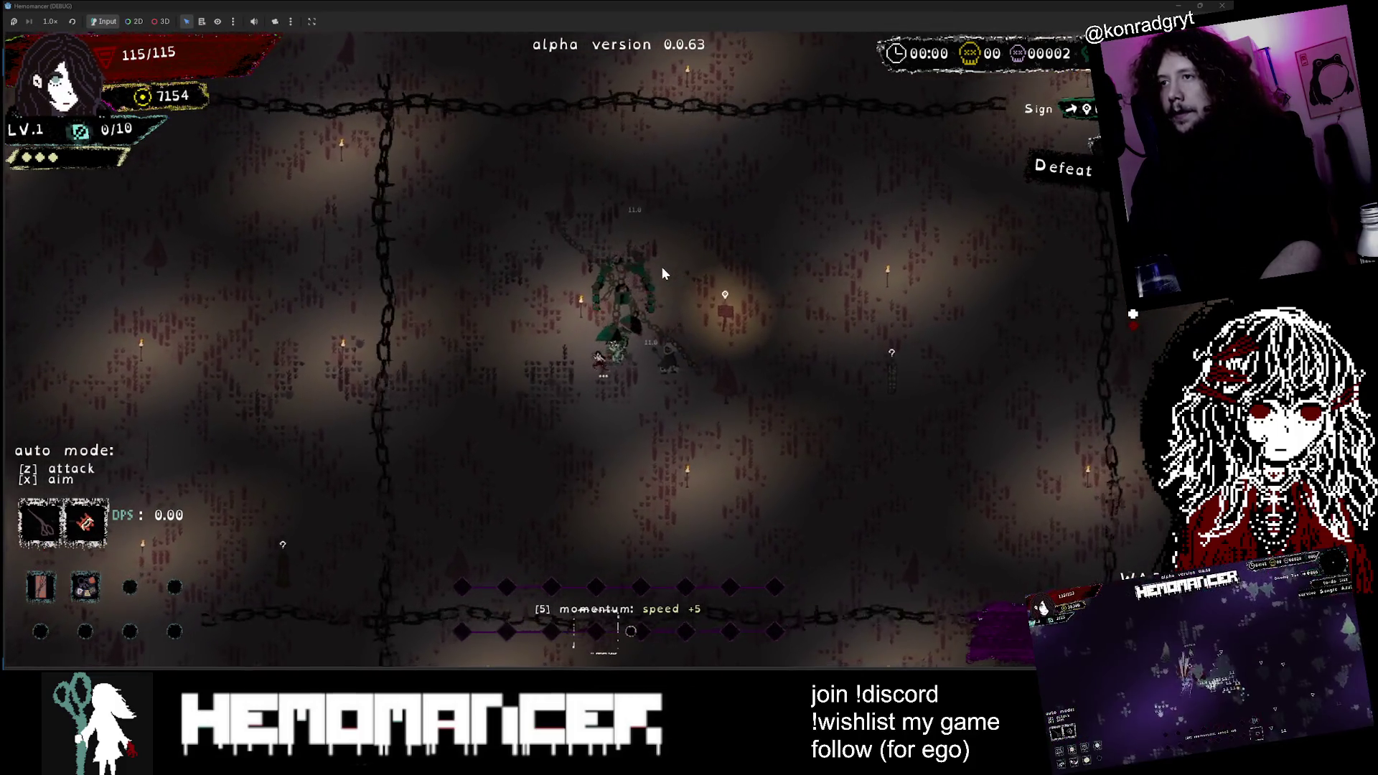
pyautogui.press('s')
pyautogui.press('a')
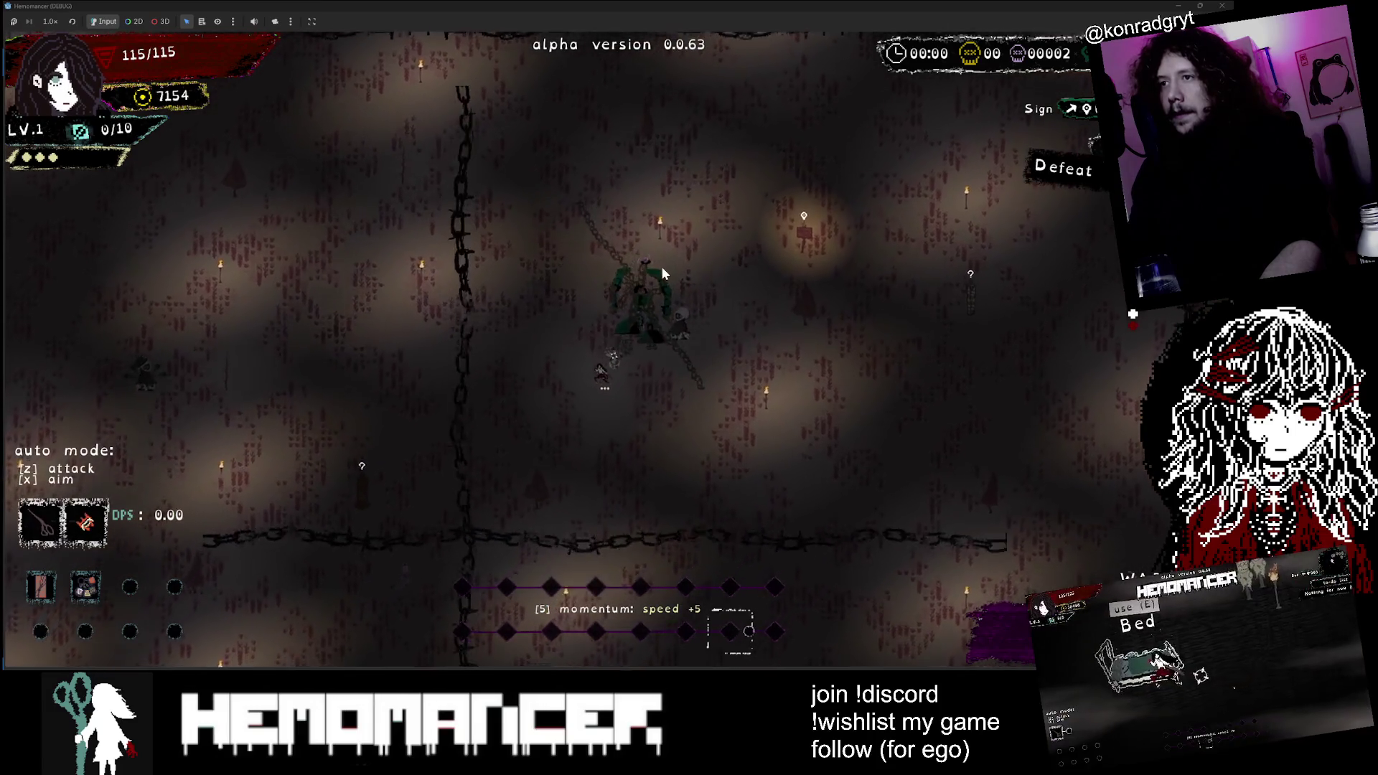
pyautogui.press('s')
pyautogui.press('d')
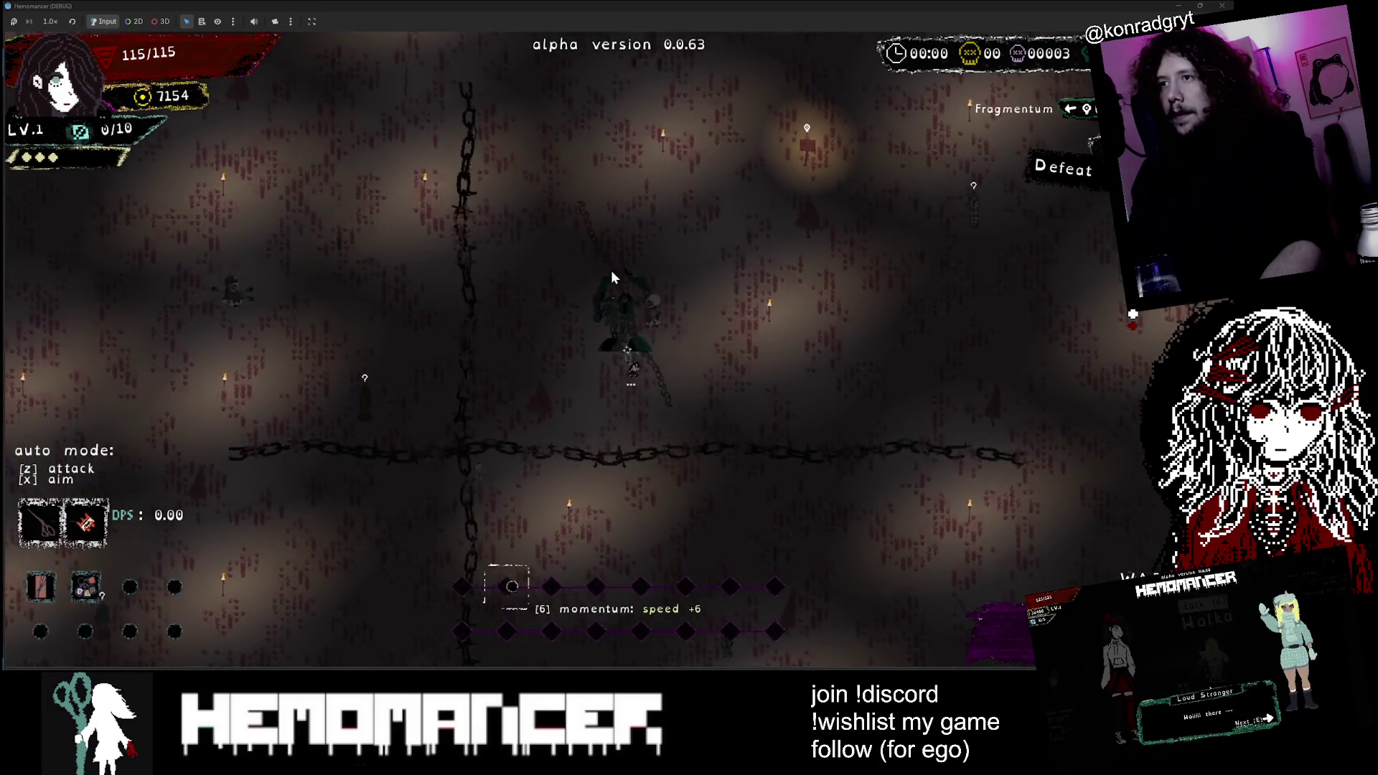
pyautogui.press('d')
pyautogui.press('w')
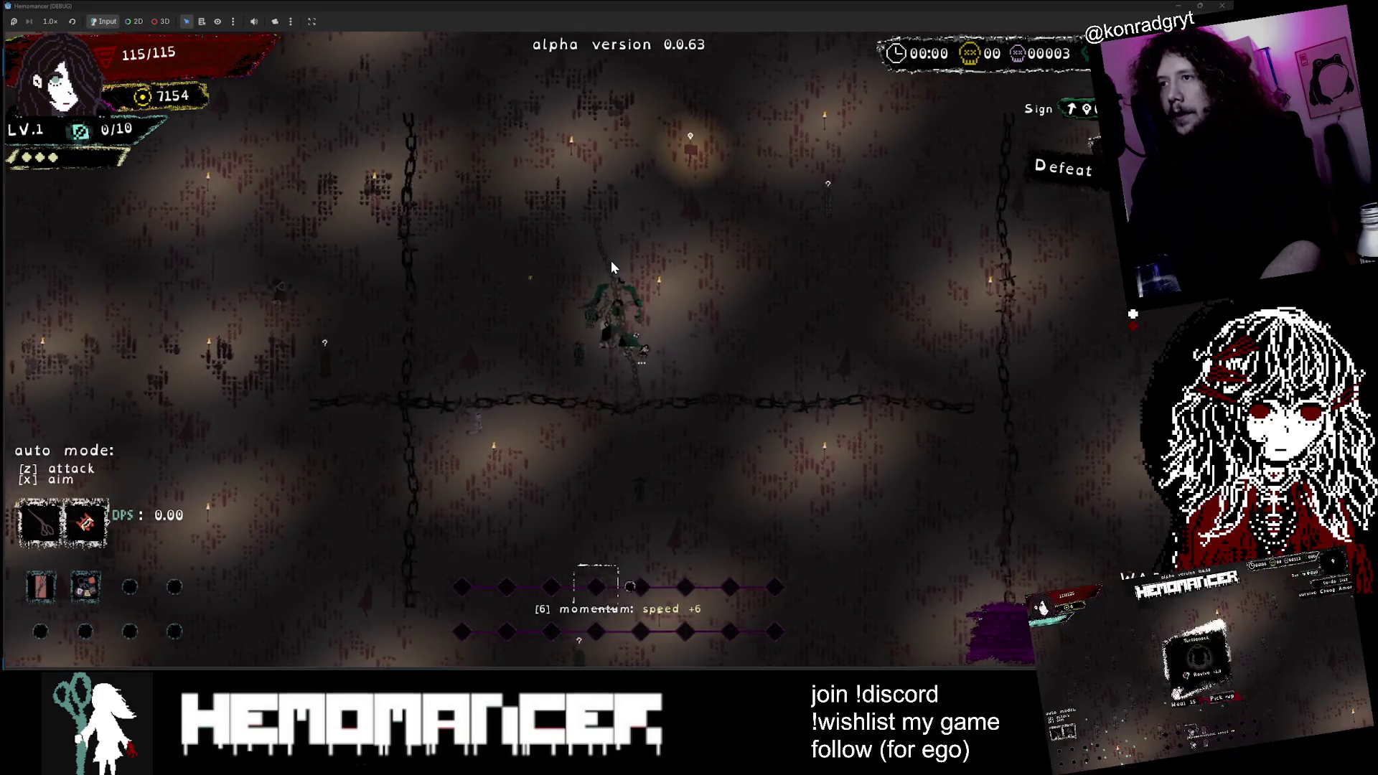
pyautogui.press('d')
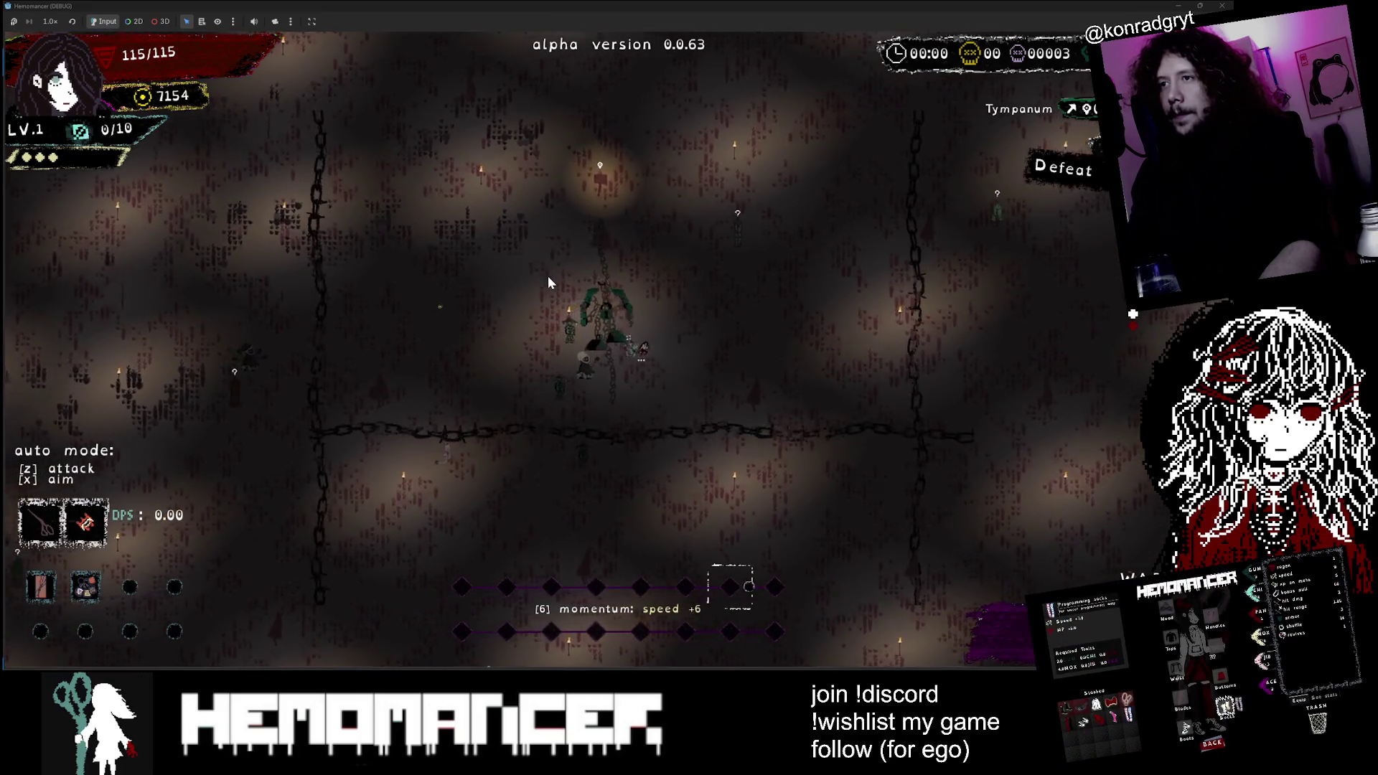
# Step: Switch auto attack on and keep fighting until reaching level 2
pyautogui.press('z')
pyautogui.press('d')
pyautogui.press('w')
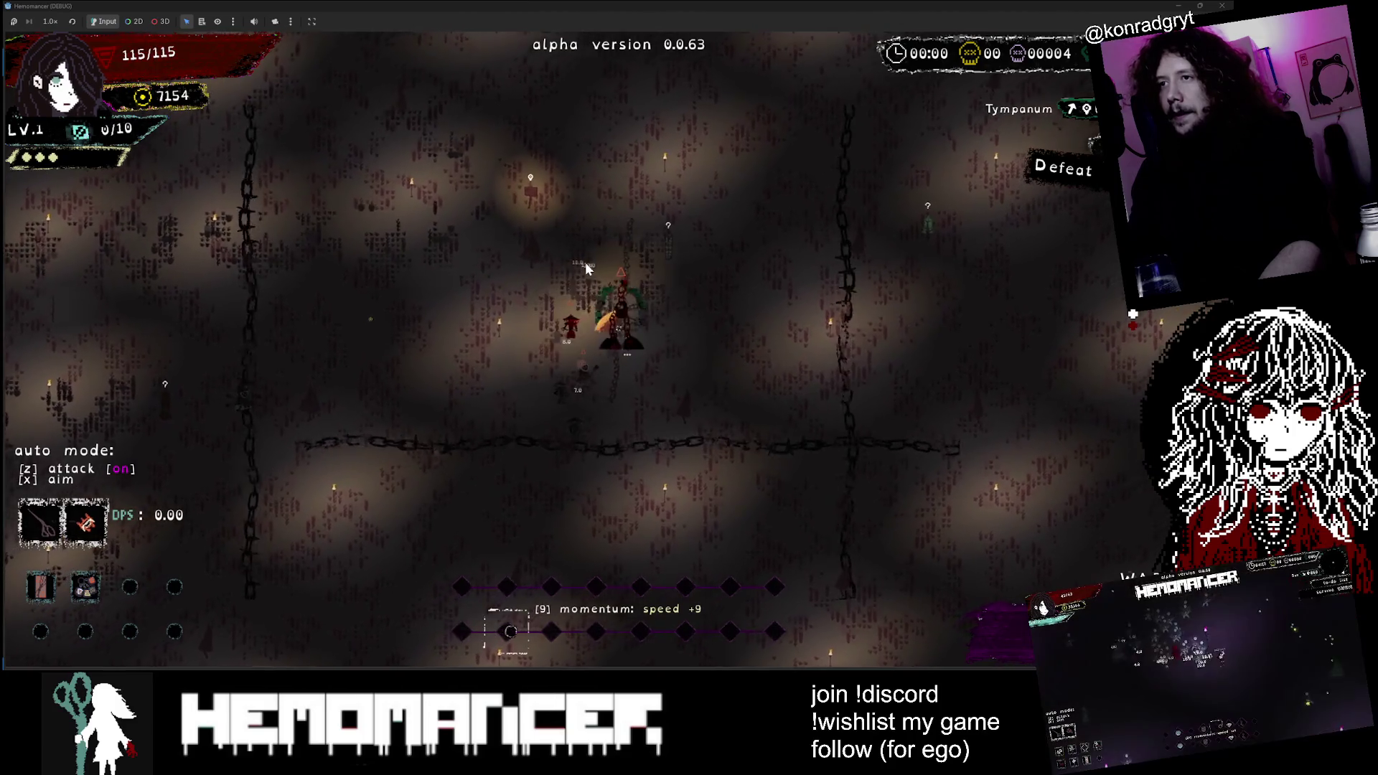
pyautogui.press('d')
pyautogui.press('w')
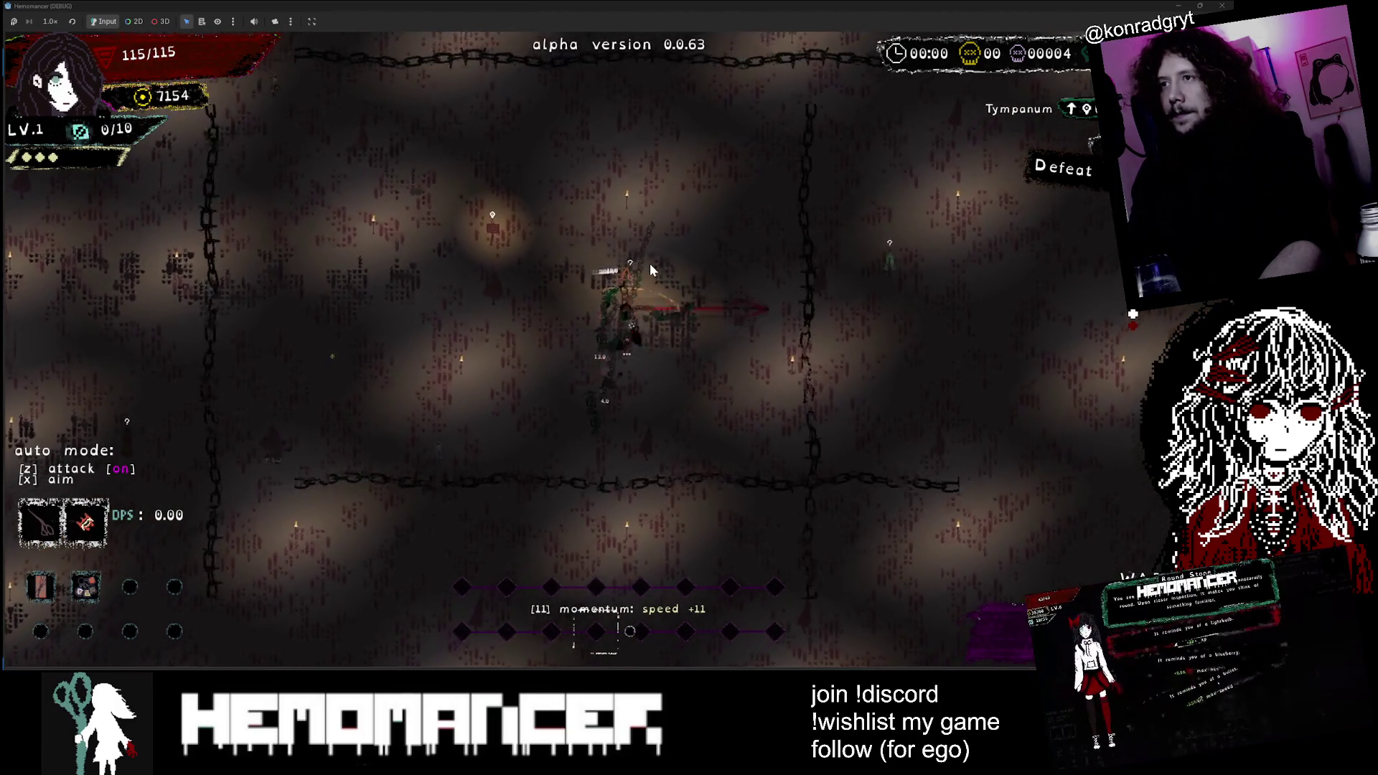
pyautogui.press('d')
pyautogui.press('s')
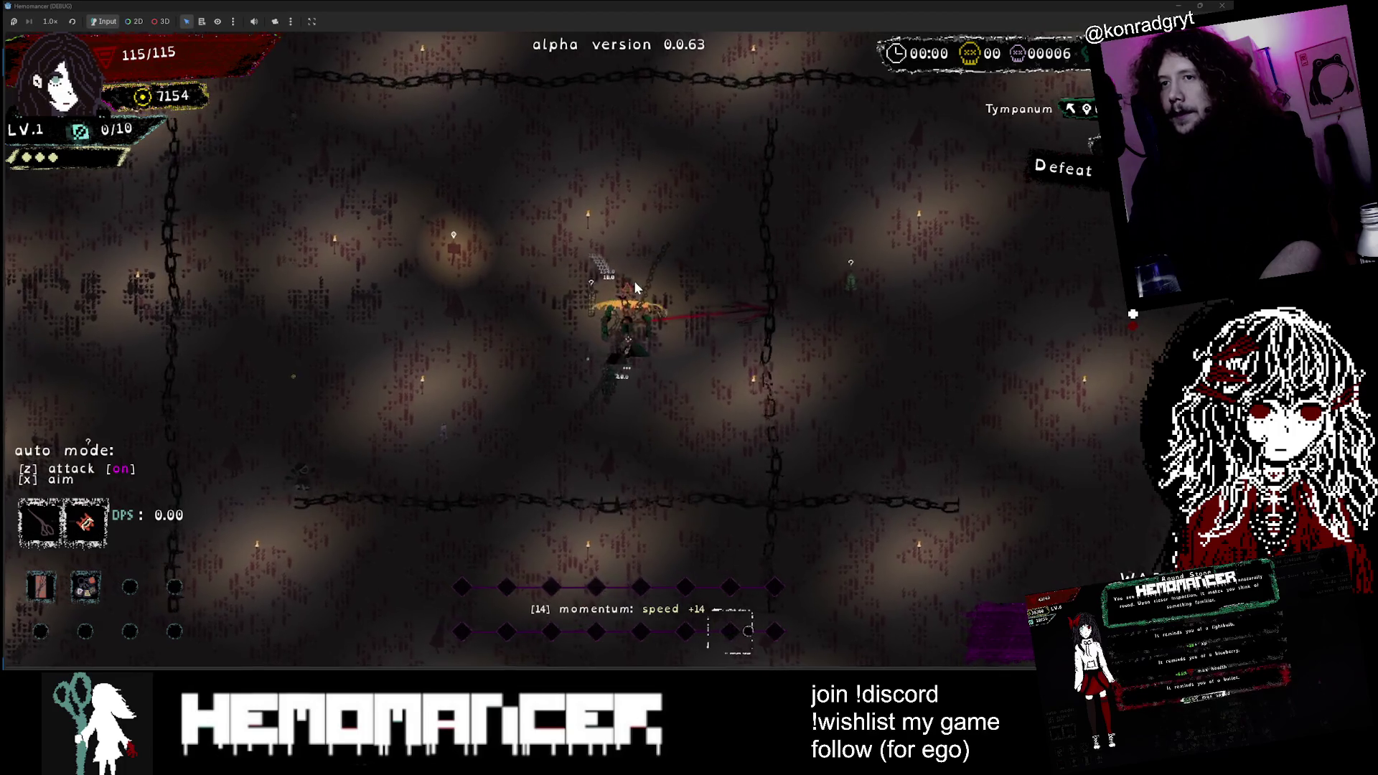
pyautogui.press('d')
pyautogui.press('s')
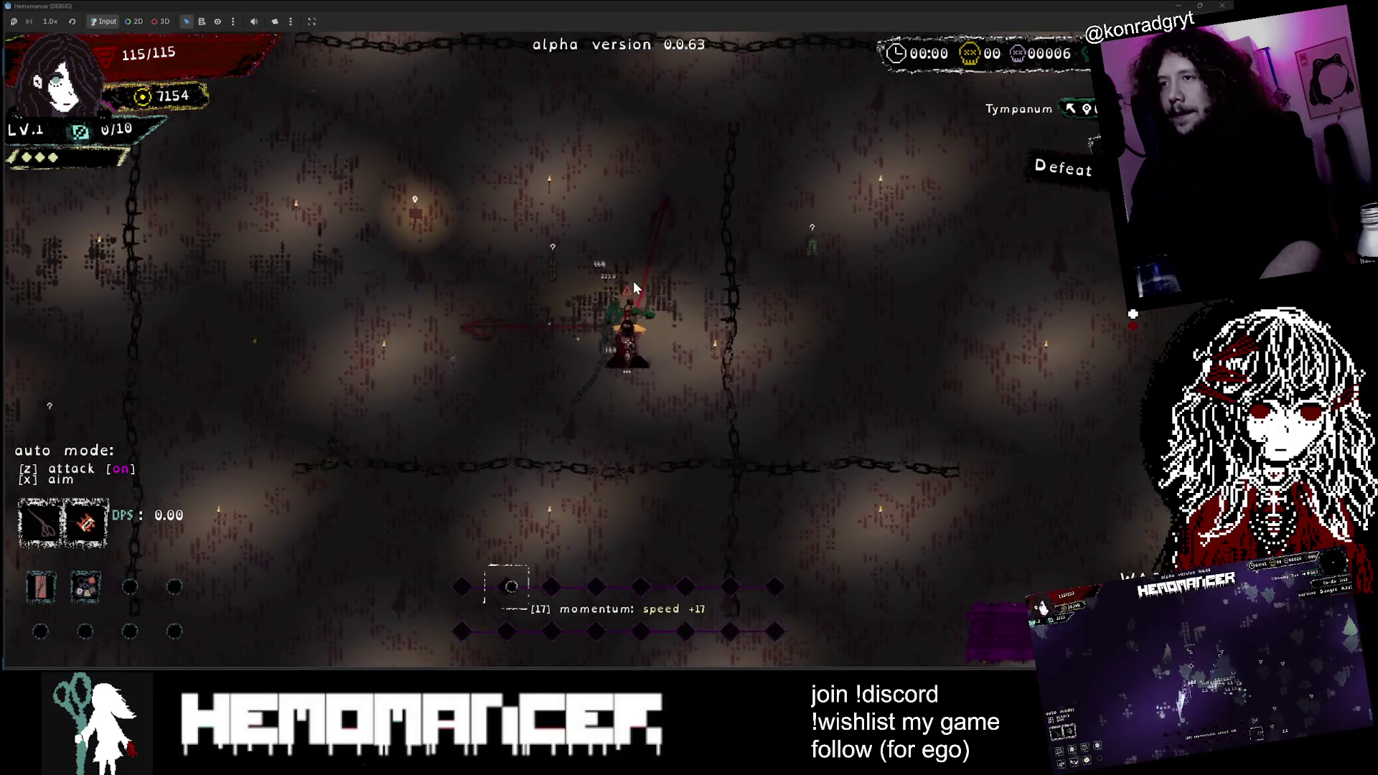
pyautogui.press('s')
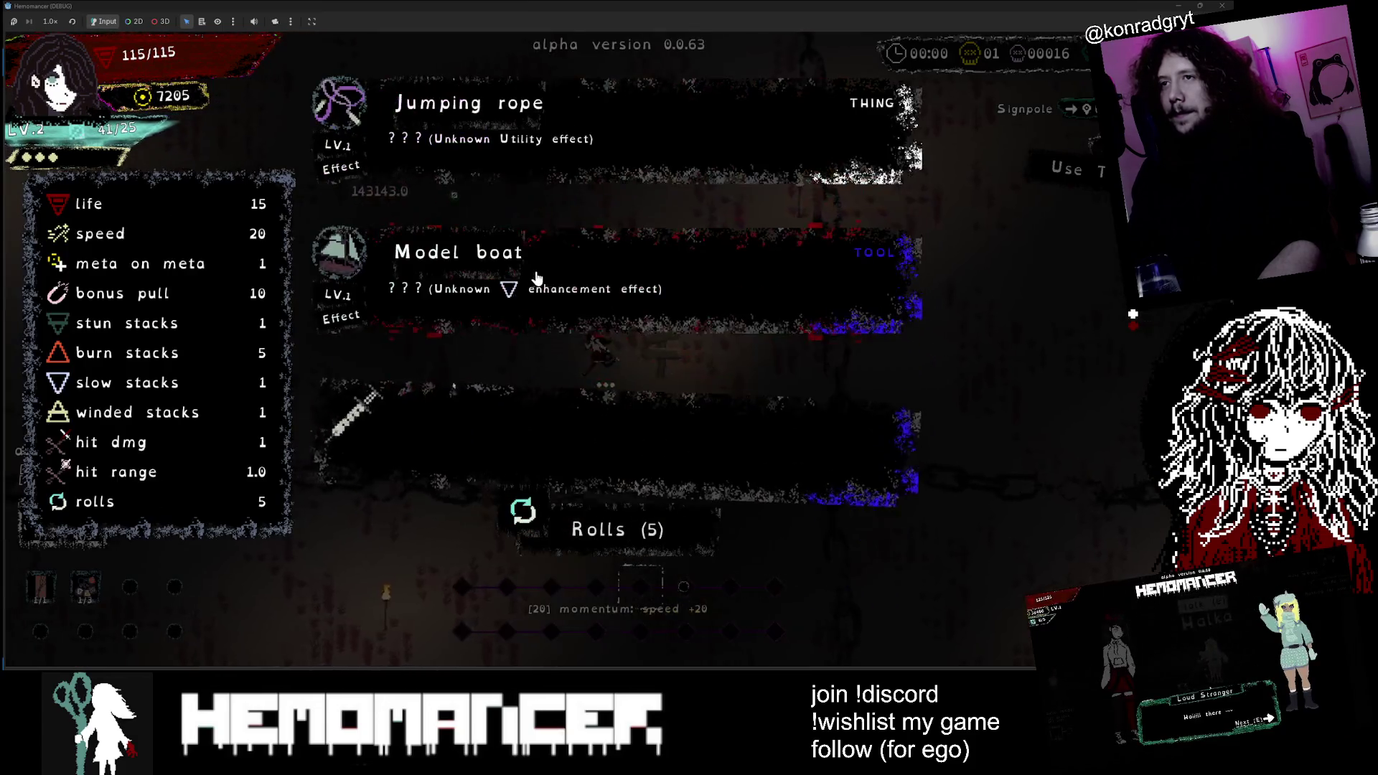
# Step: Take Jumping rope as the level-up reward and run left across the field
pyautogui.click(571, 159)
pyautogui.click(501, 236)
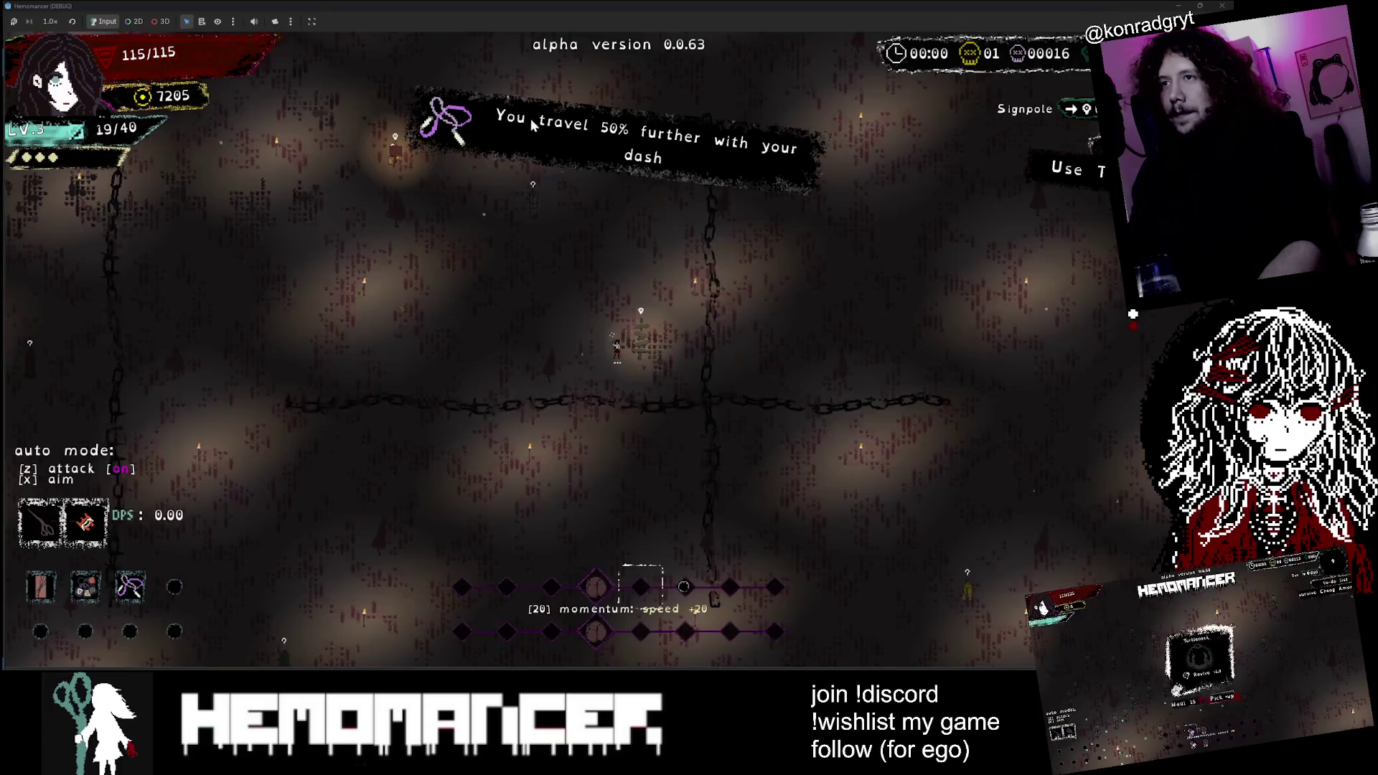
pyautogui.press('a')
pyautogui.press('s')
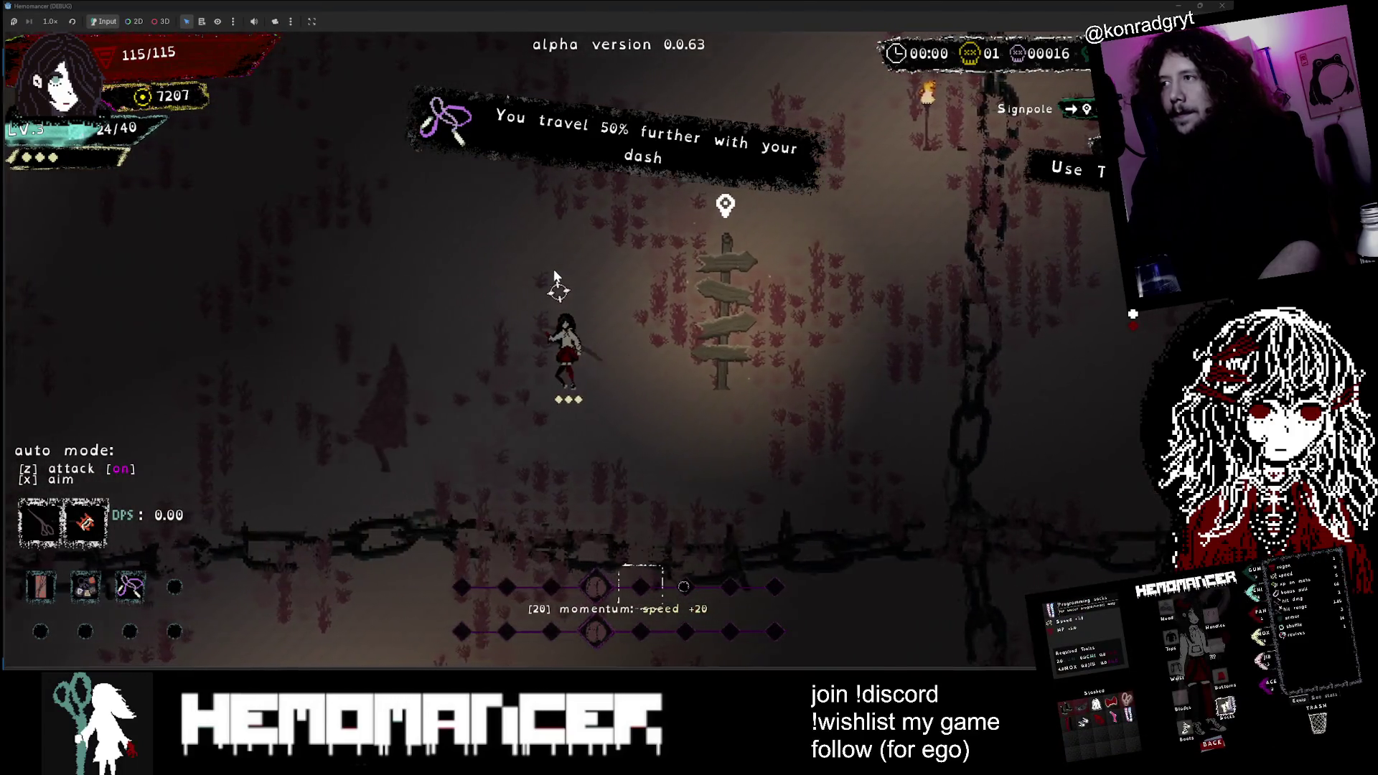
pyautogui.press('a')
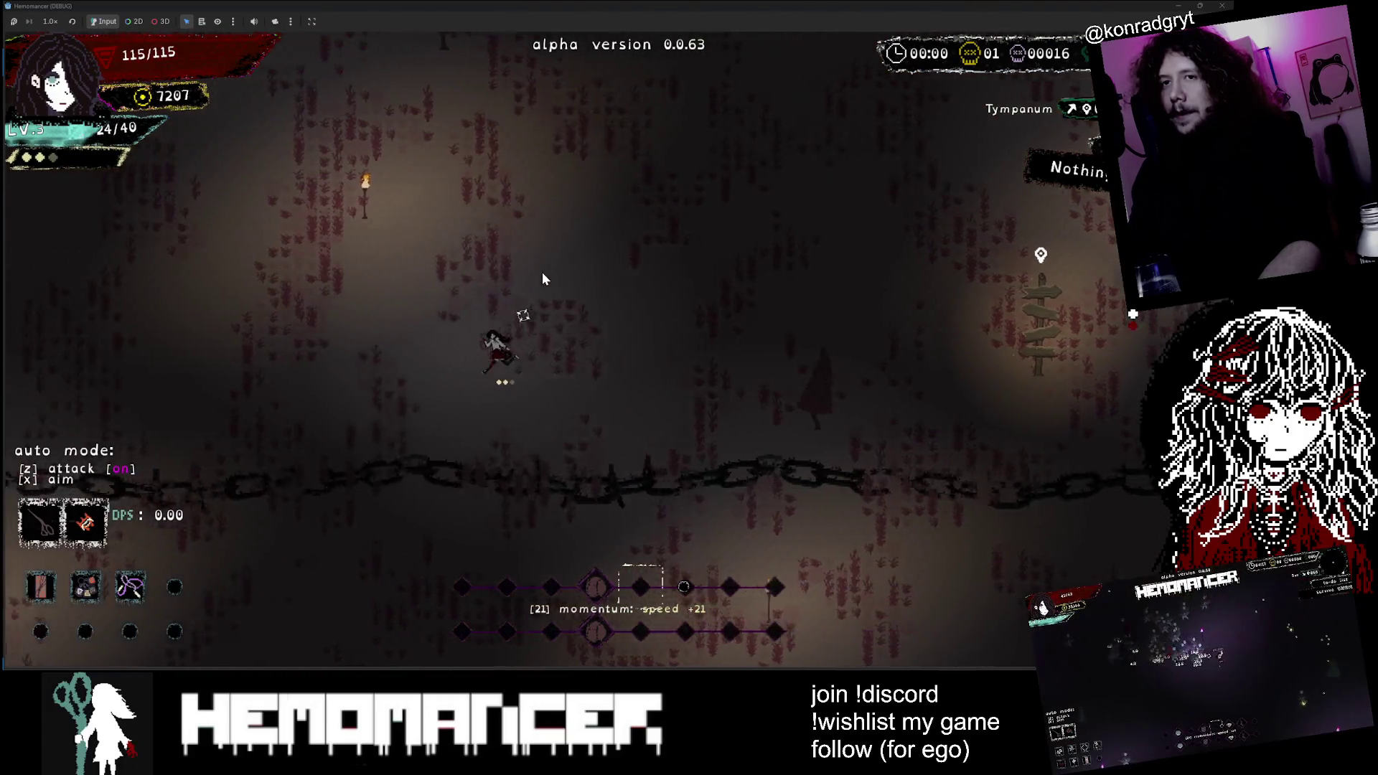
pyautogui.press('a')
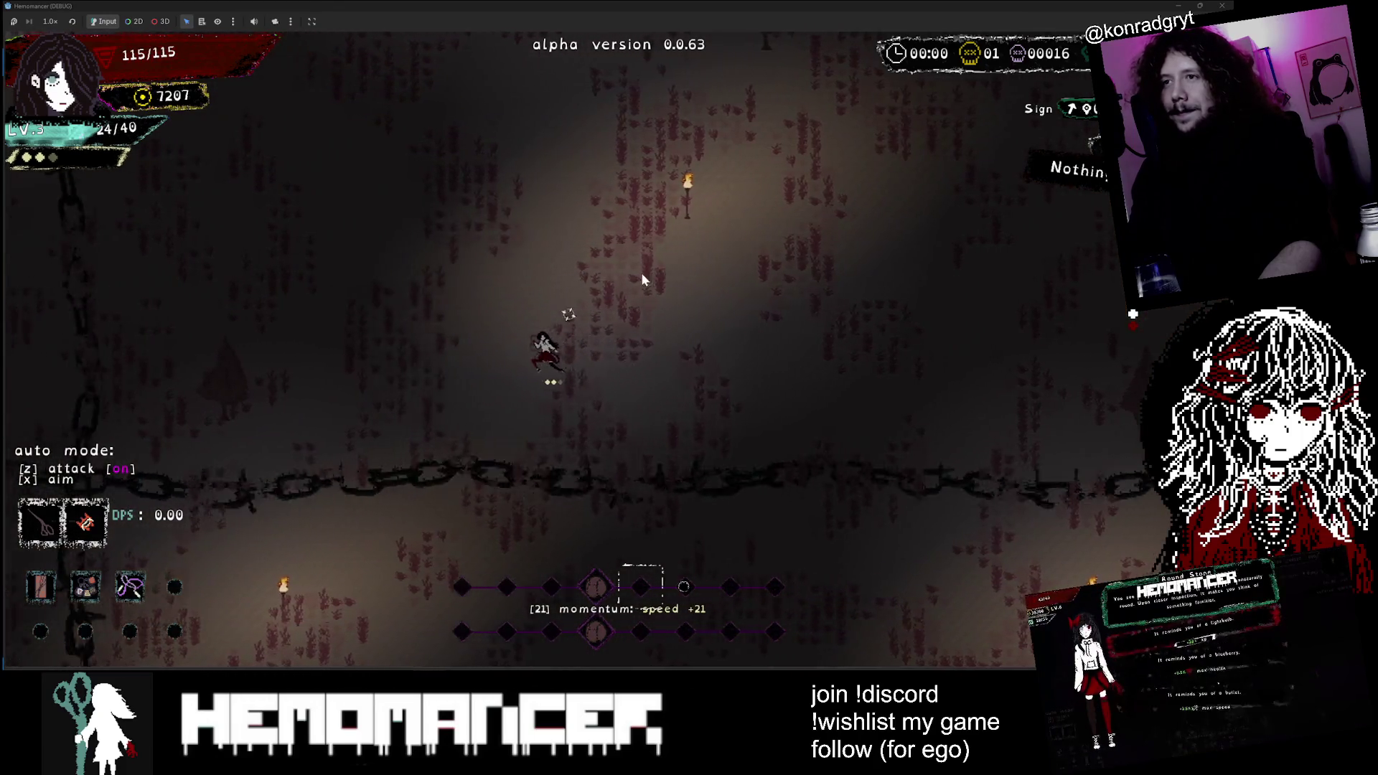
# Step: Run back right to the signpole and start a new travel run
pyautogui.press('d')
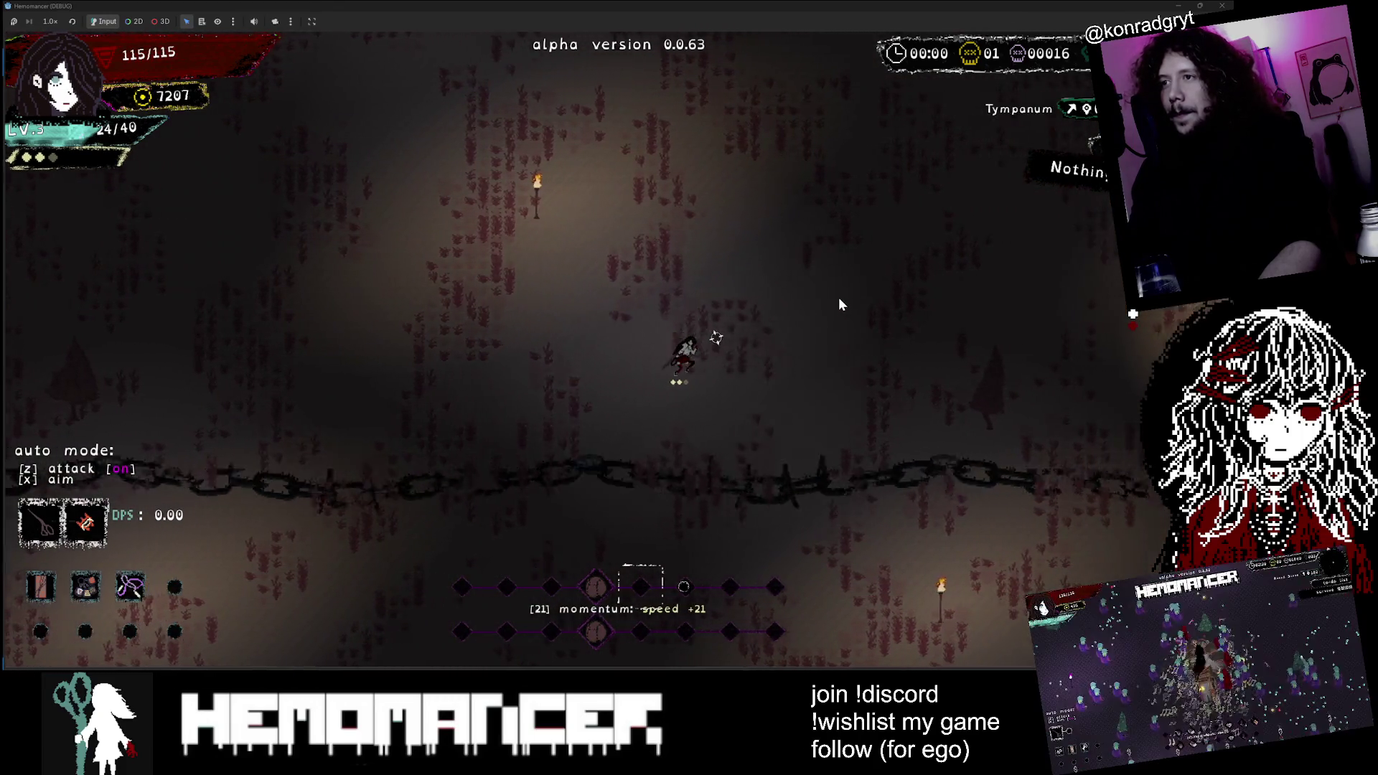
pyautogui.press('d')
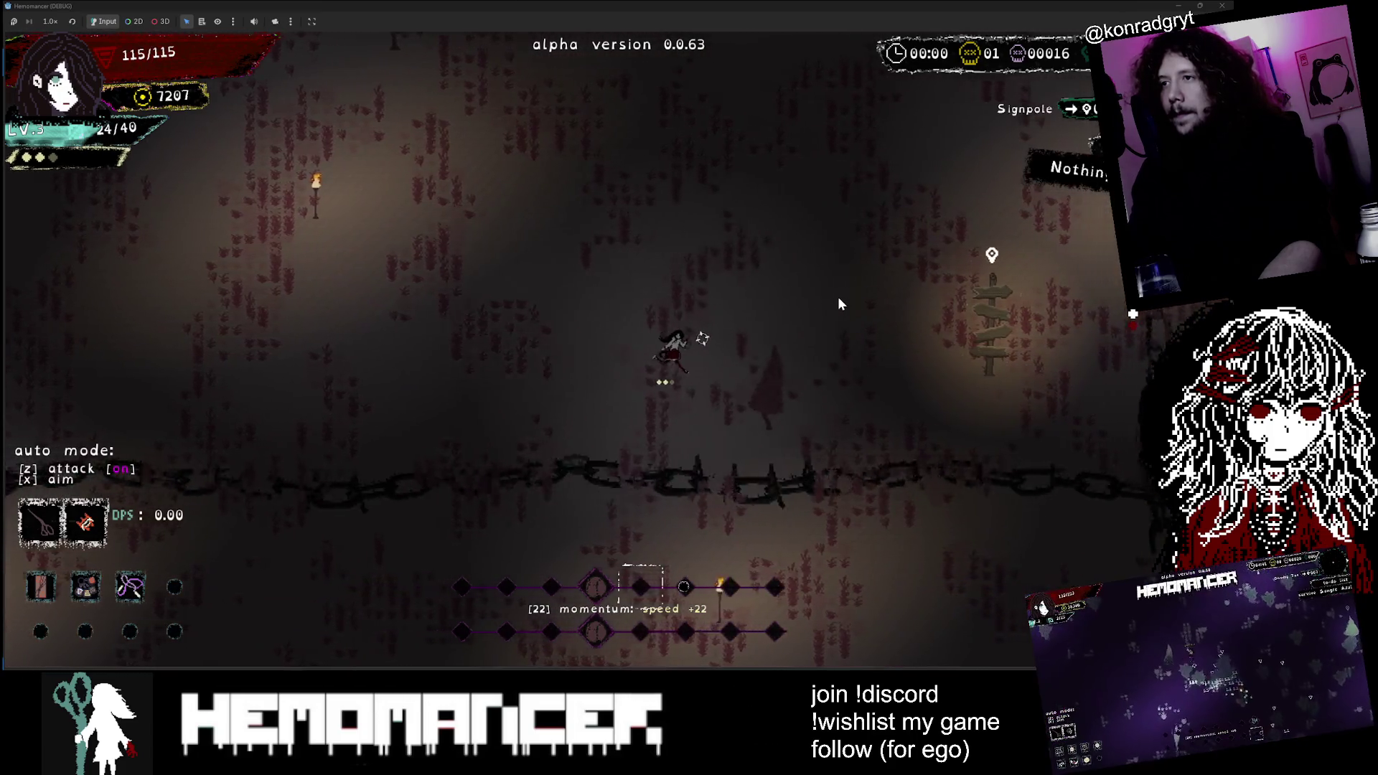
pyautogui.press('d')
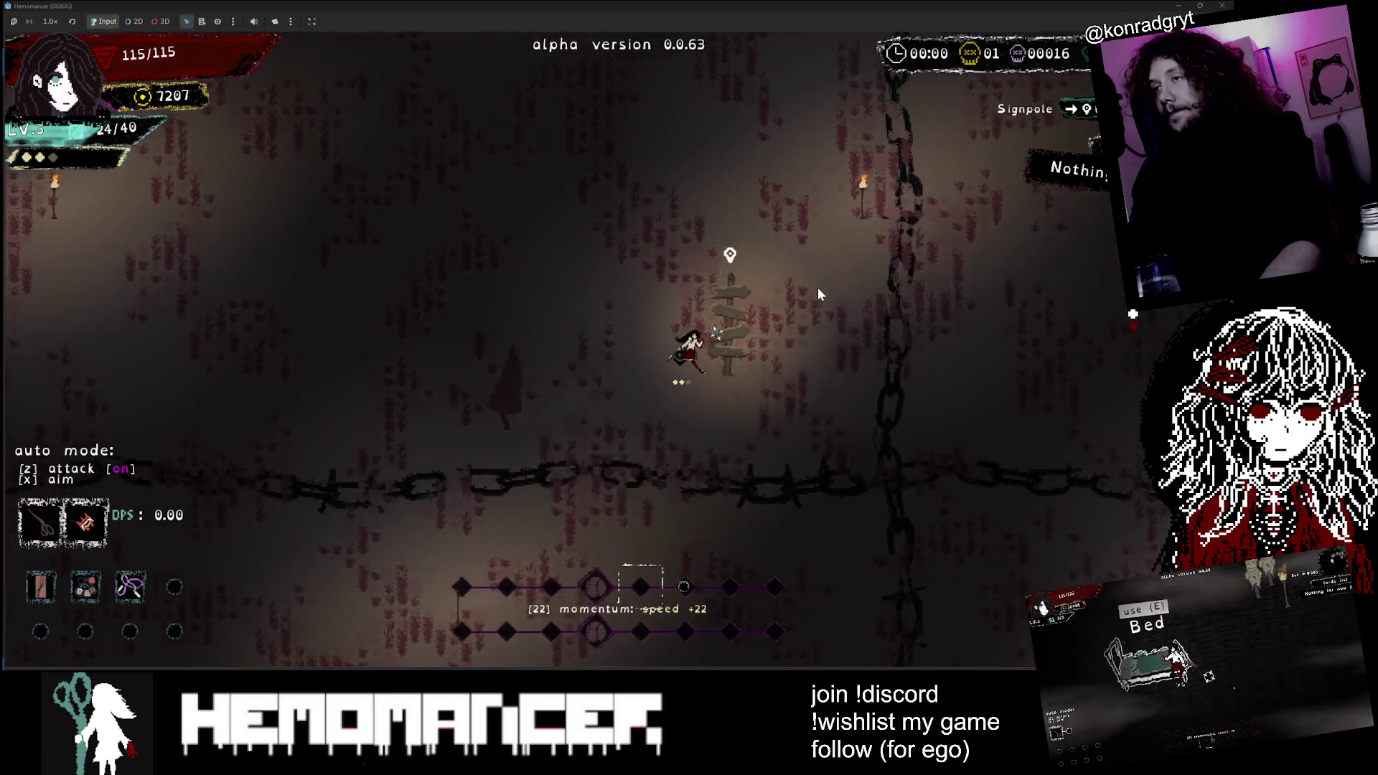
pyautogui.press('e')
pyautogui.click(629, 425)
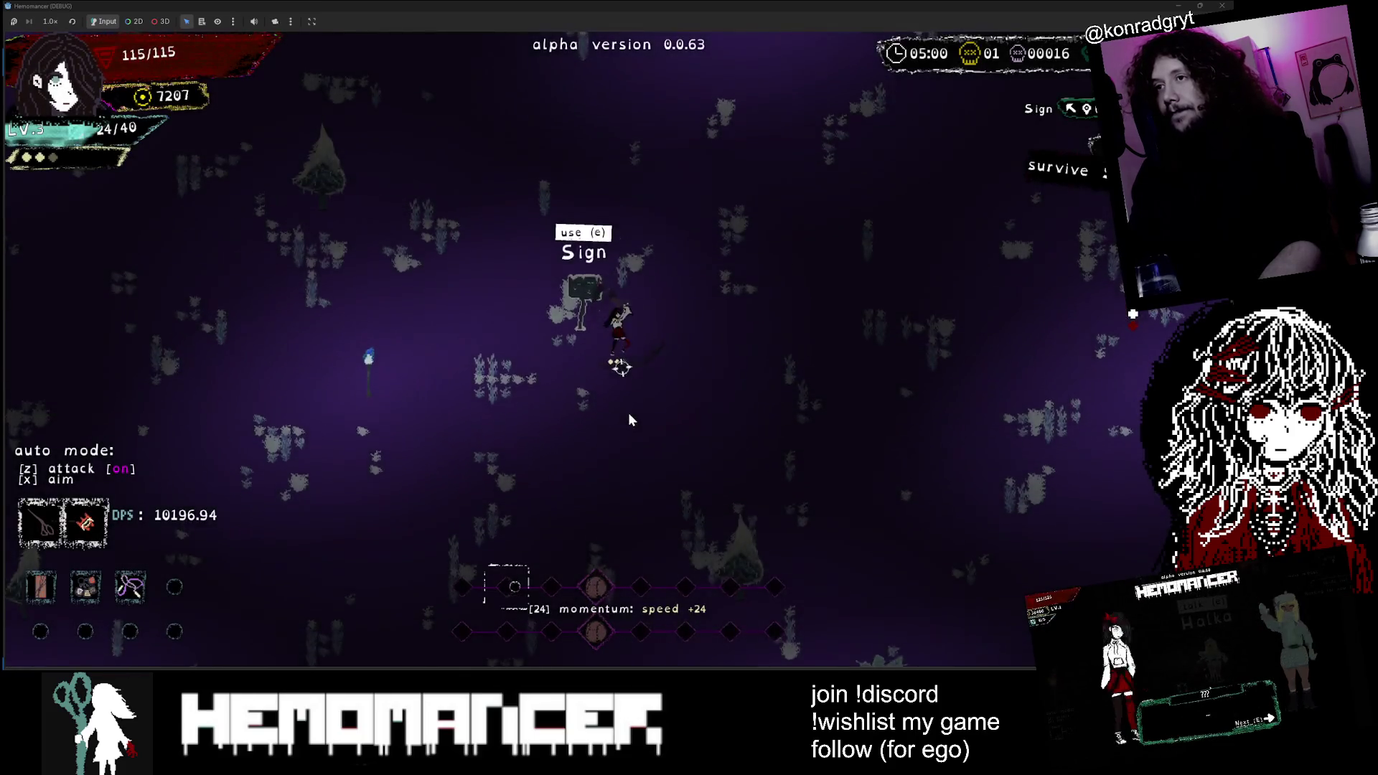
# Step: Toggle godmode from the pause debug menu, perish, and continue back to the hub at level 1
pyautogui.press('w')
pyautogui.press('d')
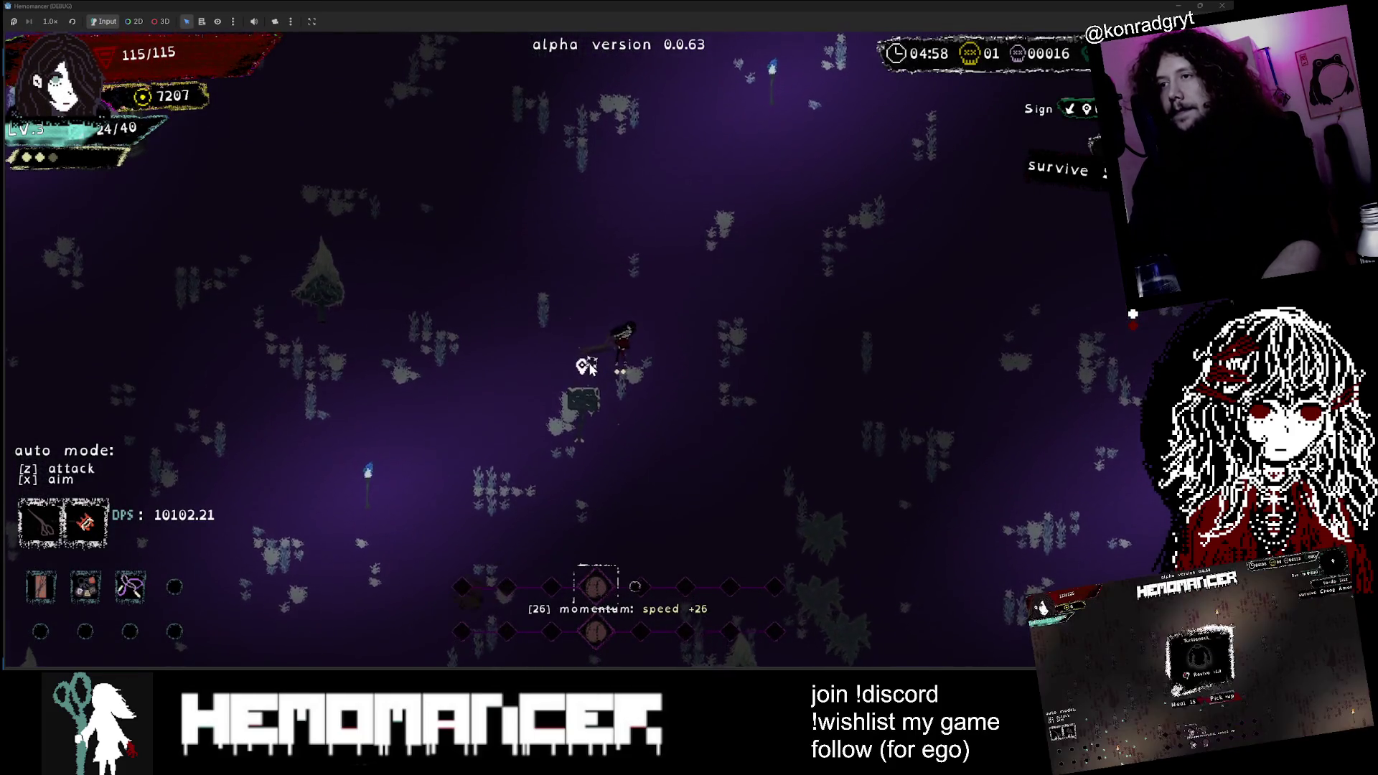
pyautogui.press('Escape')
pyautogui.press('Return')
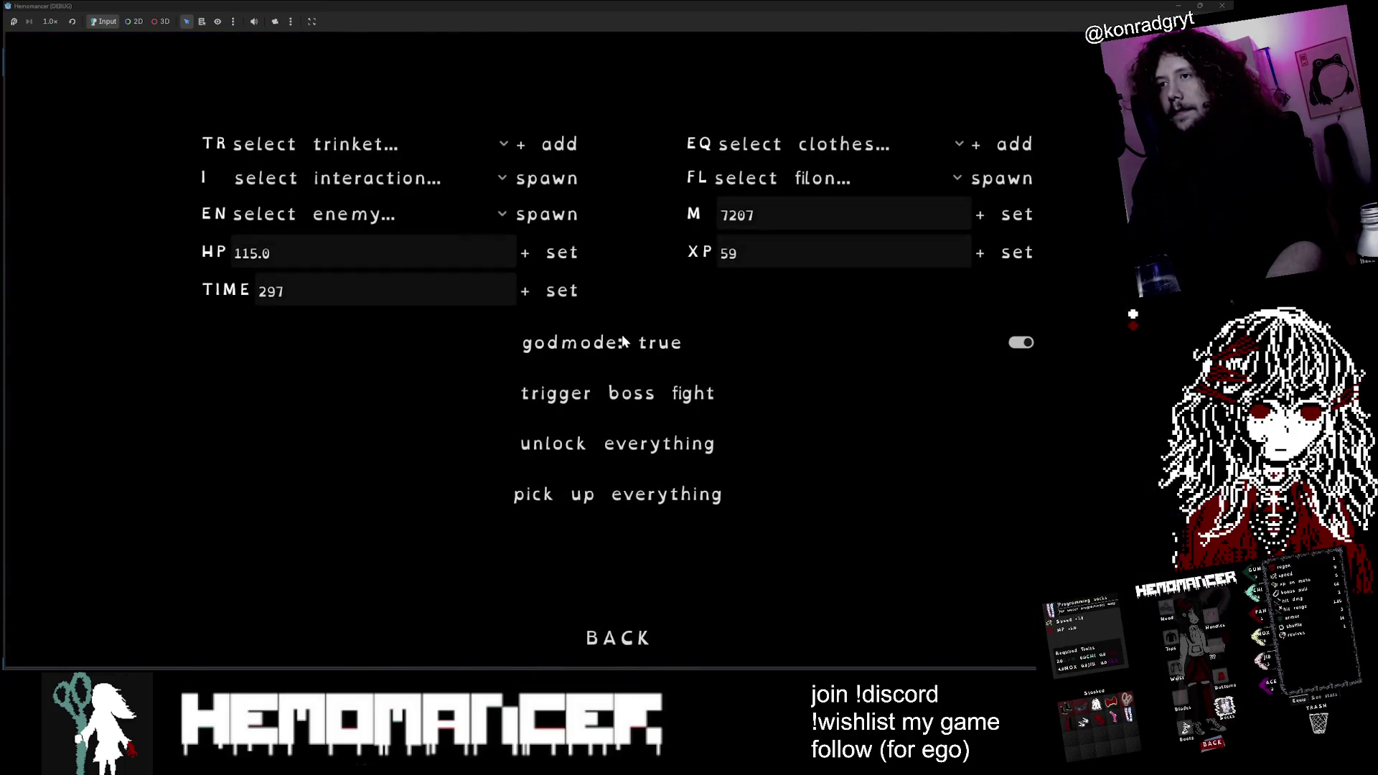
pyautogui.press('Escape')
pyautogui.press('d')
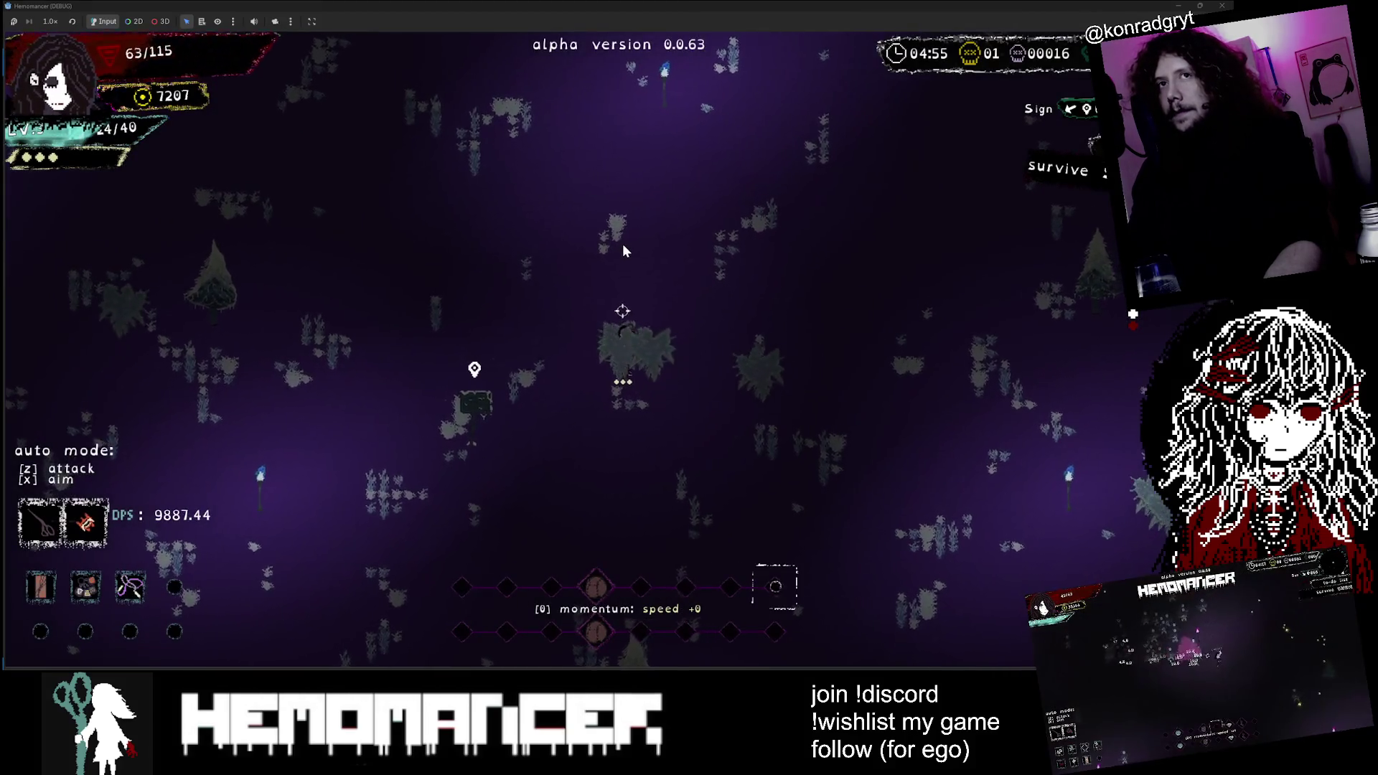
pyautogui.press('Return')
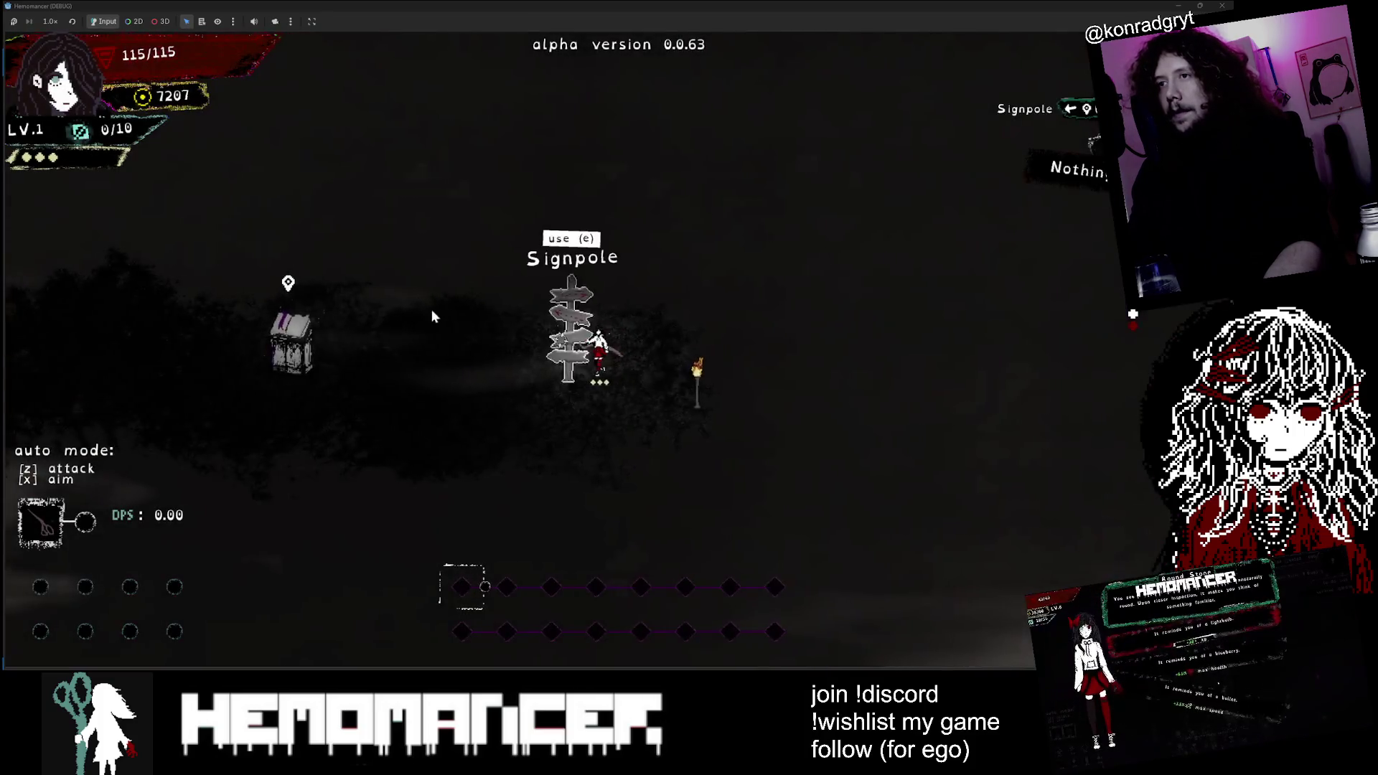
# Step: Walk left past the Bookstand to the Signpole and talk through the yellow-haired stranger's dialogue
pyautogui.press('a')
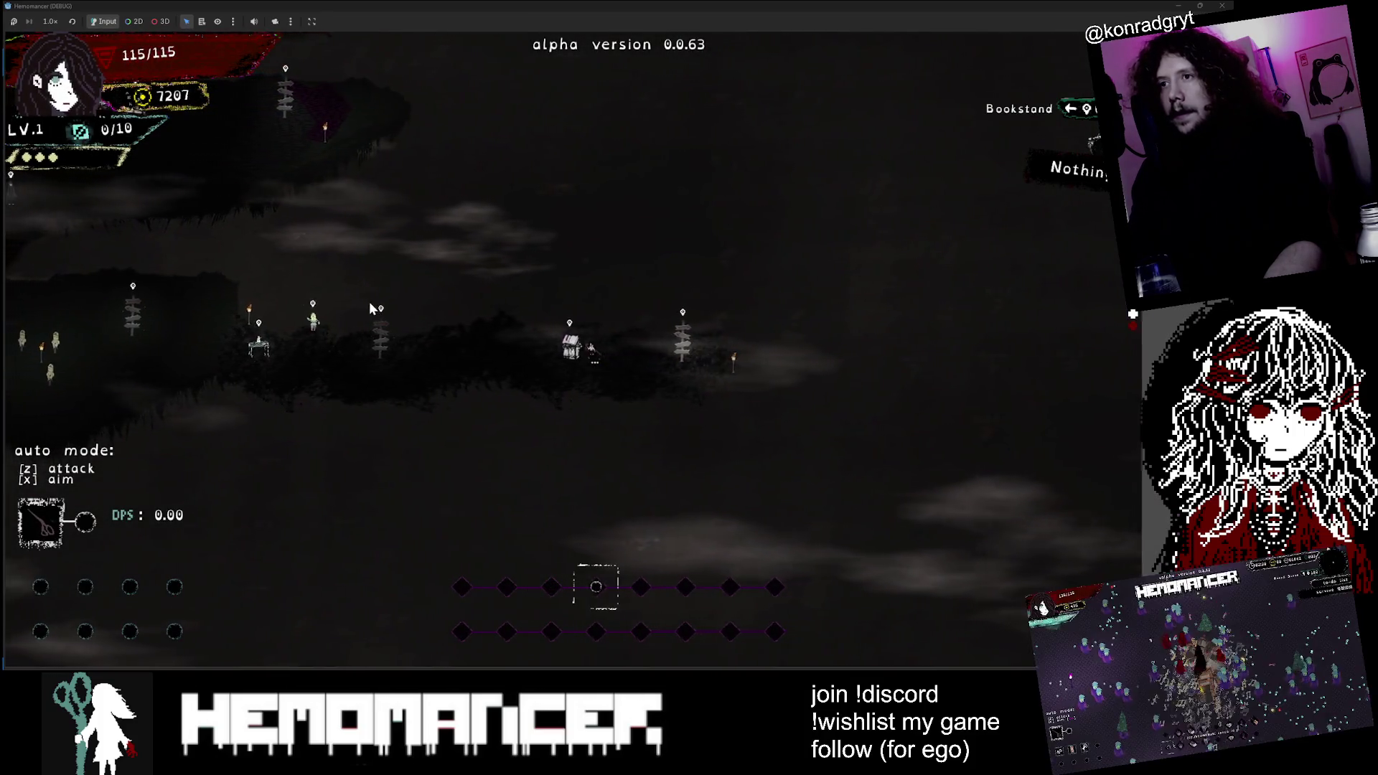
pyautogui.press('a')
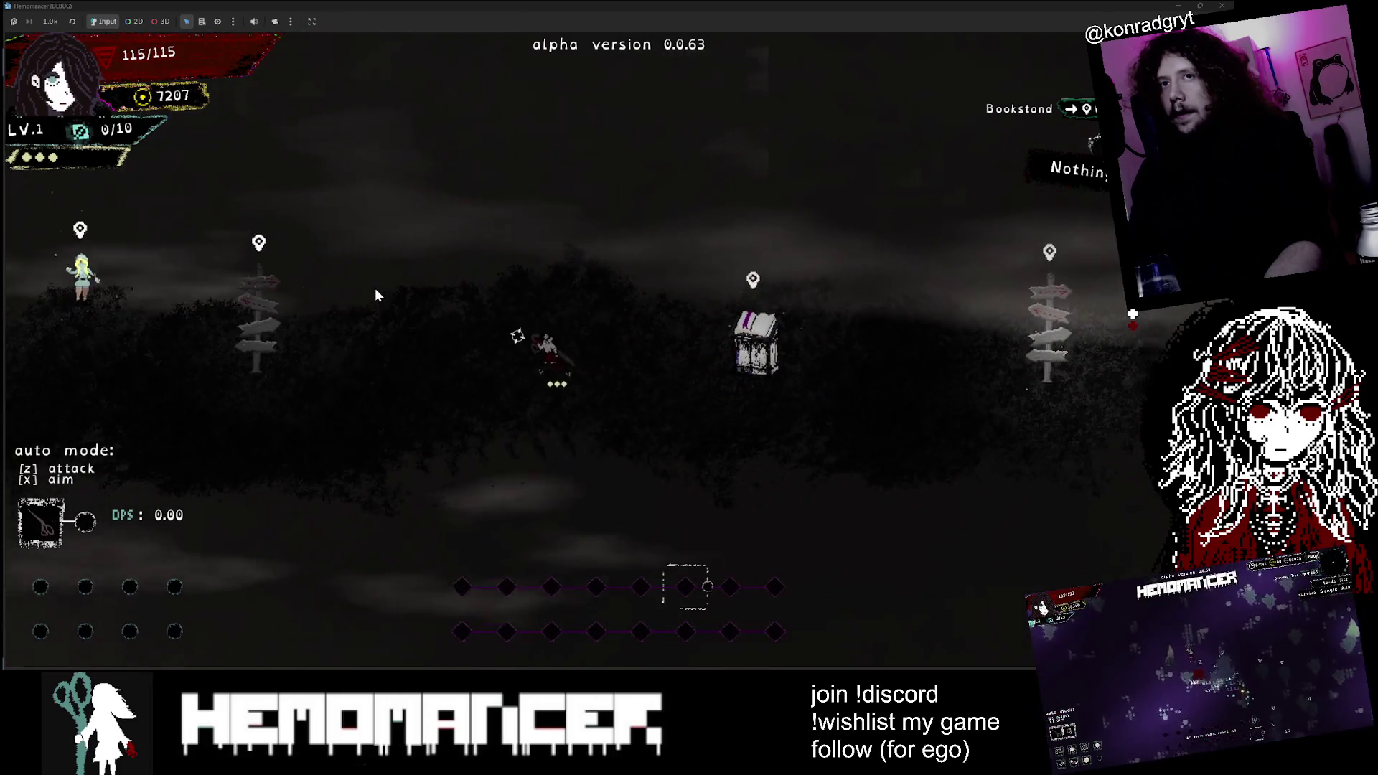
pyautogui.press('a')
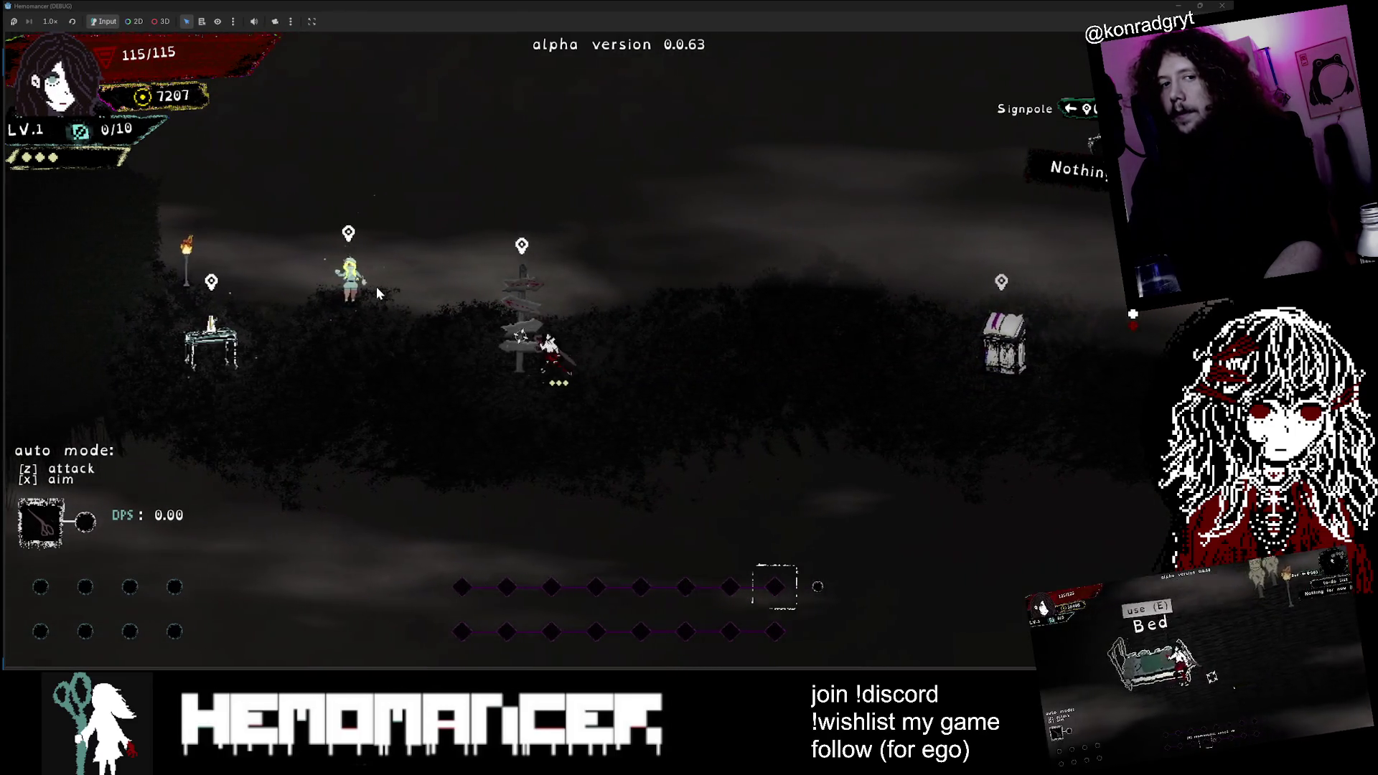
pyautogui.press('a')
pyautogui.press('e')
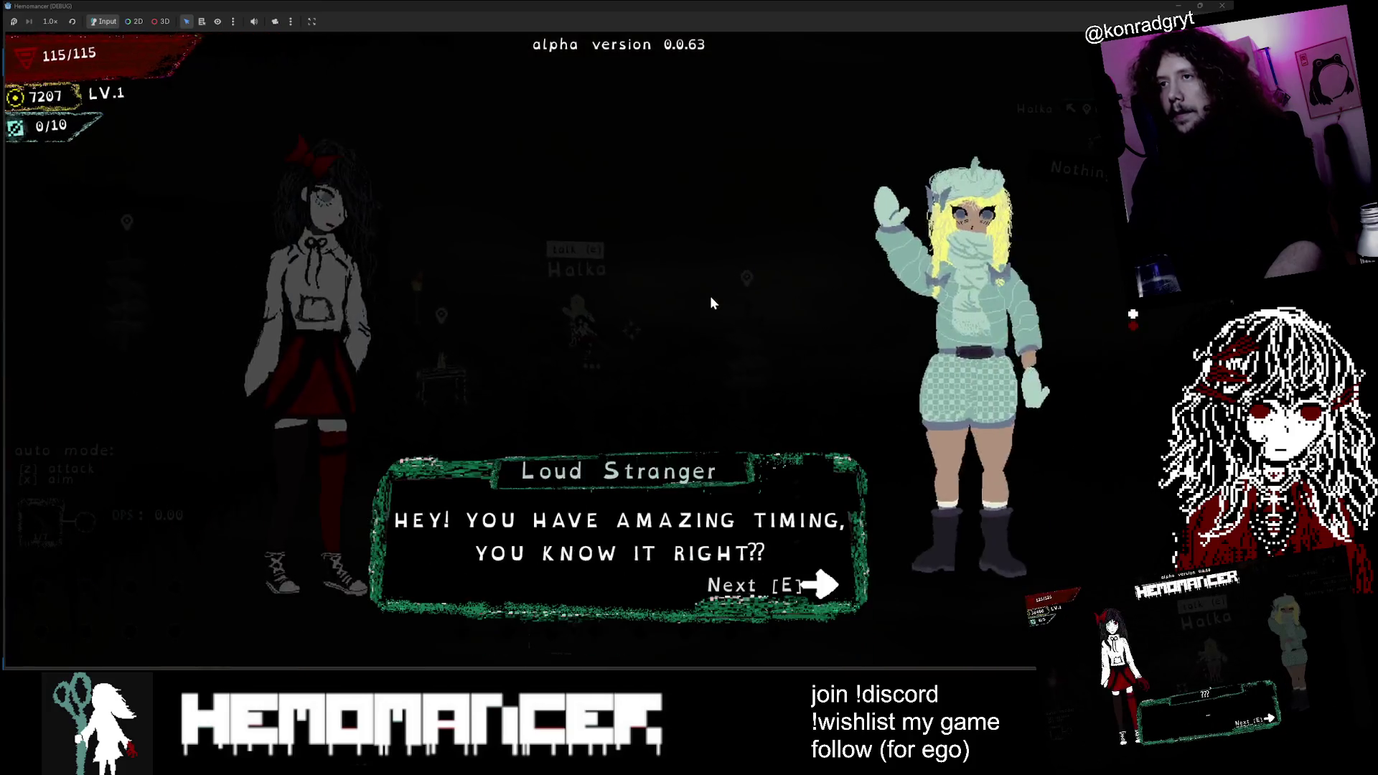
pyautogui.press('e')
pyautogui.press('e')
pyautogui.press('e')
pyautogui.press('e')
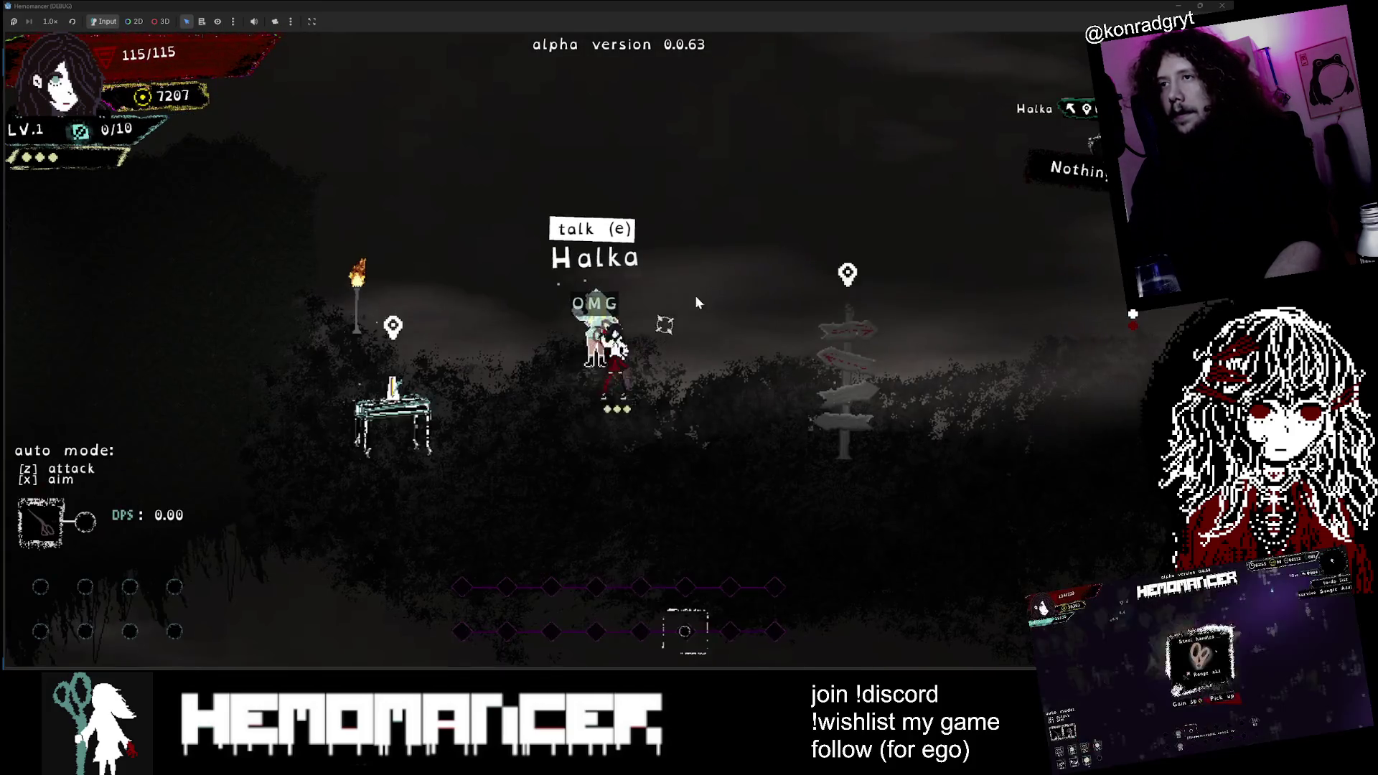
# Step: Walk to Halka and the Metronome table, then close the game to return to Godot's journal scene
pyautogui.press('a')
pyautogui.press('w')
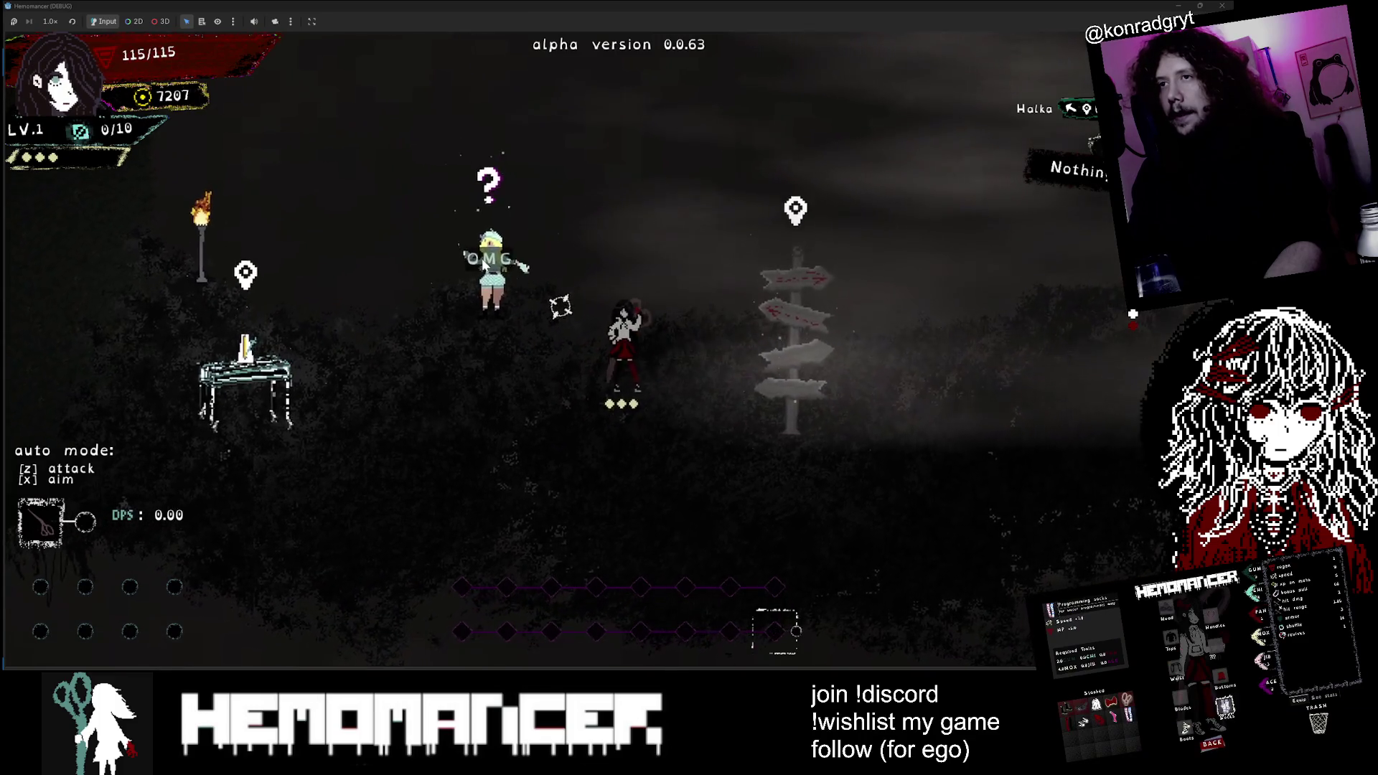
pyautogui.scroll(-3, 493, 170)
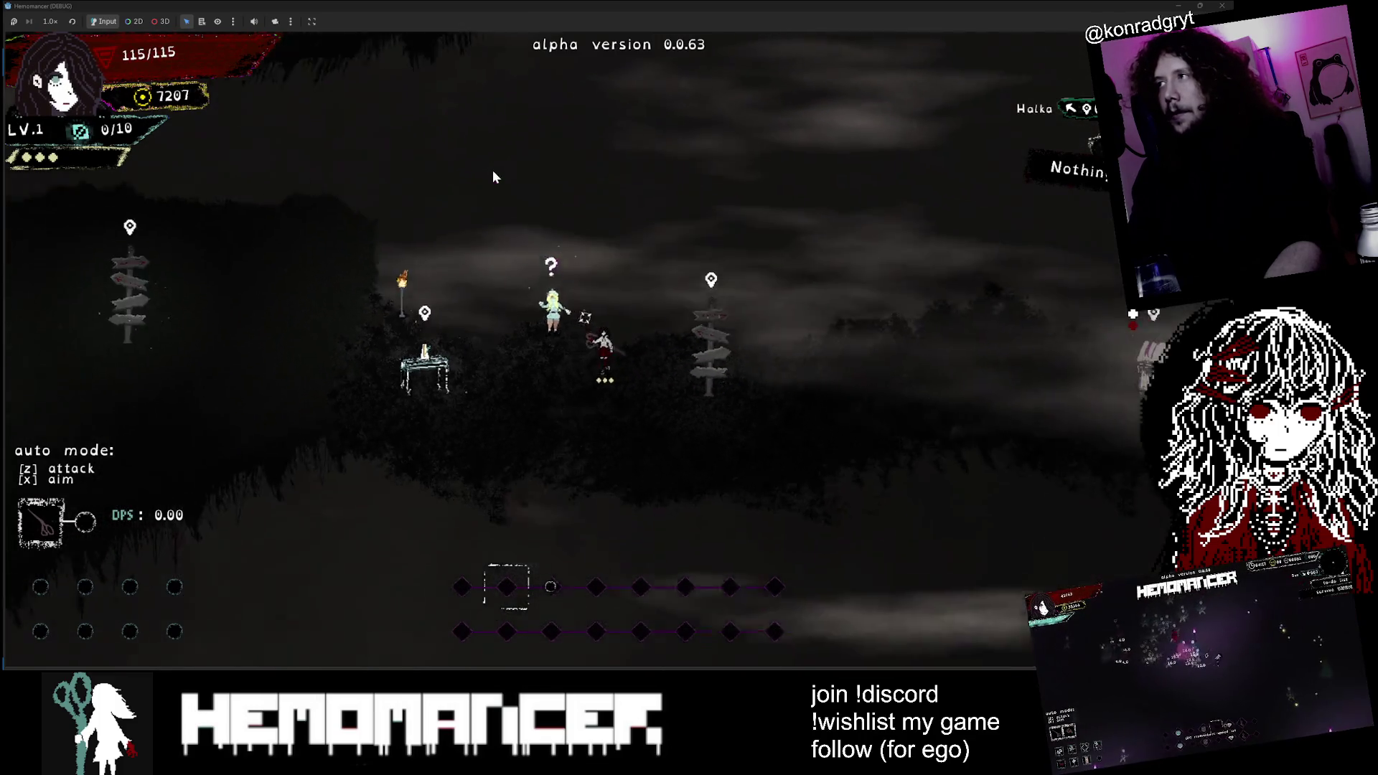
pyautogui.press('a')
pyautogui.scroll(-2, 493, 170)
pyautogui.press('a')
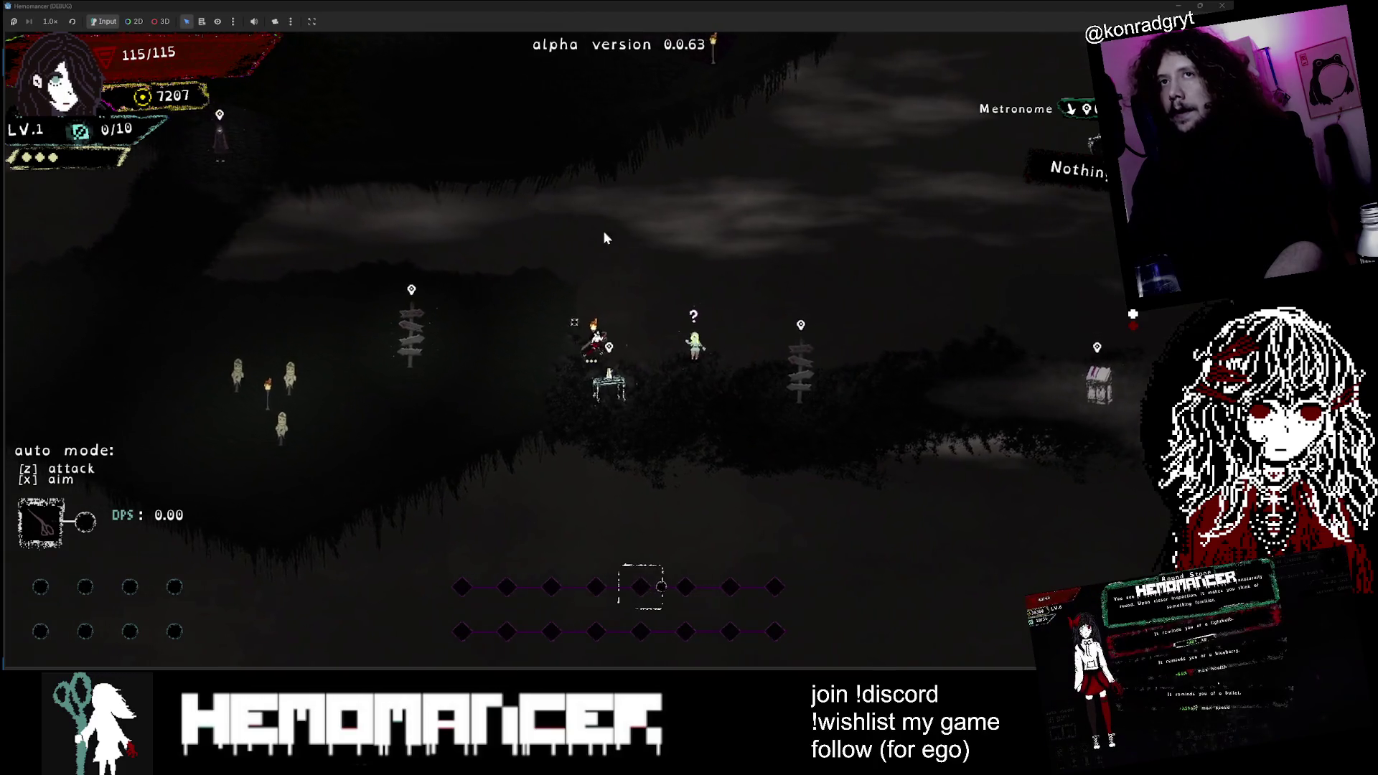
pyautogui.scroll(4, 691, 249)
pyautogui.press('d')
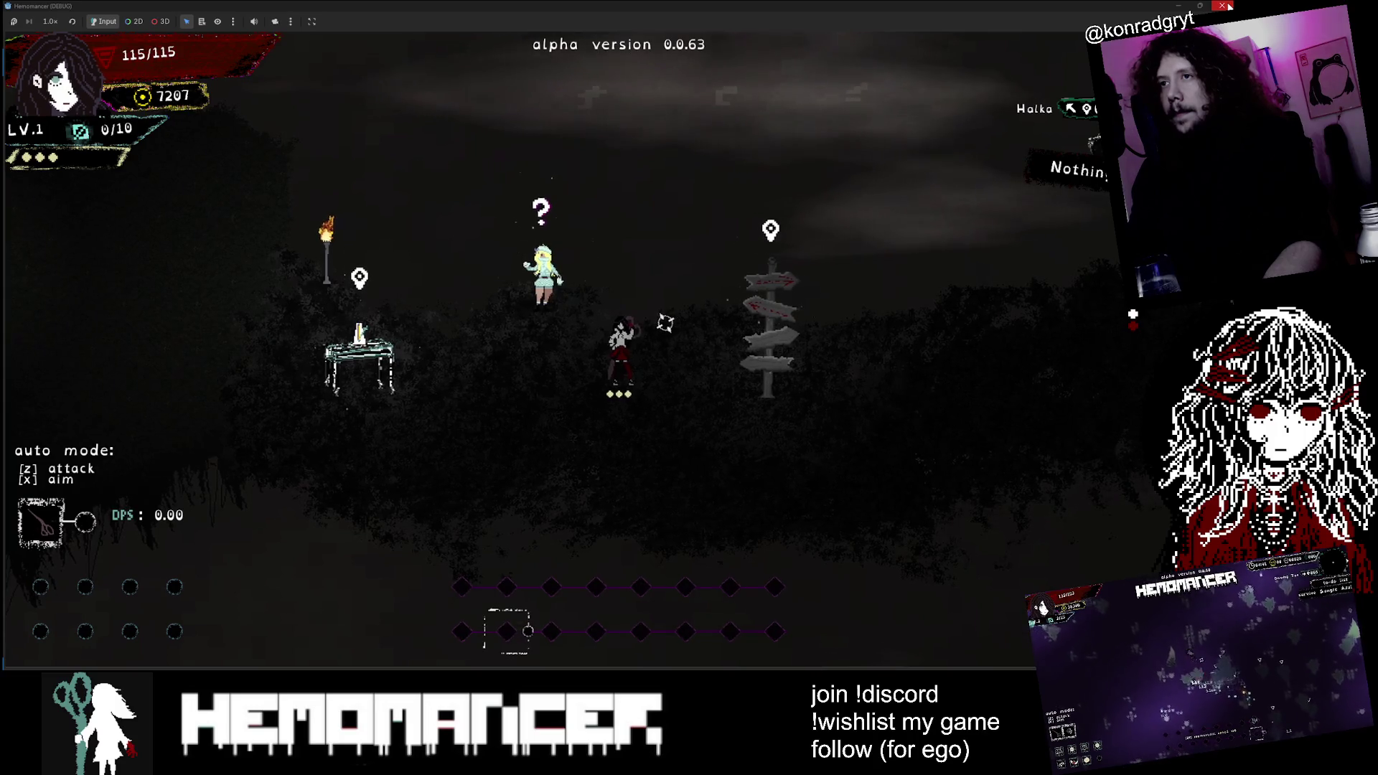
pyautogui.click(1224, 5)
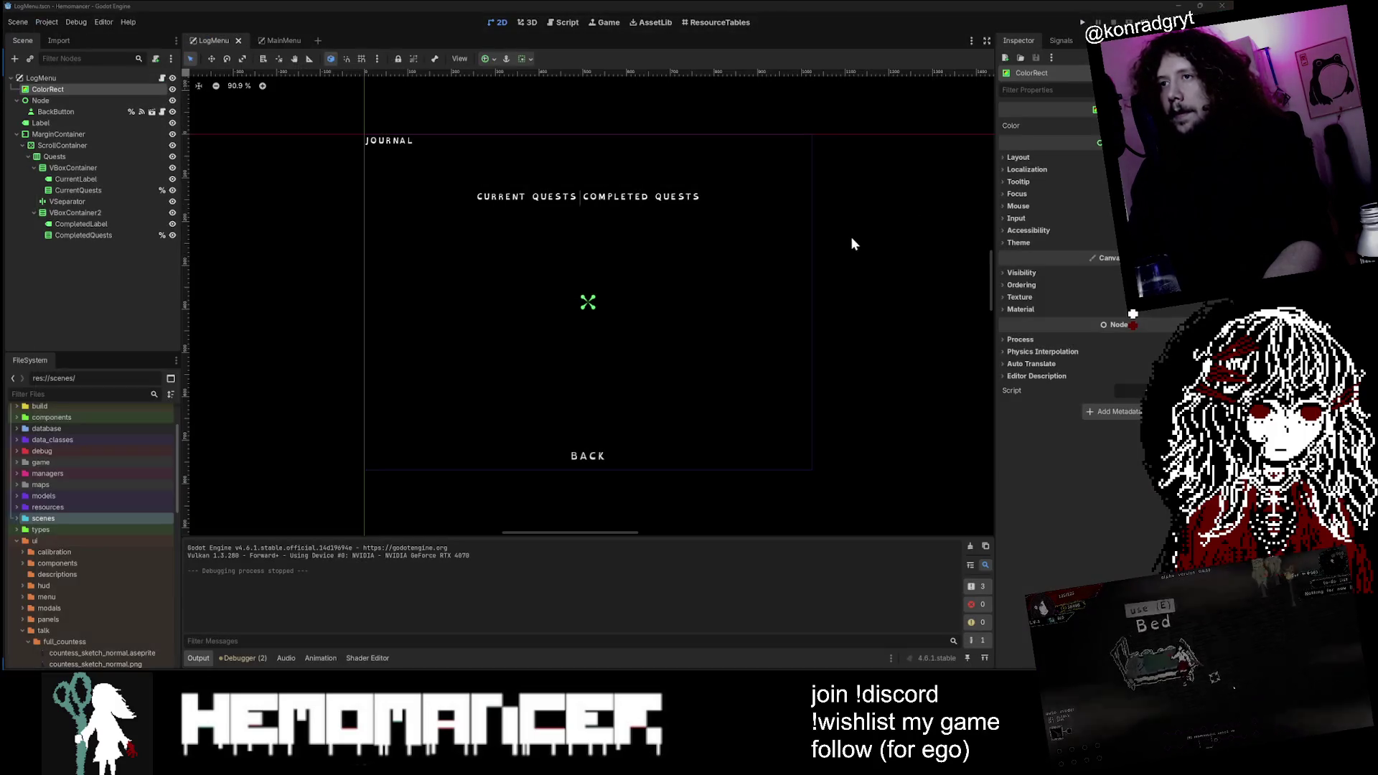
# Step: Relaunch the Hemomancer debug build from Godot with F5 to reach its 0.0.63 (ALPHA) title menu
pyautogui.press('F5')
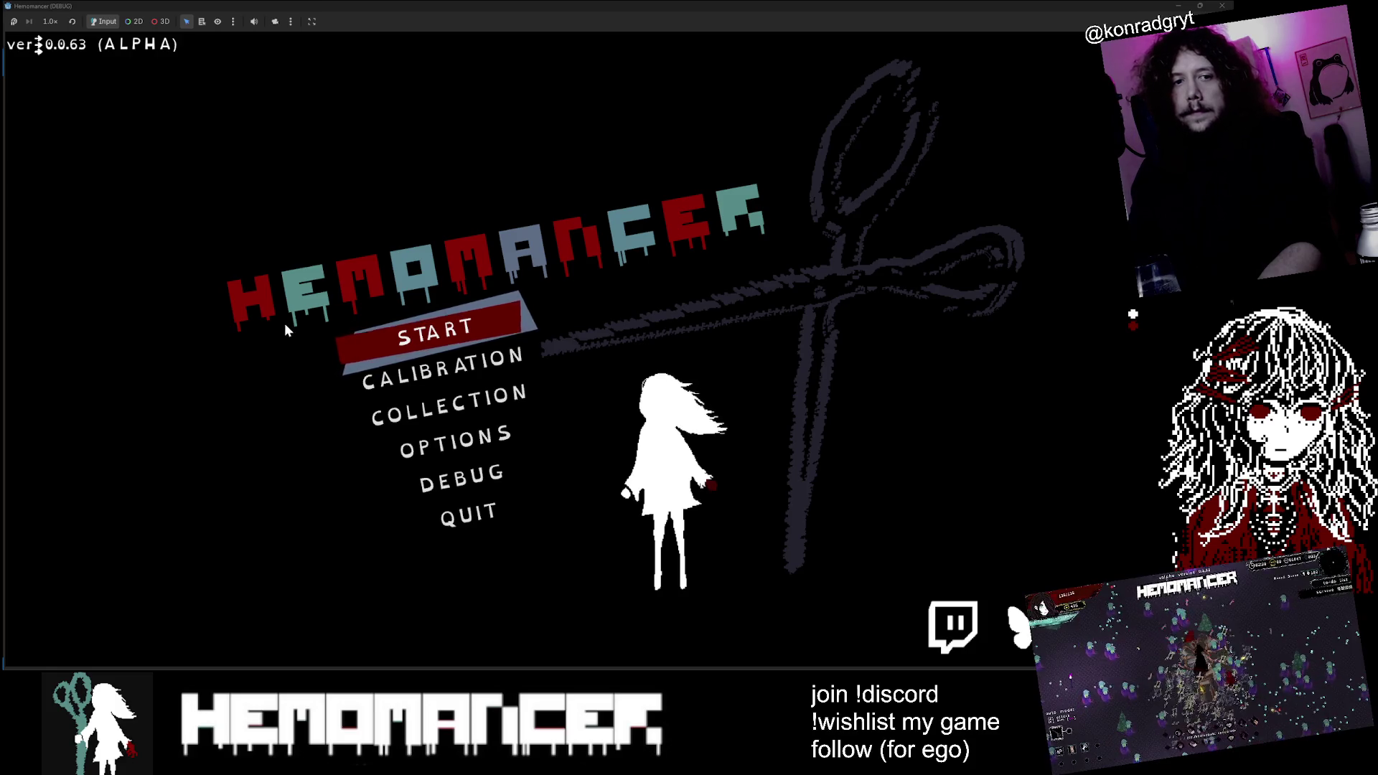
# Step: Start a new game, walk left past the Bookstand to face Halka, then restore the game to a small window over Godot
pyautogui.click(421, 310)
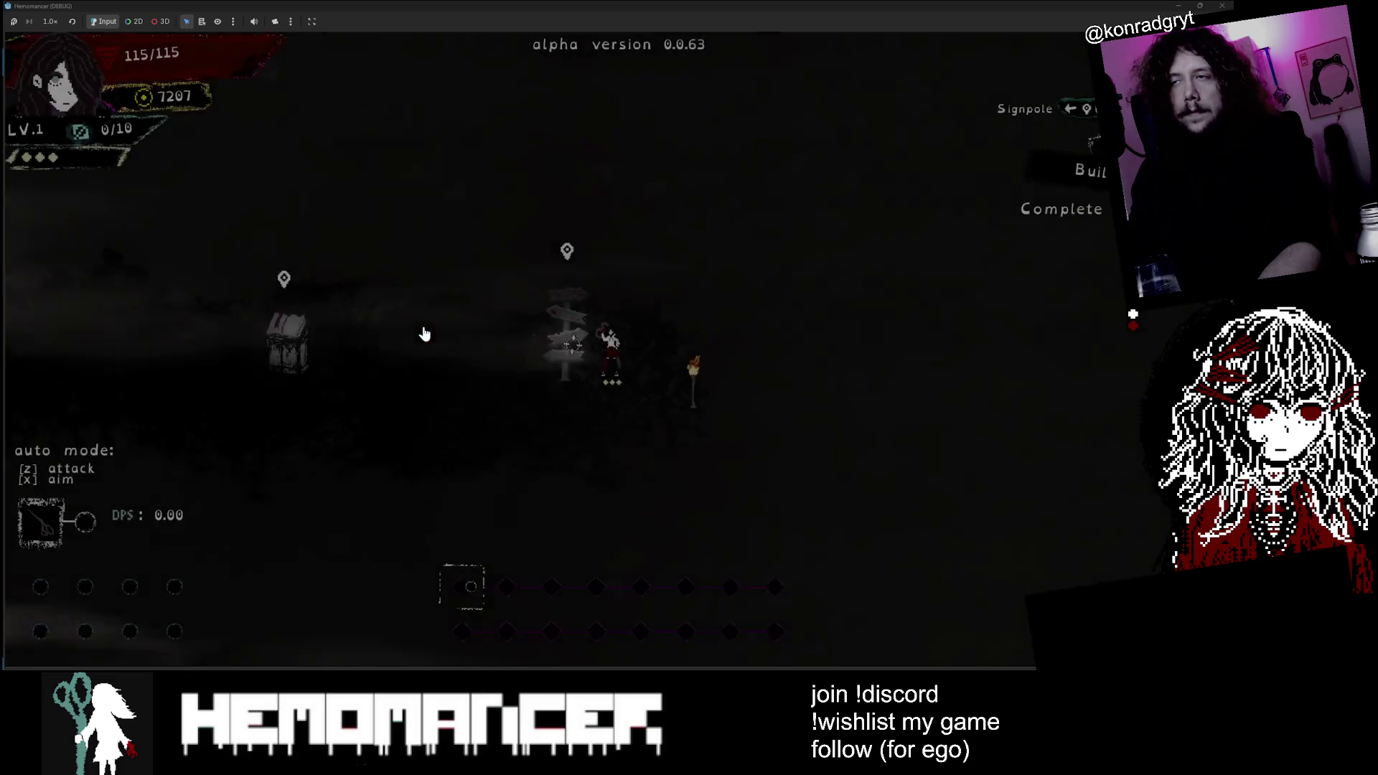
pyautogui.press('a')
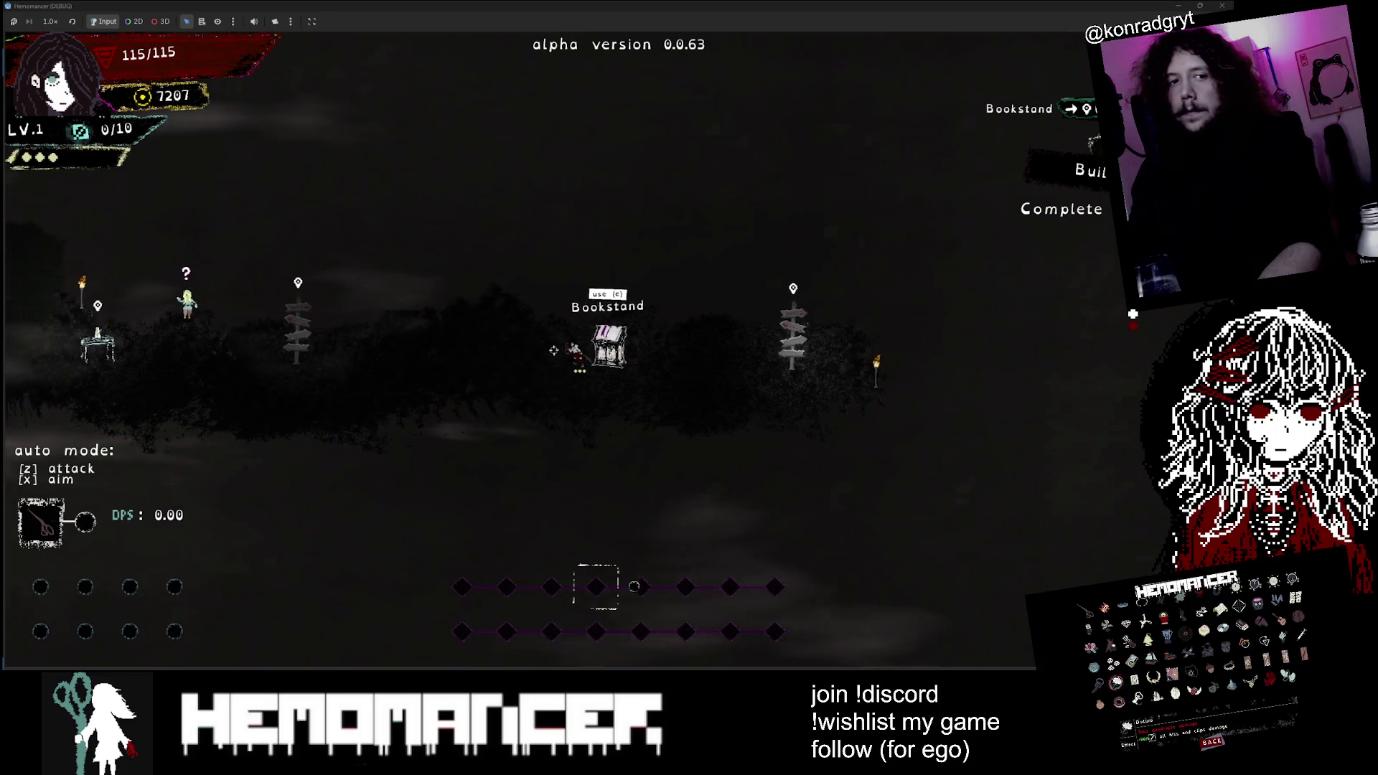
pyautogui.press('Left')
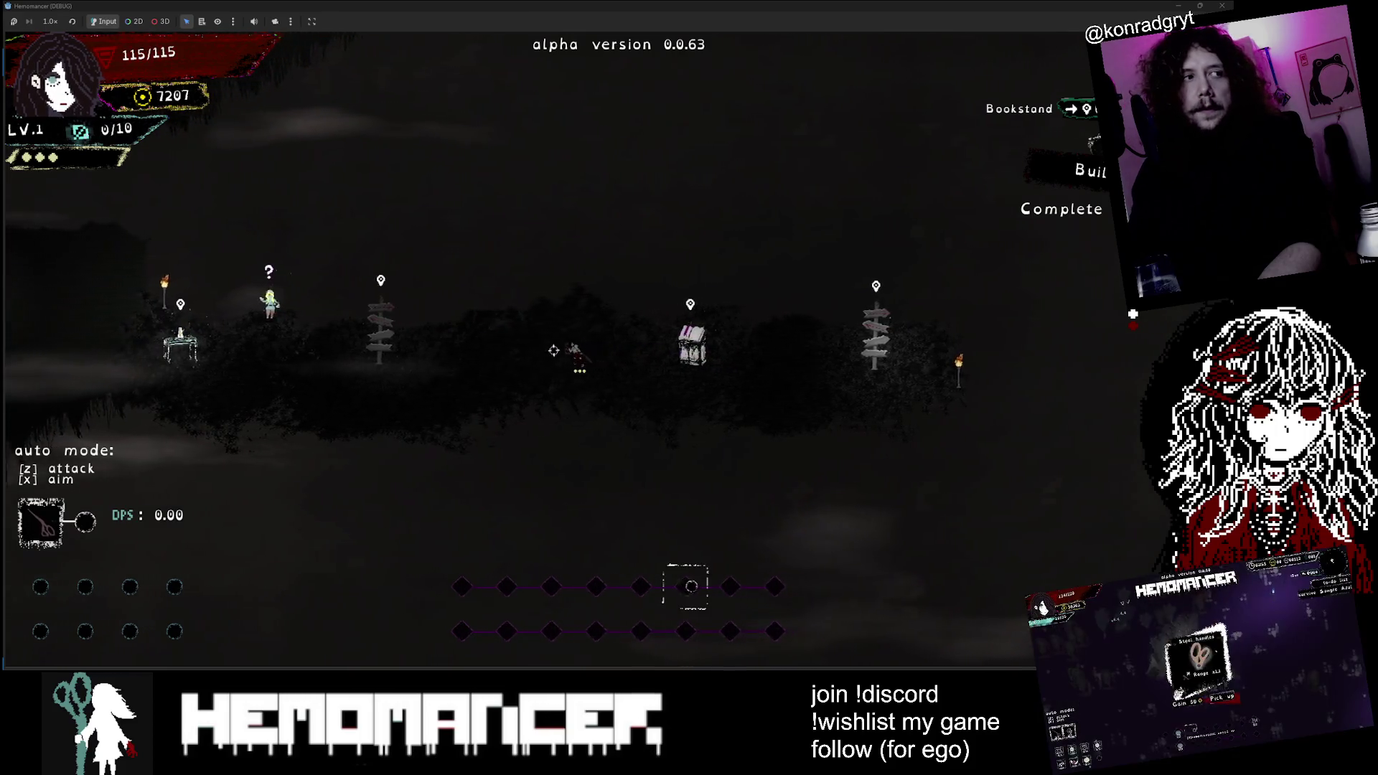
pyautogui.press('a')
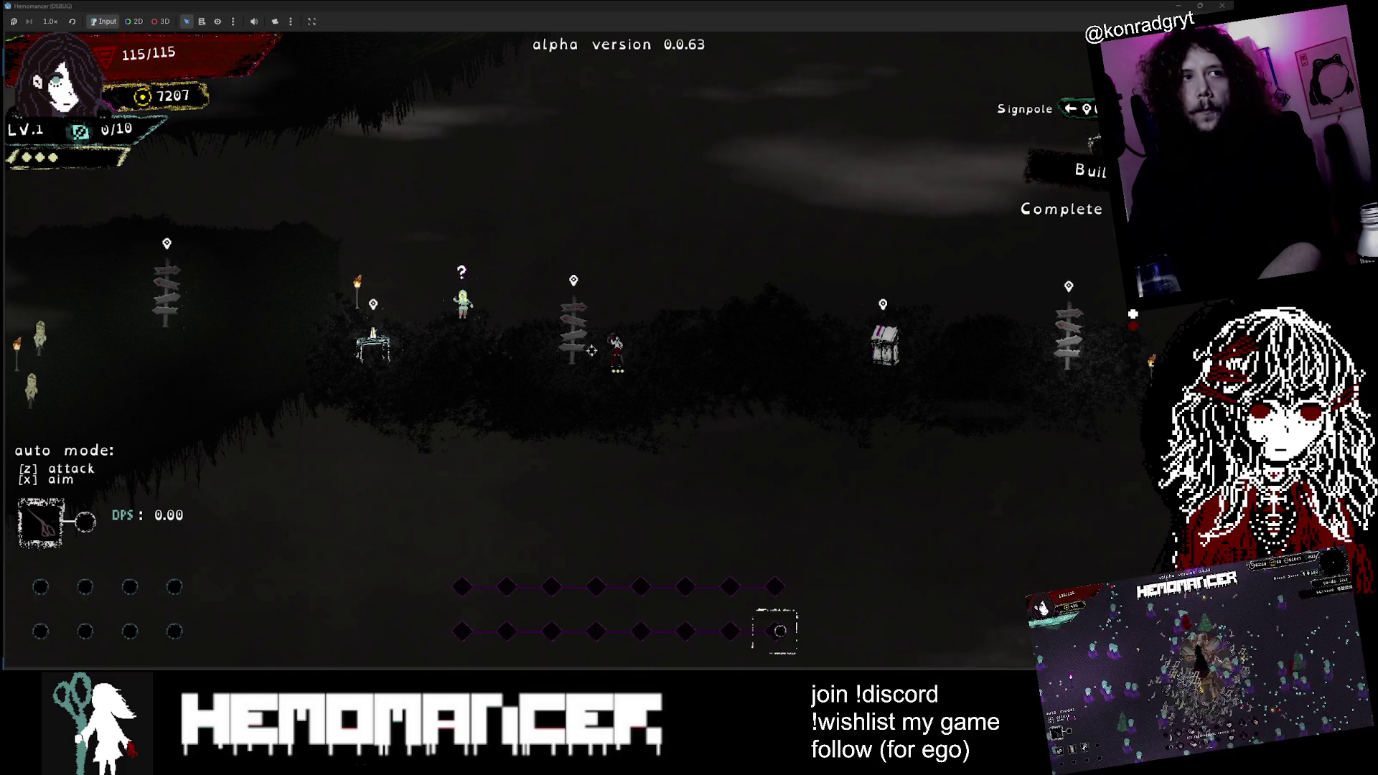
pyautogui.press('Left')
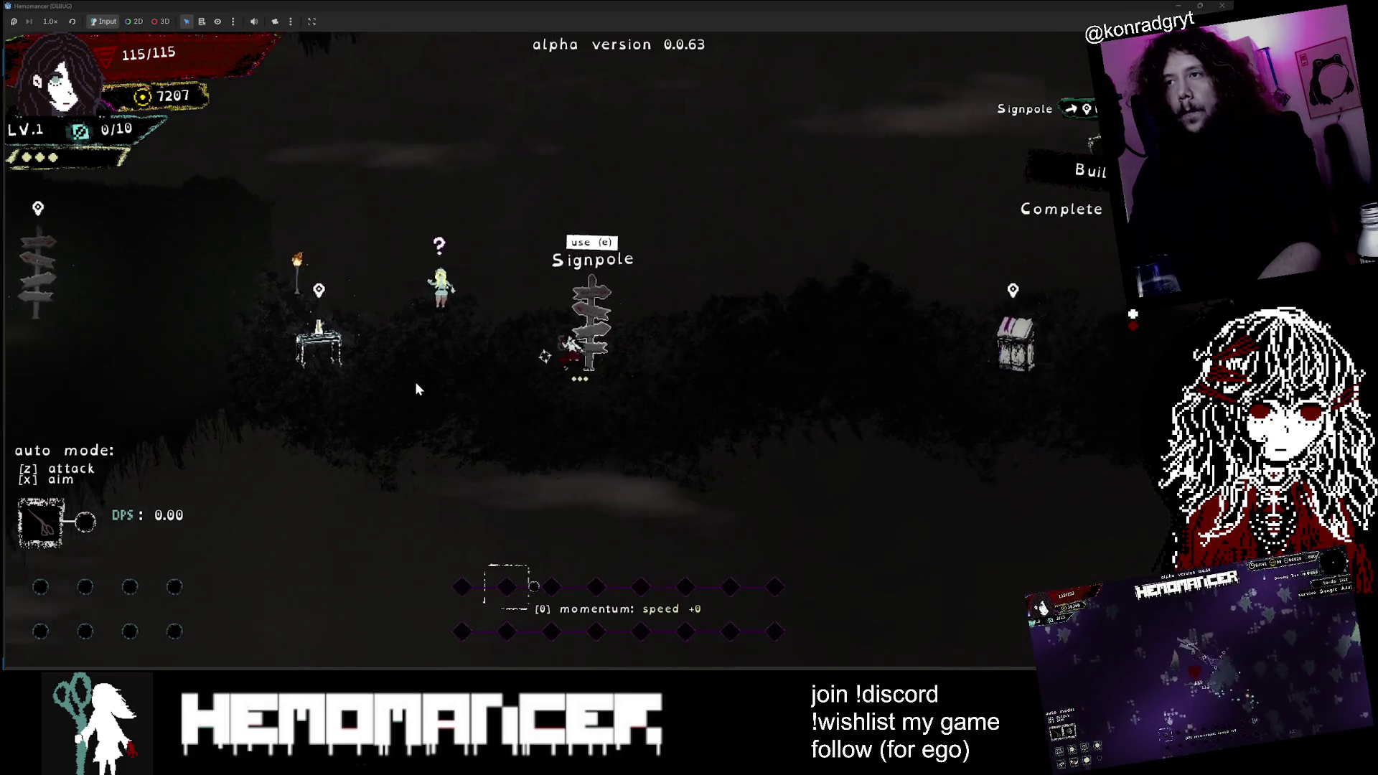
pyautogui.press('Right')
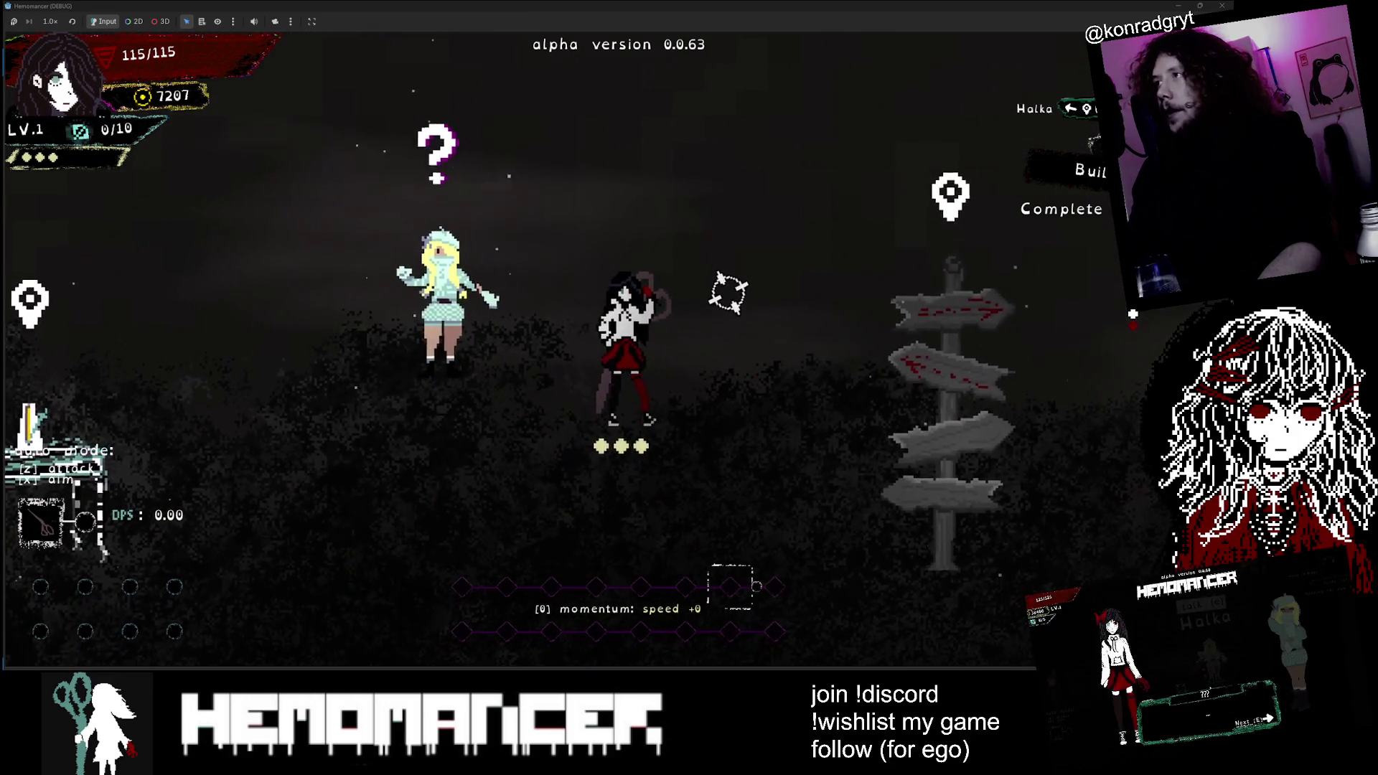
pyautogui.moveTo(904, 6); pyautogui.dragTo(157, 514)
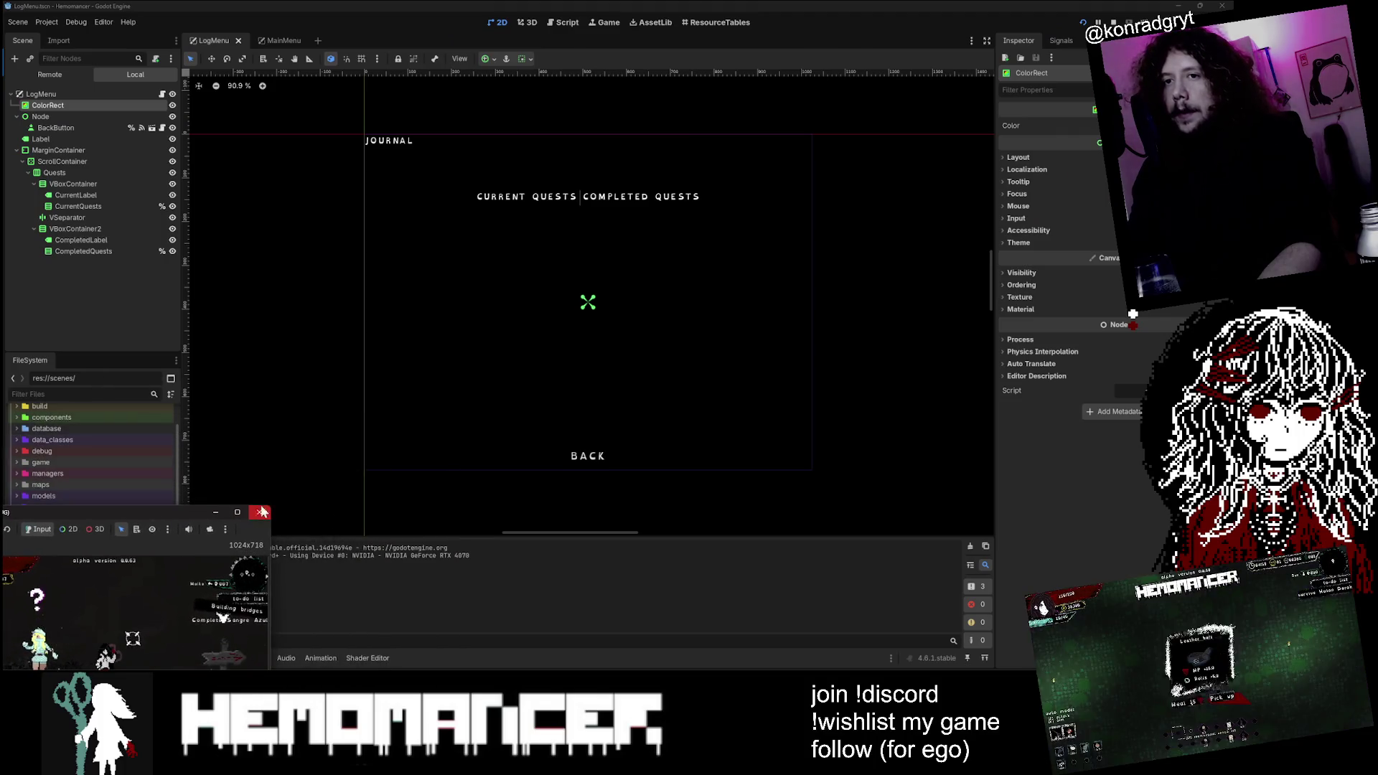
# Step: Enlarge the game window to read the to-do list, close the game, and bring up Godot's quick-open file search
pyautogui.moveTo(272, 509)
pyautogui.mouseDown()
pyautogui.moveTo(775, 144)
pyautogui.moveTo(969, 41)
pyautogui.mouseUp()
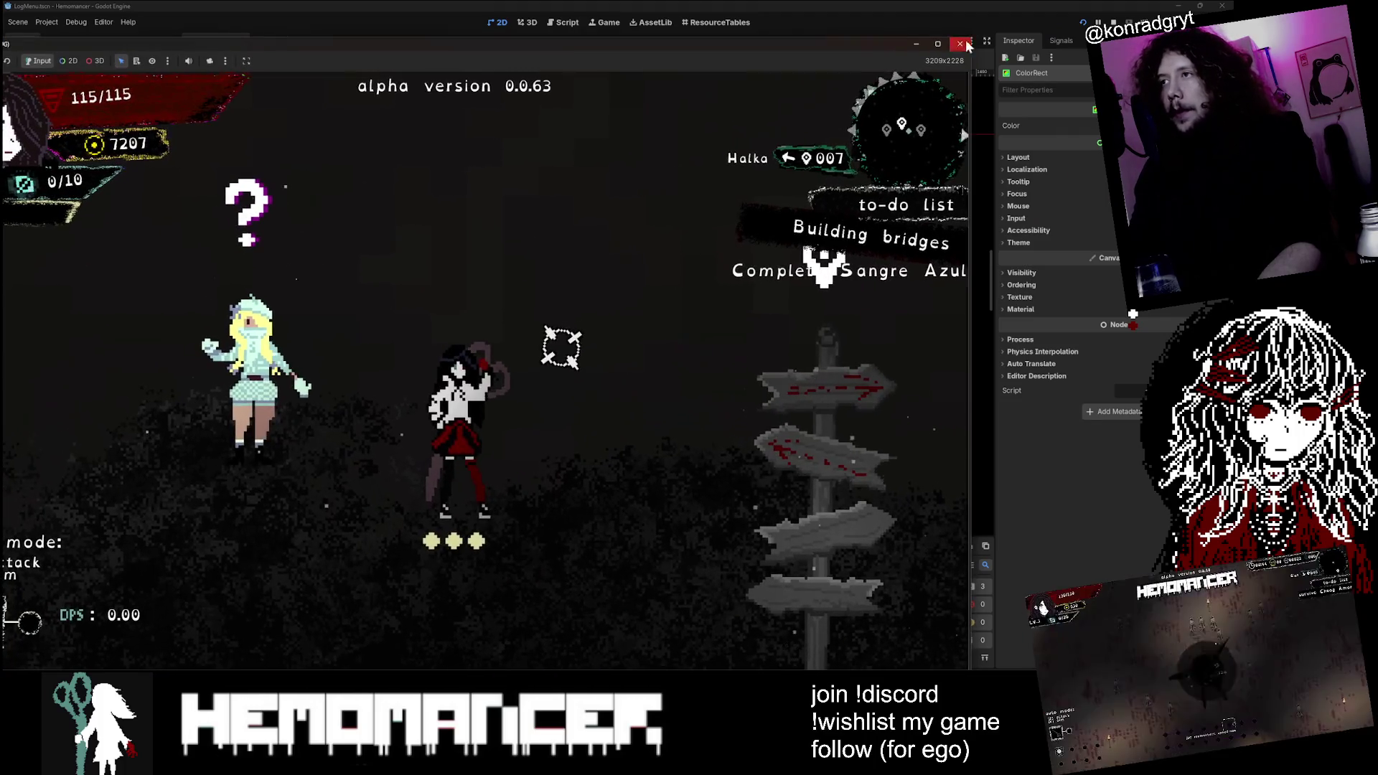
pyautogui.moveTo(862, 49)
pyautogui.mouseDown()
pyautogui.moveTo(495, 308)
pyautogui.moveTo(467, 375)
pyautogui.moveTo(784, 122)
pyautogui.moveTo(820, 111)
pyautogui.mouseUp()
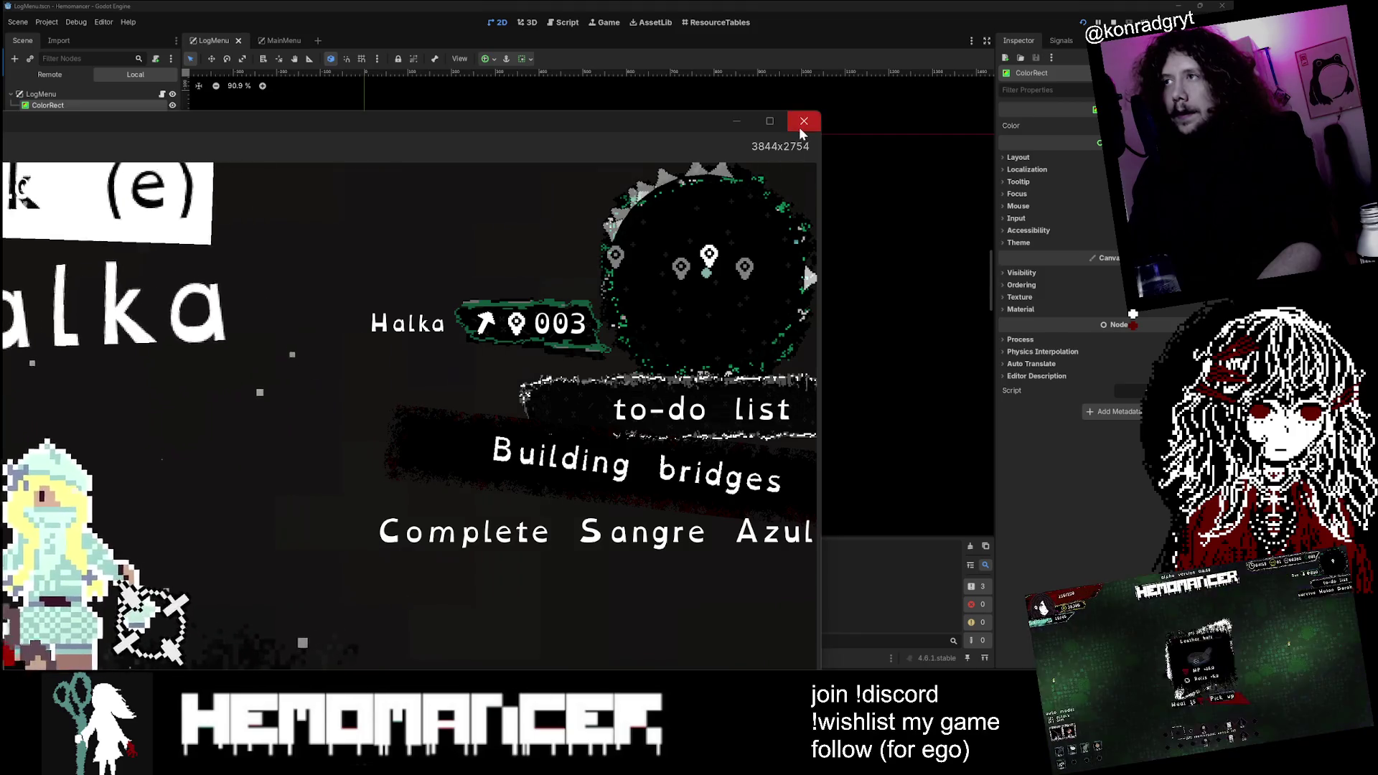
pyautogui.click(799, 126)
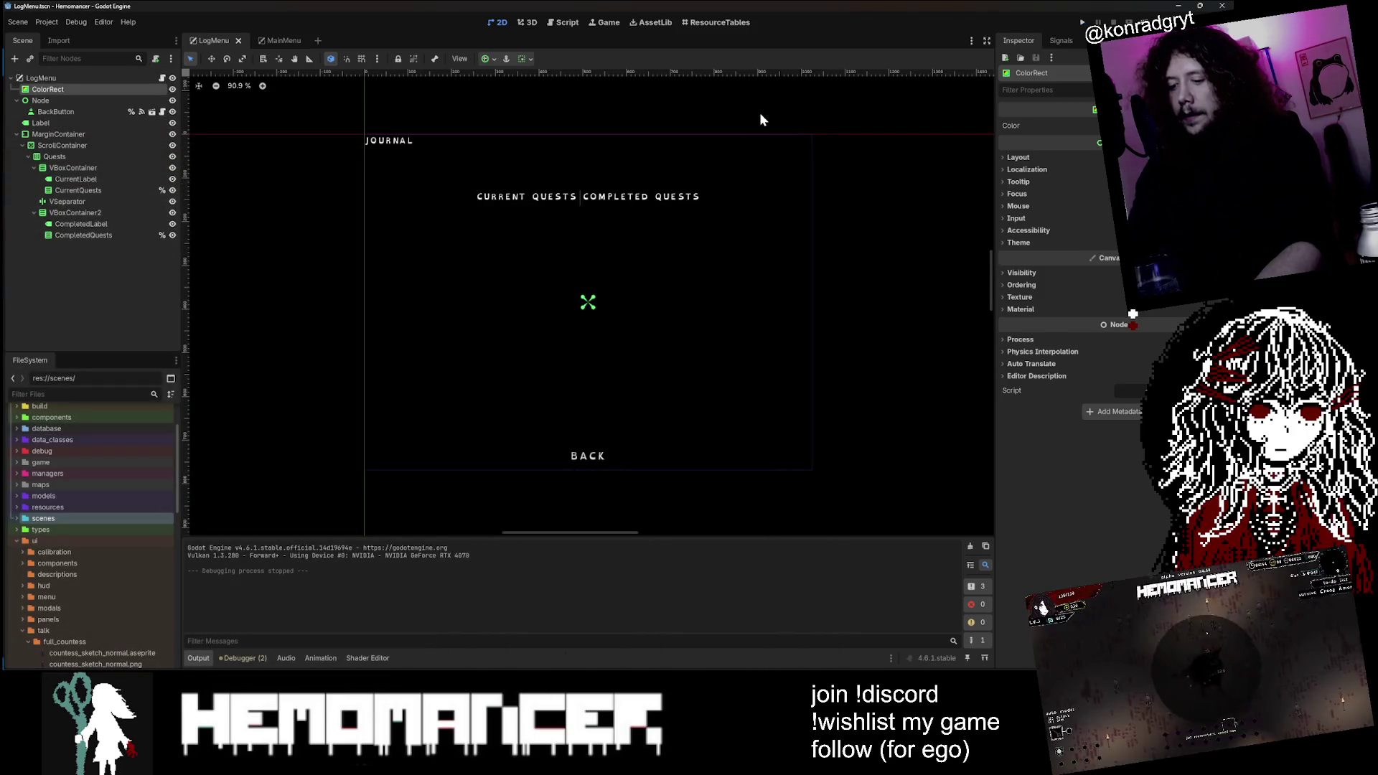
pyautogui.hotkey('alt', 'shift', 'o')
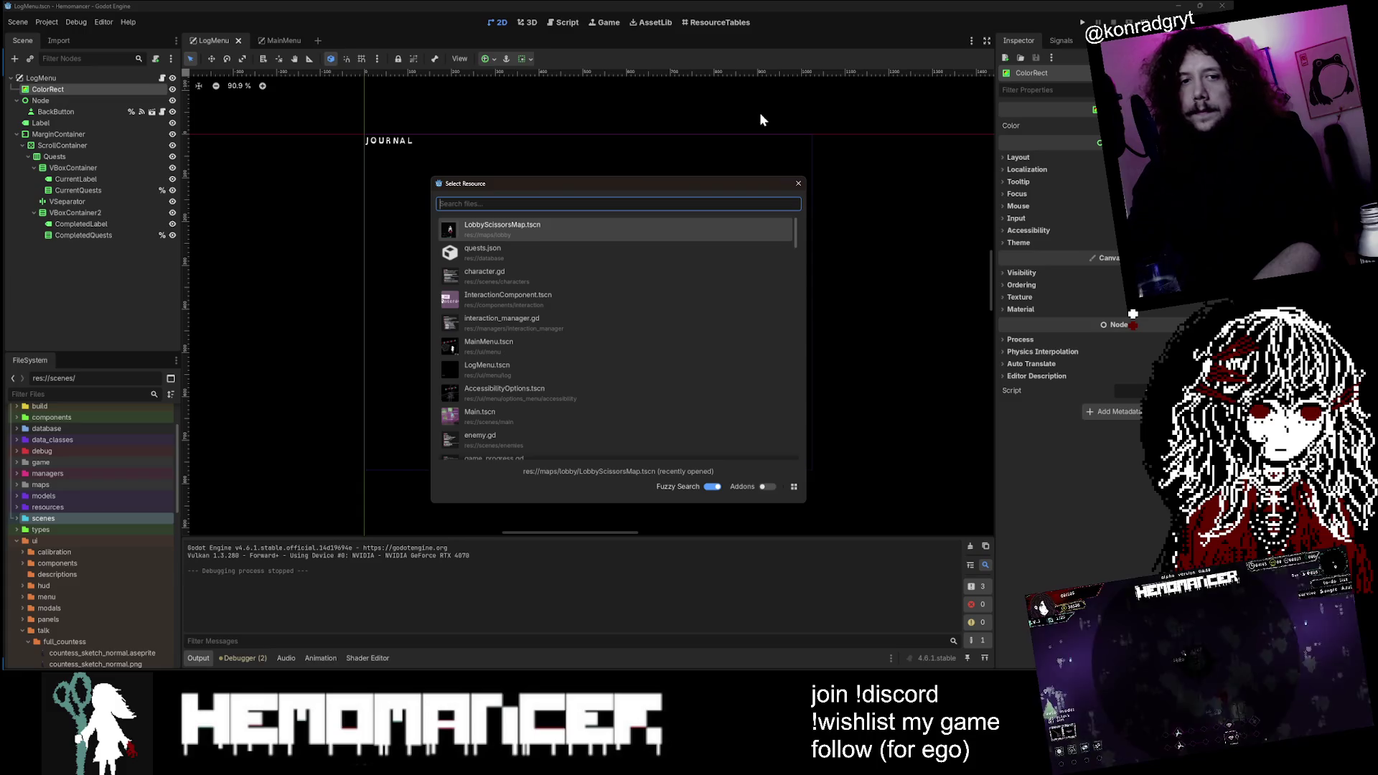
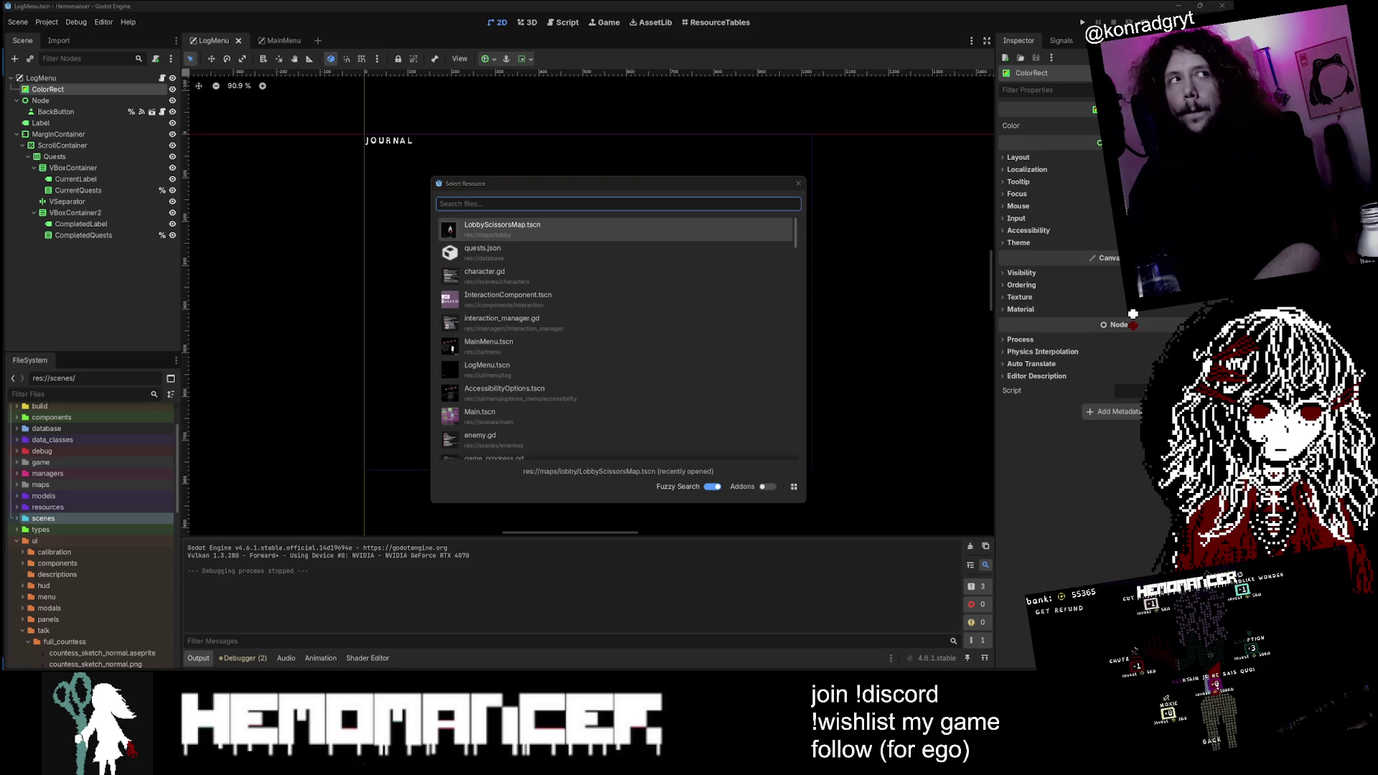
# Step: Open LobbyScissorsMap.tscn and zoom around its level layout with Fog deselected
pyautogui.click(556, 226)
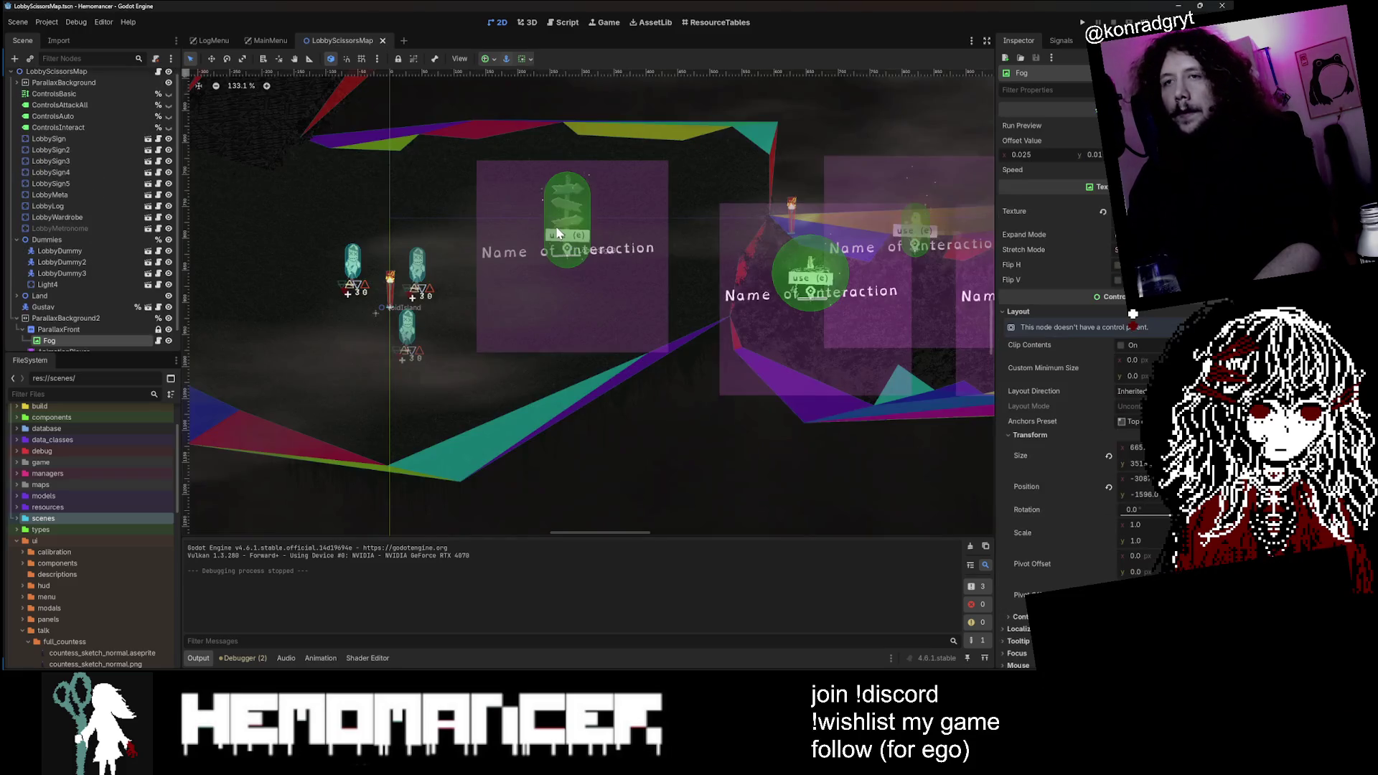
pyautogui.scroll(-10, 575, 280)
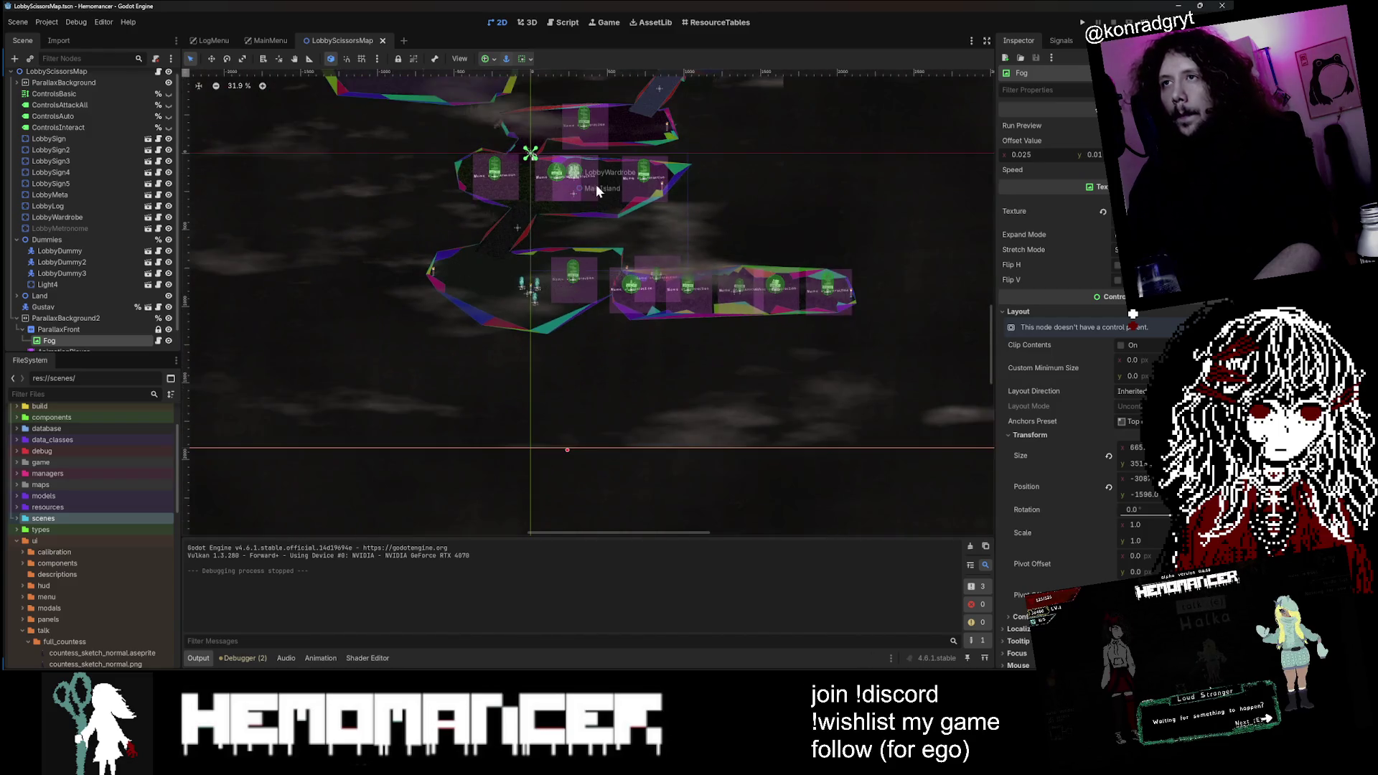
pyautogui.scroll(2, 739, 301)
pyautogui.scroll(1, 54, 203)
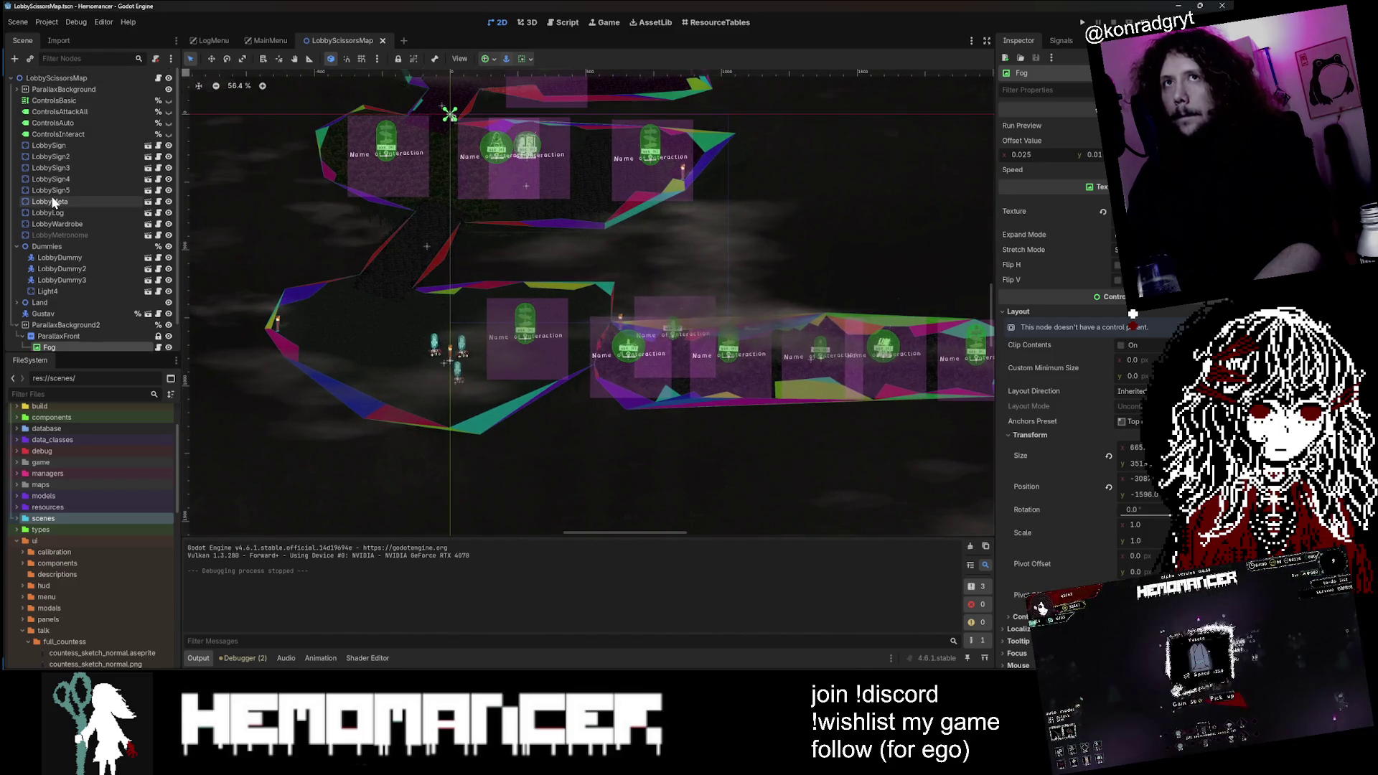
pyautogui.scroll(-12, 729, 297)
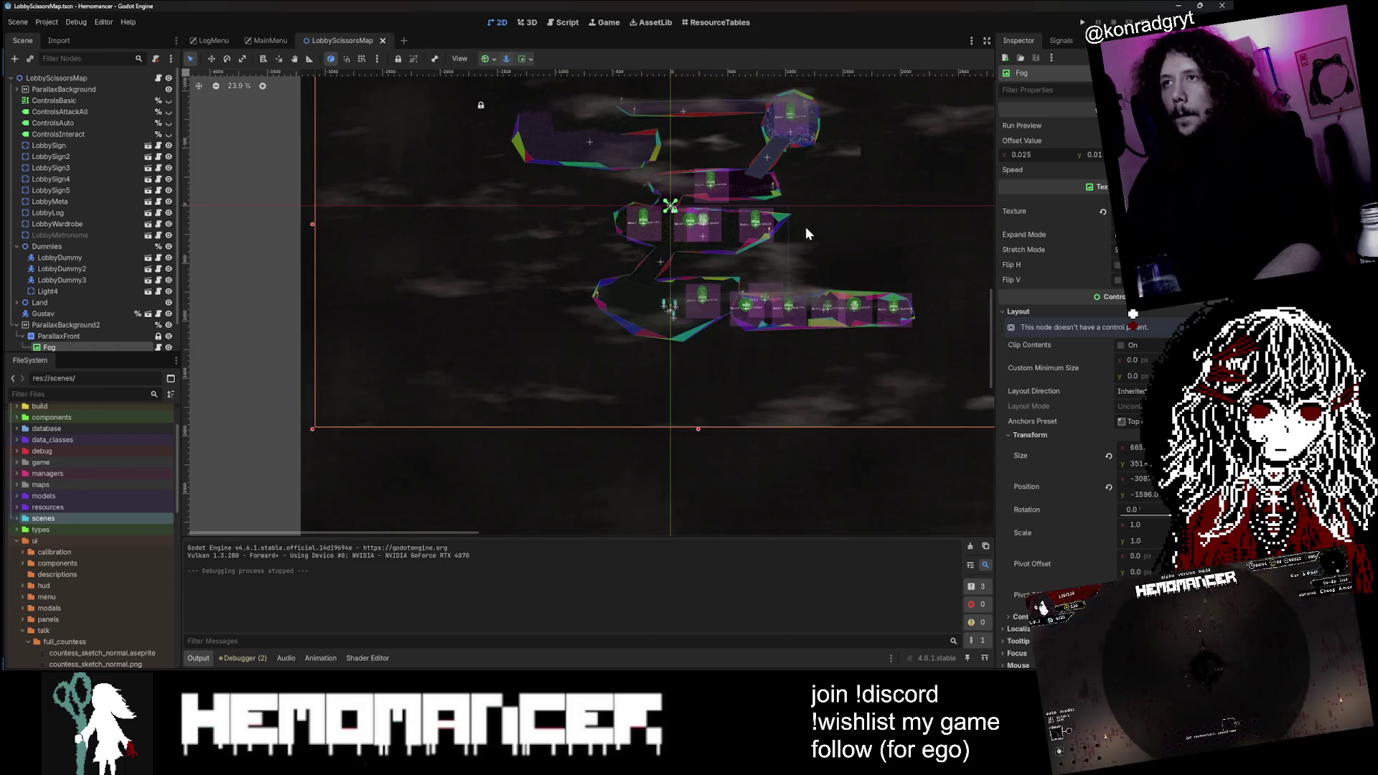
pyautogui.scroll(1, 804, 227)
pyautogui.click(975, 118)
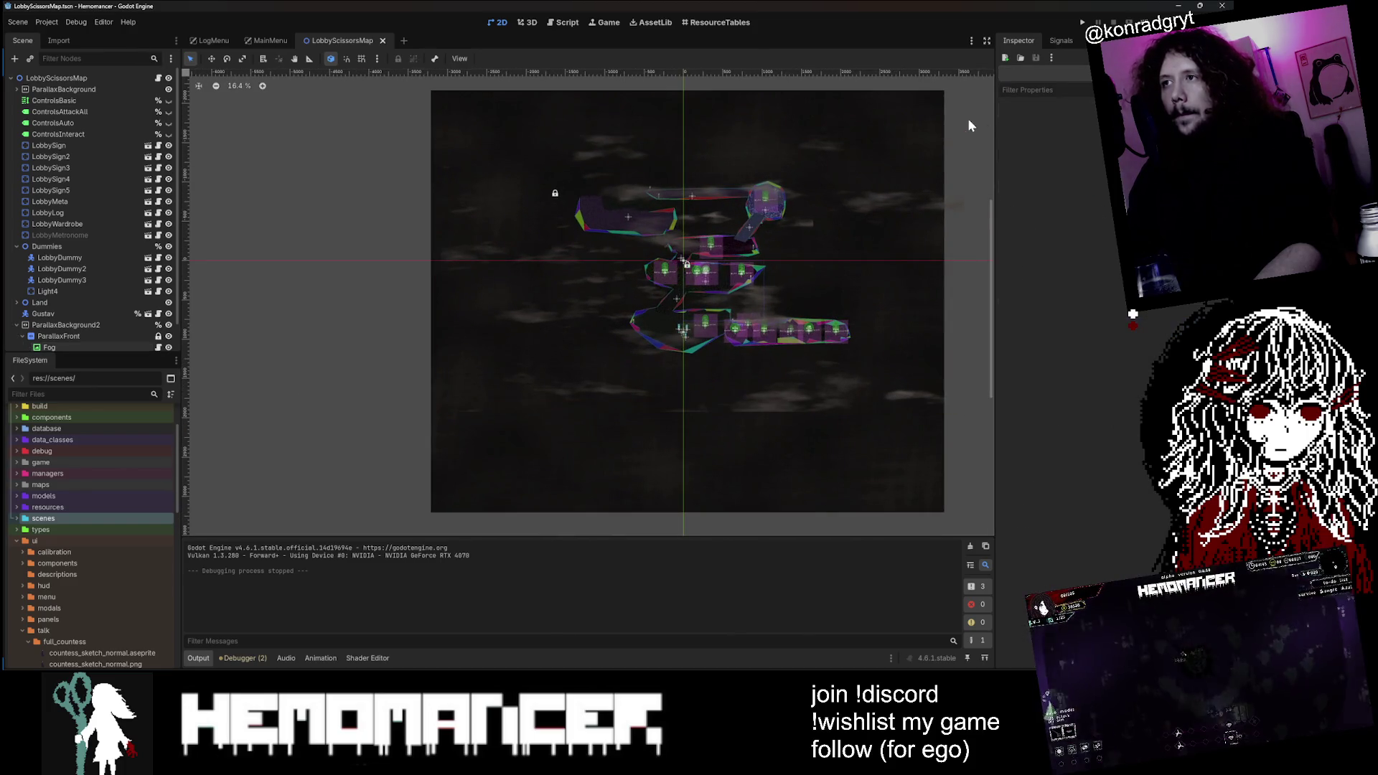
pyautogui.scroll(2, 700, 299)
pyautogui.scroll(-2, 700, 298)
pyautogui.scroll(4, 656, 307)
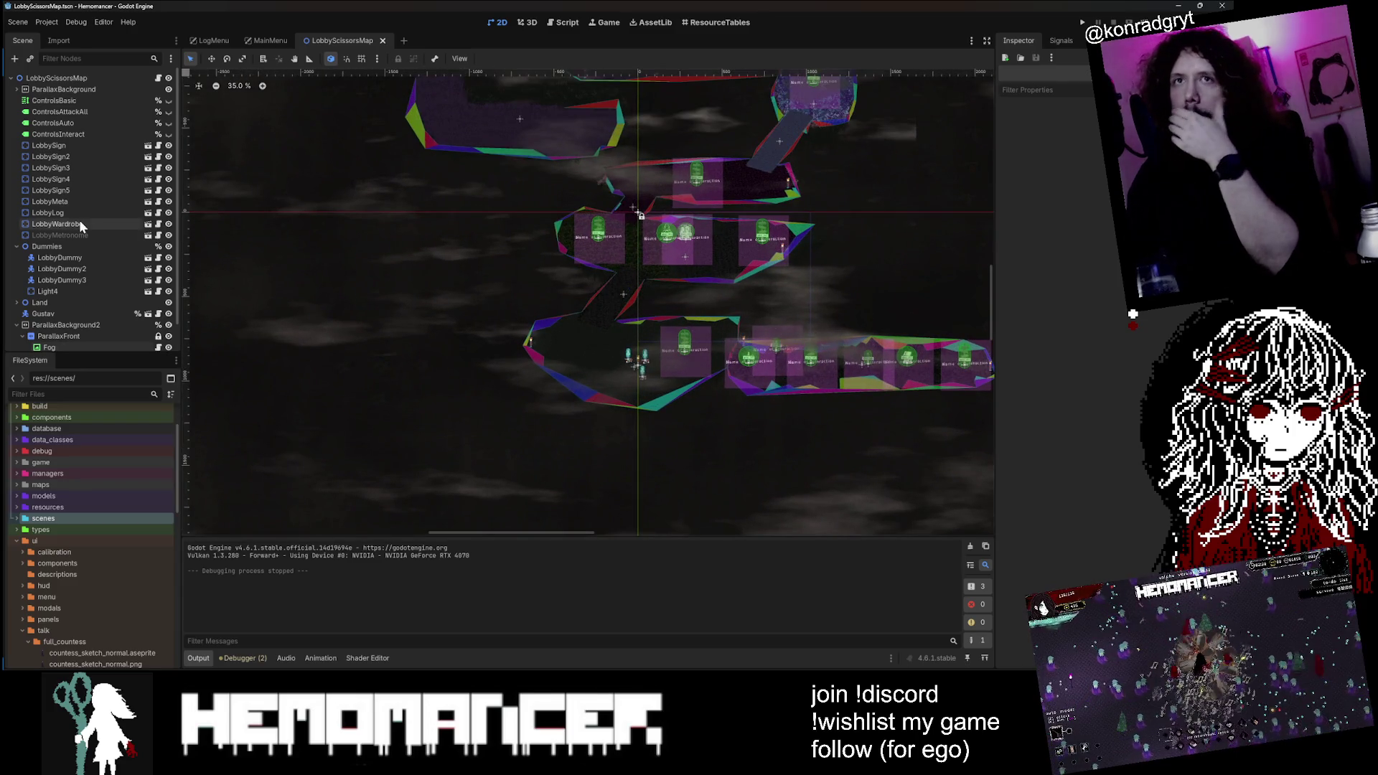
# Step: Collapse the Dummies group, survey the rest of the canvas, and select the Fog node
pyautogui.click(16, 247)
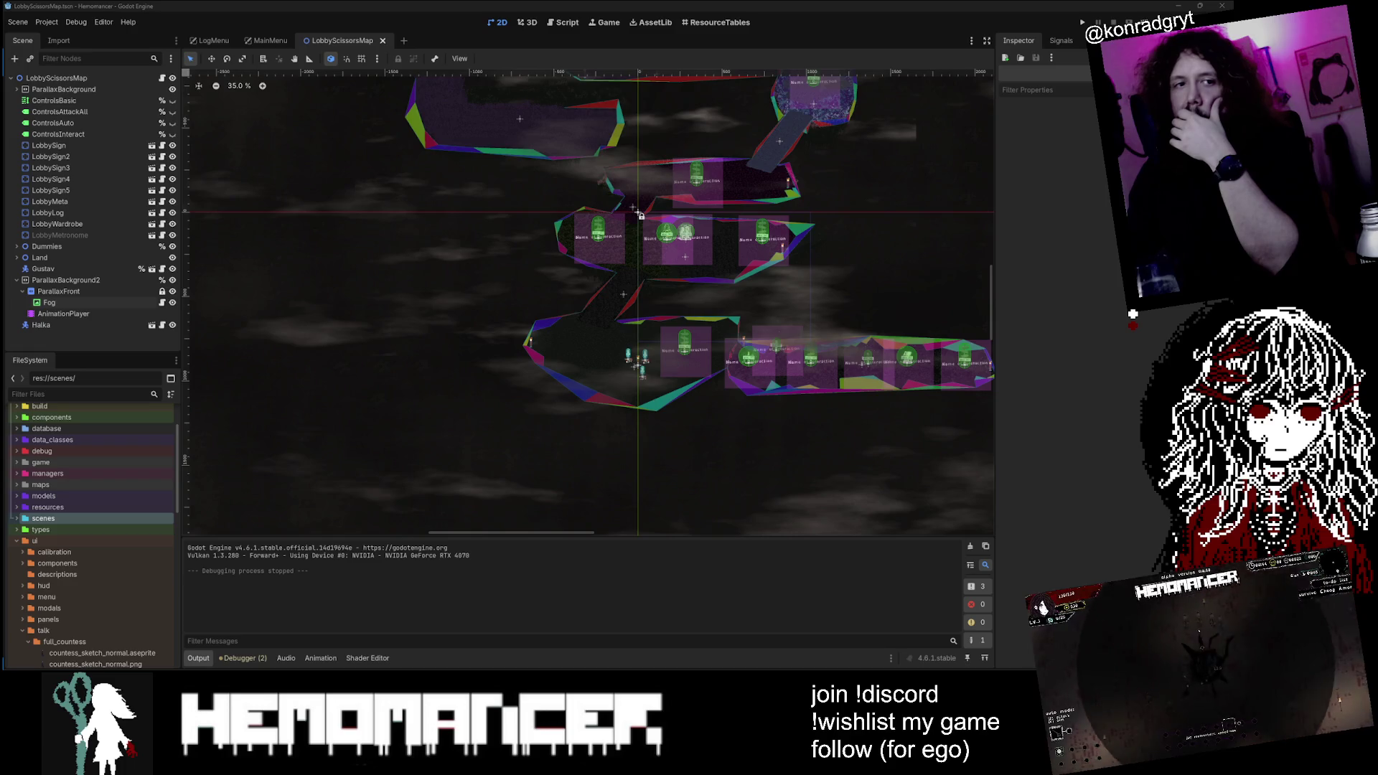
pyautogui.scroll(4, 657, 313)
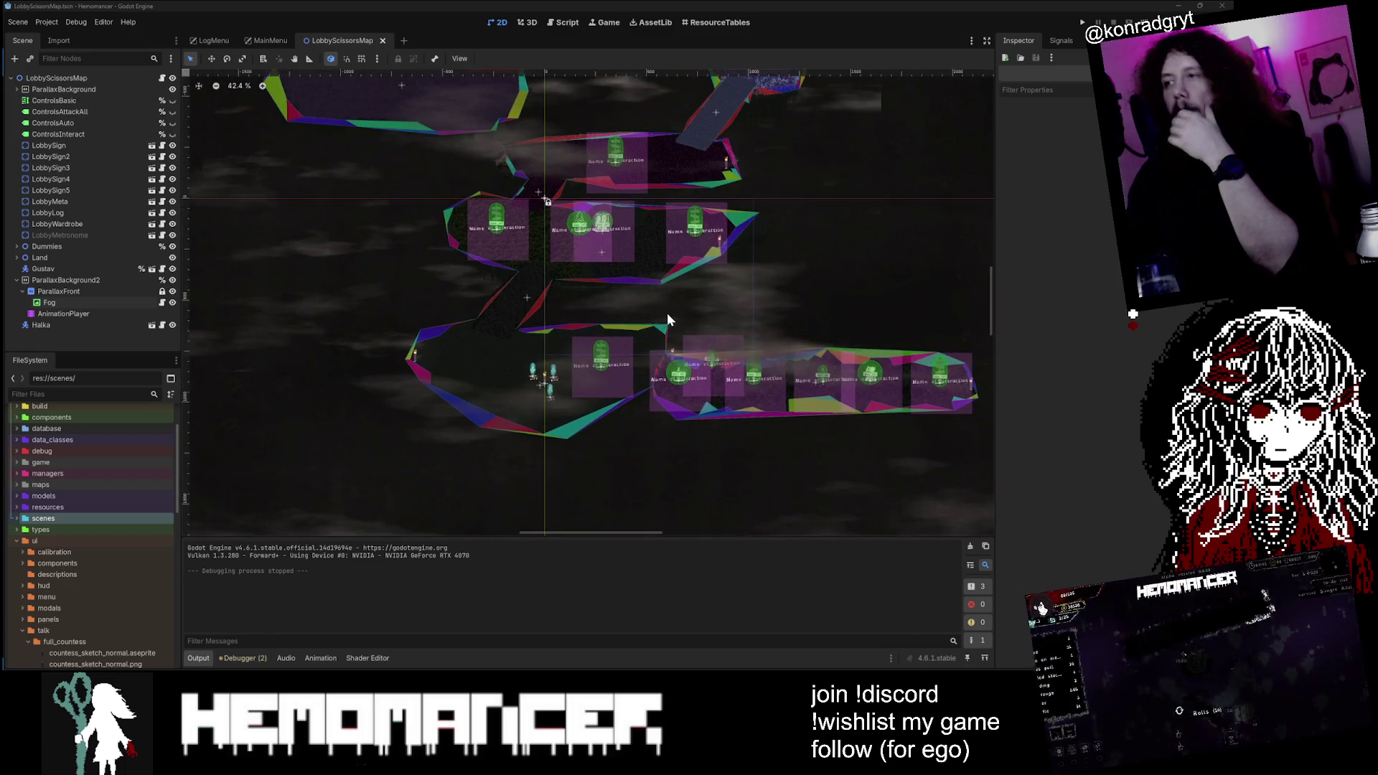
pyautogui.scroll(8, 666, 318)
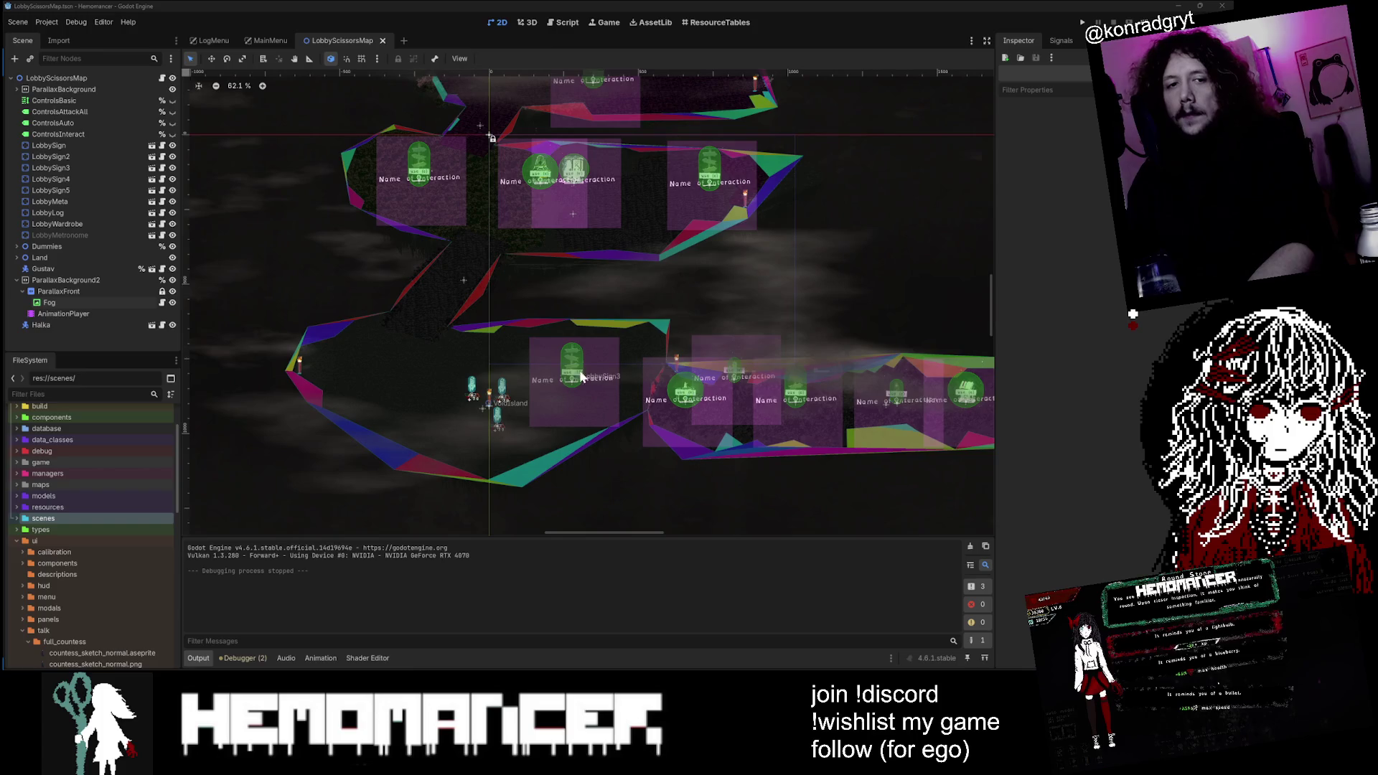
pyautogui.scroll(4, 380, 391)
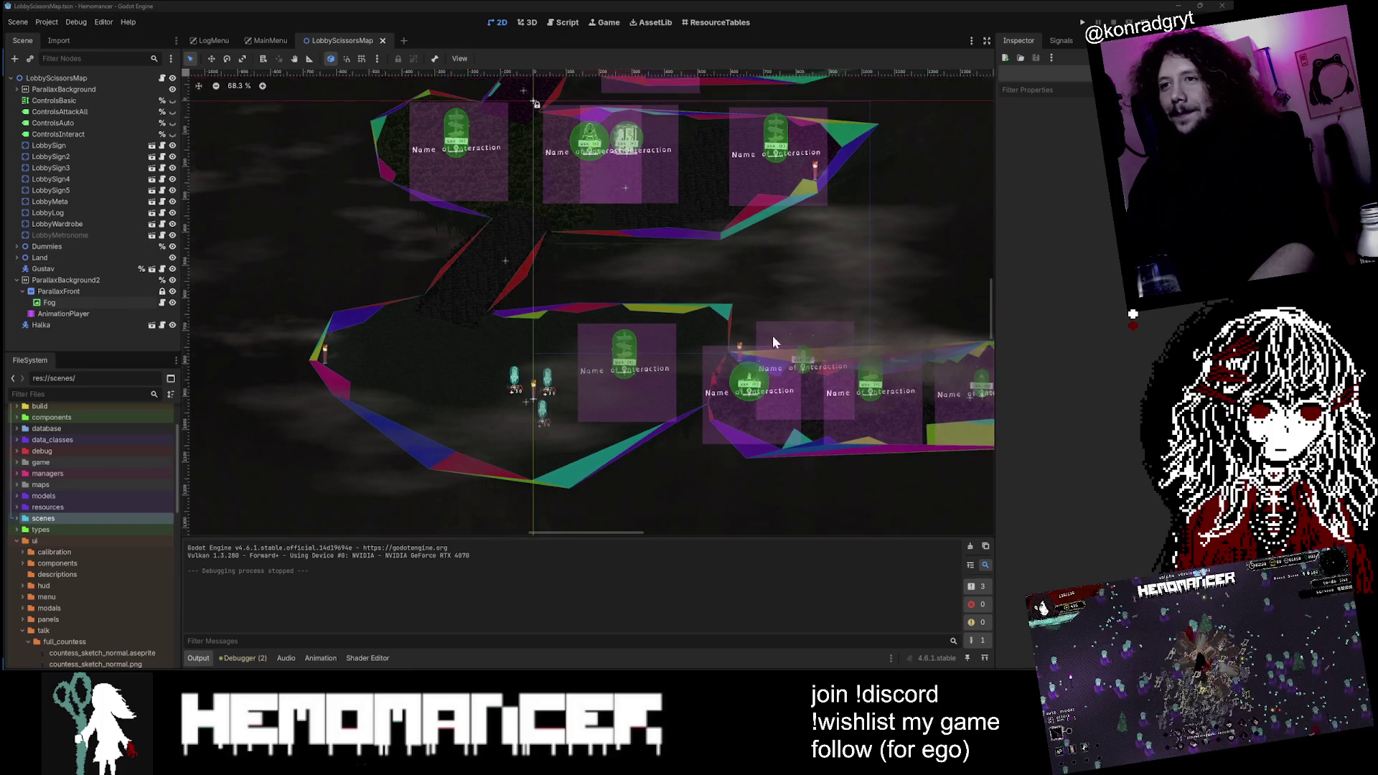
pyautogui.scroll(2, 690, 376)
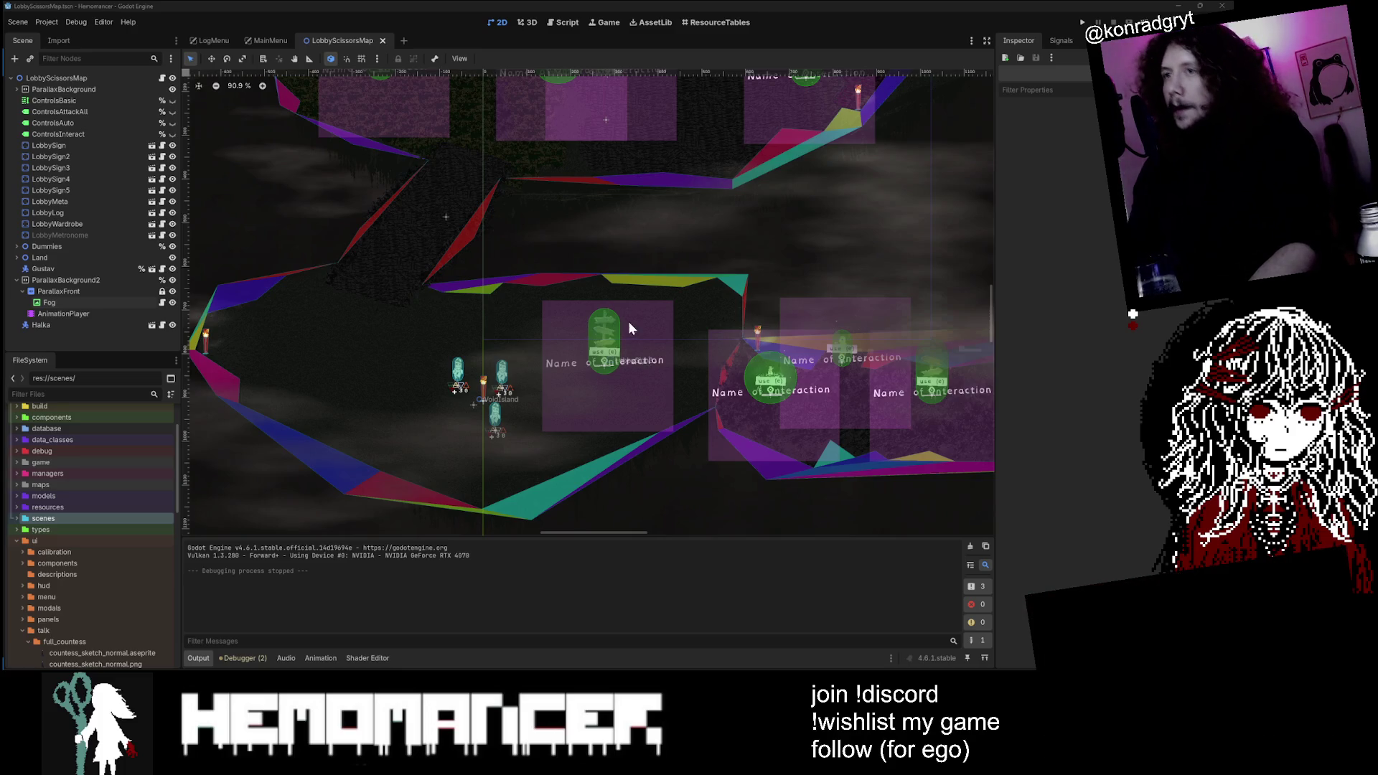
pyautogui.scroll(-1, 600, 350)
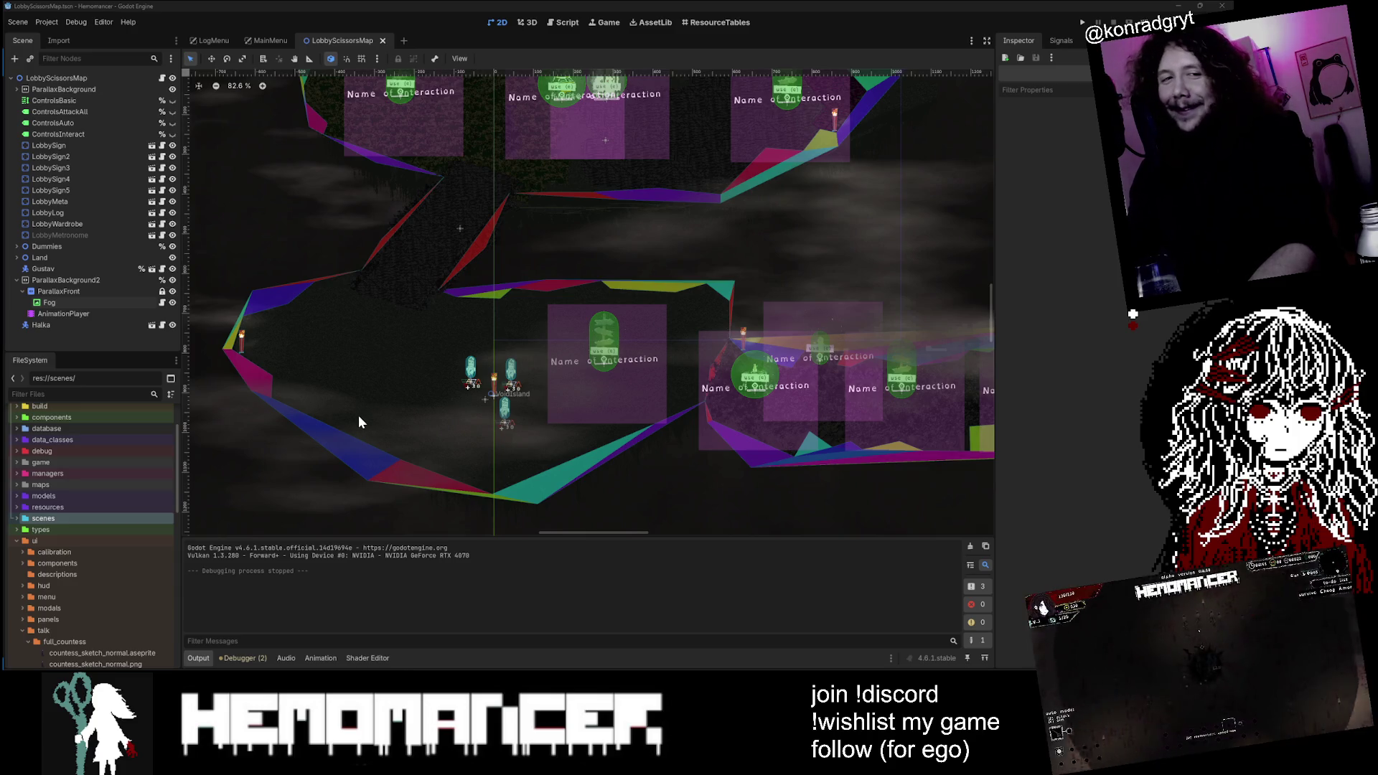
pyautogui.scroll(-1, 355, 412)
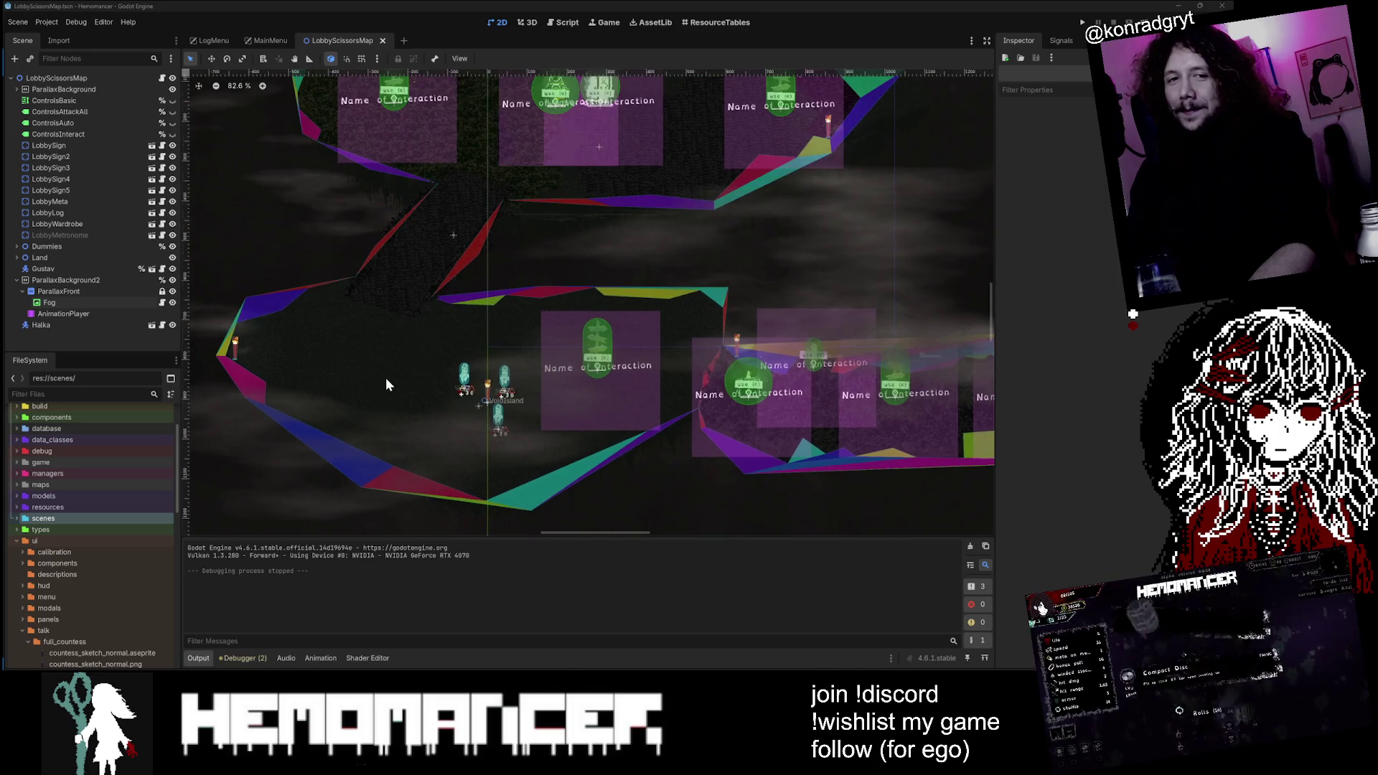
pyautogui.hscroll(2, 386, 383)
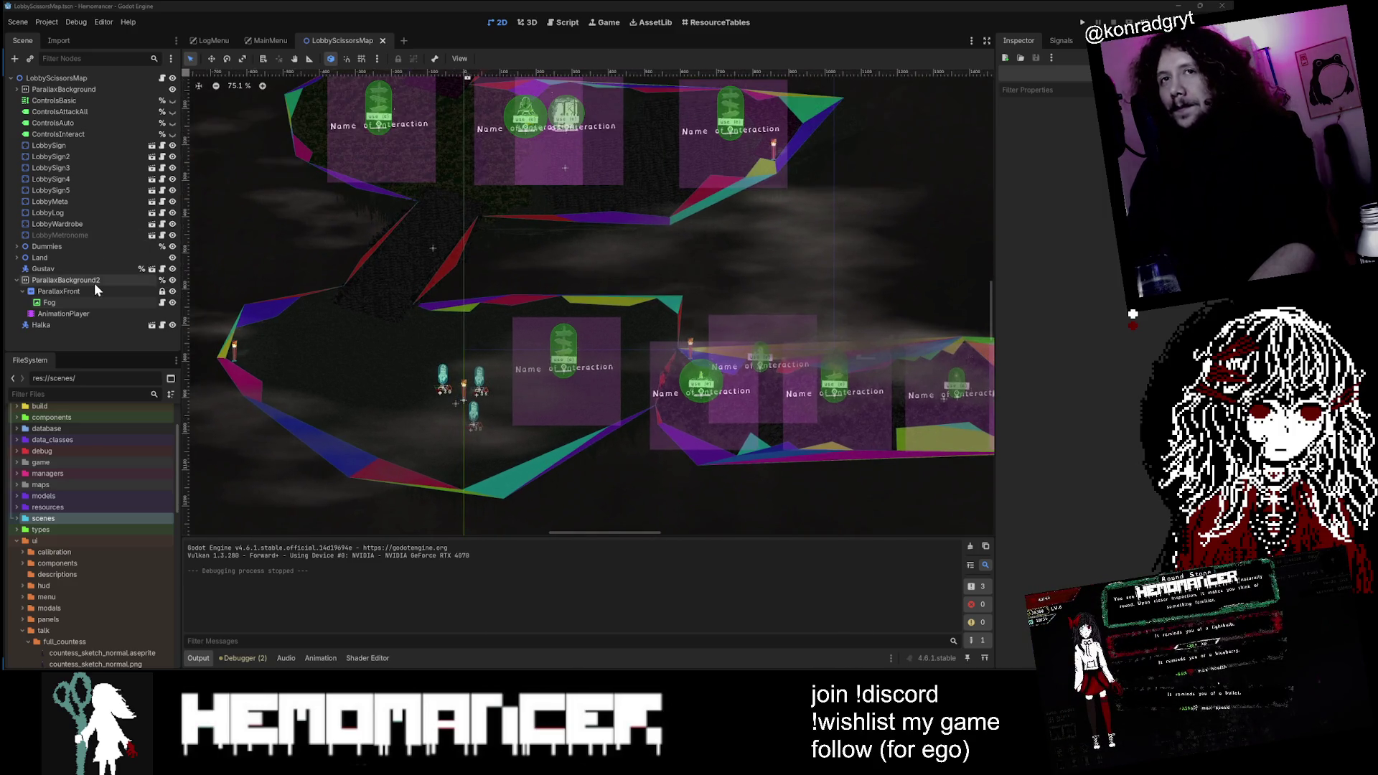
pyautogui.click(93, 300)
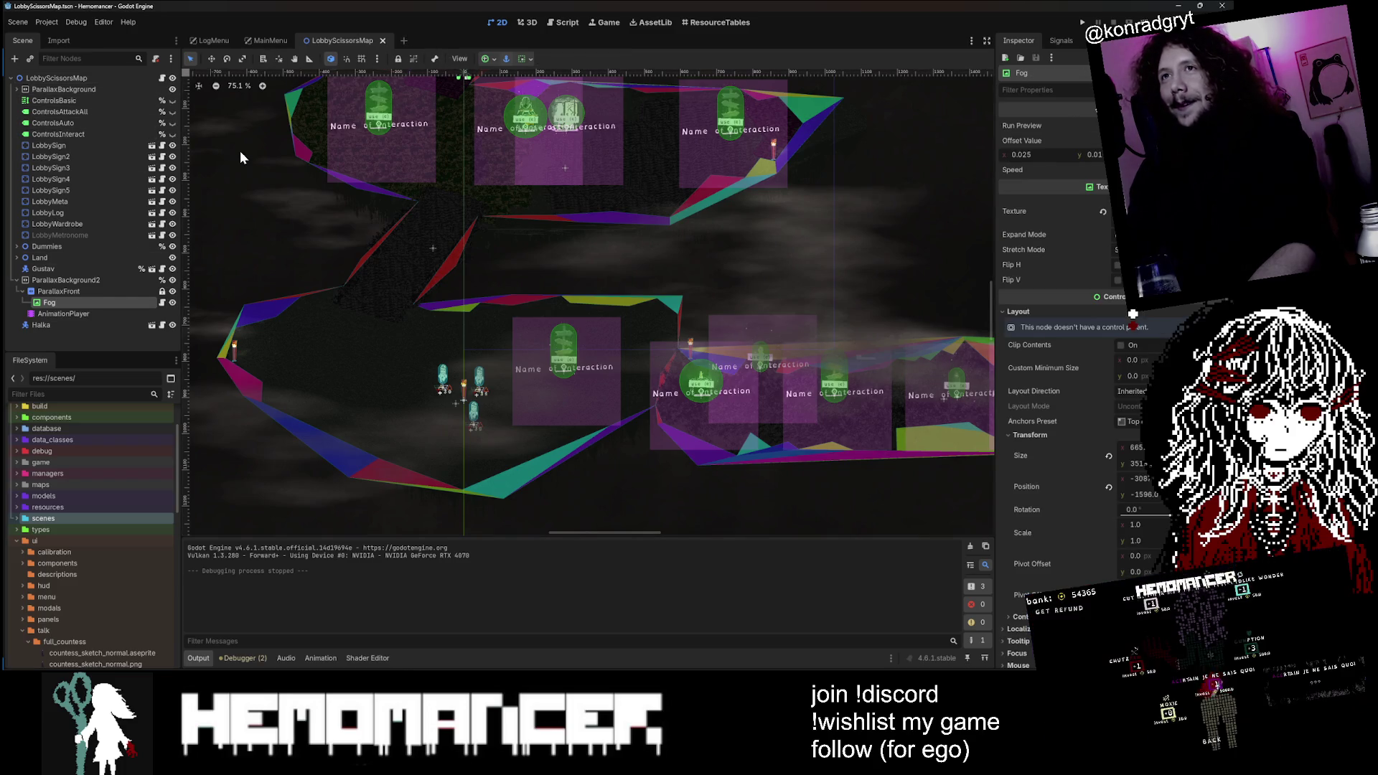
# Step: Open Hud.tscn through quick search
pyautogui.hotkey('alt', 'shift', 'o')
pyautogui.write('Hud')
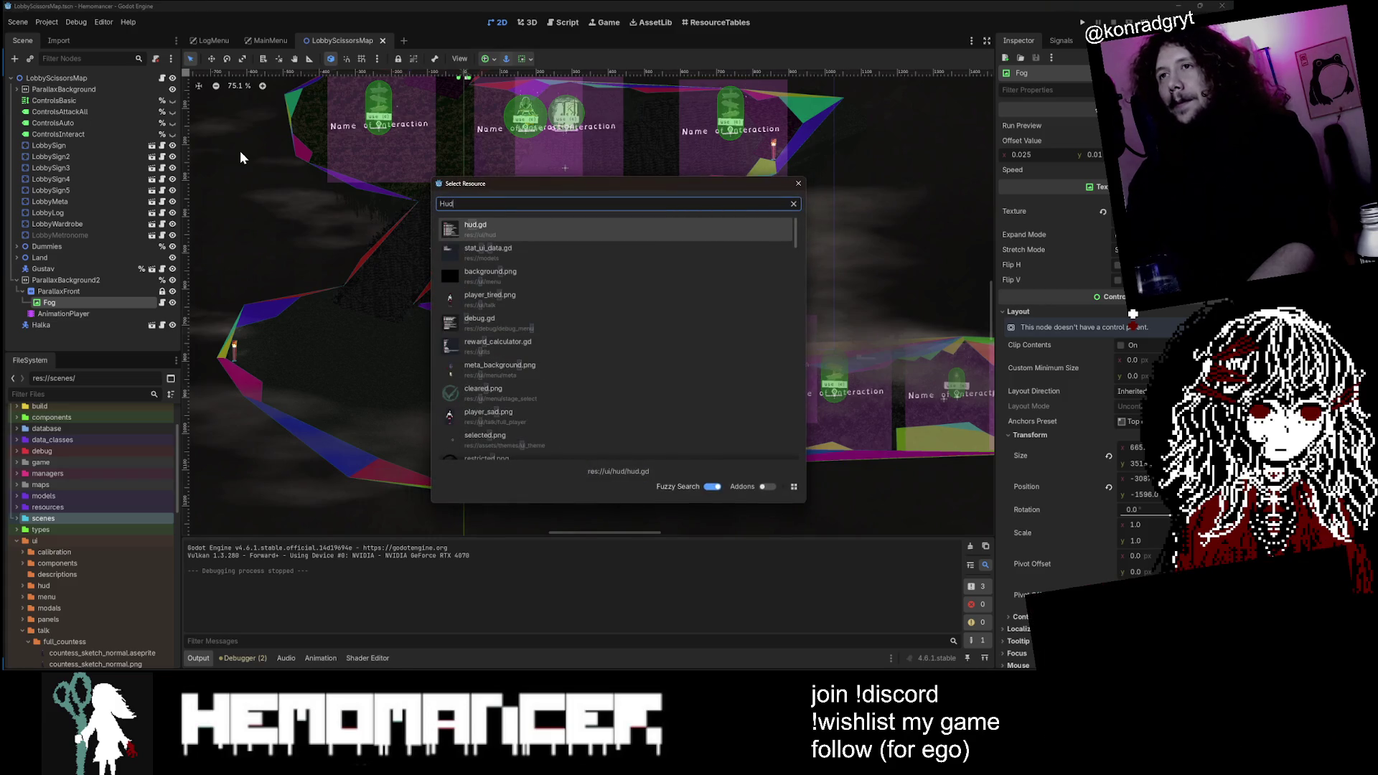
pyautogui.write('.tscn')
pyautogui.press('Return')
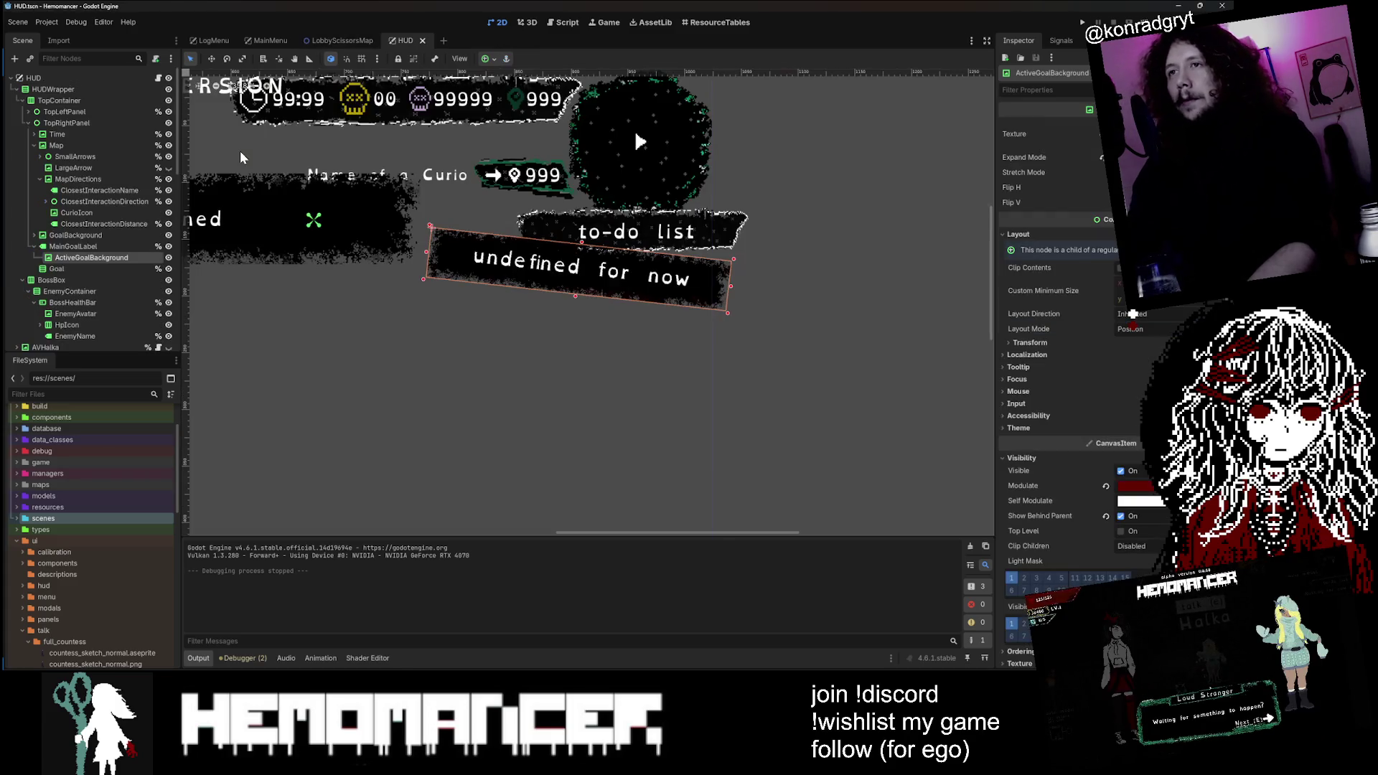
pyautogui.scroll(-2, 636, 130)
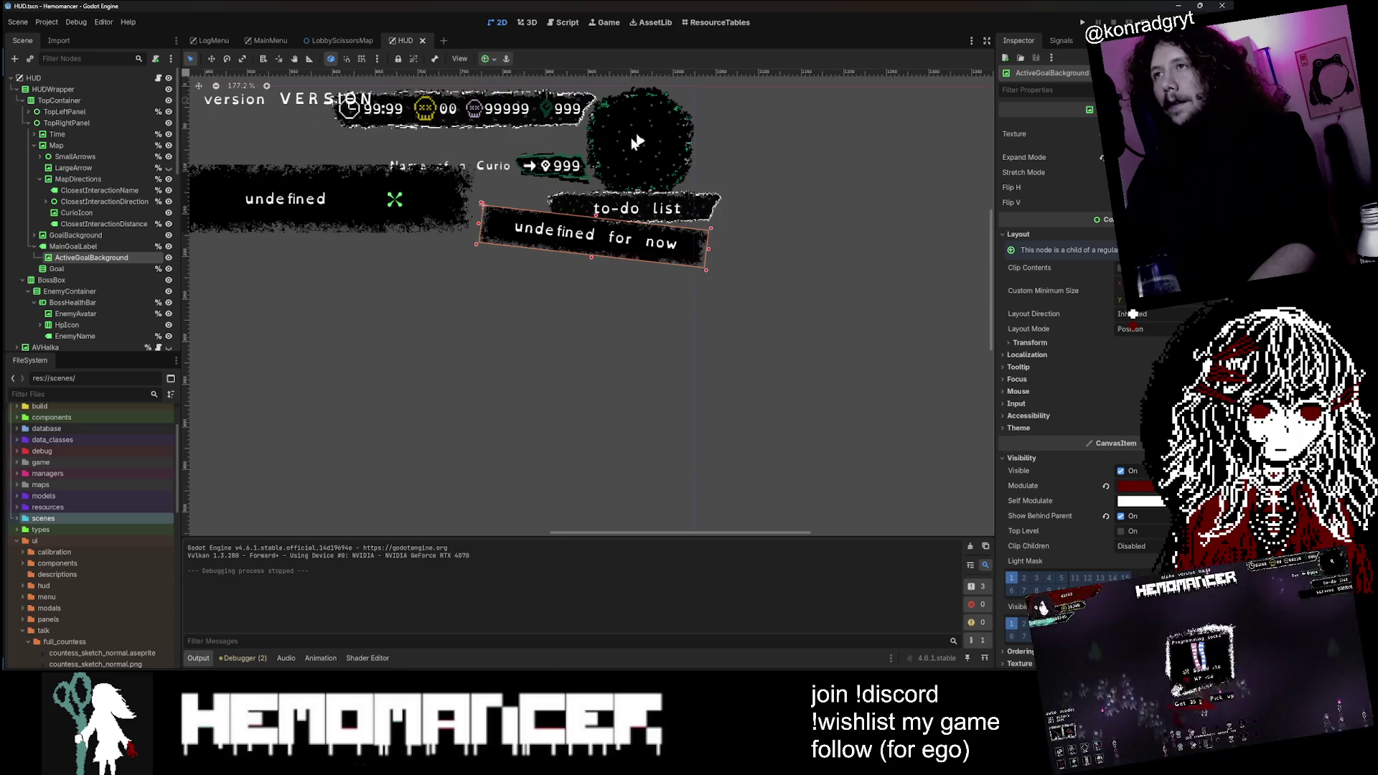
# Step: View the top of hud.gd, then return to the 2D HUD layout and select BossBox
pyautogui.click(158, 79)
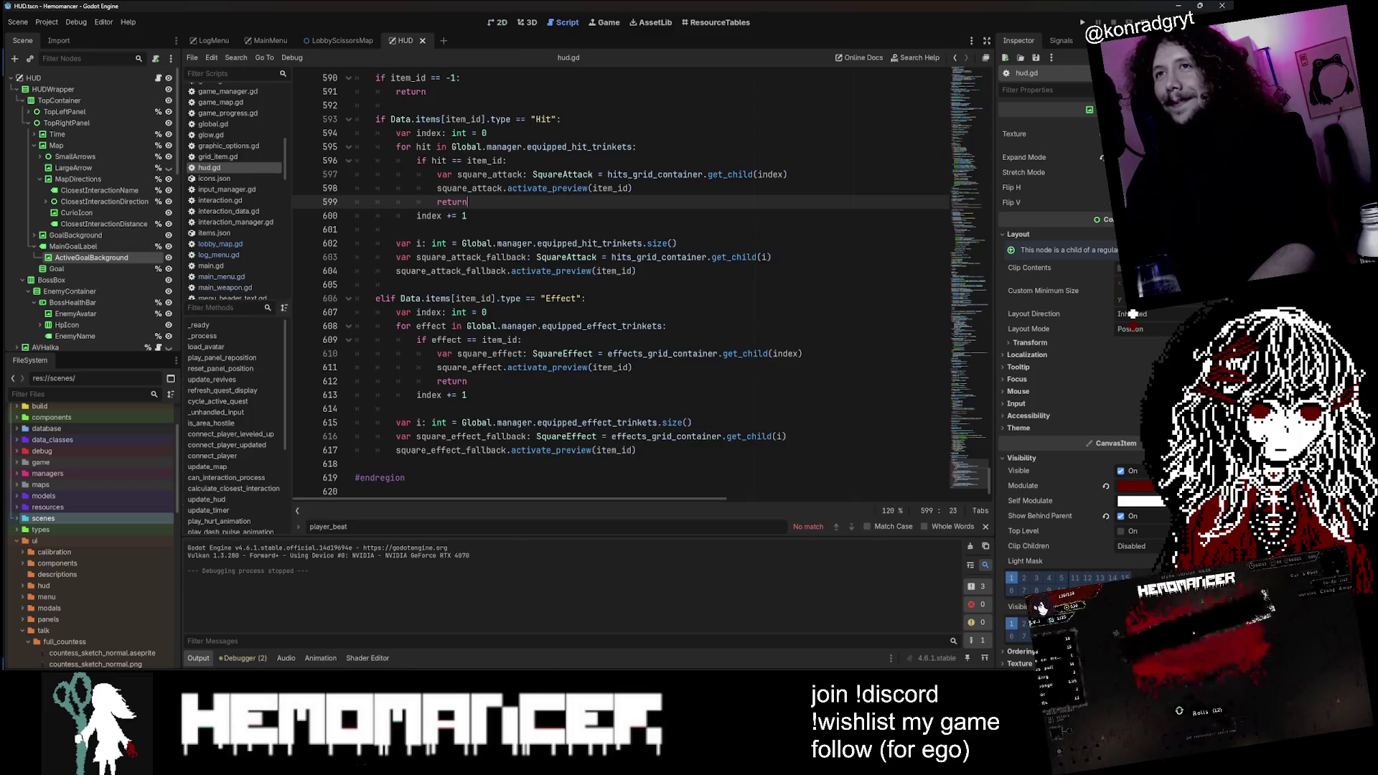
pyautogui.moveTo(958, 359); pyautogui.dragTo(963, 51)
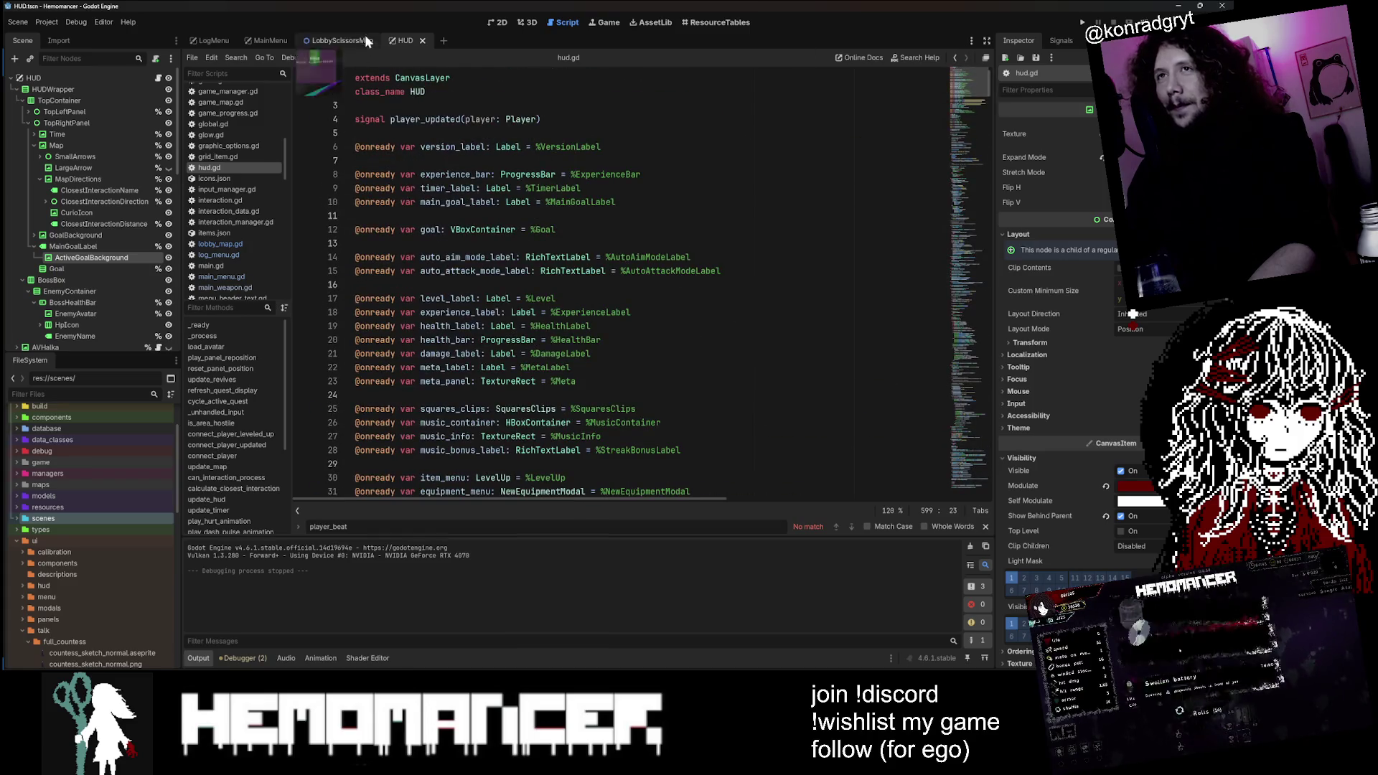
pyautogui.click(495, 24)
pyautogui.click(640, 142)
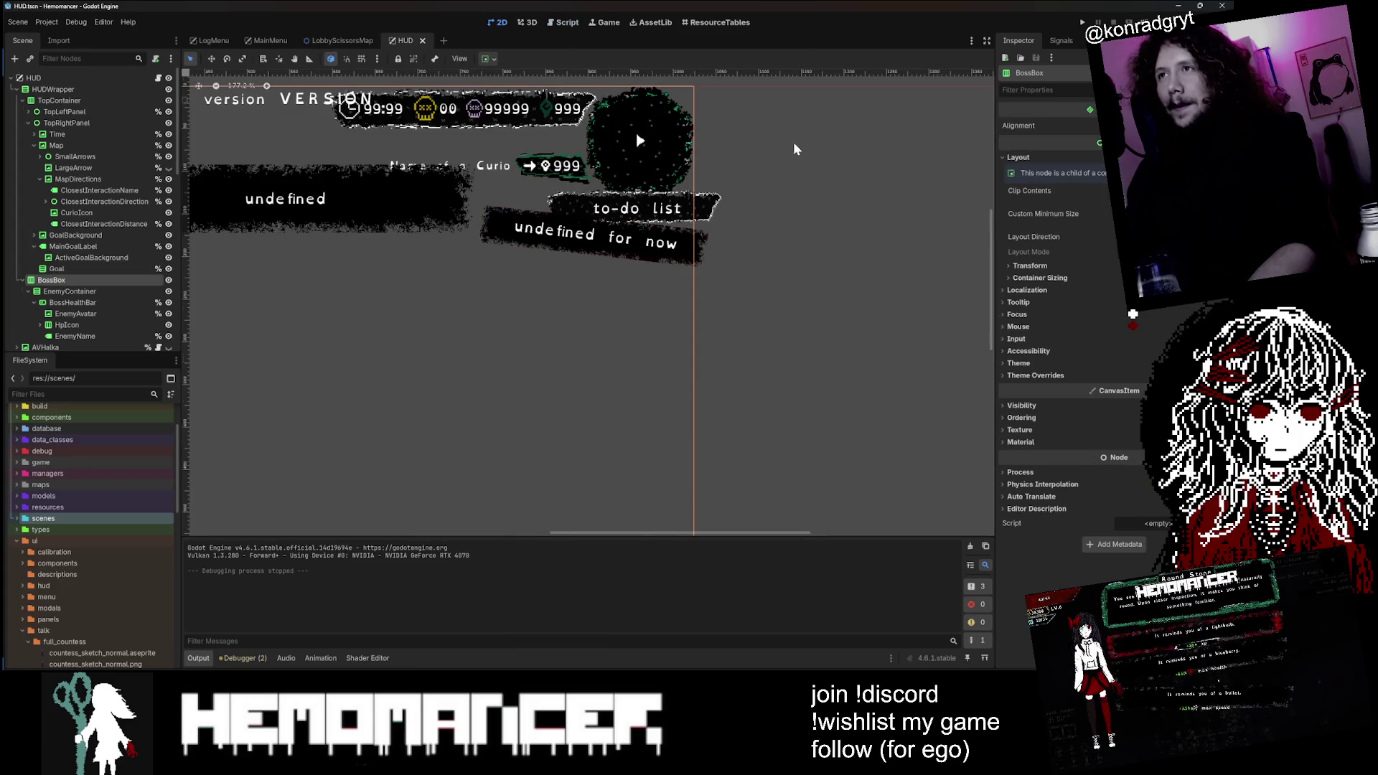
pyautogui.scroll(2, 797, 149)
pyautogui.scroll(4, 717, 244)
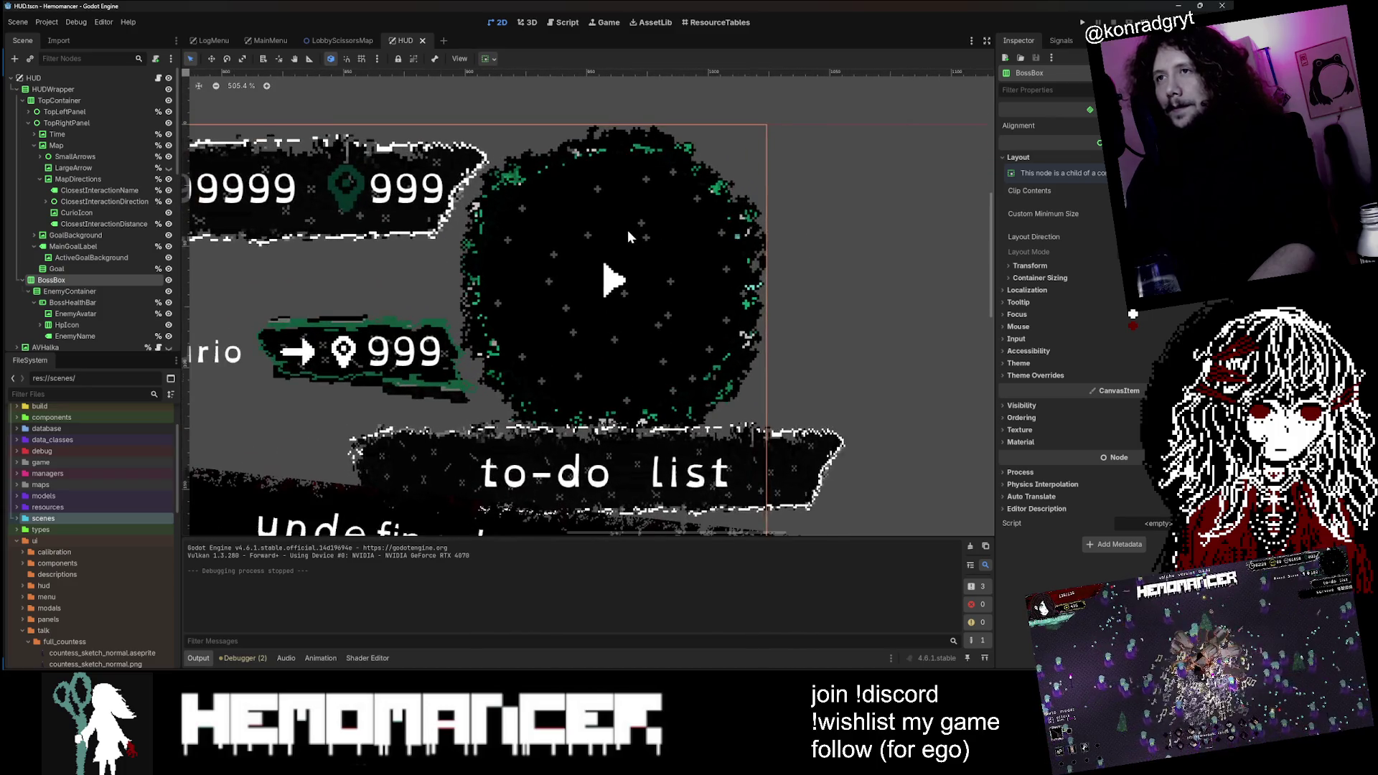
pyautogui.scroll(-3, 838, 251)
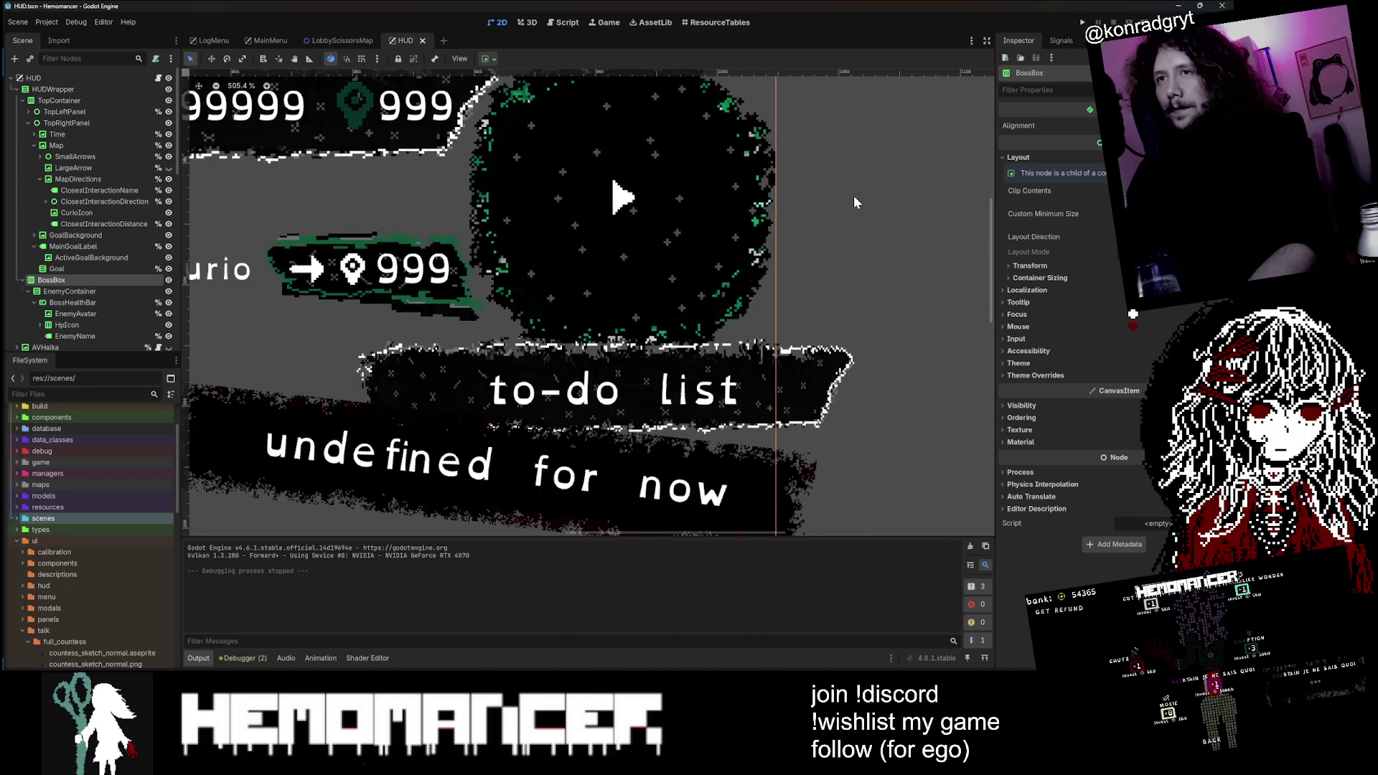
pyautogui.scroll(-1, 854, 201)
pyautogui.moveTo(861, 208)
pyautogui.mouseDown()
pyautogui.moveTo(955, 284)
pyautogui.moveTo(781, 282)
pyautogui.mouseUp()
pyautogui.scroll(-1, 873, 248)
pyautogui.scroll(-9, 609, 249)
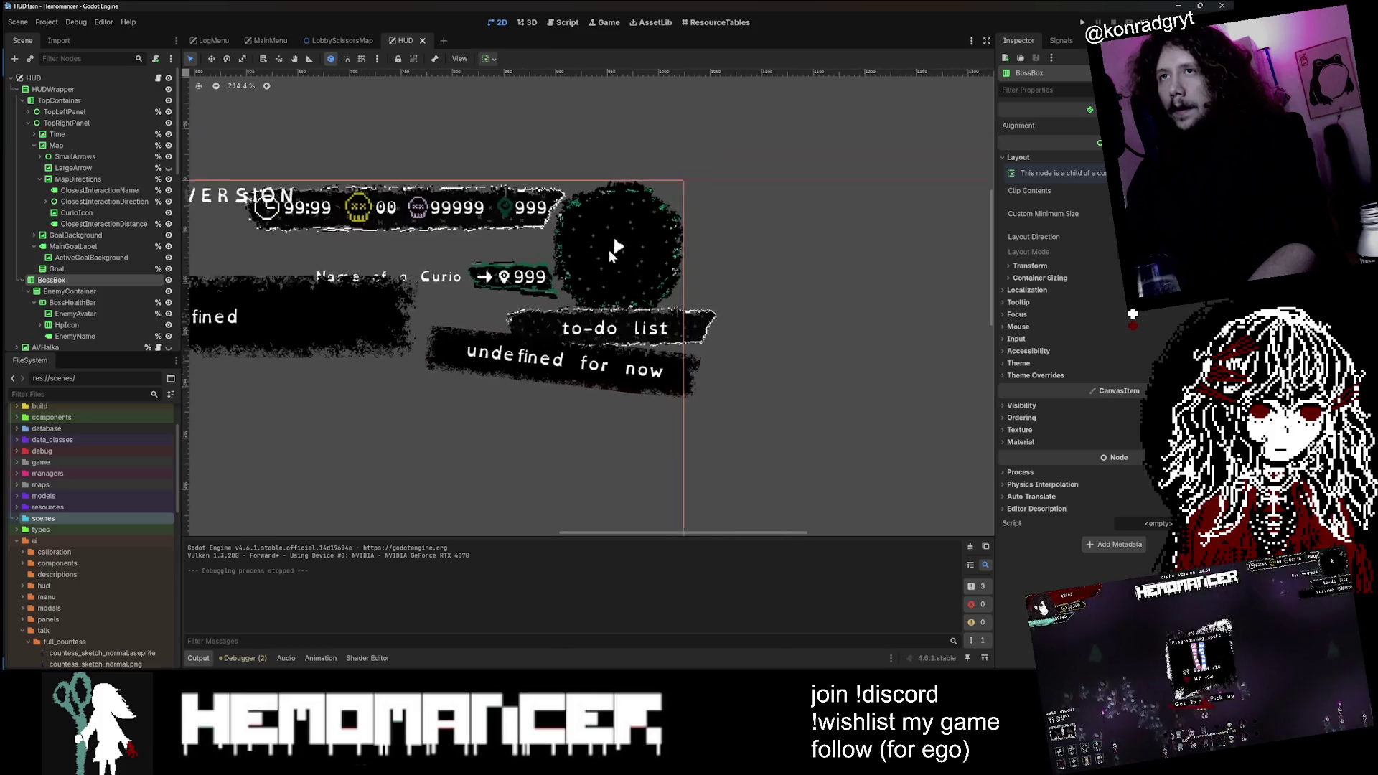
pyautogui.scroll(4, 510, 237)
pyautogui.scroll(5, 511, 265)
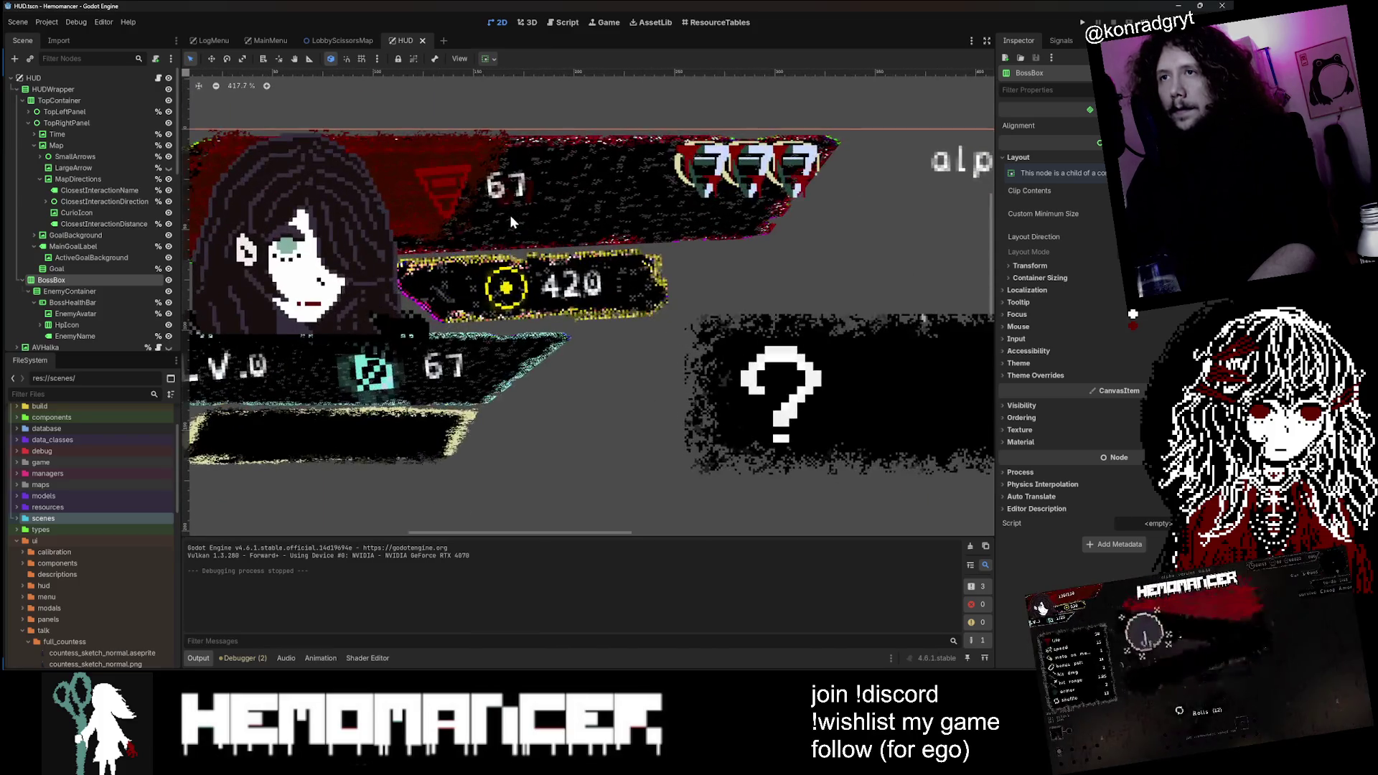
pyautogui.scroll(-1, 497, 230)
pyautogui.scroll(1, 312, 223)
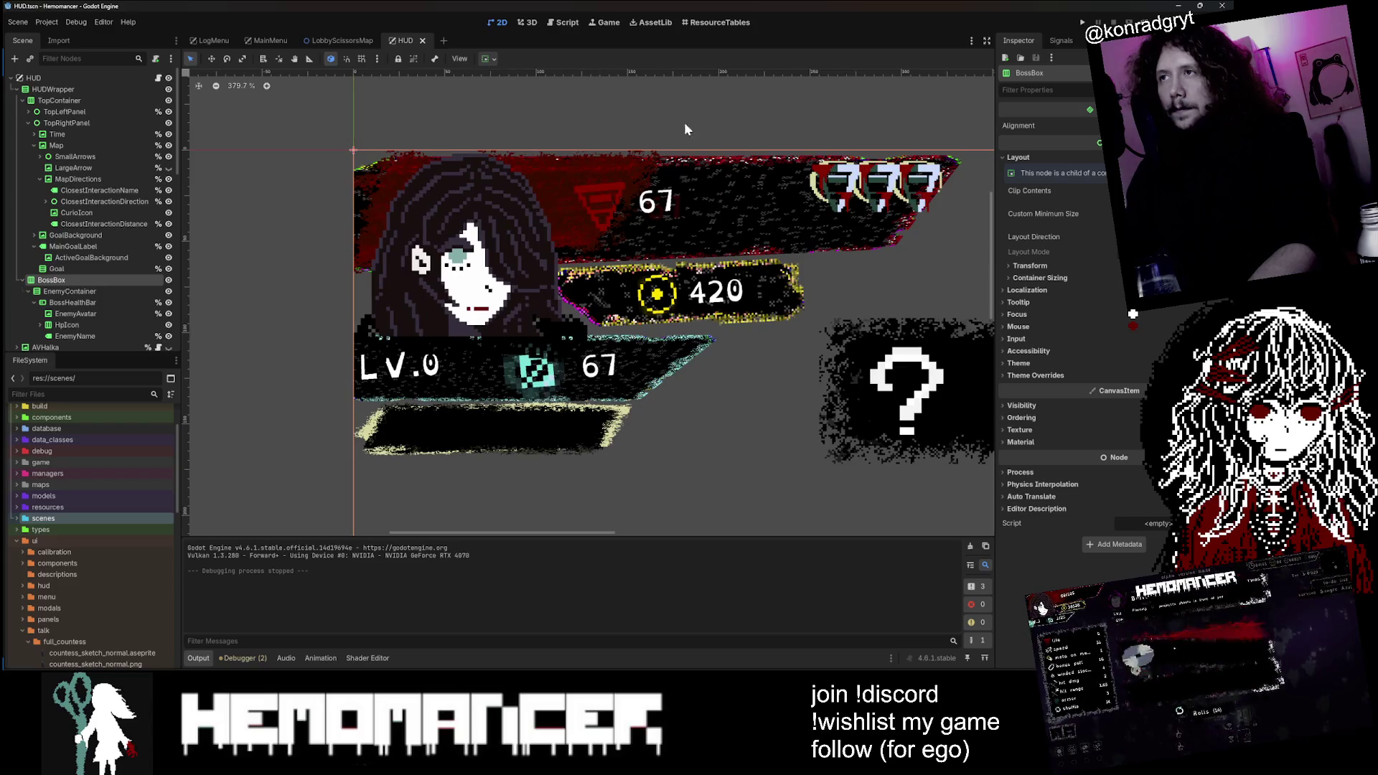
pyautogui.scroll(3, 627, 94)
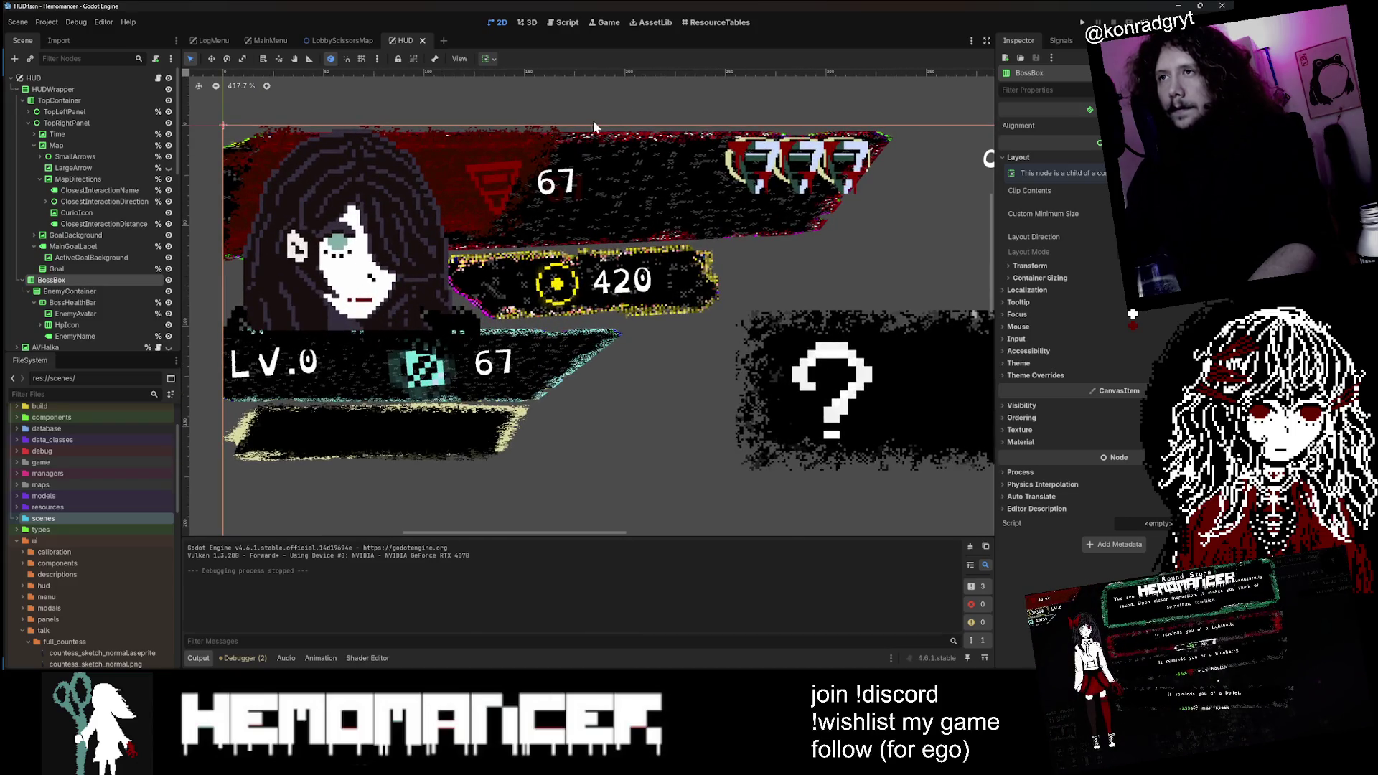
pyautogui.scroll(11, 590, 173)
pyautogui.scroll(1, 553, 201)
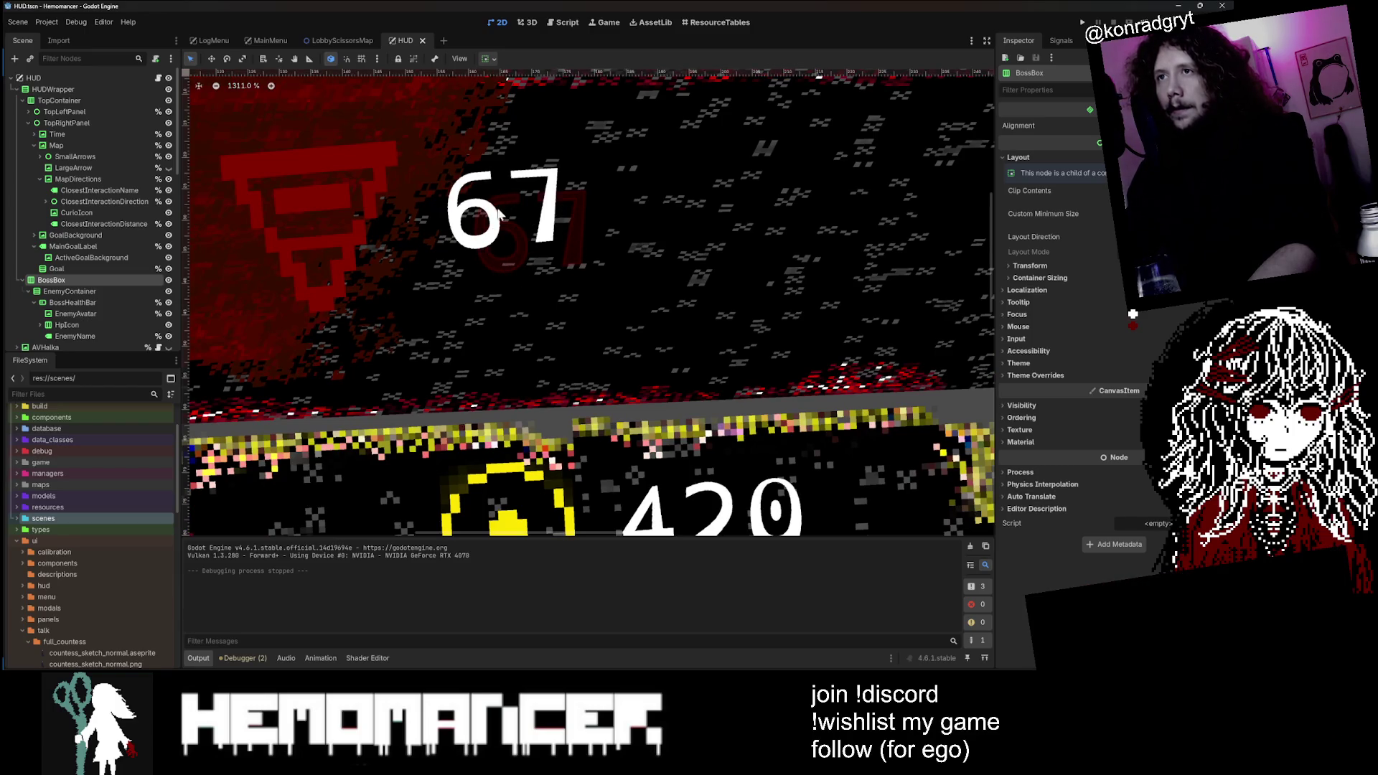
pyautogui.scroll(-5, 576, 209)
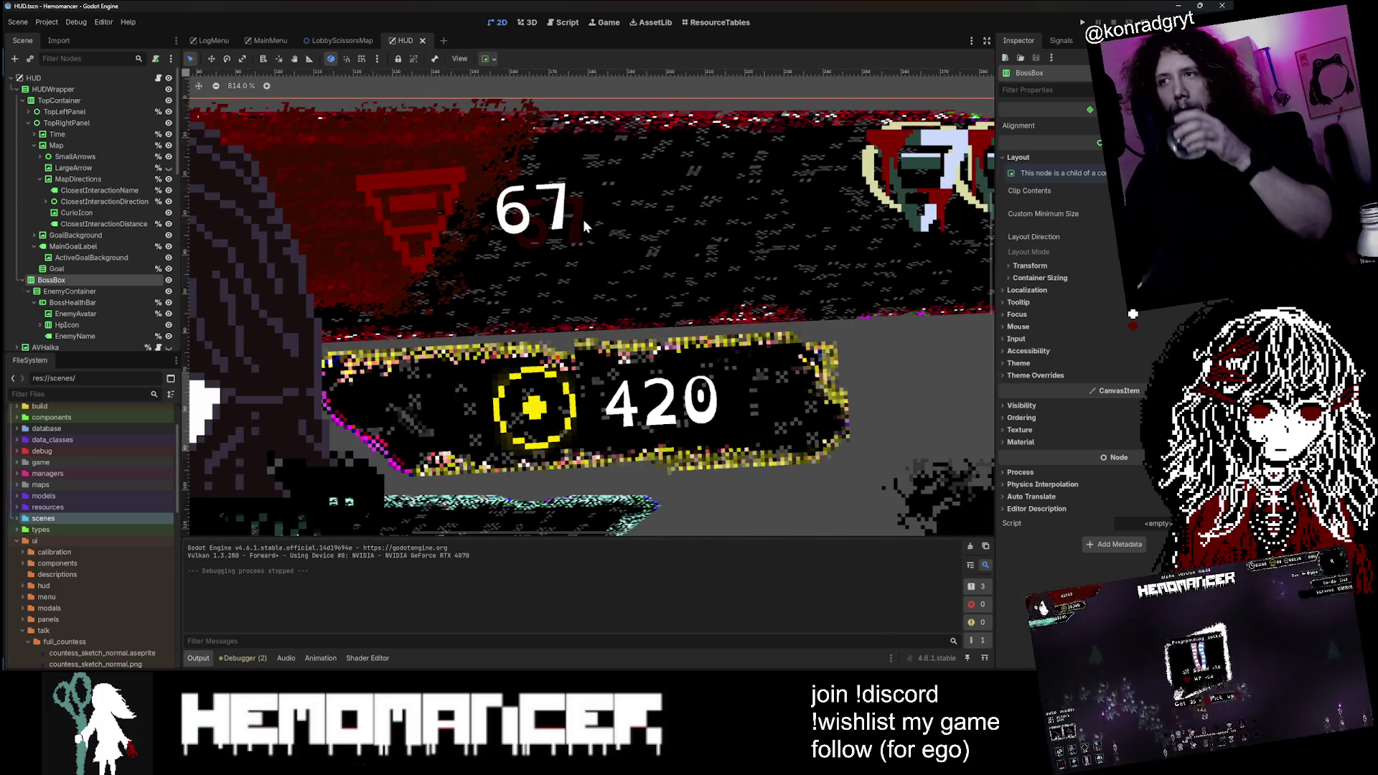
pyautogui.scroll(-5, 696, 467)
pyautogui.scroll(10, 696, 474)
pyautogui.scroll(-8, 688, 391)
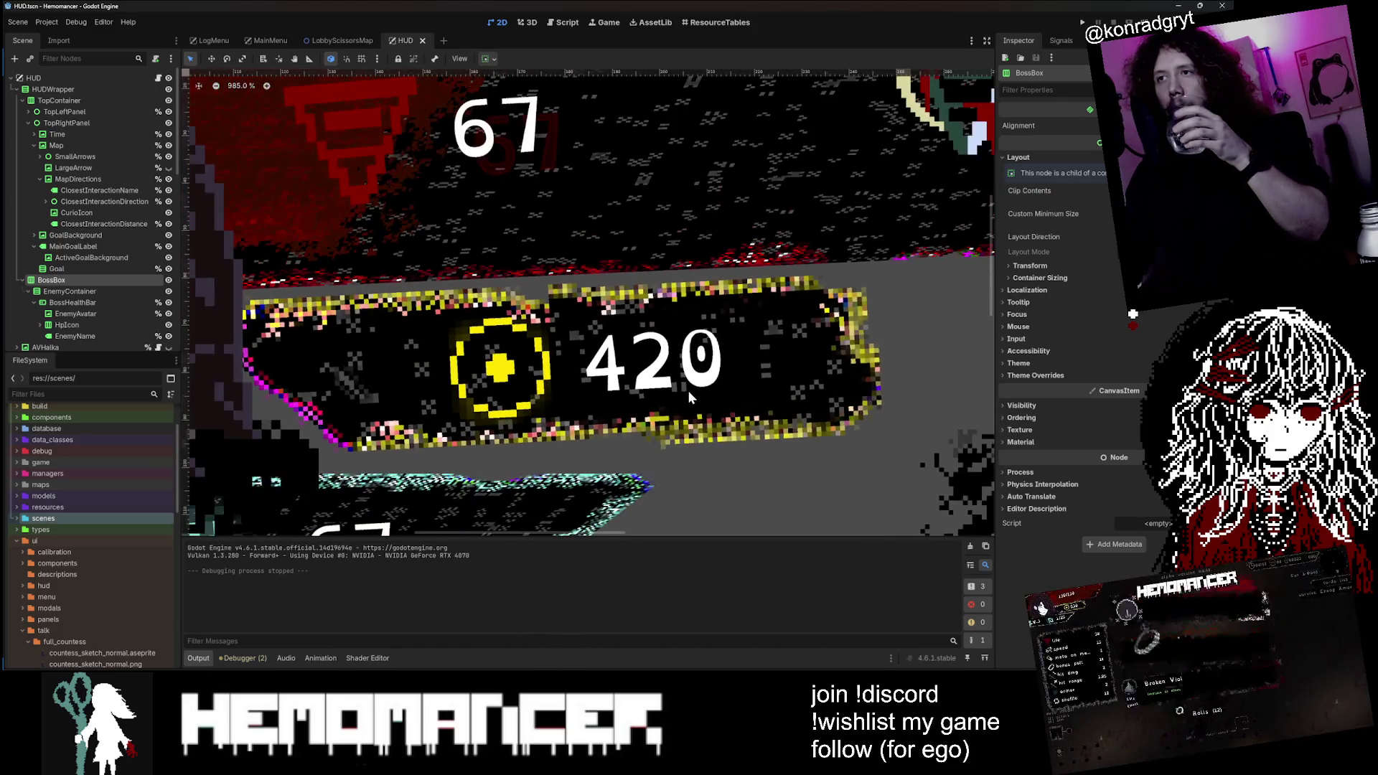
pyautogui.scroll(-4, 642, 424)
pyautogui.scroll(15, 563, 468)
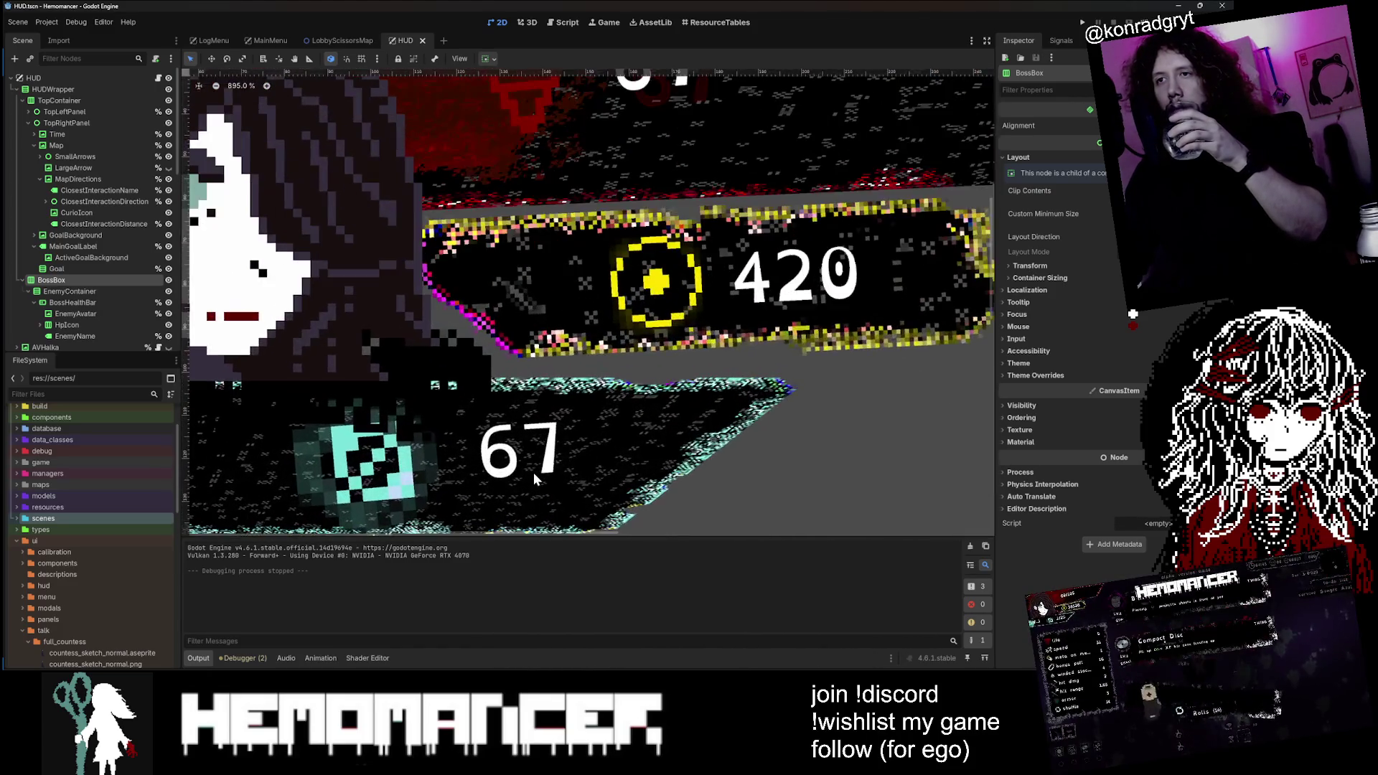
pyautogui.scroll(9, 538, 459)
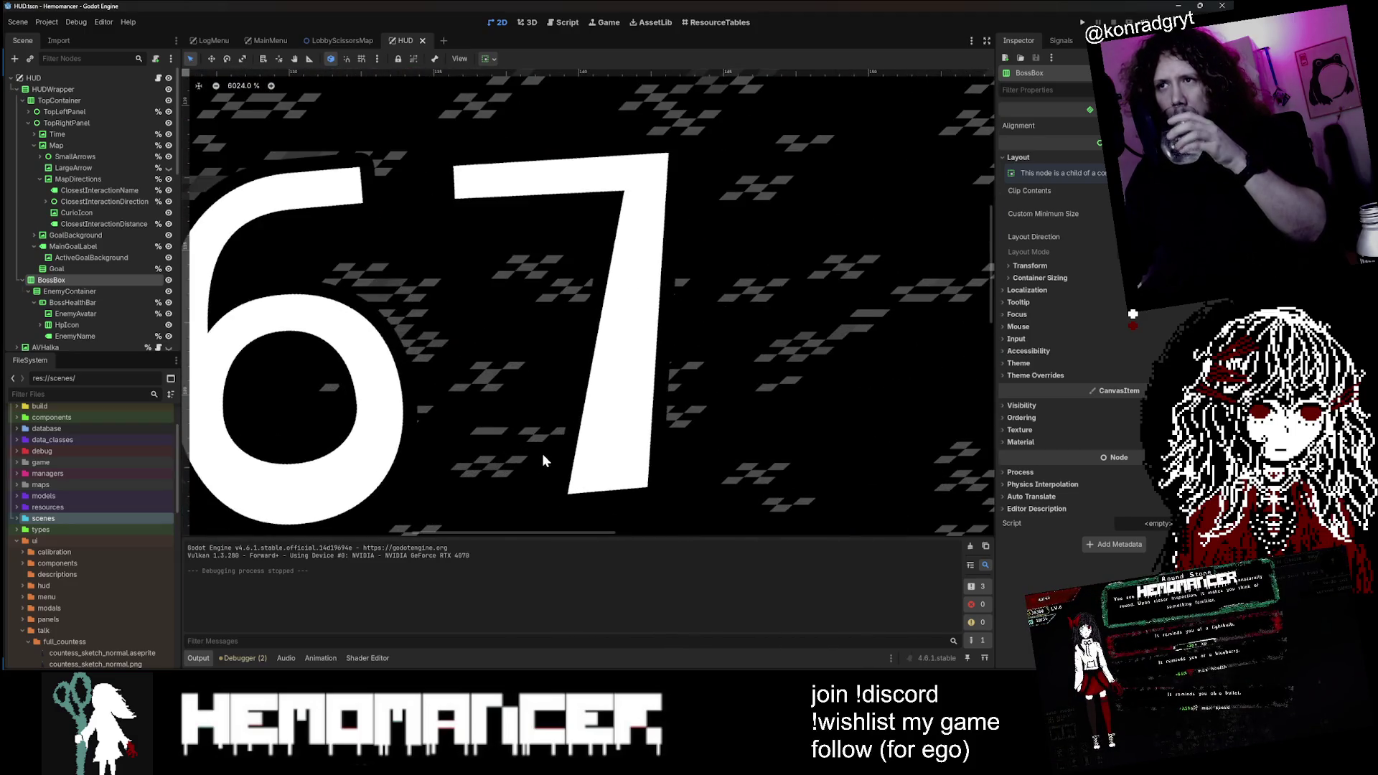
pyautogui.scroll(-3, 541, 453)
pyautogui.scroll(-11, 480, 97)
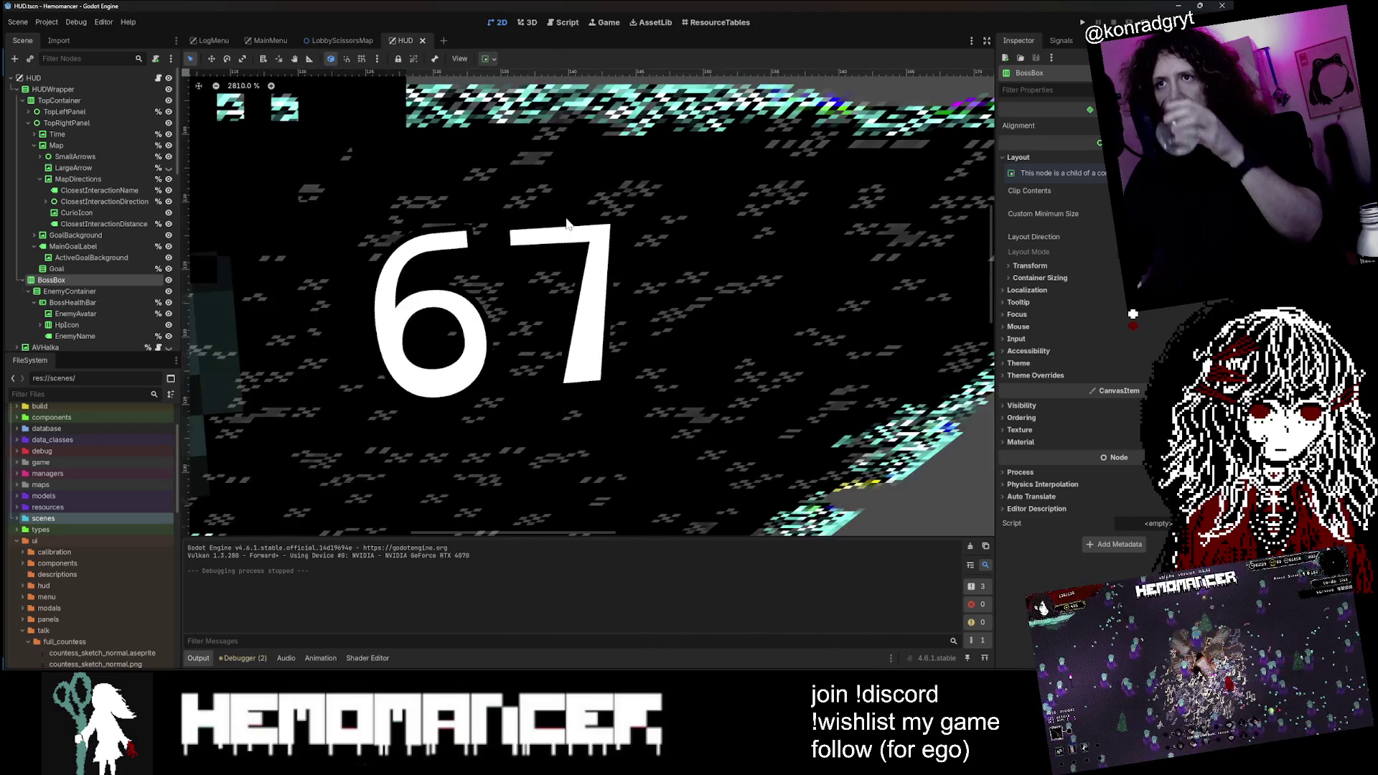
pyautogui.scroll(-12, 567, 227)
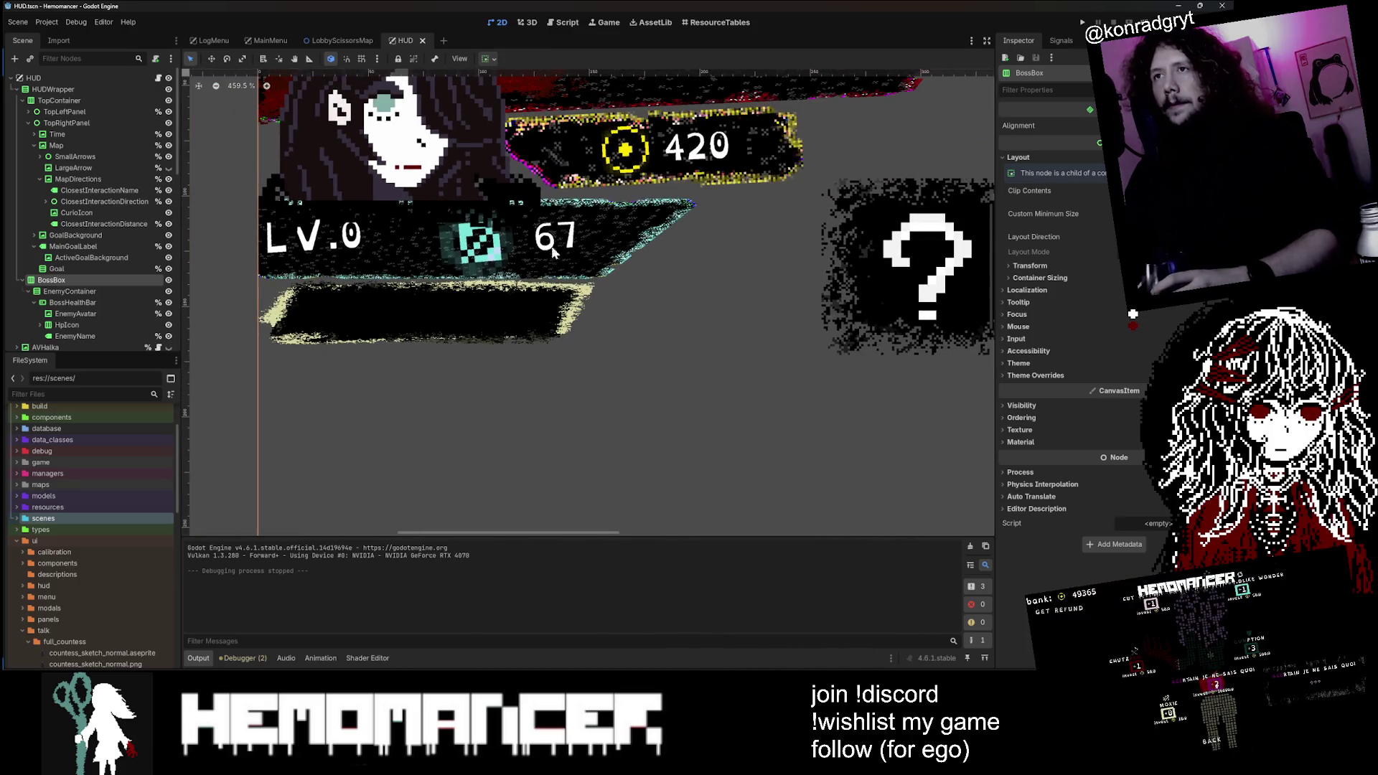
pyautogui.scroll(5, 527, 206)
pyautogui.scroll(6, 526, 216)
pyautogui.scroll(-15, 502, 208)
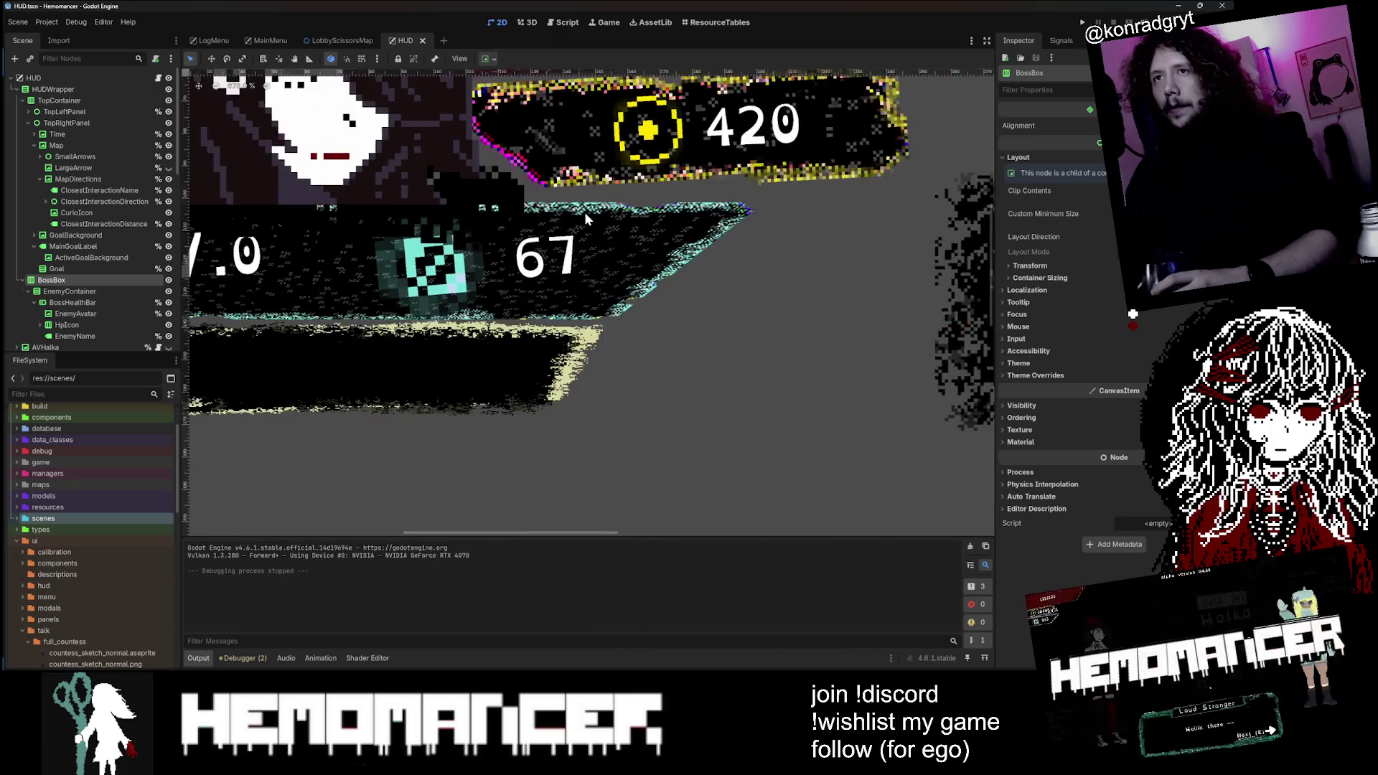
pyautogui.scroll(17, 521, 222)
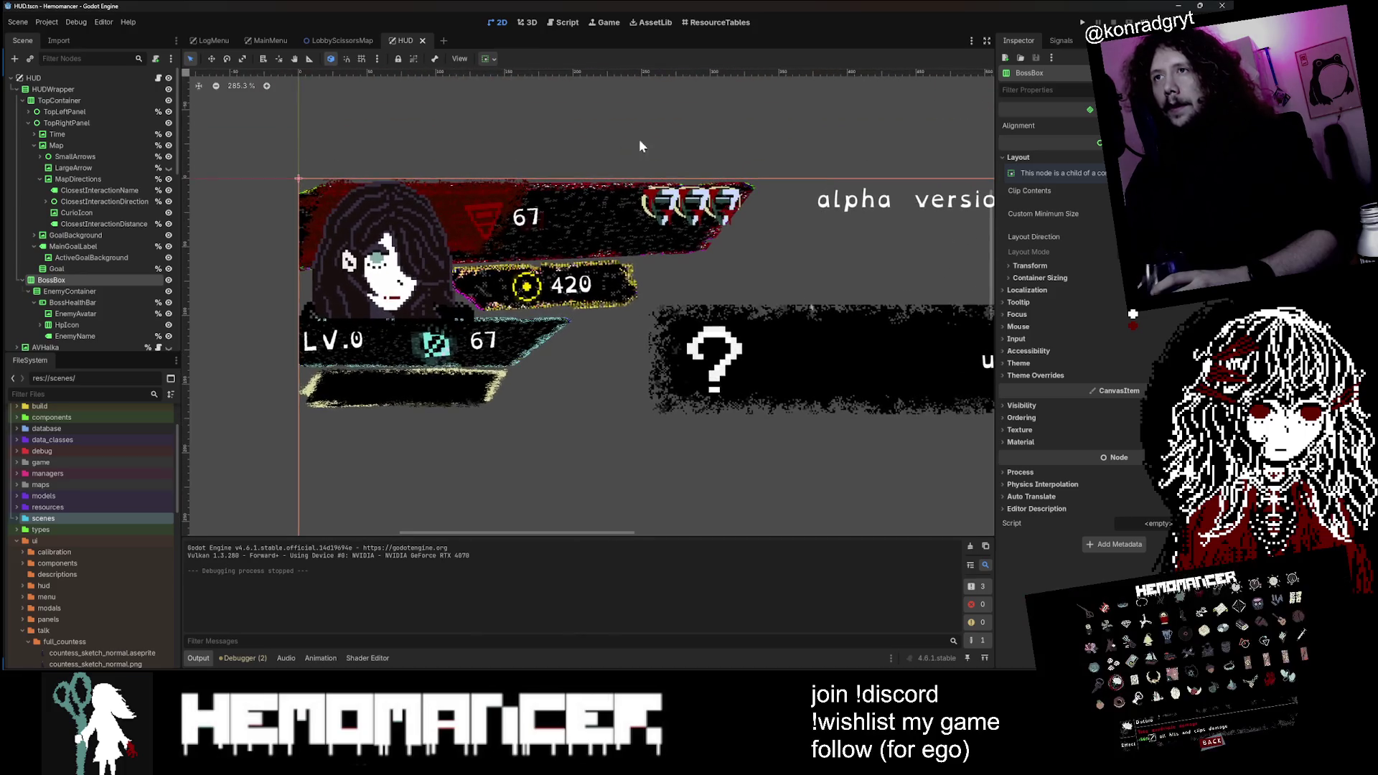
pyautogui.scroll(-3, 521, 222)
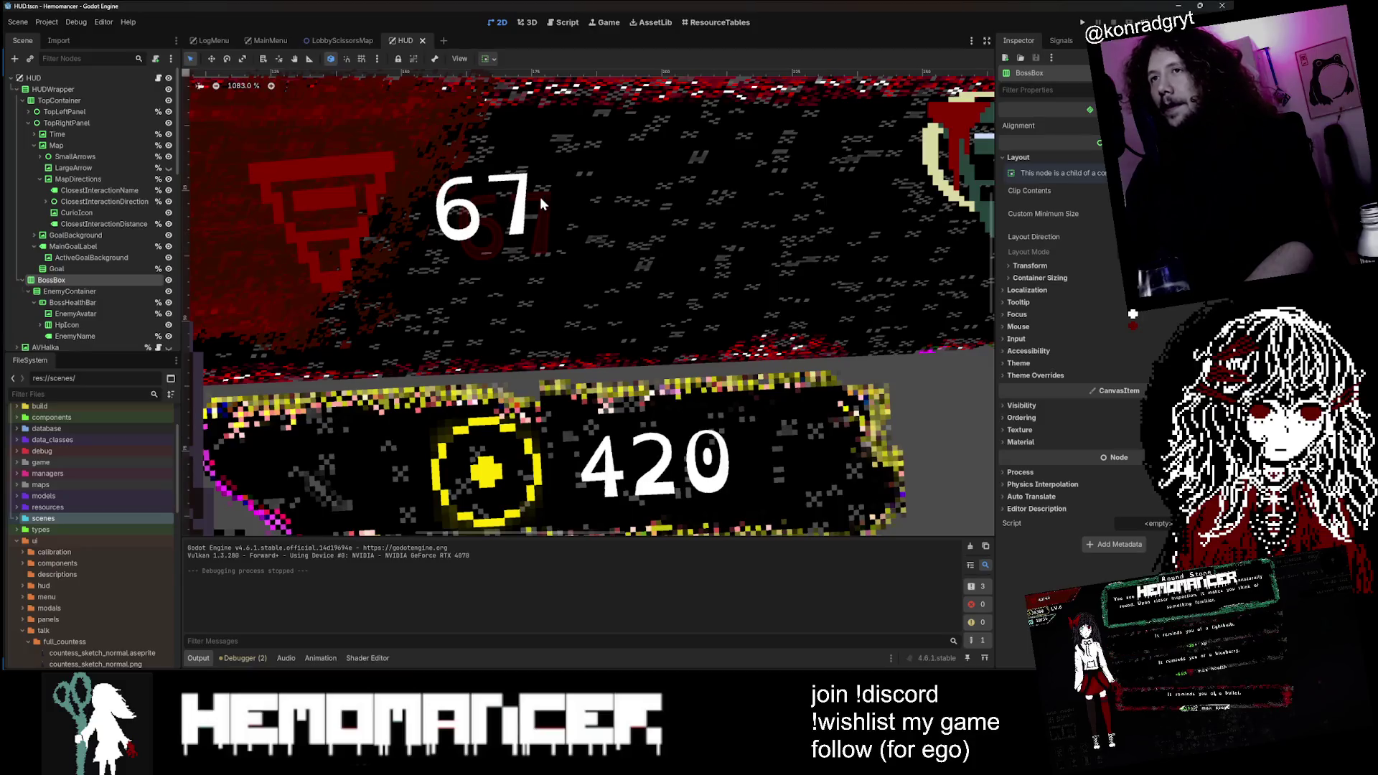
pyautogui.scroll(-17, 531, 225)
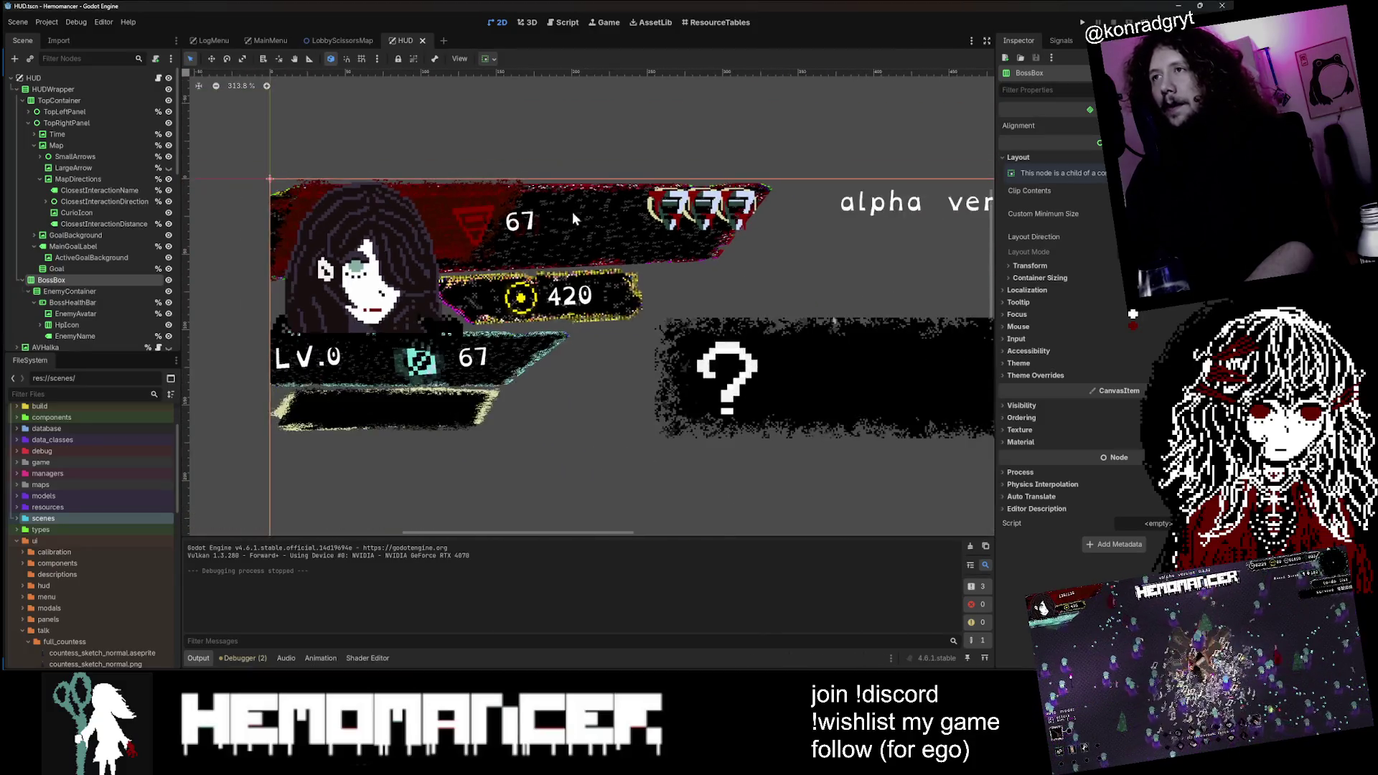
pyautogui.scroll(2, 824, 136)
pyautogui.hscroll(10, 578, 145)
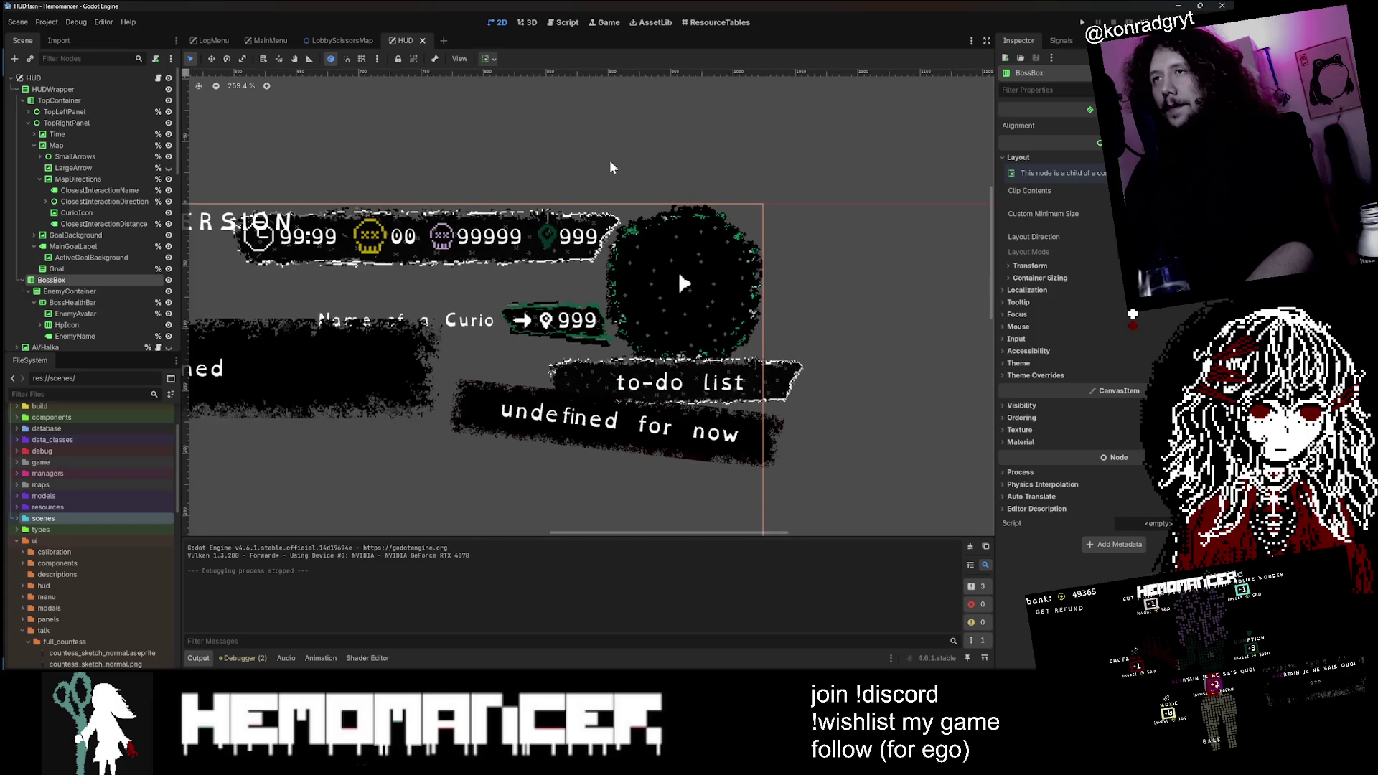
pyautogui.scroll(-2, 666, 147)
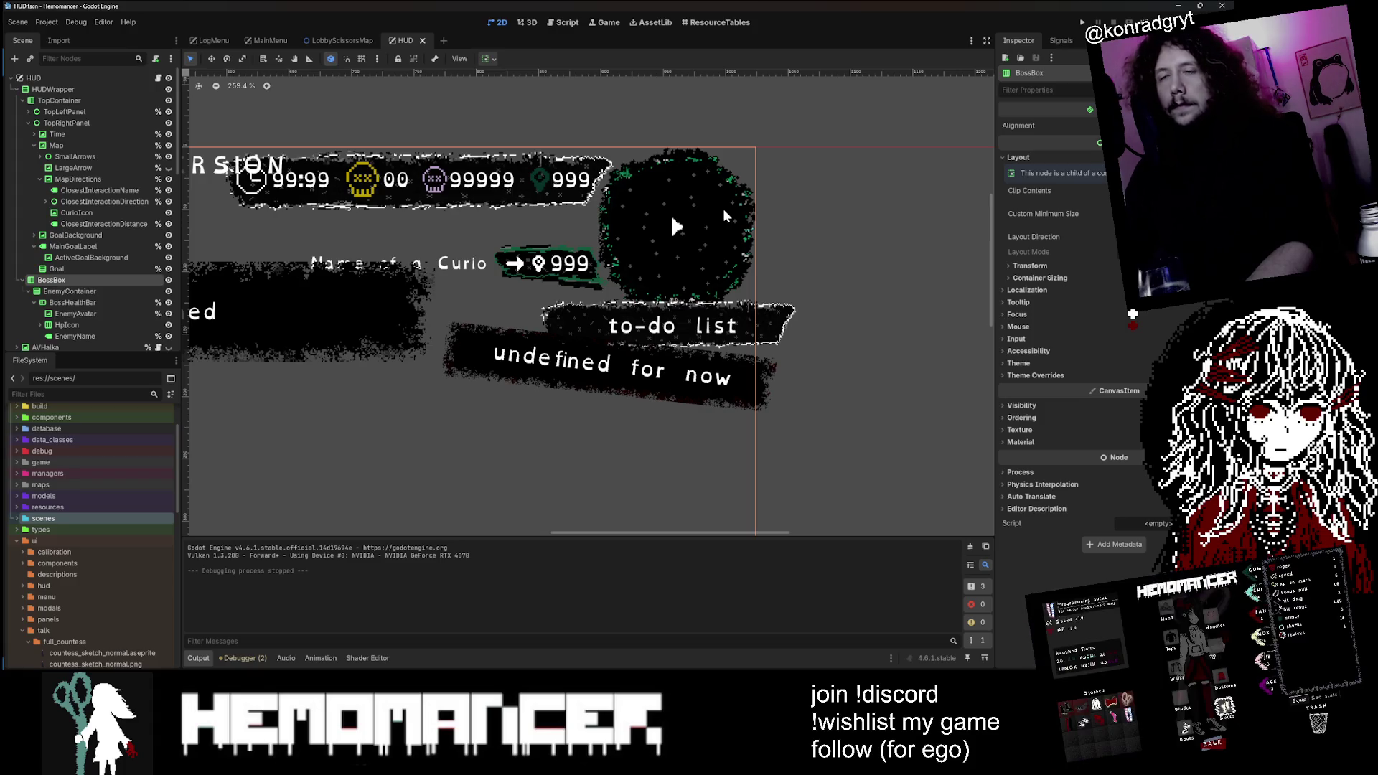
# Step: Inspect the HUD's Map, SmallArrows, LargeArrow and MapDirections nodes
pyautogui.keyDown('alt'); pyautogui.rightClick(723, 208); pyautogui.keyUp('alt')
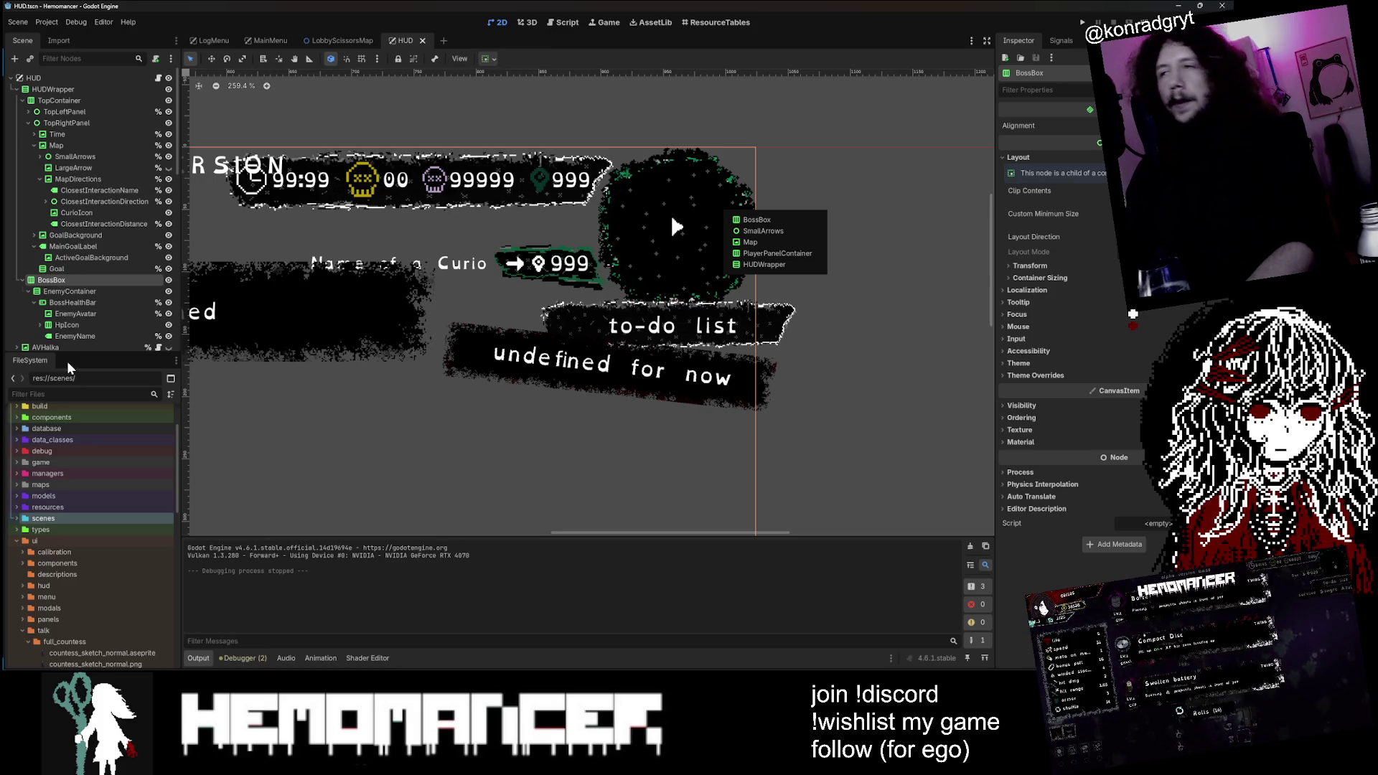
pyautogui.click(750, 242)
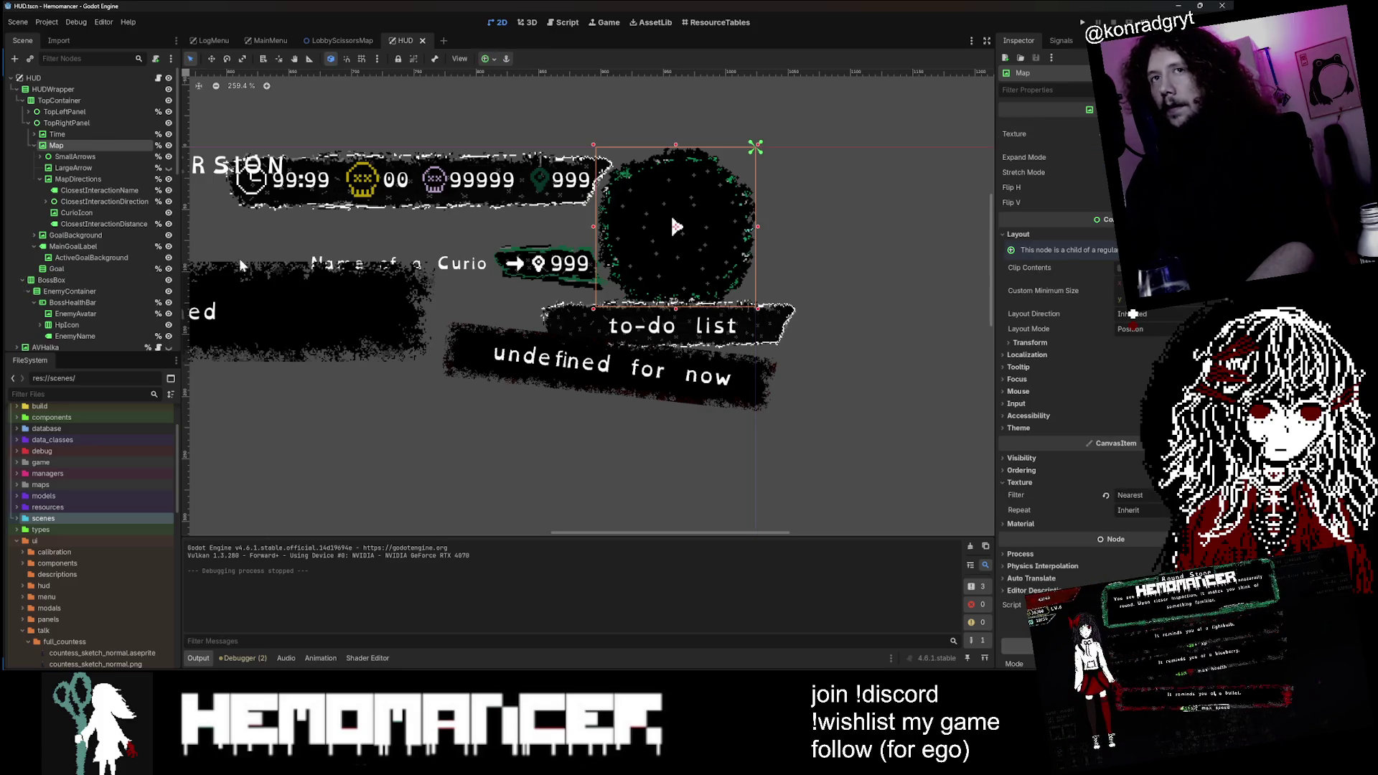
pyautogui.click(106, 155)
pyautogui.click(95, 168)
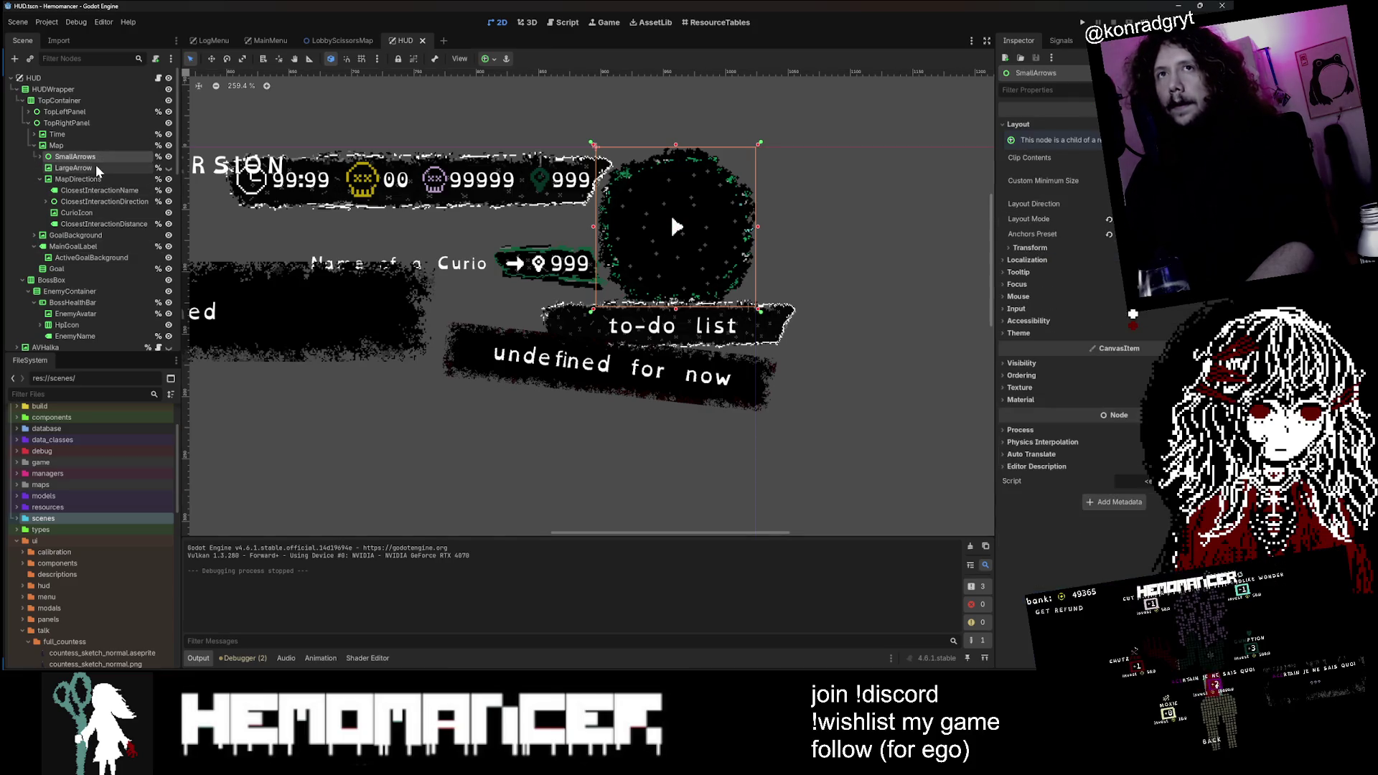
pyautogui.click(93, 177)
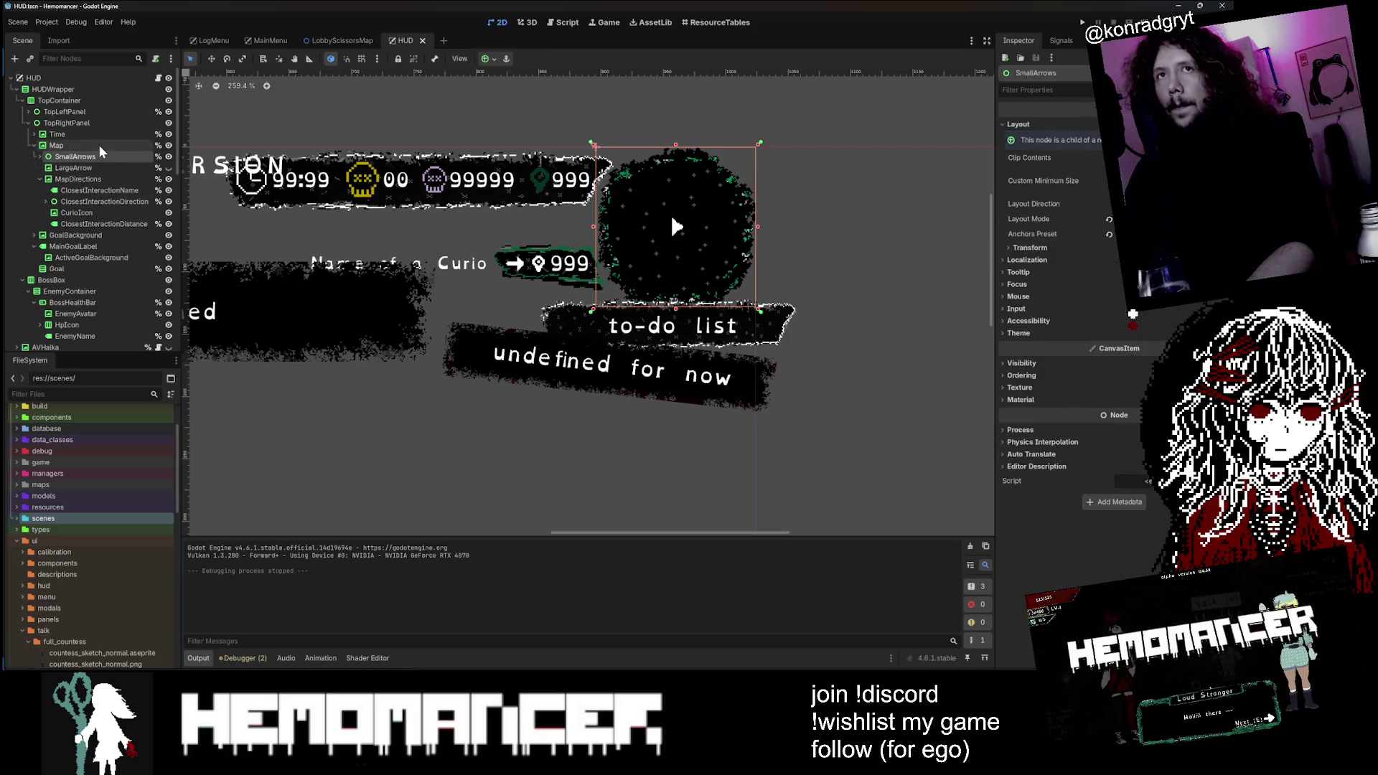
# Step: Open the Map node's hud.gd script and search it for 'Map'
pyautogui.click(97, 144)
pyautogui.click(158, 78)
pyautogui.hotkey('ctrl', 'f')
pyautogui.write('Map')
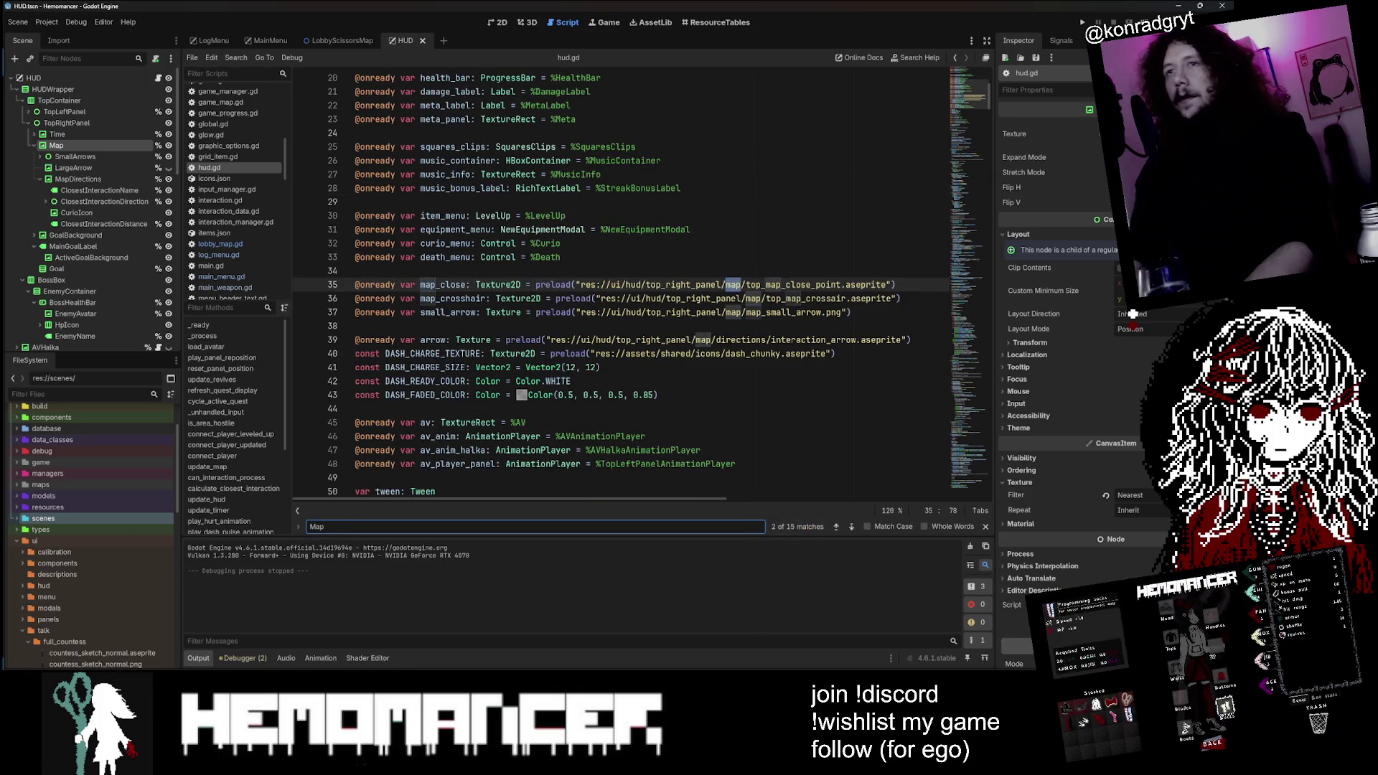
# Step: Step through the Map matches past MapDirections visibility, then select the update_map function name
pyautogui.press('Return')
pyautogui.press('Return')
pyautogui.press('Return')
pyautogui.press('Return')
pyautogui.press('Return')
pyautogui.press('Return')
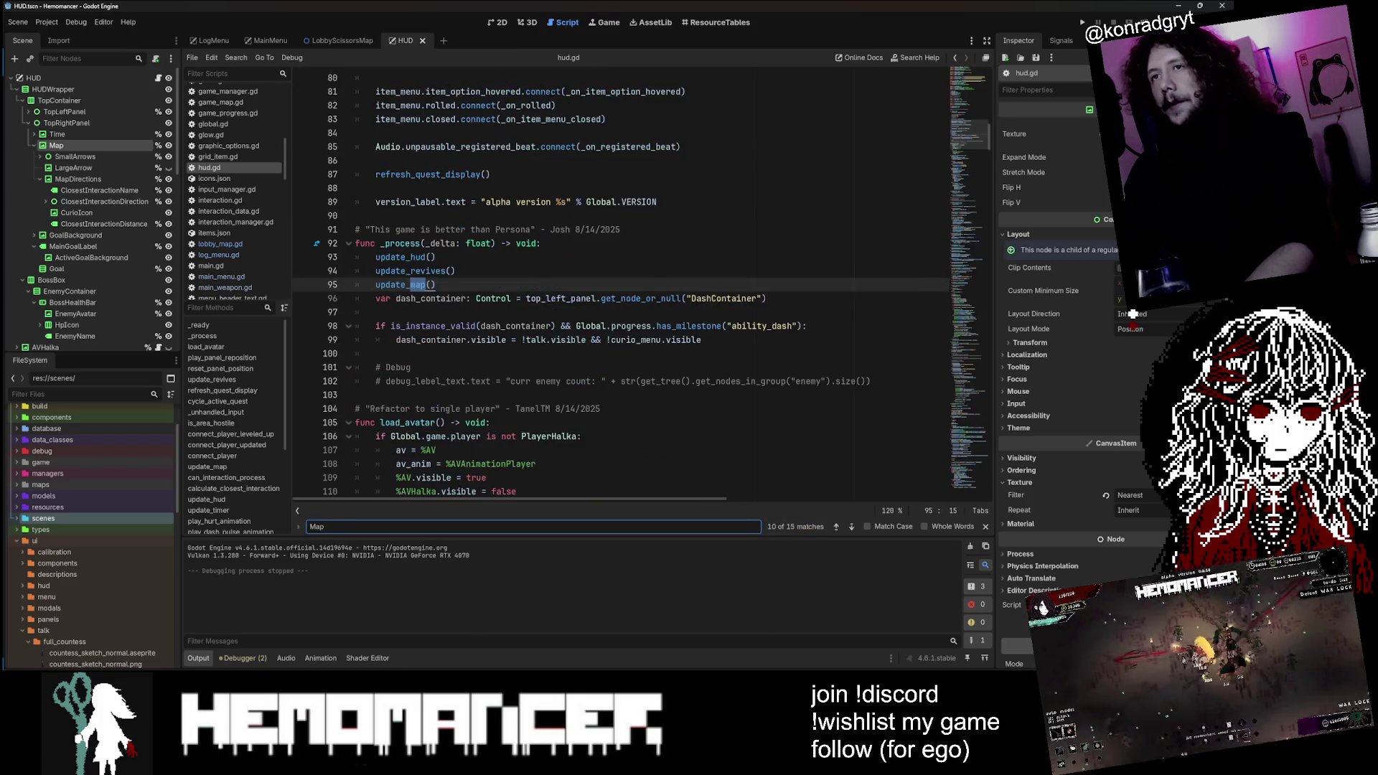
pyautogui.press('Return')
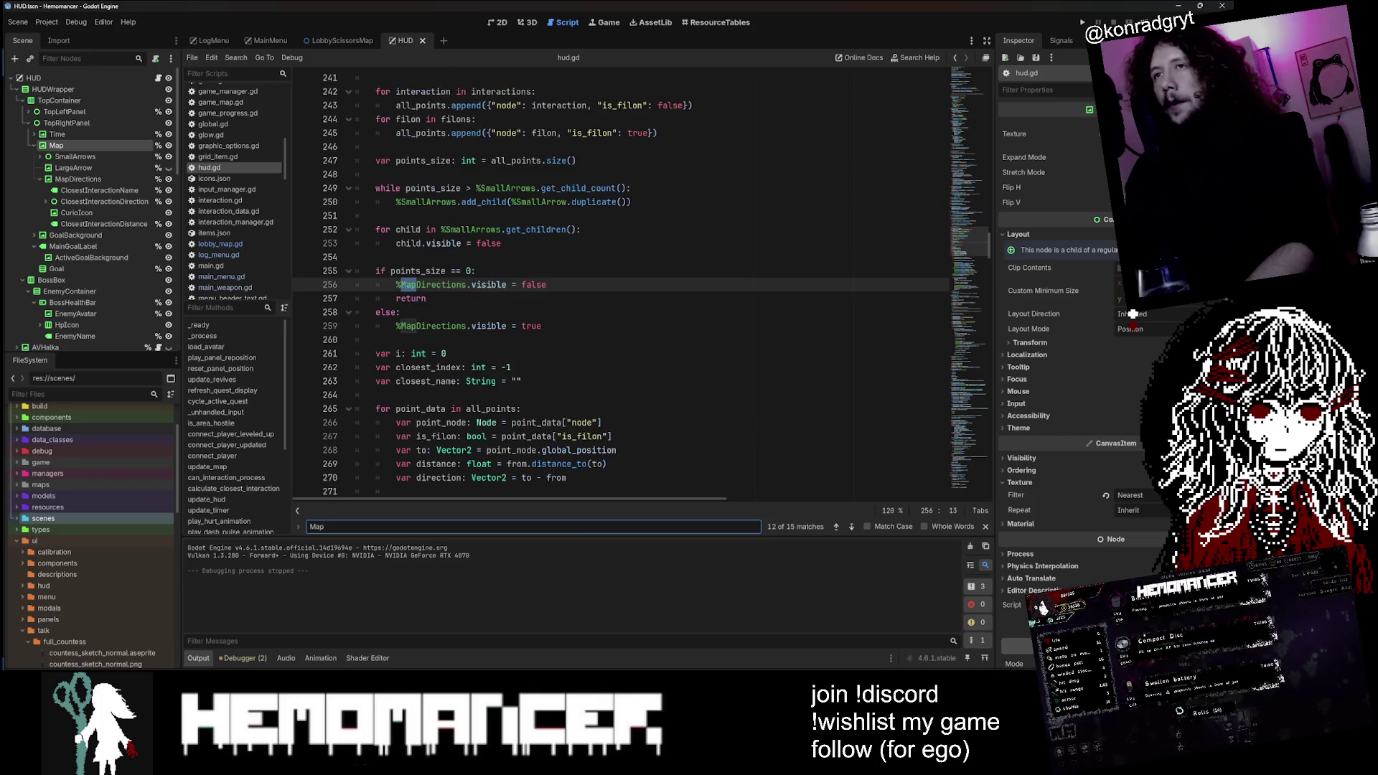
pyautogui.press('Return')
pyautogui.press('Return')
pyautogui.press('Return')
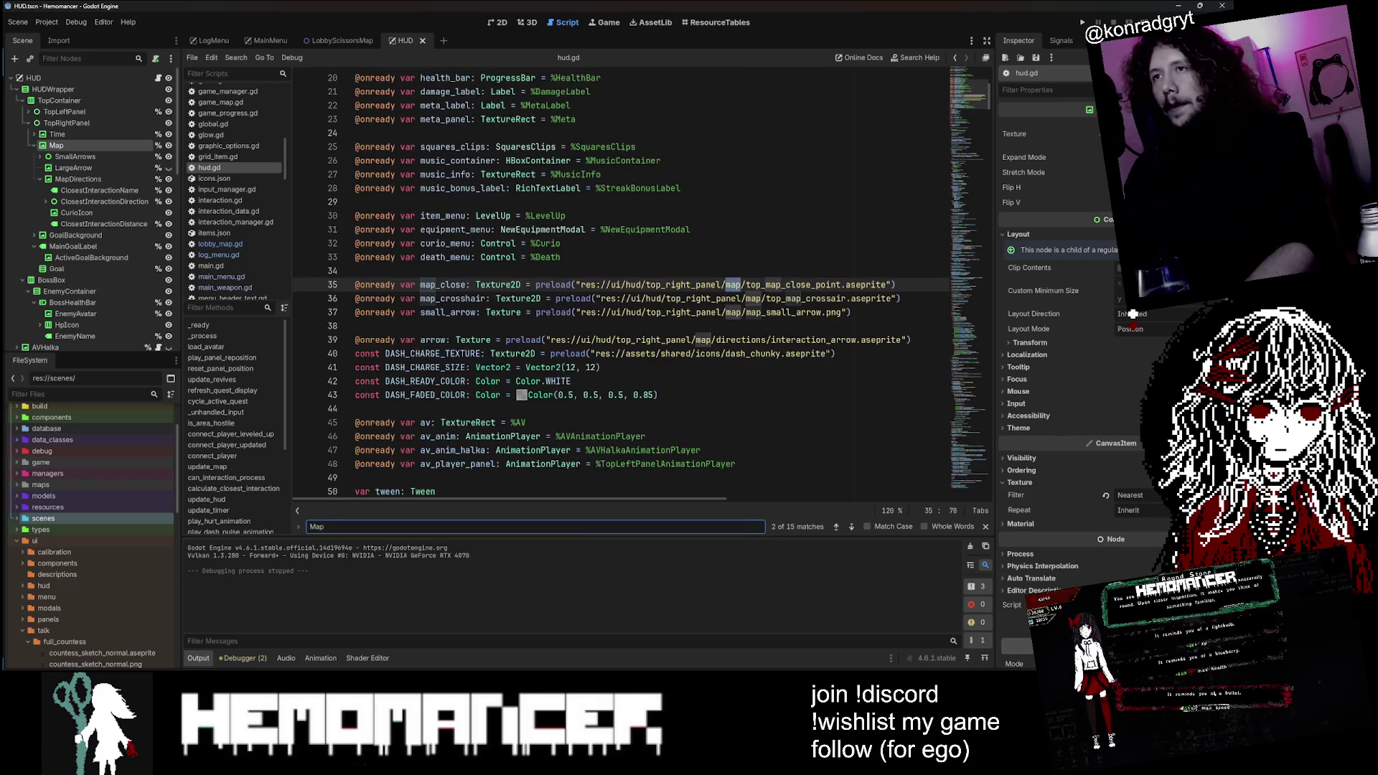
pyautogui.press('Return')
pyautogui.press('Return')
pyautogui.press('Return')
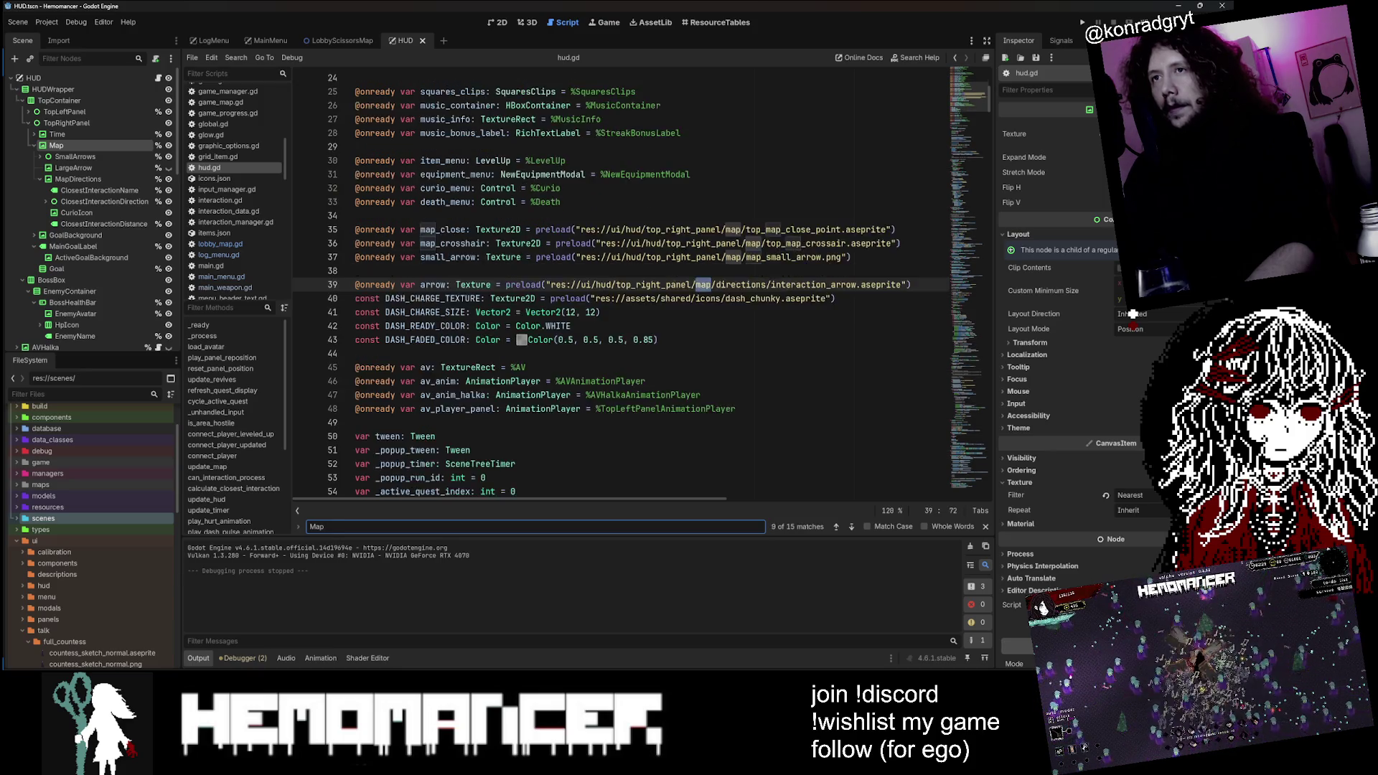
pyautogui.press('Return')
pyautogui.press('Return')
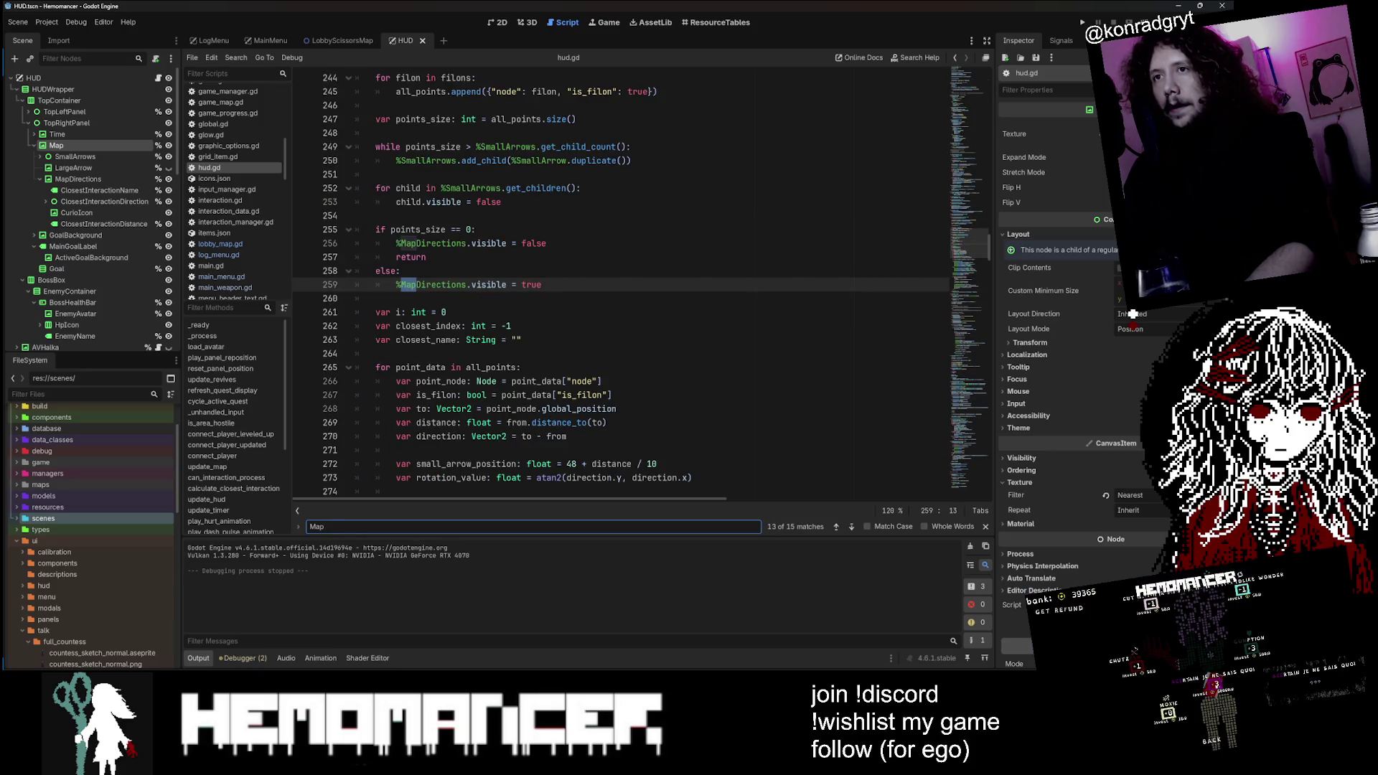
pyautogui.scroll(8, 617, 287)
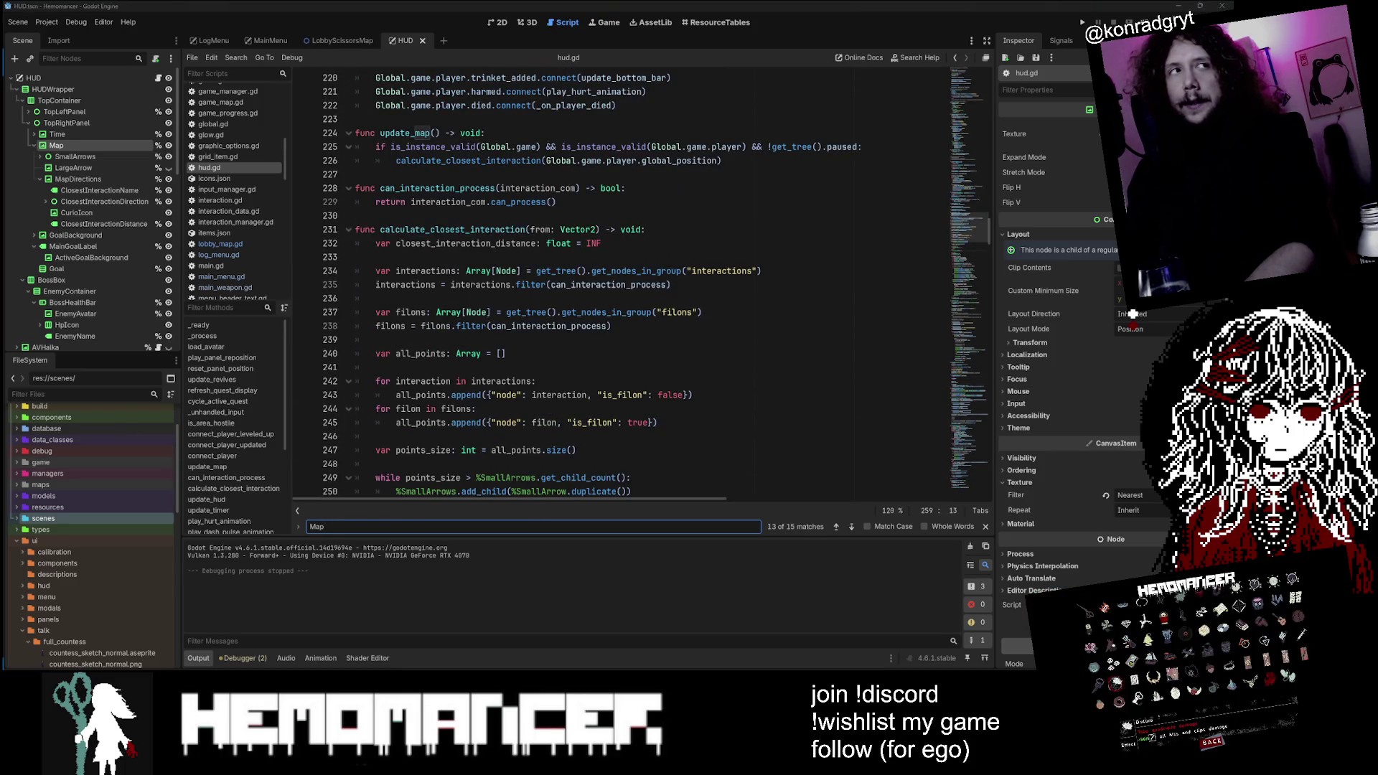
pyautogui.scroll(-8, 617, 287)
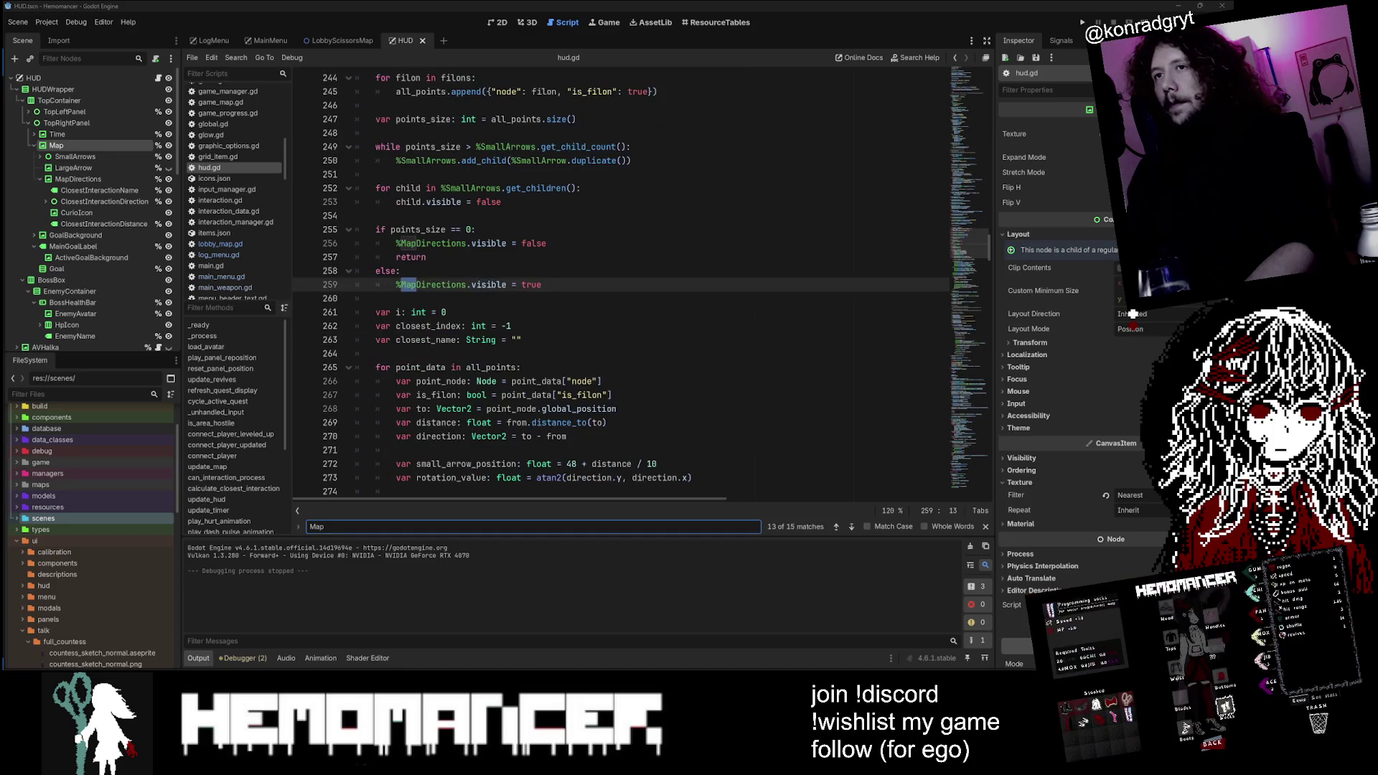
pyautogui.moveTo(979, 239); pyautogui.dragTo(976, 226)
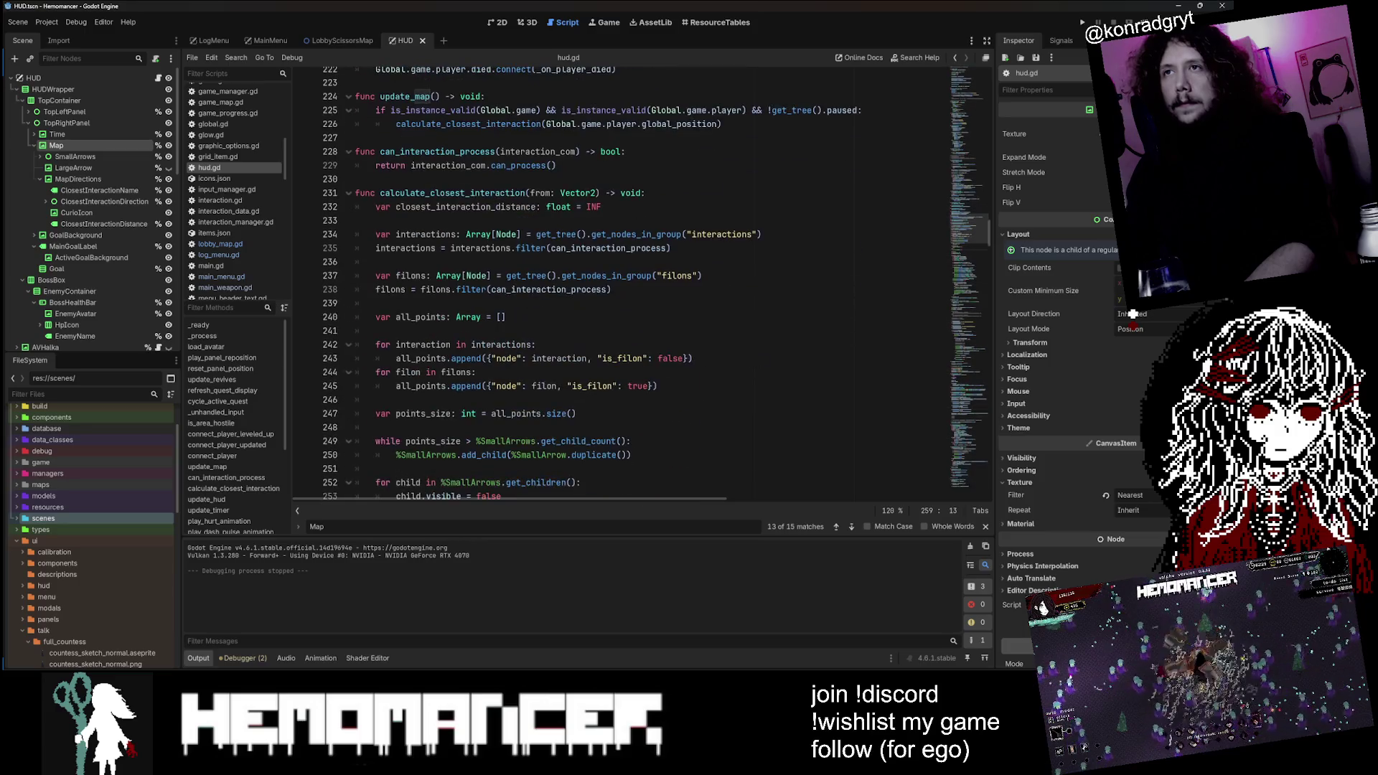
pyautogui.doubleClick(404, 96)
# Step: Find where update_map is called, then select its calculate_closest_interaction call
pyautogui.hotkey('ctrl', 'f')
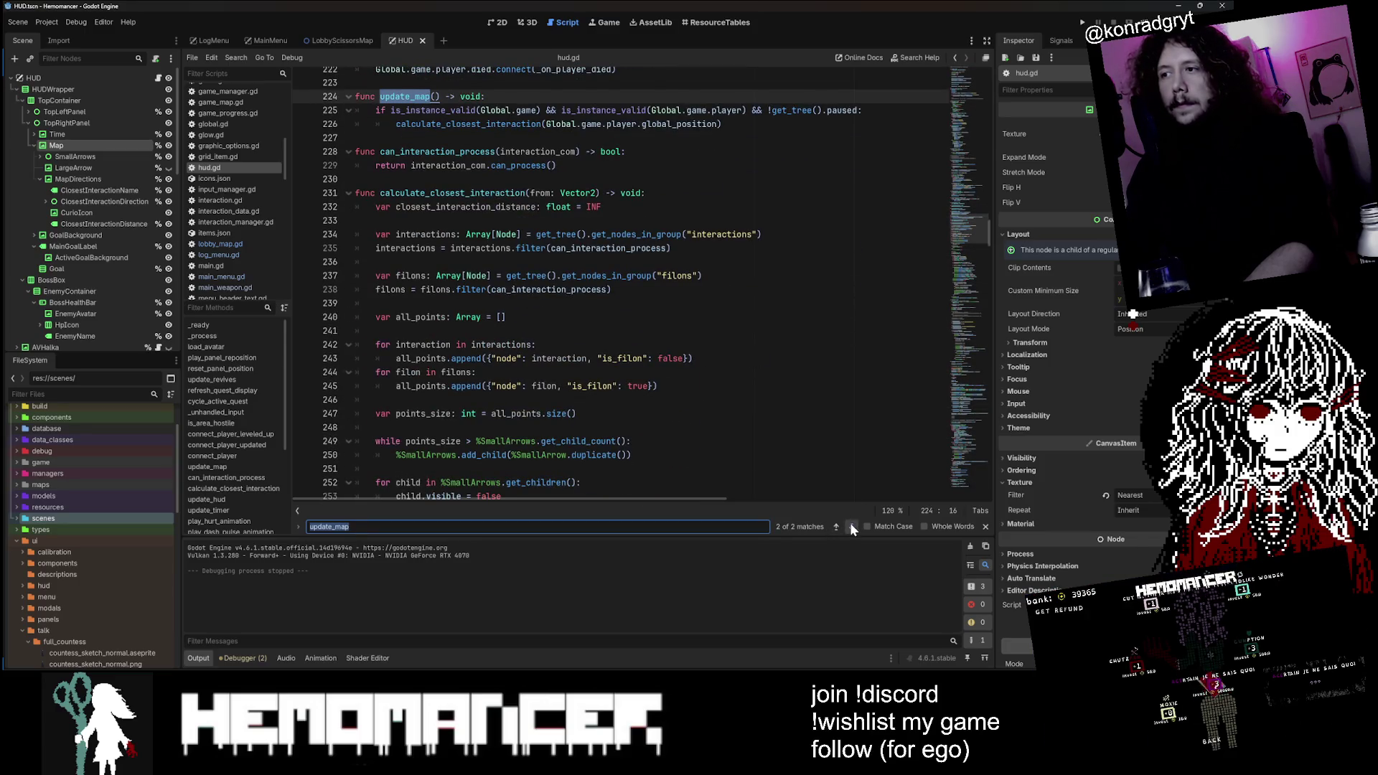
pyautogui.press('Return')
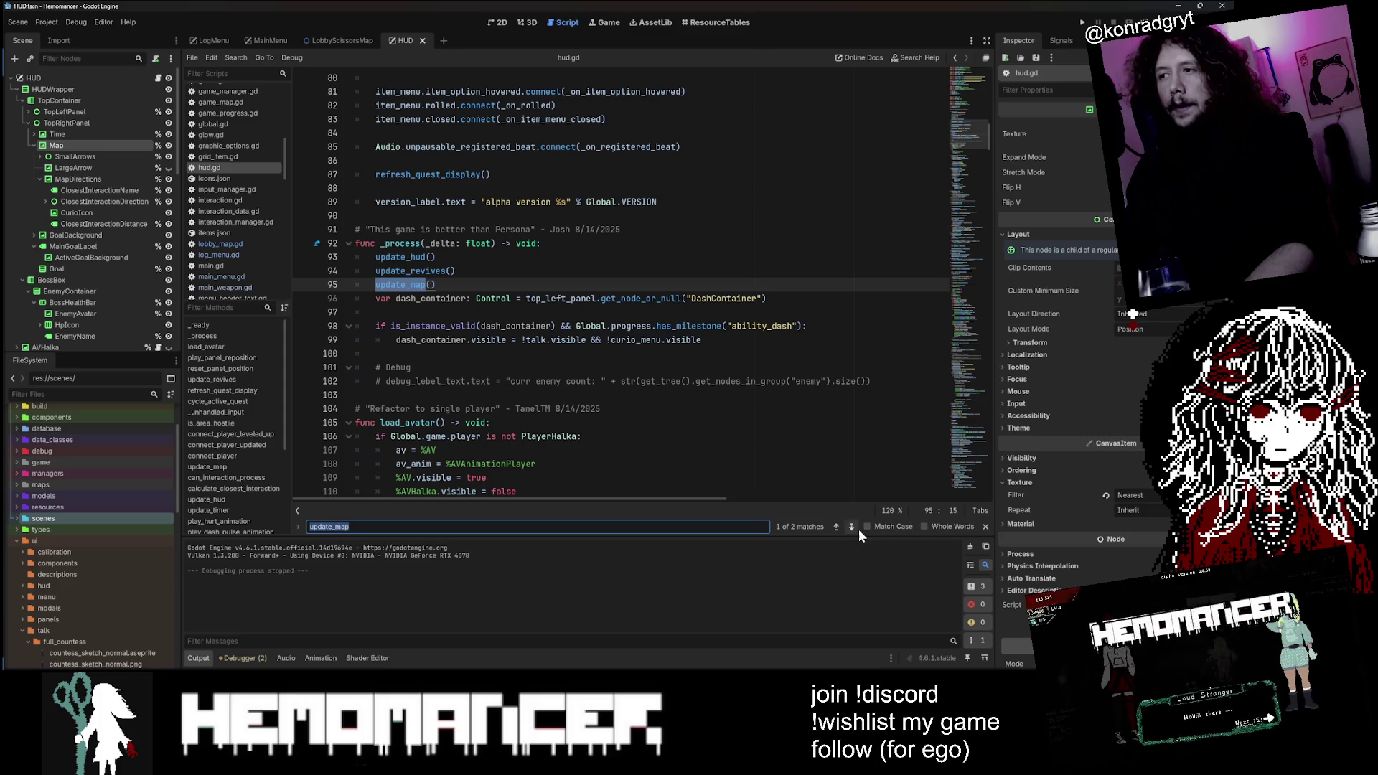
pyautogui.click(852, 528)
pyautogui.scroll(-1, 503, 287)
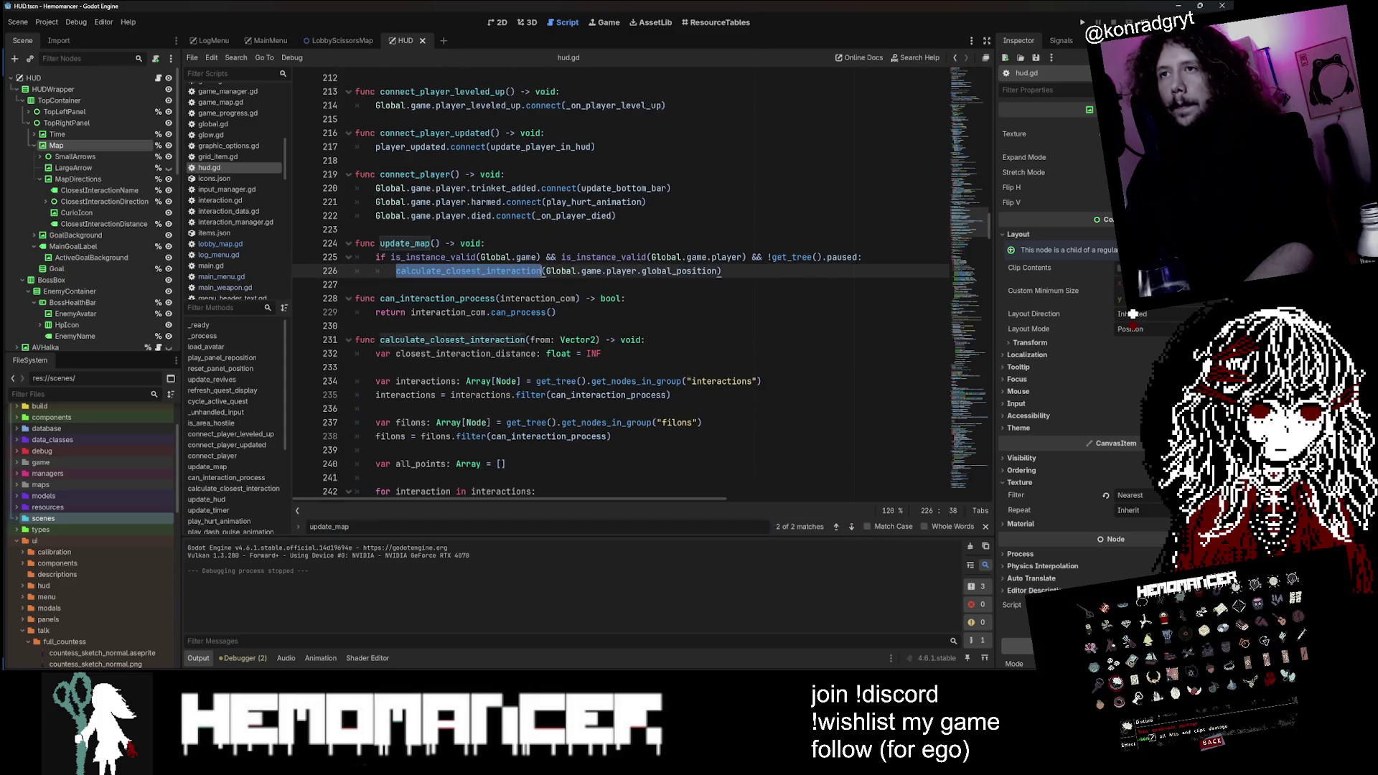
pyautogui.doubleClick(431, 271)
# Step: Read through update_map, then go to the map_close, map_crosshair and small_arrow preloads
pyautogui.scroll(-7, 502, 287)
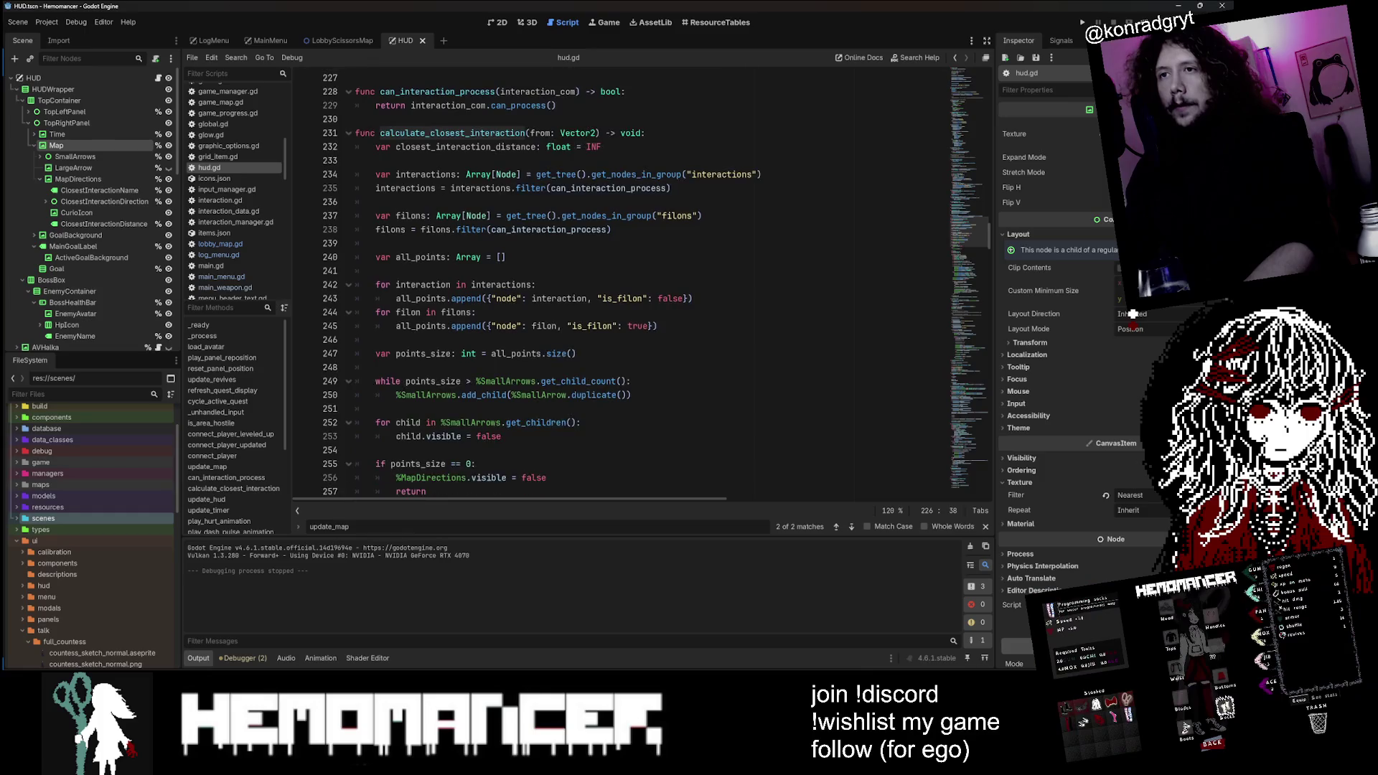
pyautogui.scroll(-7, 618, 288)
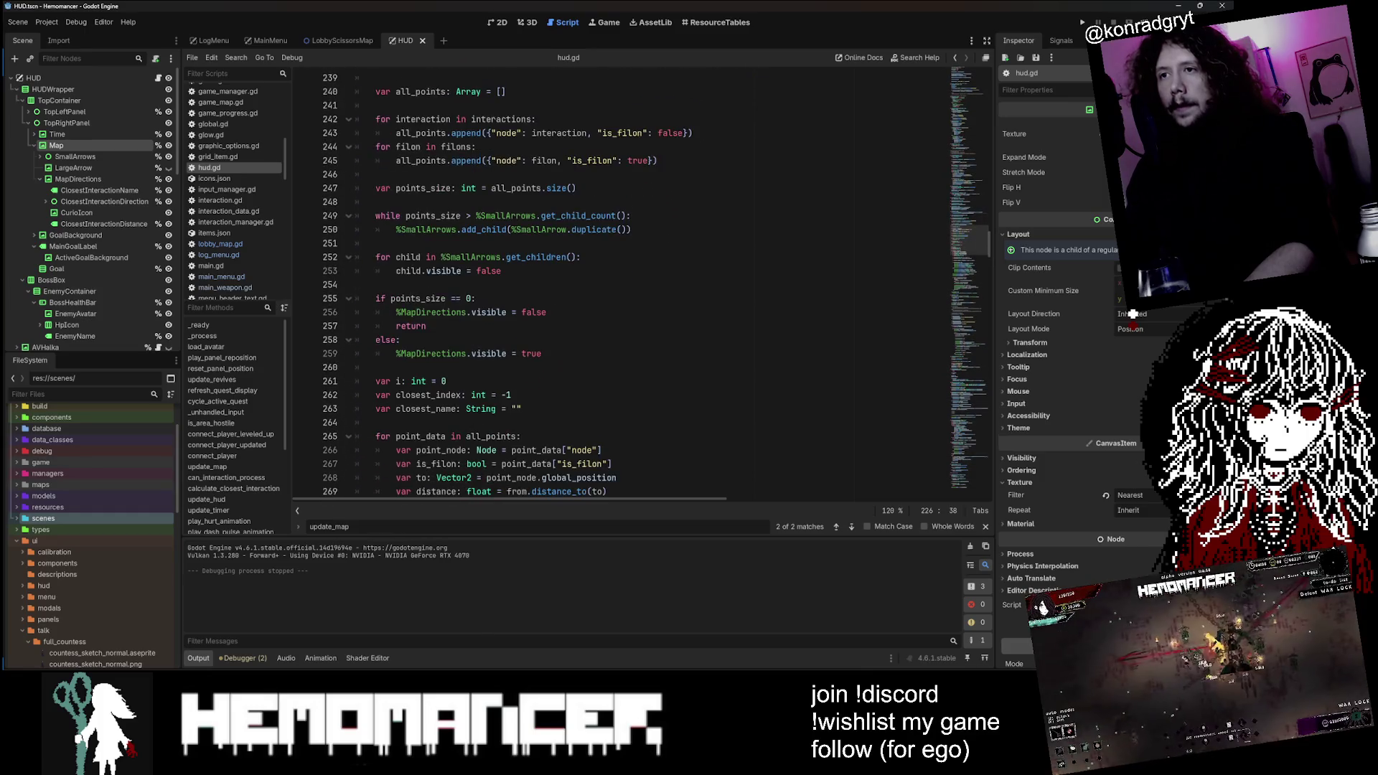
pyautogui.scroll(-4, 617, 288)
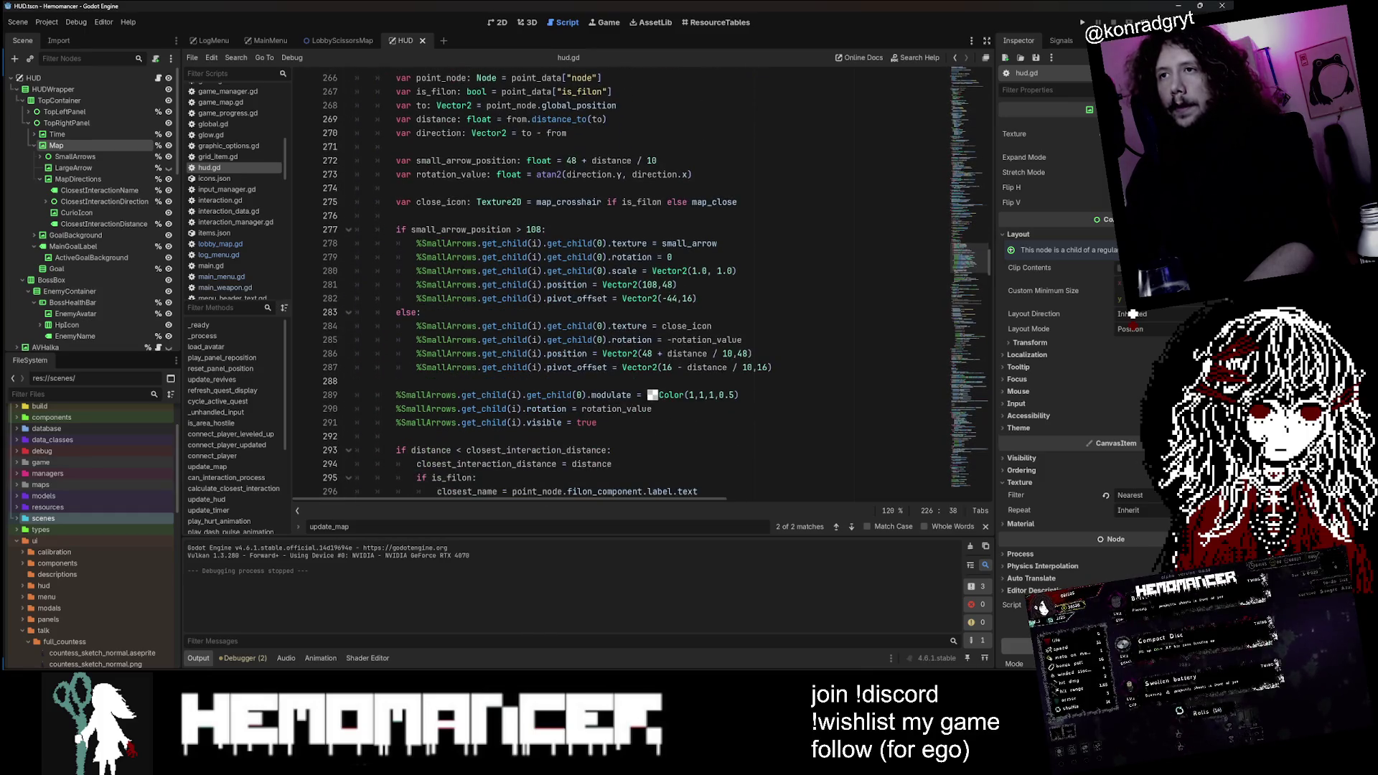
pyautogui.scroll(-4, 545, 288)
pyautogui.scroll(-3, 560, 288)
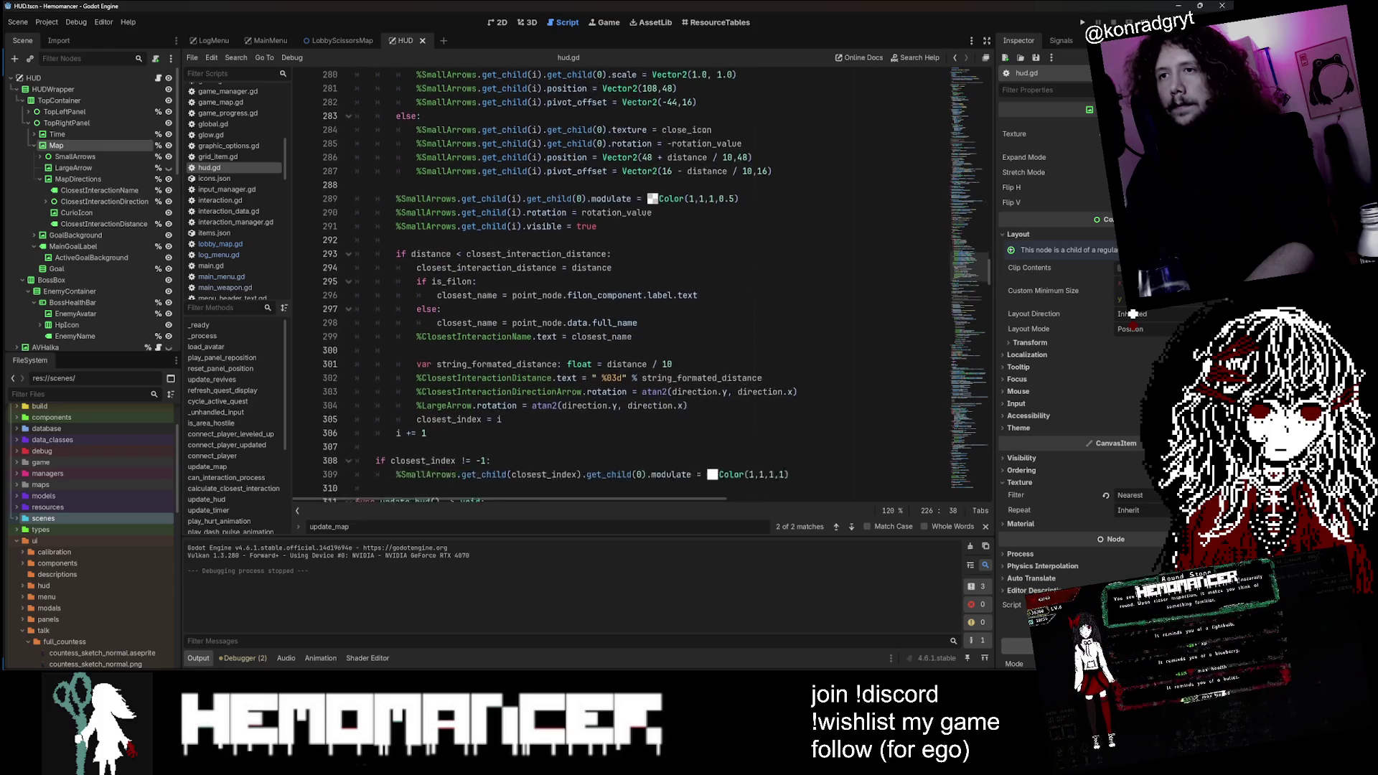
pyautogui.scroll(-2, 617, 287)
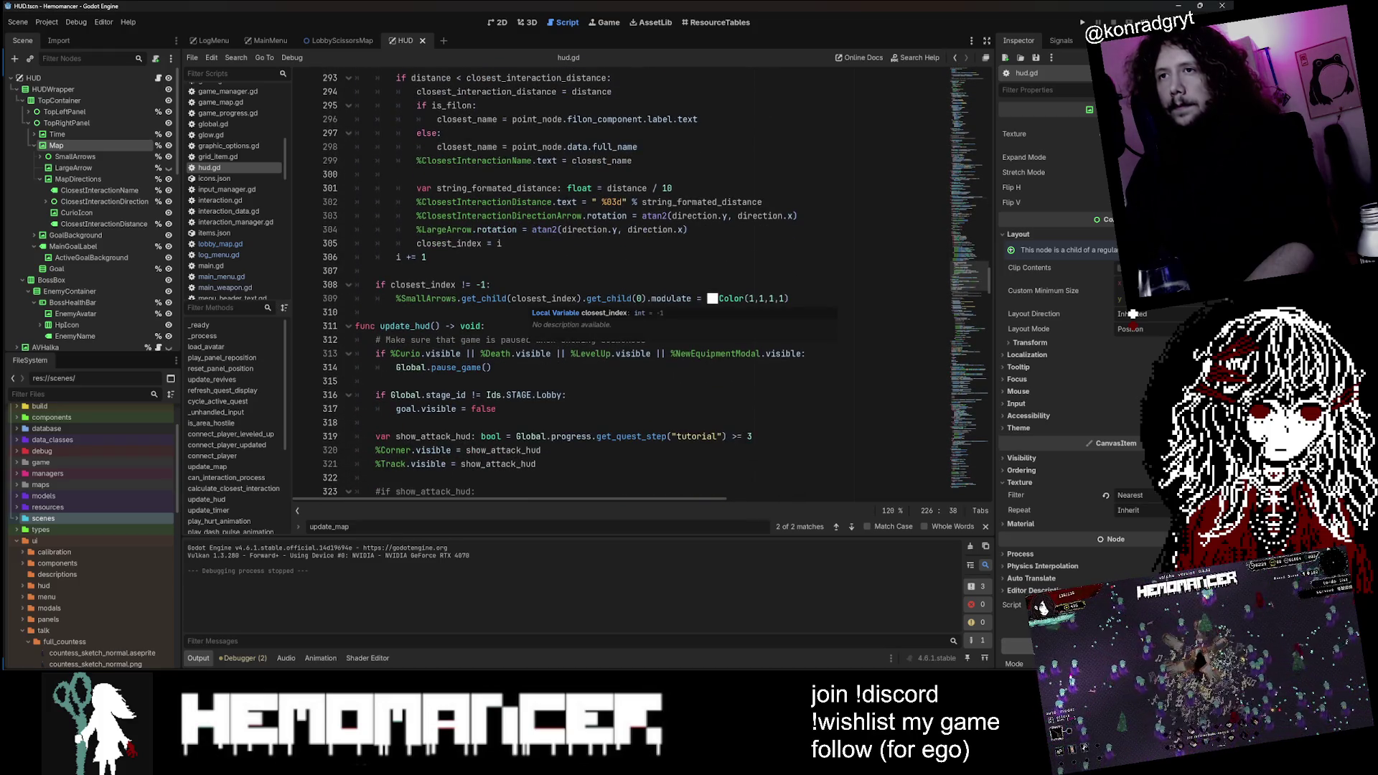
pyautogui.scroll(-3, 617, 287)
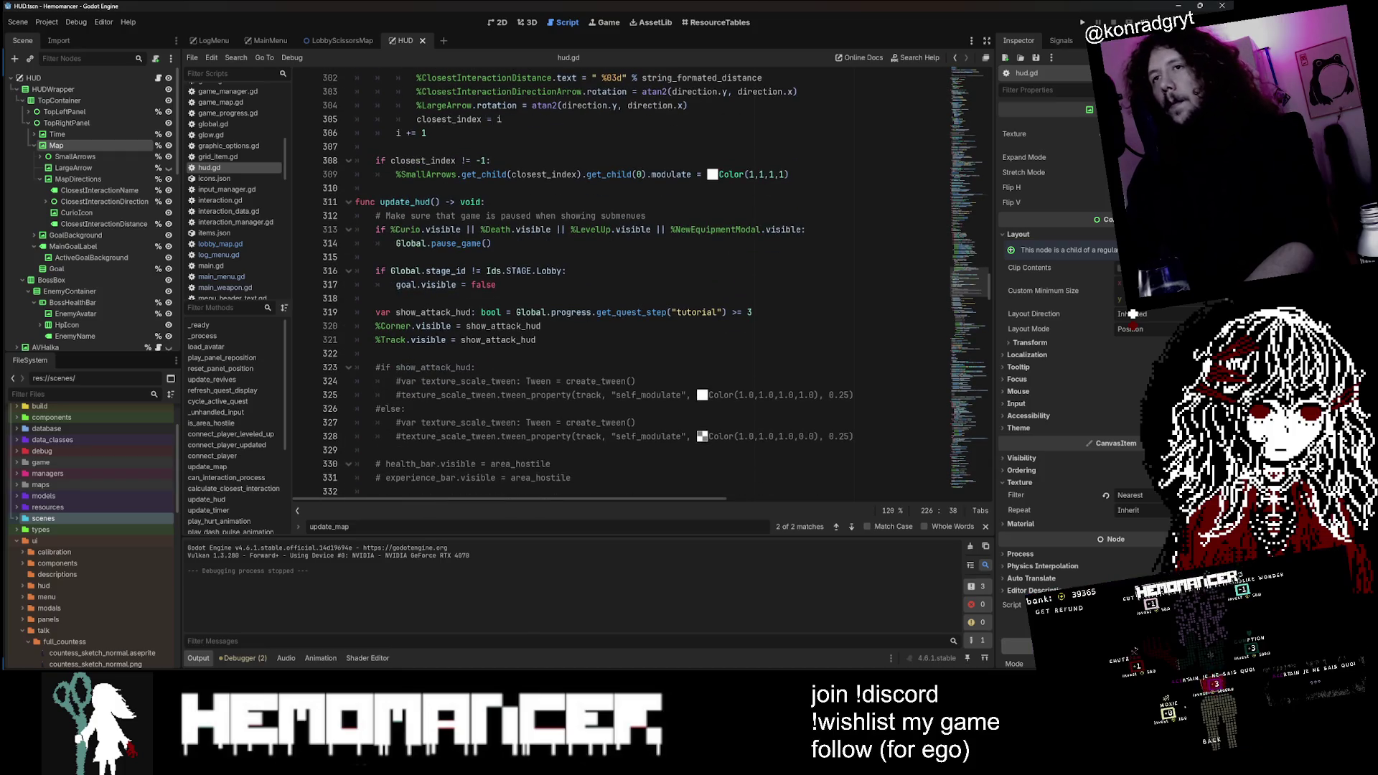
pyautogui.scroll(10, 617, 287)
pyautogui.scroll(2, 617, 287)
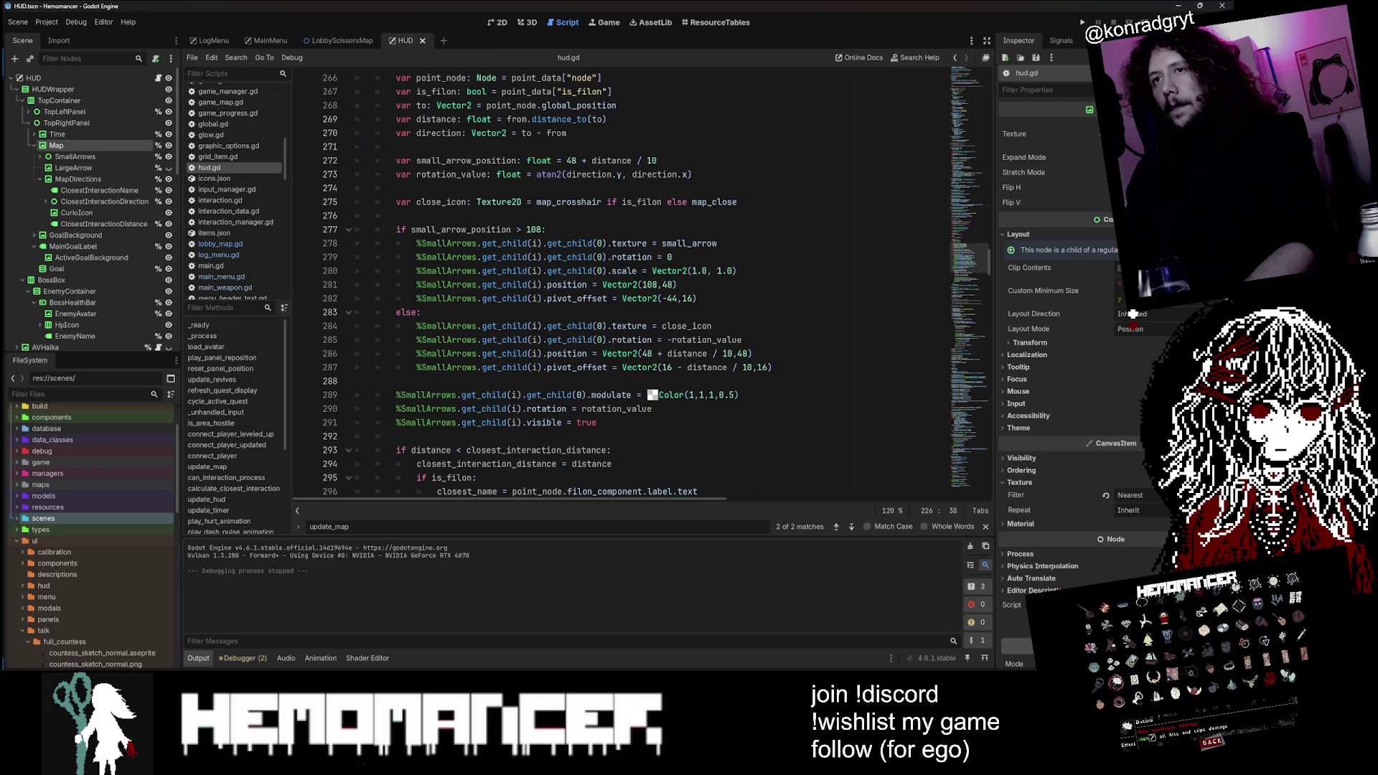
pyautogui.scroll(-6, 618, 287)
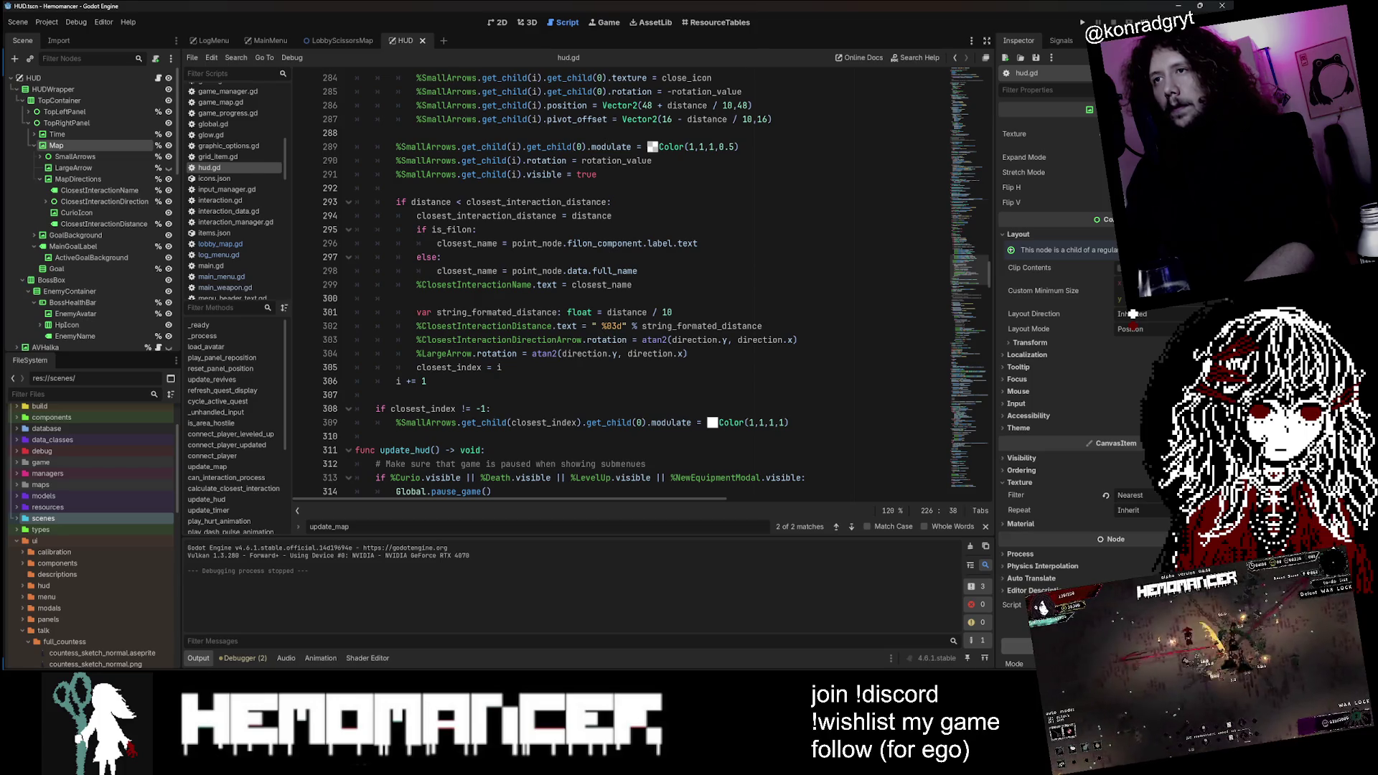
pyautogui.scroll(11, 618, 287)
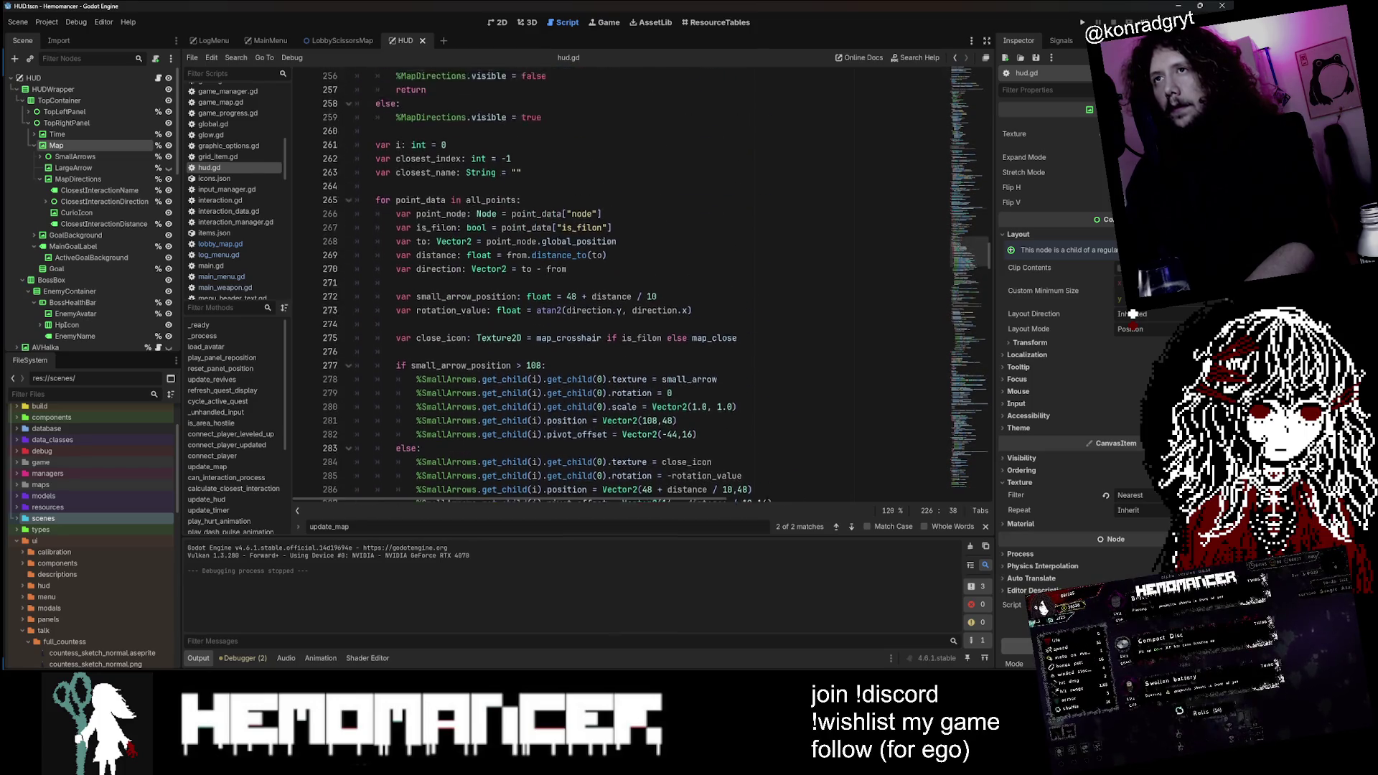
pyautogui.scroll(3, 617, 287)
pyautogui.scroll(-9, 969, 262)
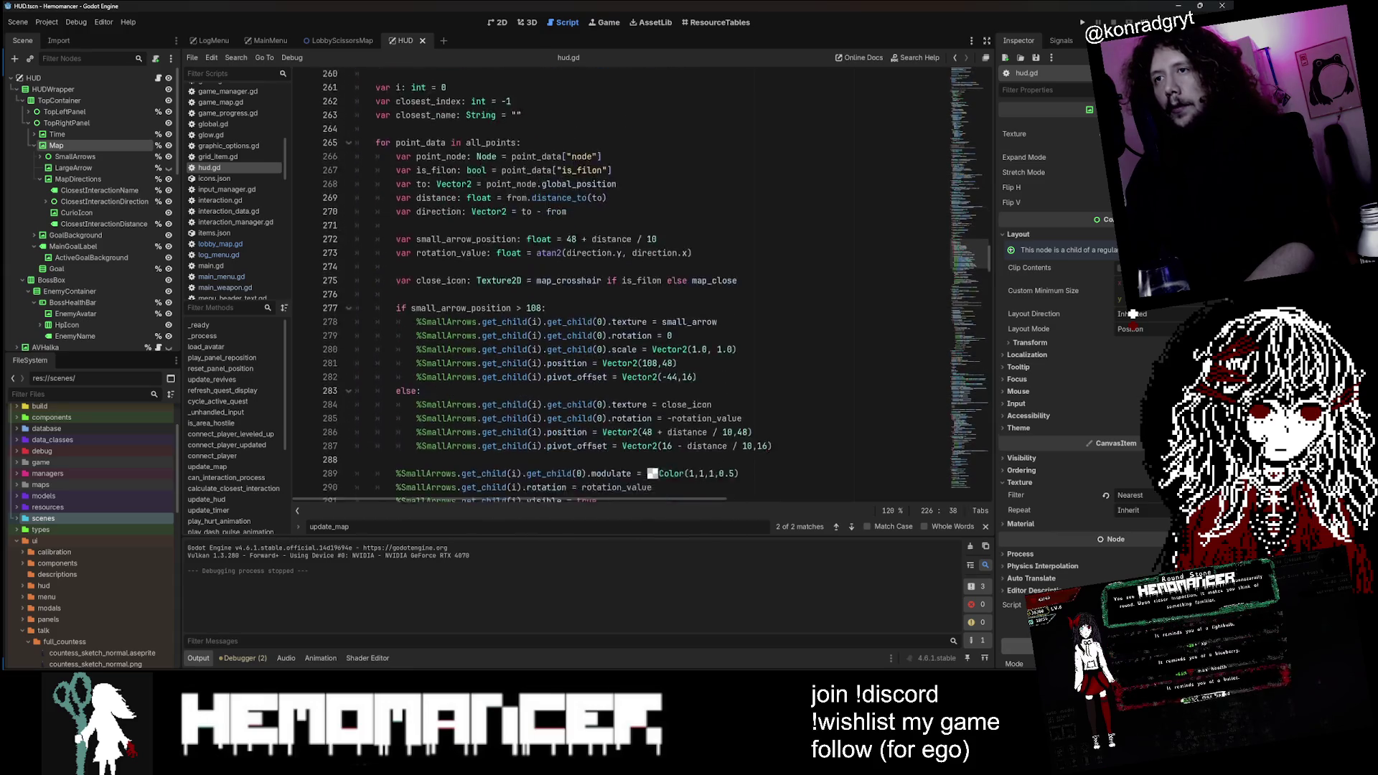
pyautogui.scroll(5, 973, 85)
pyautogui.moveTo(973, 85)
pyautogui.mouseDown()
pyautogui.moveTo(974, 196)
pyautogui.moveTo(971, 78)
pyautogui.mouseUp()
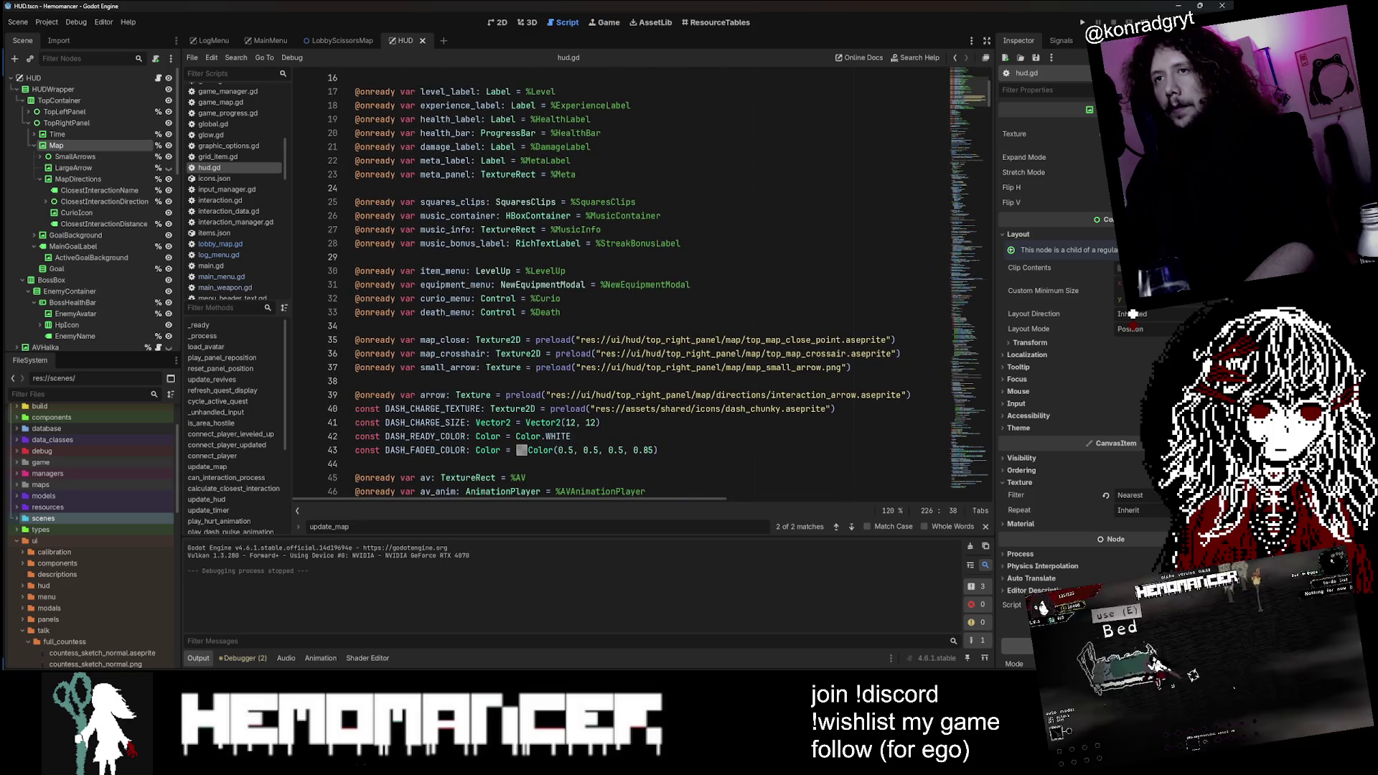
pyautogui.scroll(-2, 617, 287)
# Step: Search hud.gd for small_arrow until reaching its check in update_map
pyautogui.doubleClick(448, 285)
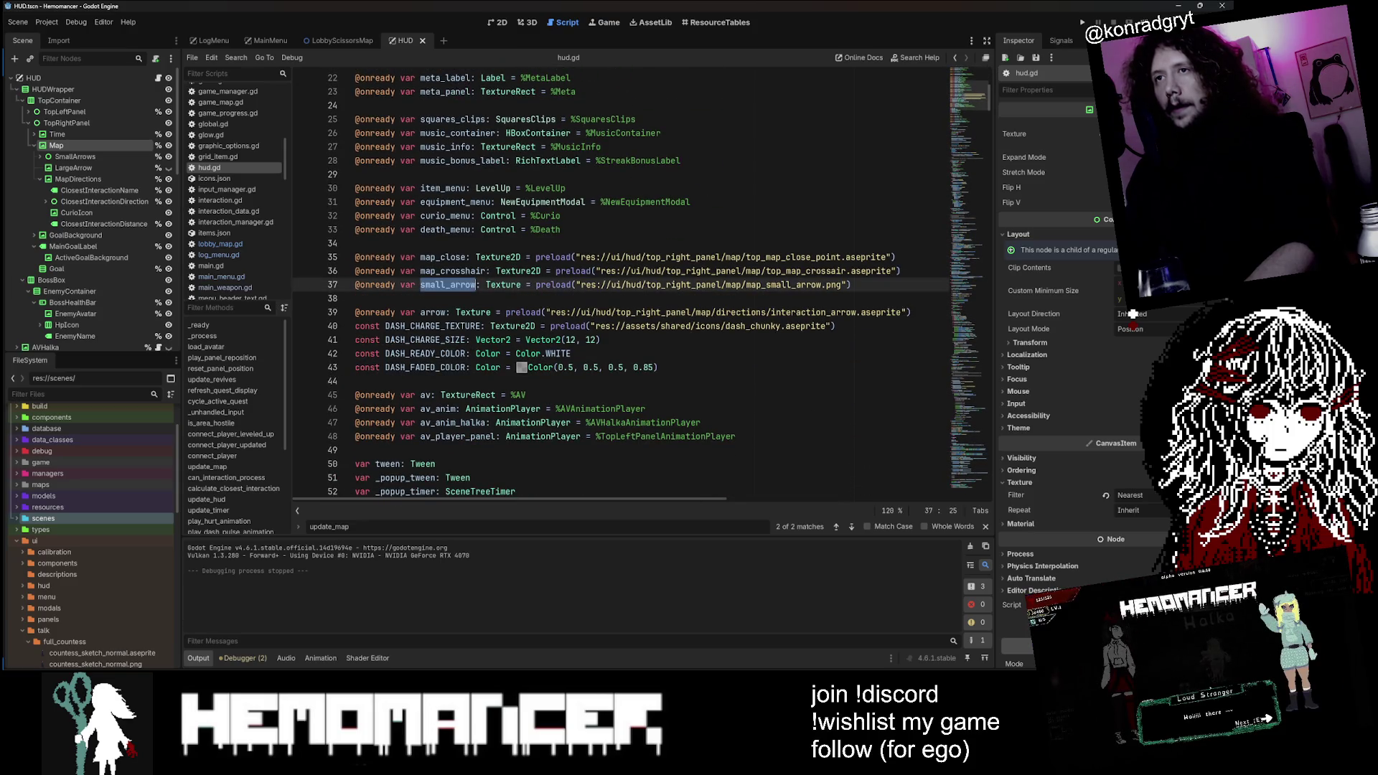
pyautogui.doubleClick(443, 257)
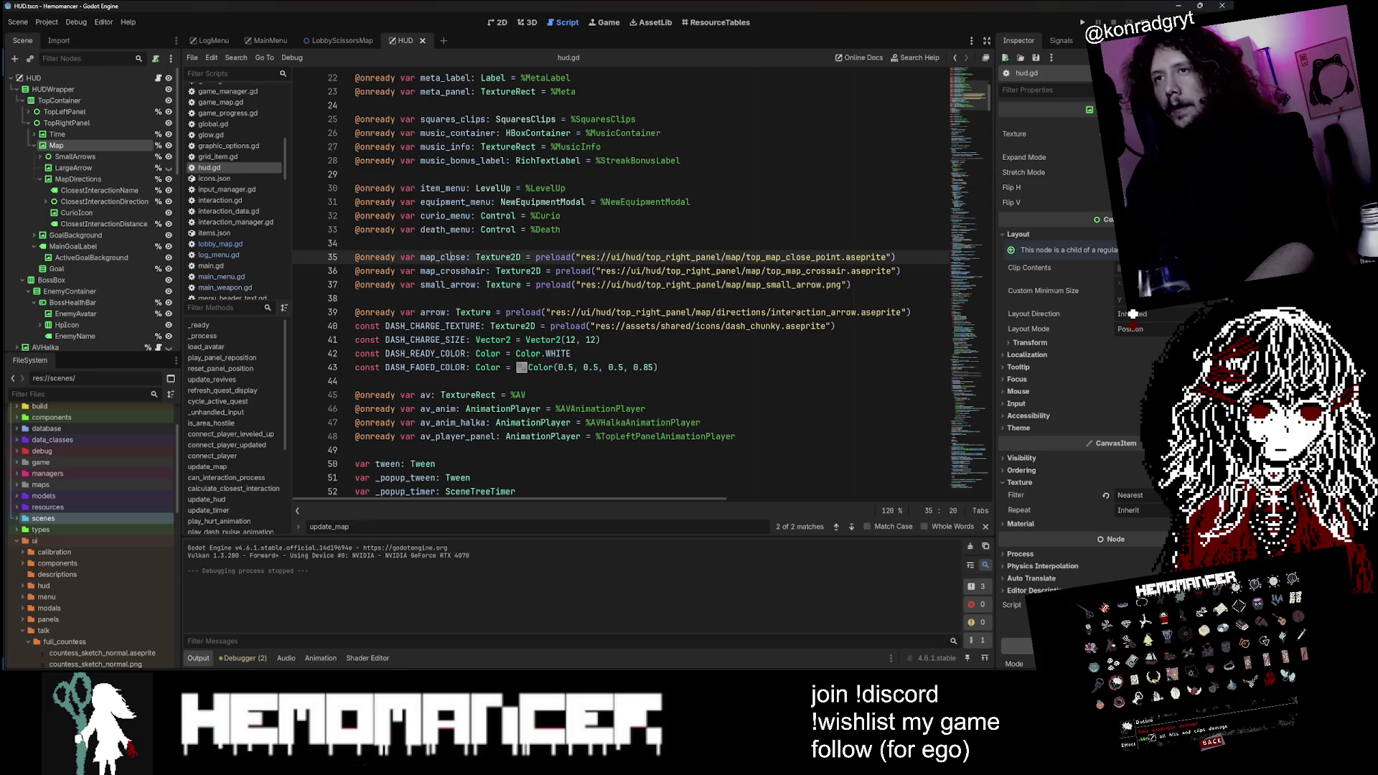
pyautogui.doubleClick(448, 285)
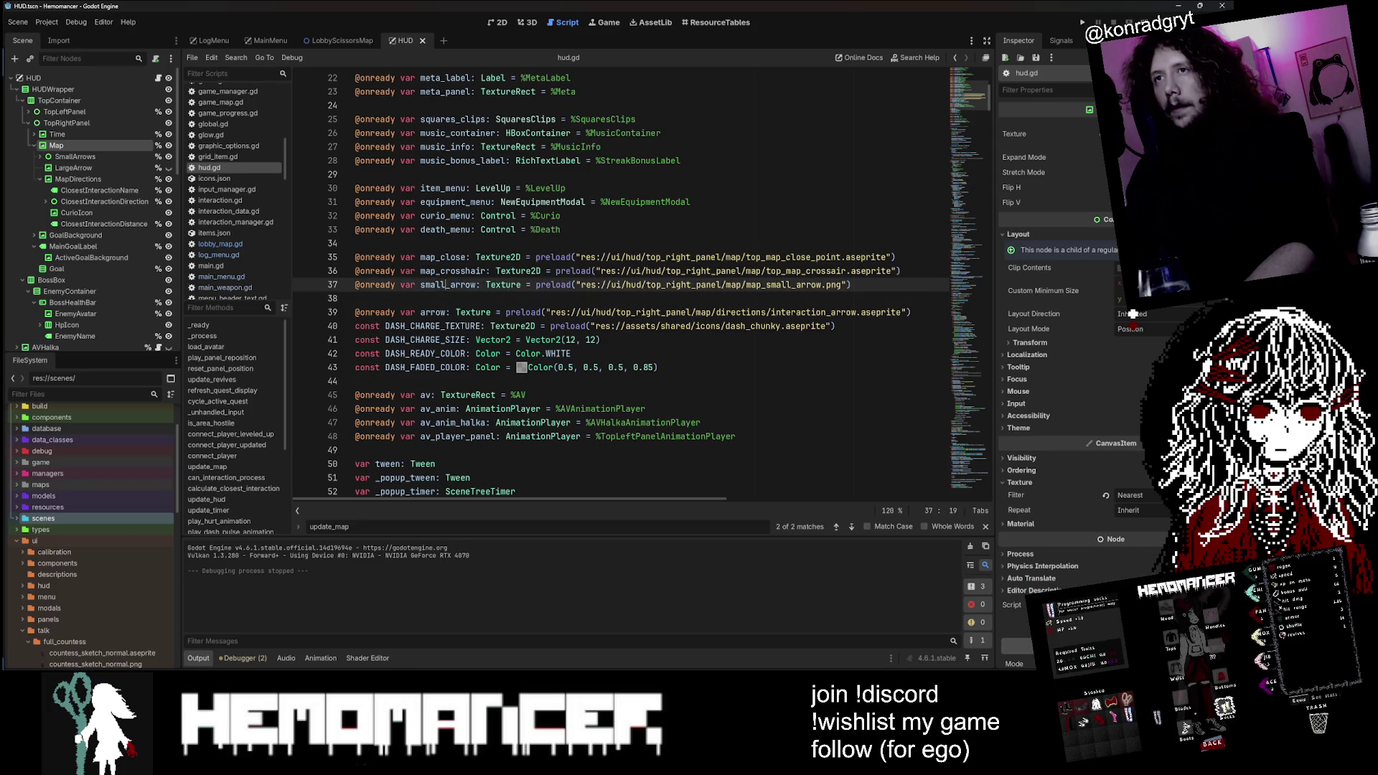
pyautogui.hotkey('ctrl', 'f')
pyautogui.click(848, 527)
pyautogui.click(849, 527)
pyautogui.click(850, 527)
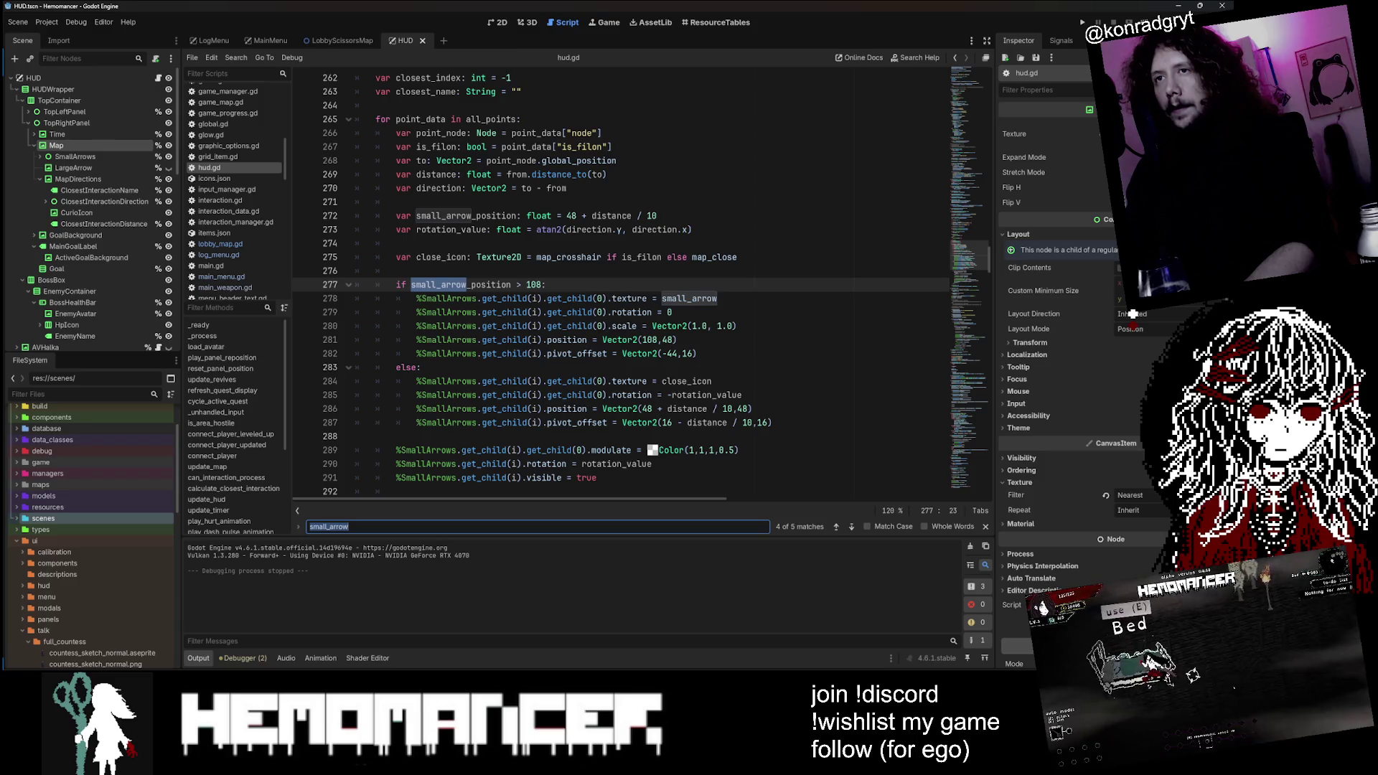
# Step: Add a new indented line after the else: on line 283
pyautogui.scroll(-1, 621, 279)
pyautogui.click(445, 326)
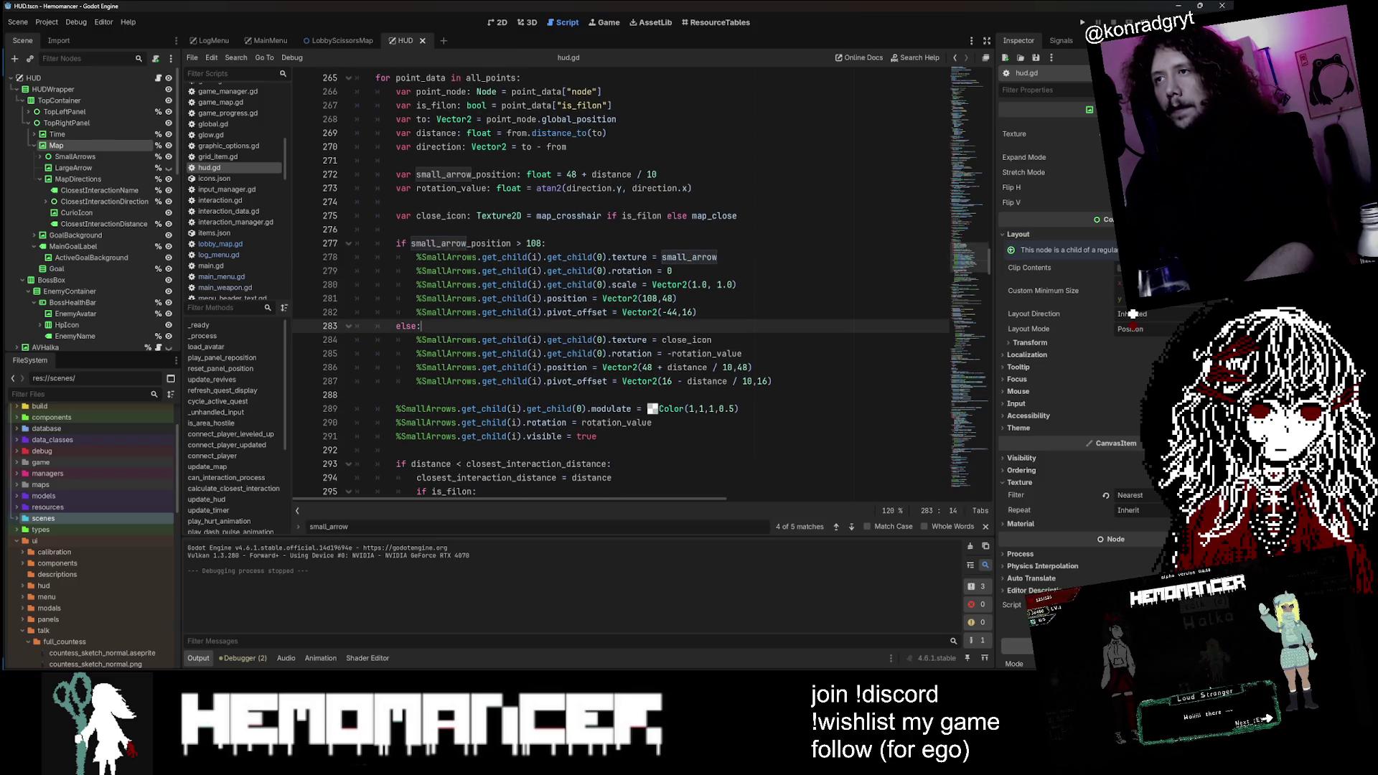
pyautogui.scroll(-1, 445, 326)
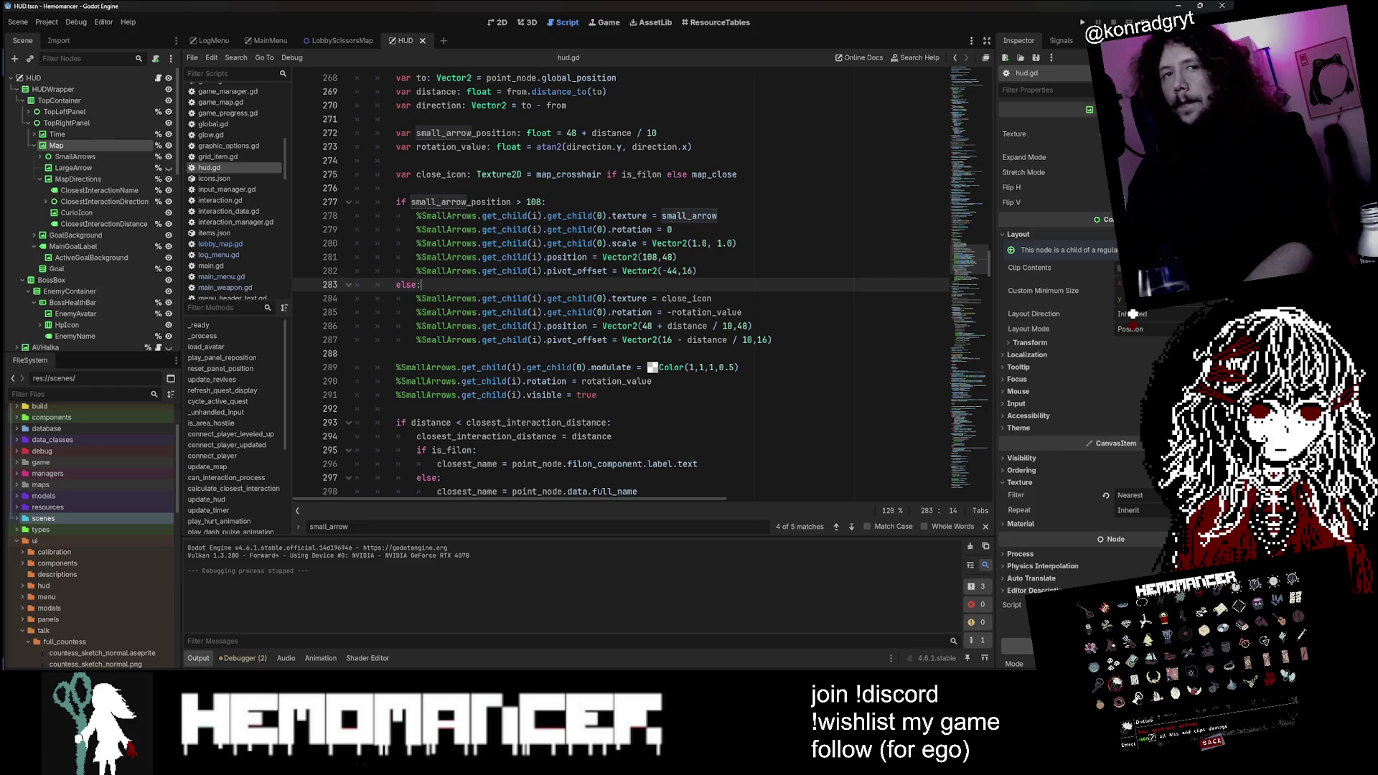
pyautogui.press('Return')
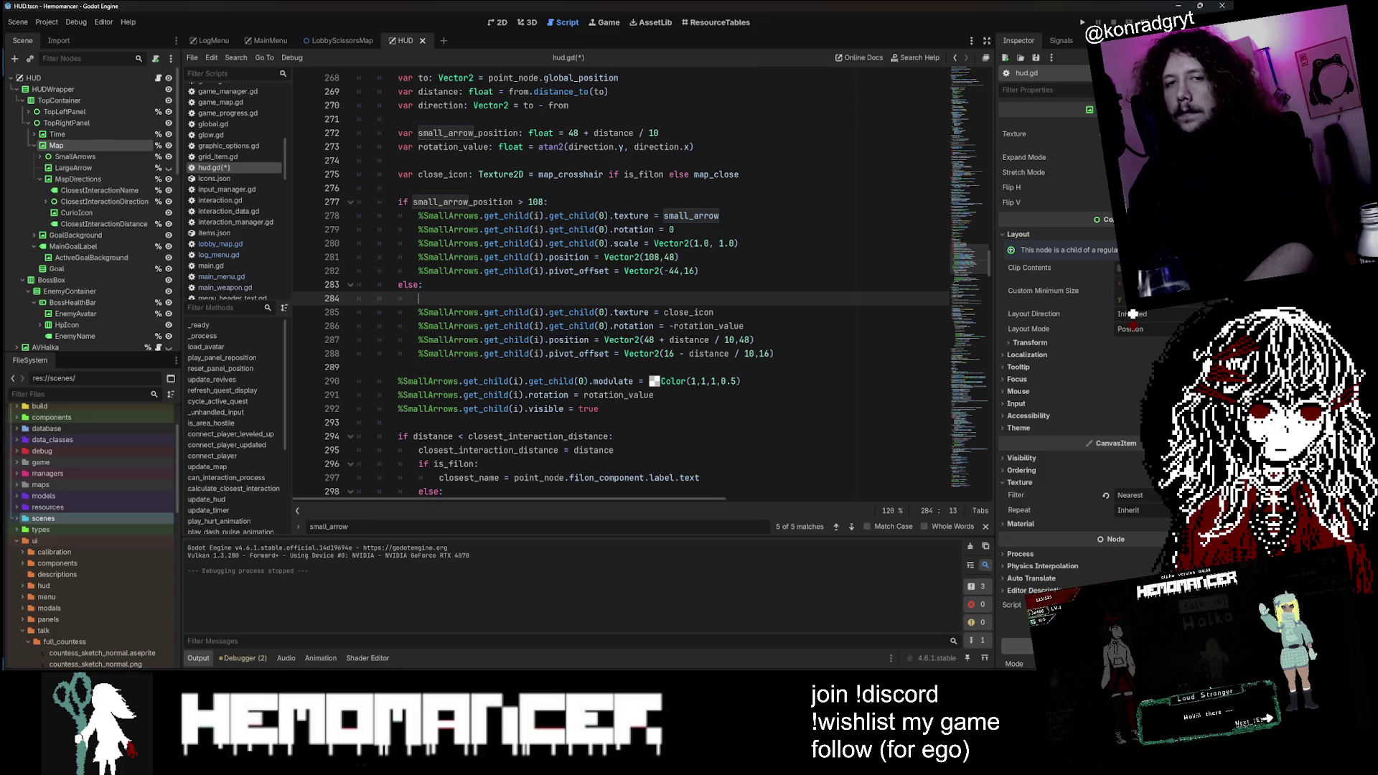
# Step: Start an if on line 284 and indent the four close_icon lines under it
pyautogui.write('if')
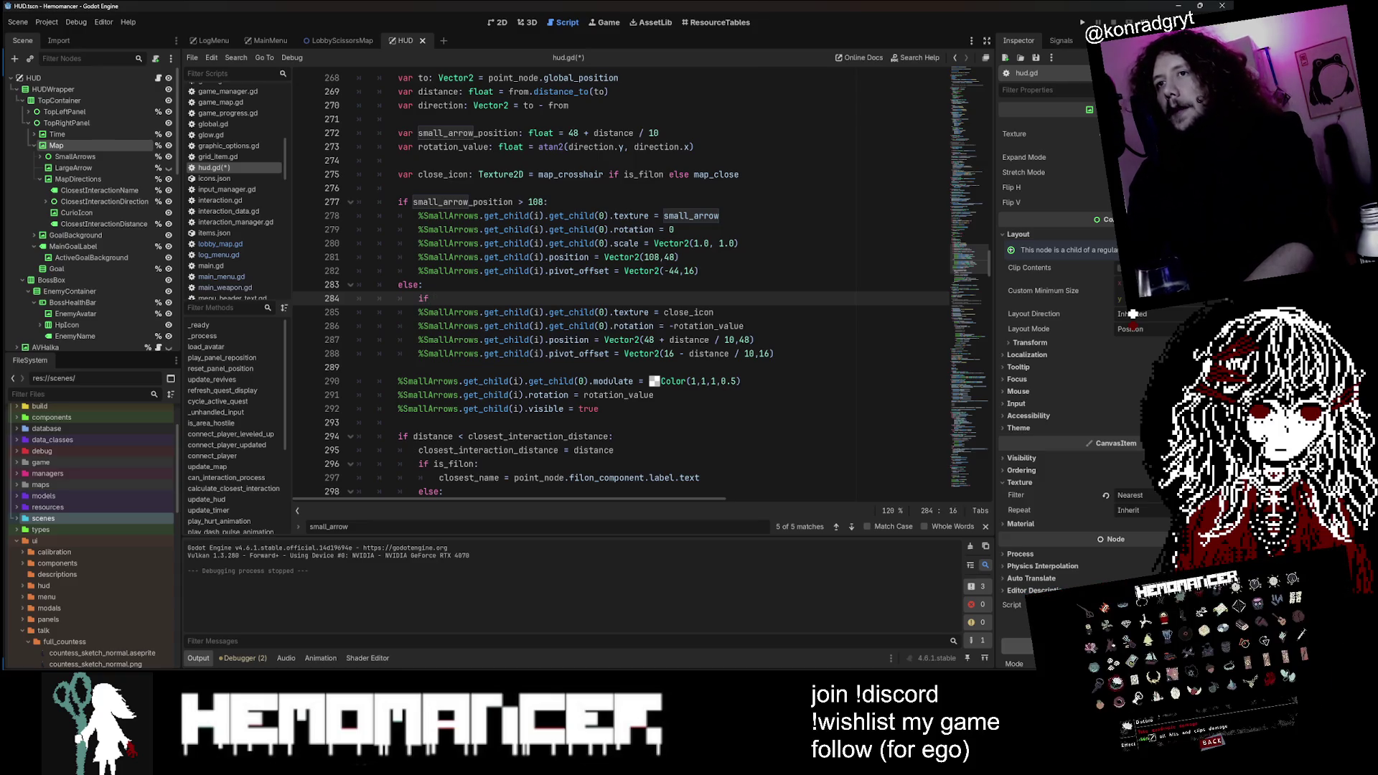
pyautogui.press('BackSpace')
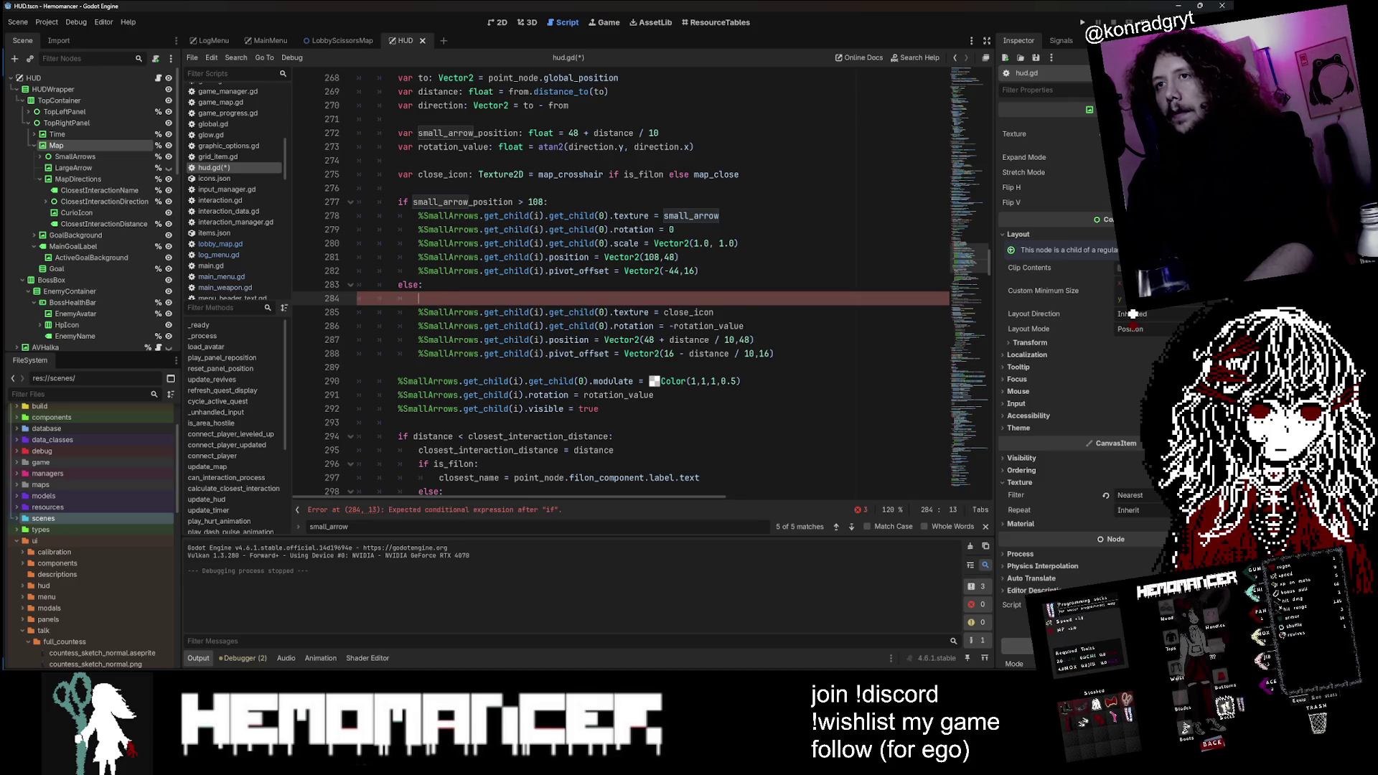
pyautogui.press('Tab')
pyautogui.press('Tab')
pyautogui.write('if')
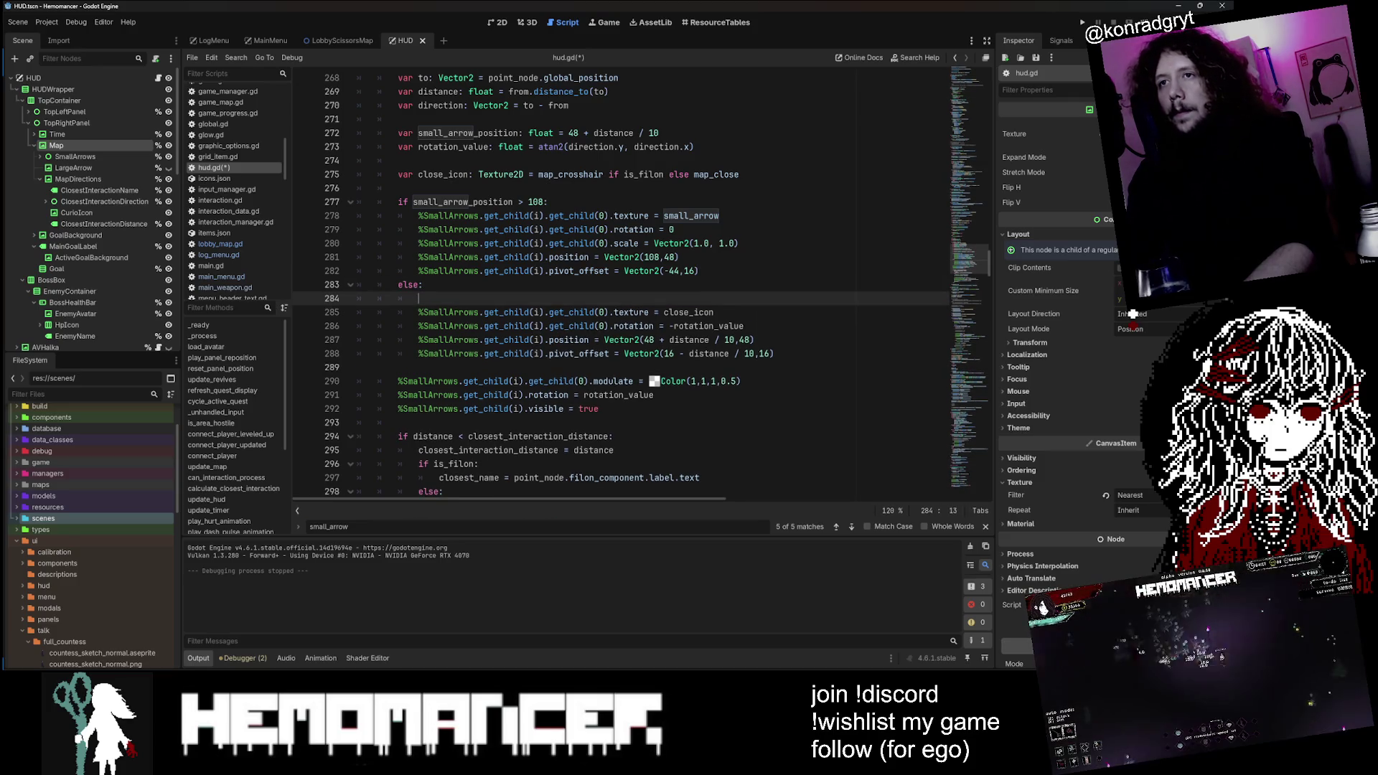
pyautogui.press('Return')
pyautogui.write('\\')
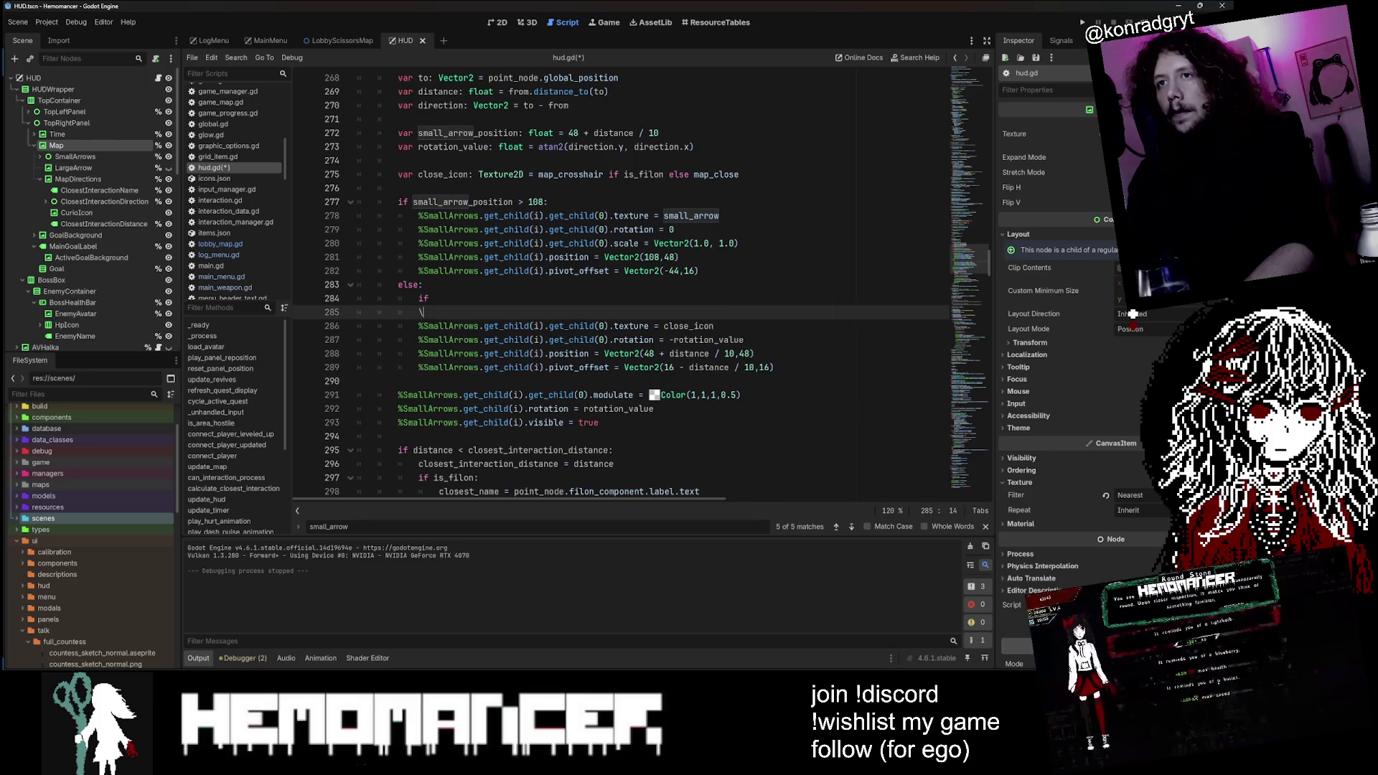
pyautogui.press('Tab')
pyautogui.press('Tab')
pyautogui.press('Tab')
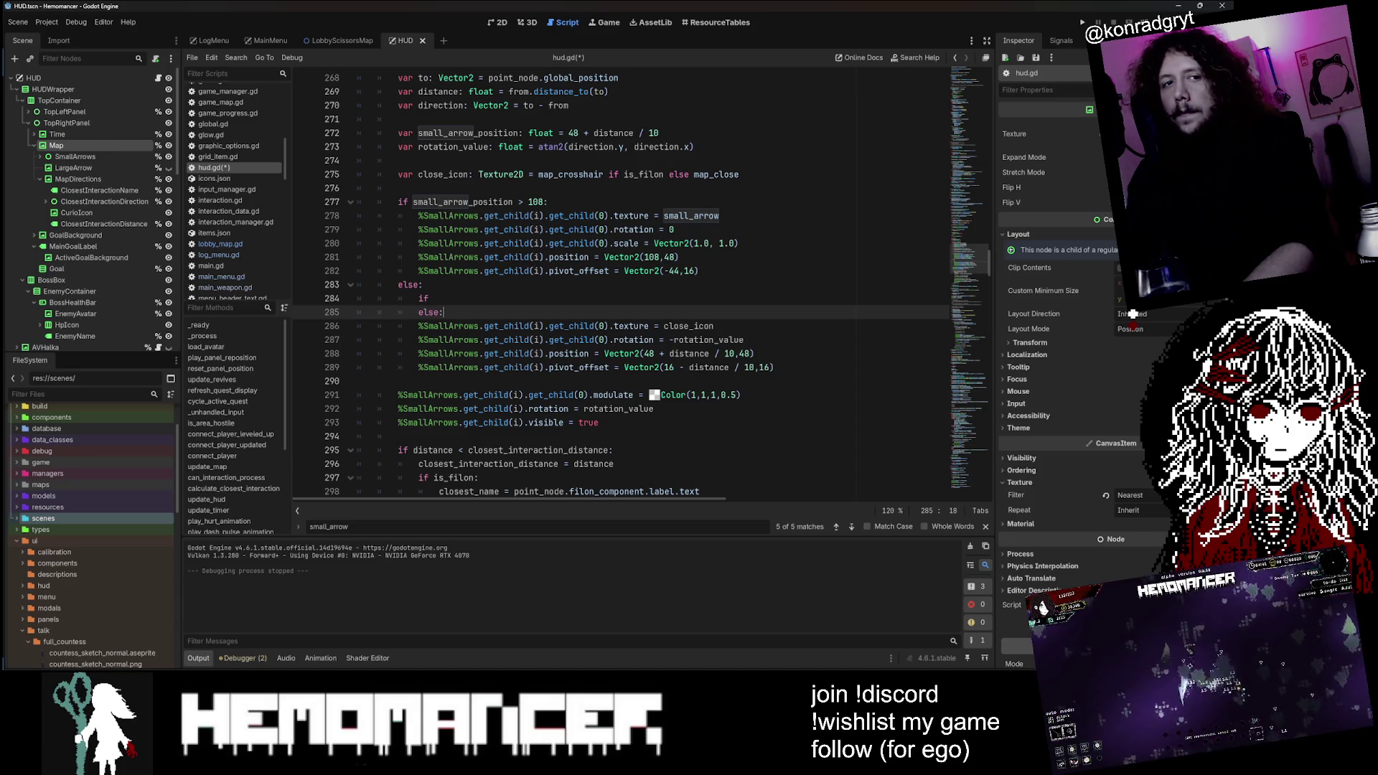
pyautogui.click(434, 326)
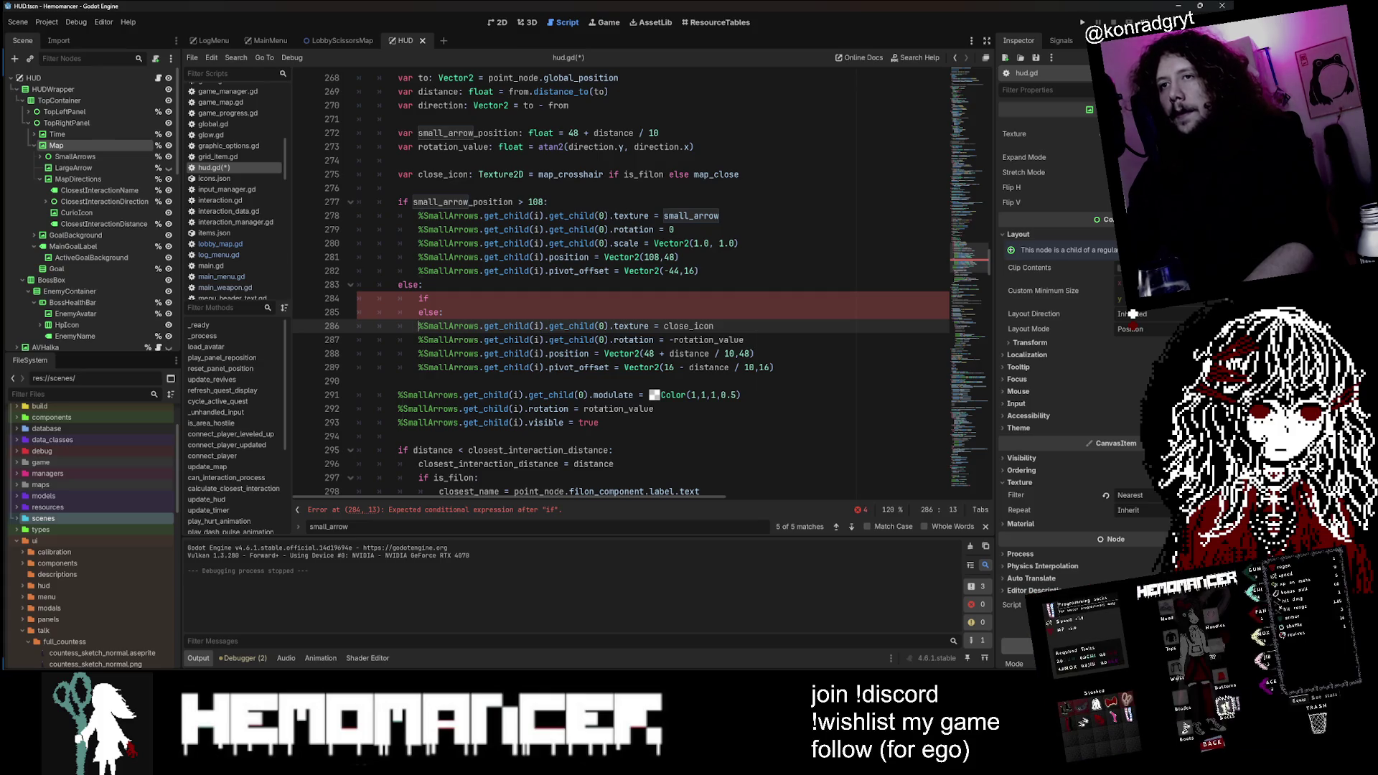
pyautogui.hotkey('shift', 'Down')
pyautogui.hotkey('shift', 'Down')
pyautogui.hotkey('shift', 'Down')
pyautogui.press('Tab')
# Step: Close the if header with a colon and open an indented line inside it
pyautogui.click(431, 297)
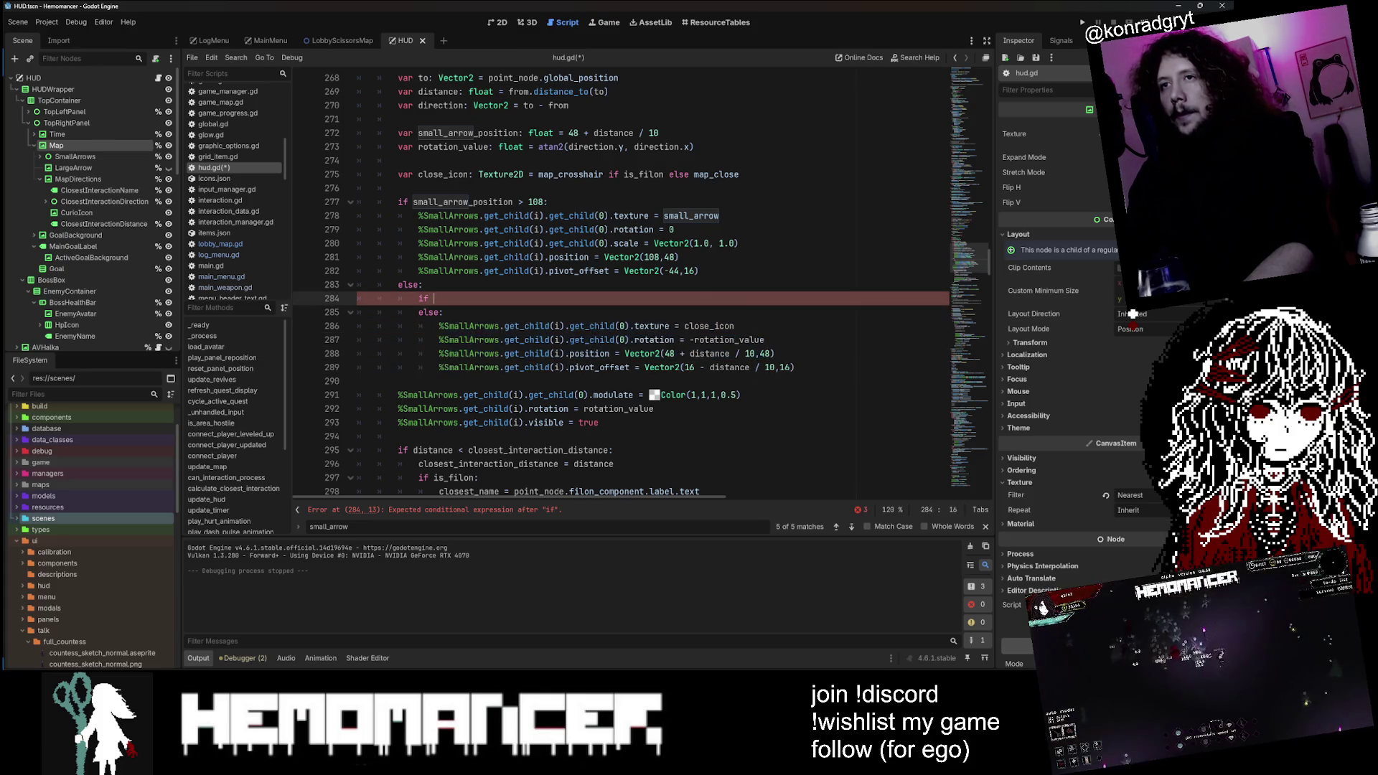
pyautogui.press('BackSpace')
pyautogui.write(':')
pyautogui.press('Return')
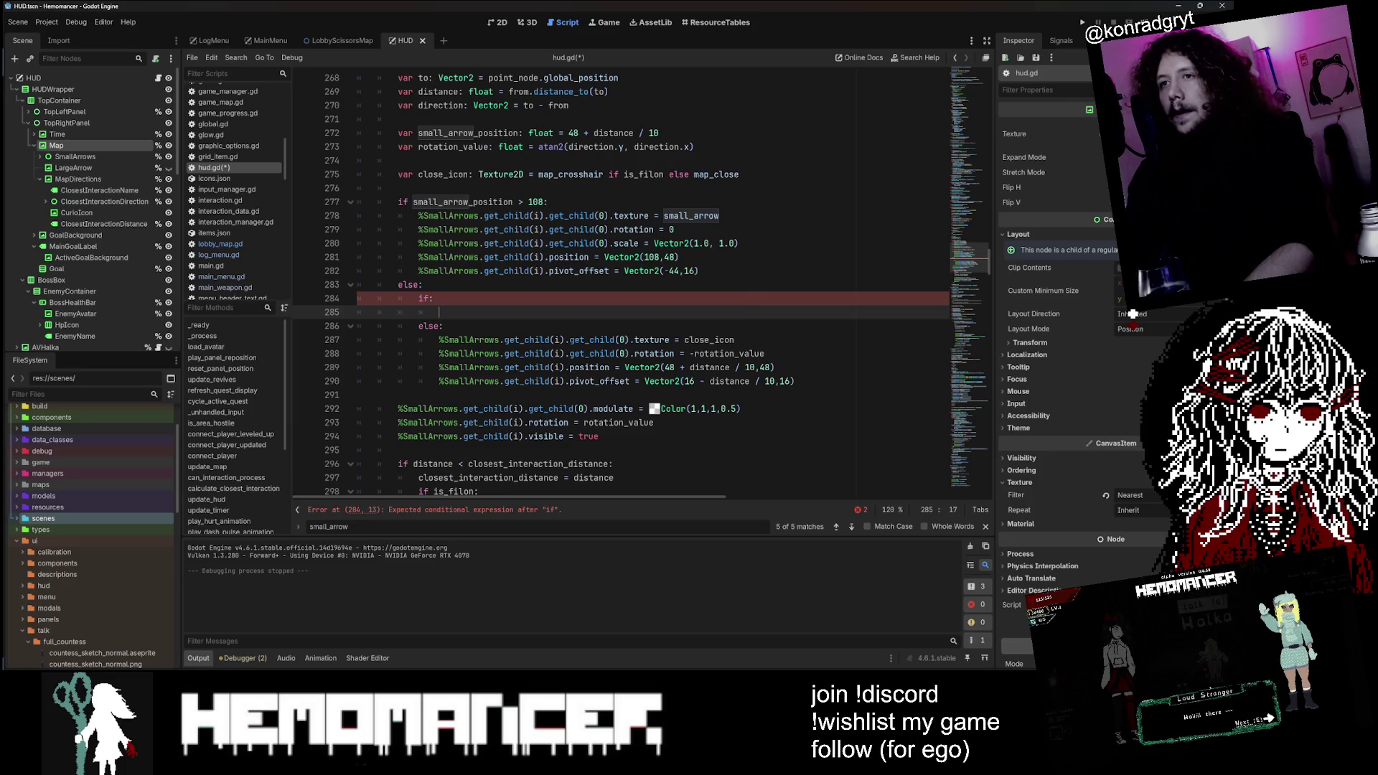
pyautogui.press('Down')
pyautogui.press('Down')
pyautogui.press('Down')
pyautogui.press('Down')
pyautogui.press('Down')
pyautogui.press('Up')
pyautogui.press('Up')
pyautogui.press('Up')
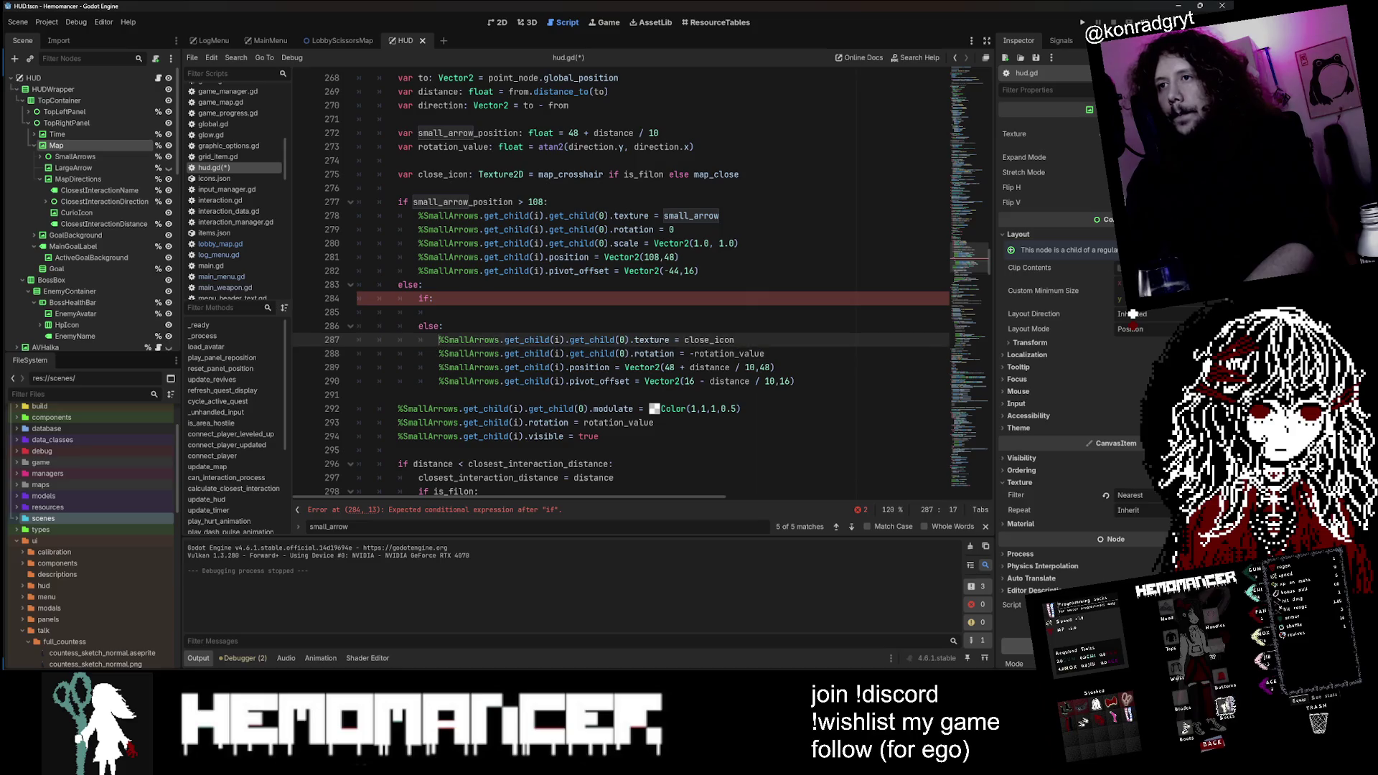
pyautogui.press('Up')
pyautogui.press('Up')
pyautogui.press('Down')
pyautogui.press('Down')
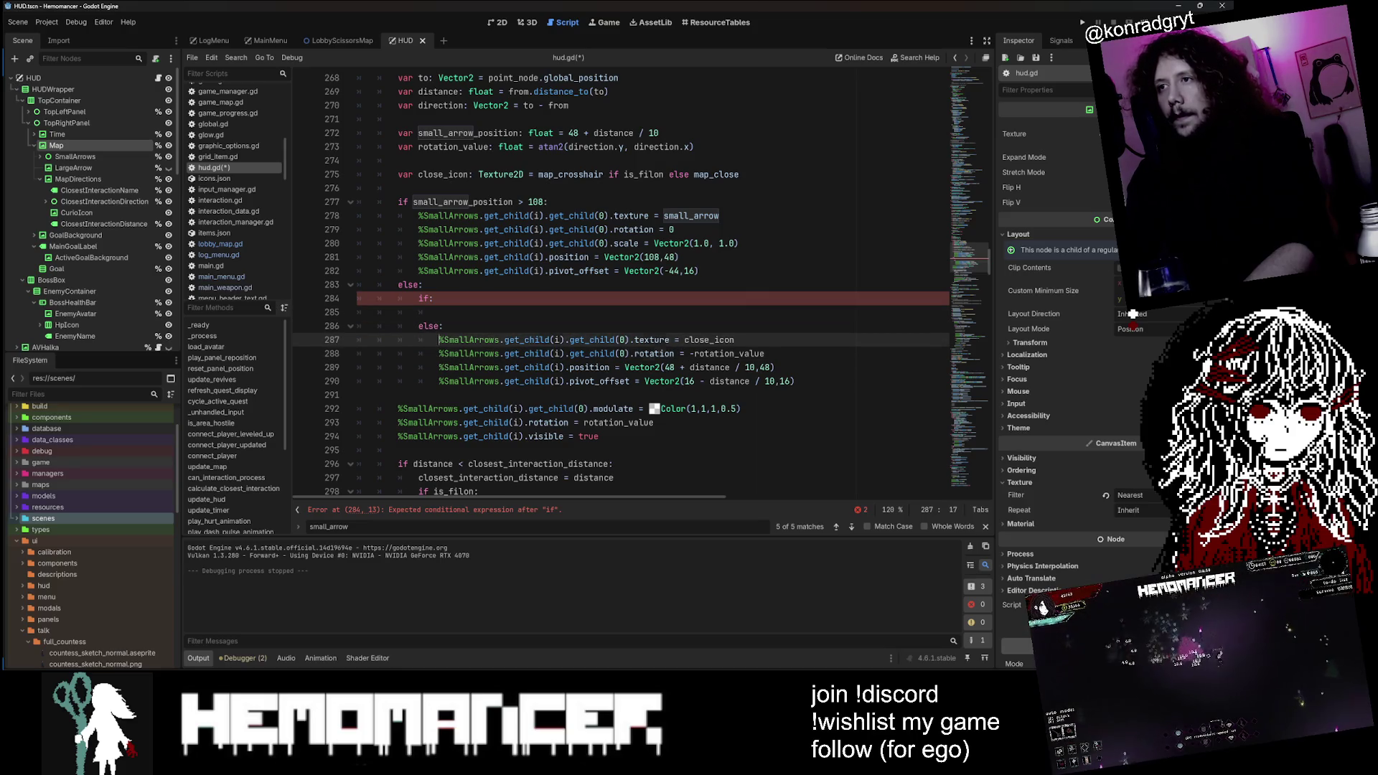
pyautogui.press('End')
pyautogui.press('Return')
pyautogui.press('Up')
# Step: Dedent the rotation, position and pivot lines and copy the close_icon texture line into the if
pyautogui.press('Down')
pyautogui.press('Down')
pyautogui.hotkey('shift', 'Down')
pyautogui.hotkey('shift', 'Down')
pyautogui.hotkey('shift', 'Tab')
pyautogui.press('Up')
pyautogui.press('Up')
pyautogui.press('Up')
pyautogui.press('Up')
pyautogui.hotkey('ctrl', 'c')
pyautogui.press('Up')
pyautogui.press('Up')
pyautogui.hotkey('ctrl', 'v')
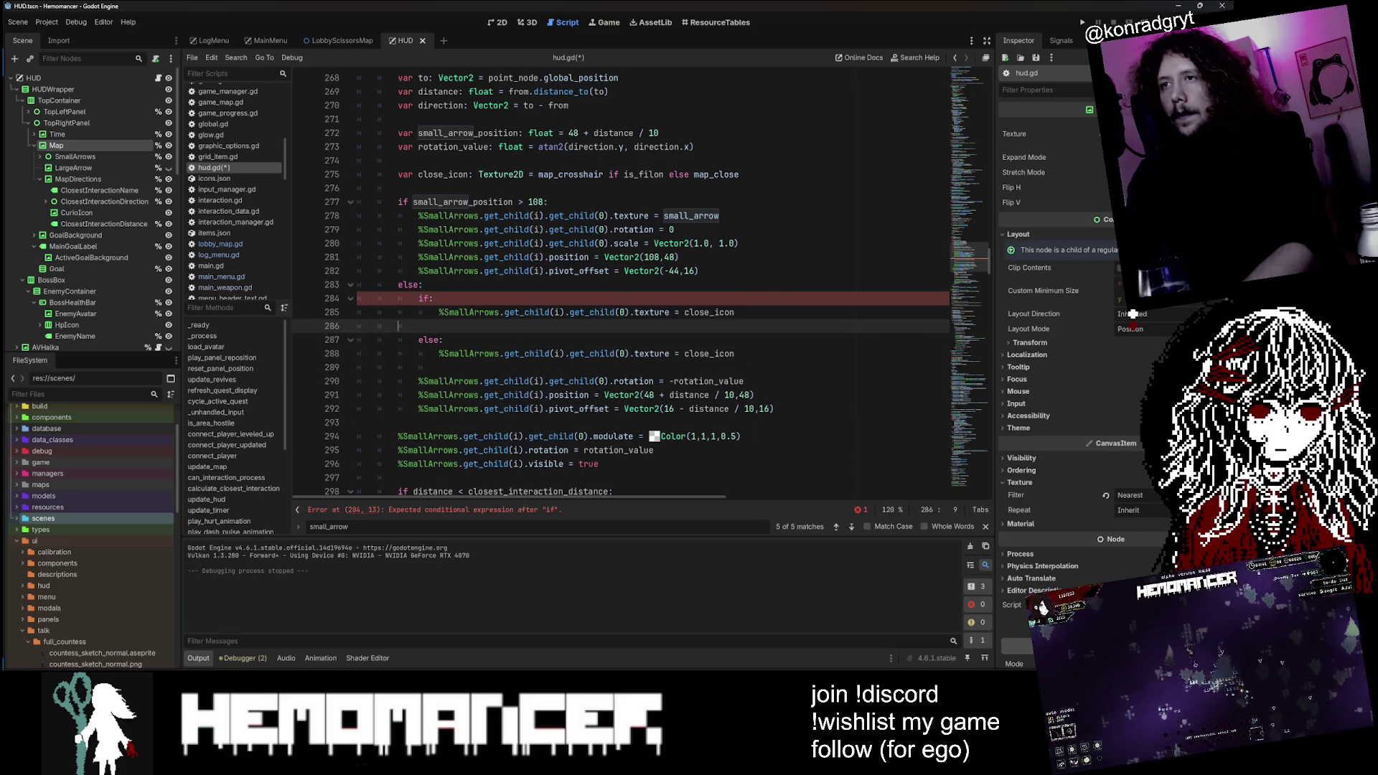
pyautogui.press('BackSpace')
pyautogui.press('Up')
pyautogui.press('Left')
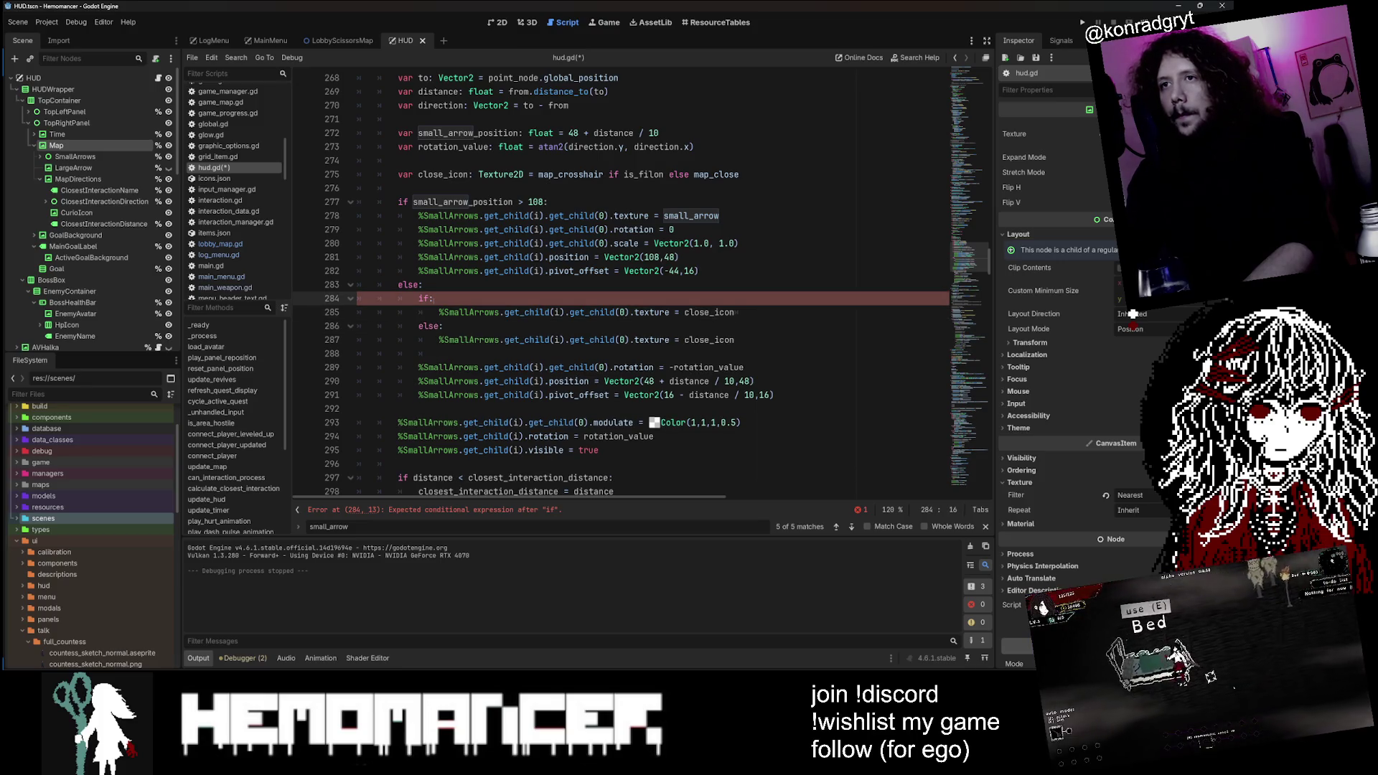
pyautogui.press('Down')
pyautogui.press('Down')
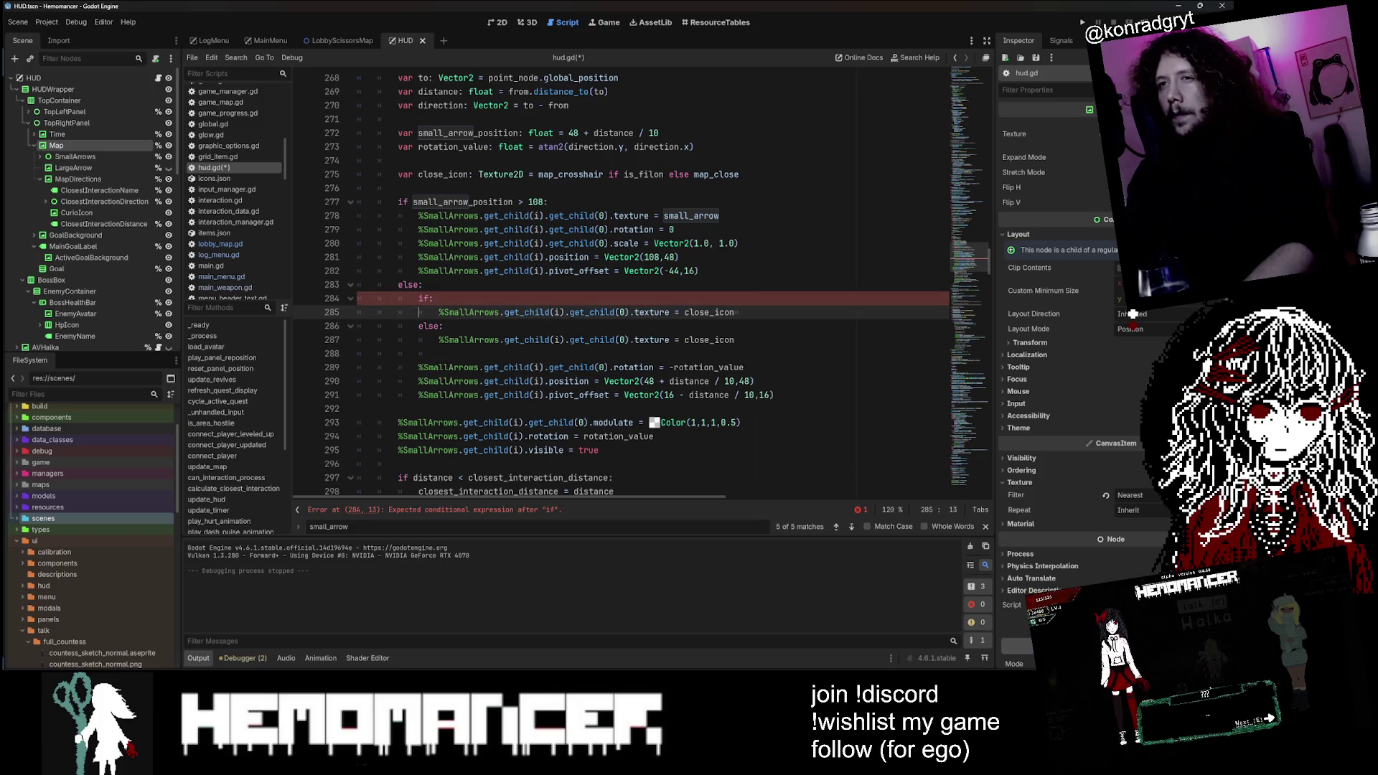
pyautogui.click(734, 312)
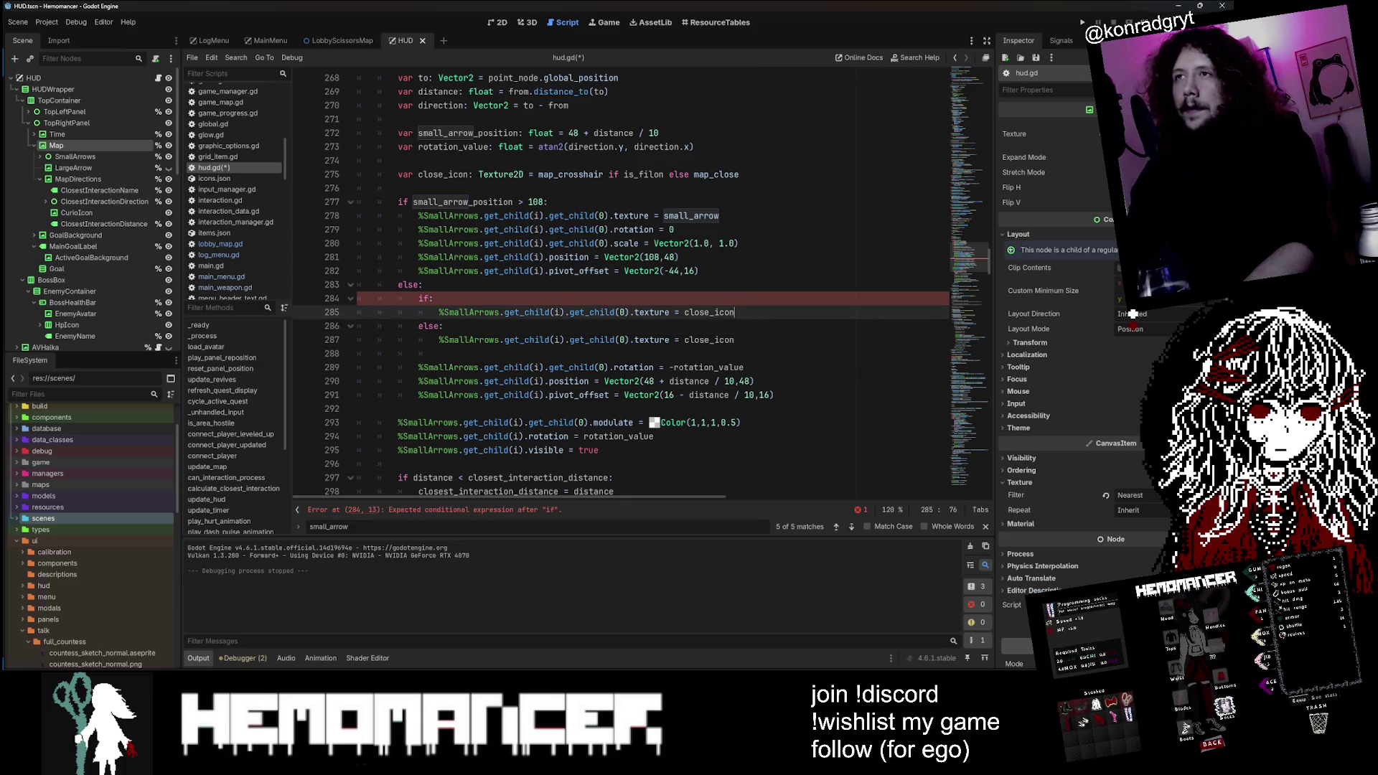
# Step: After checking interactions on line 234, give the if on line 284 the condition true
pyautogui.scroll(6, 621, 287)
pyautogui.scroll(7, 621, 284)
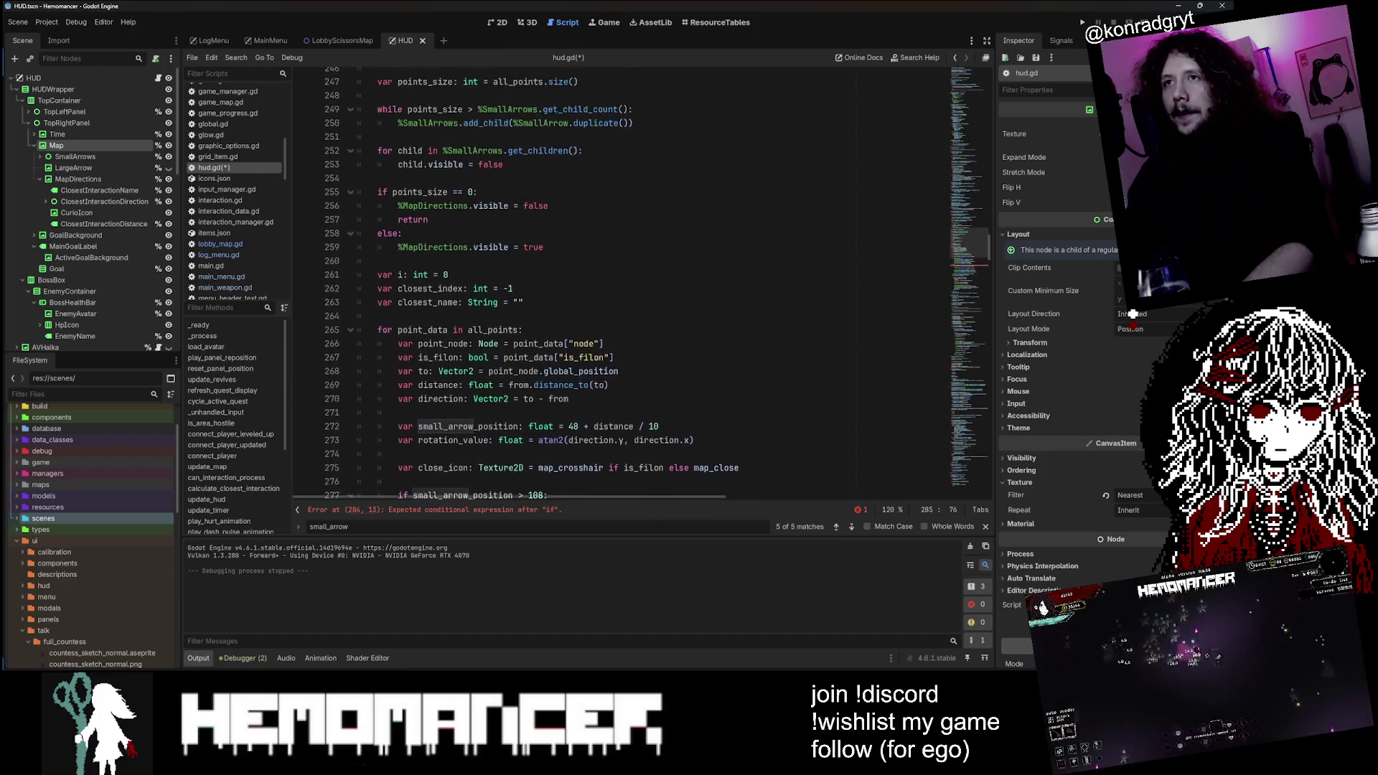
pyautogui.scroll(2, 621, 287)
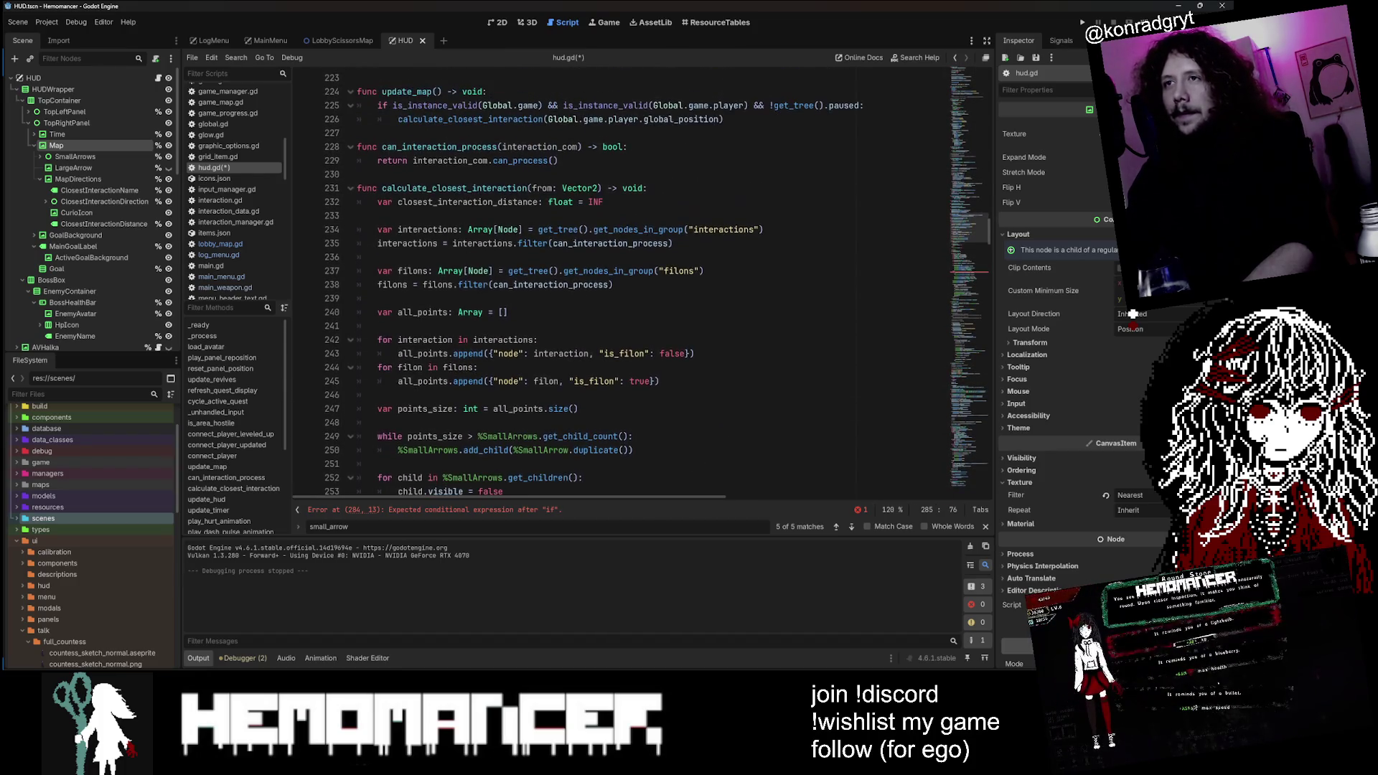
pyautogui.doubleClick(428, 229)
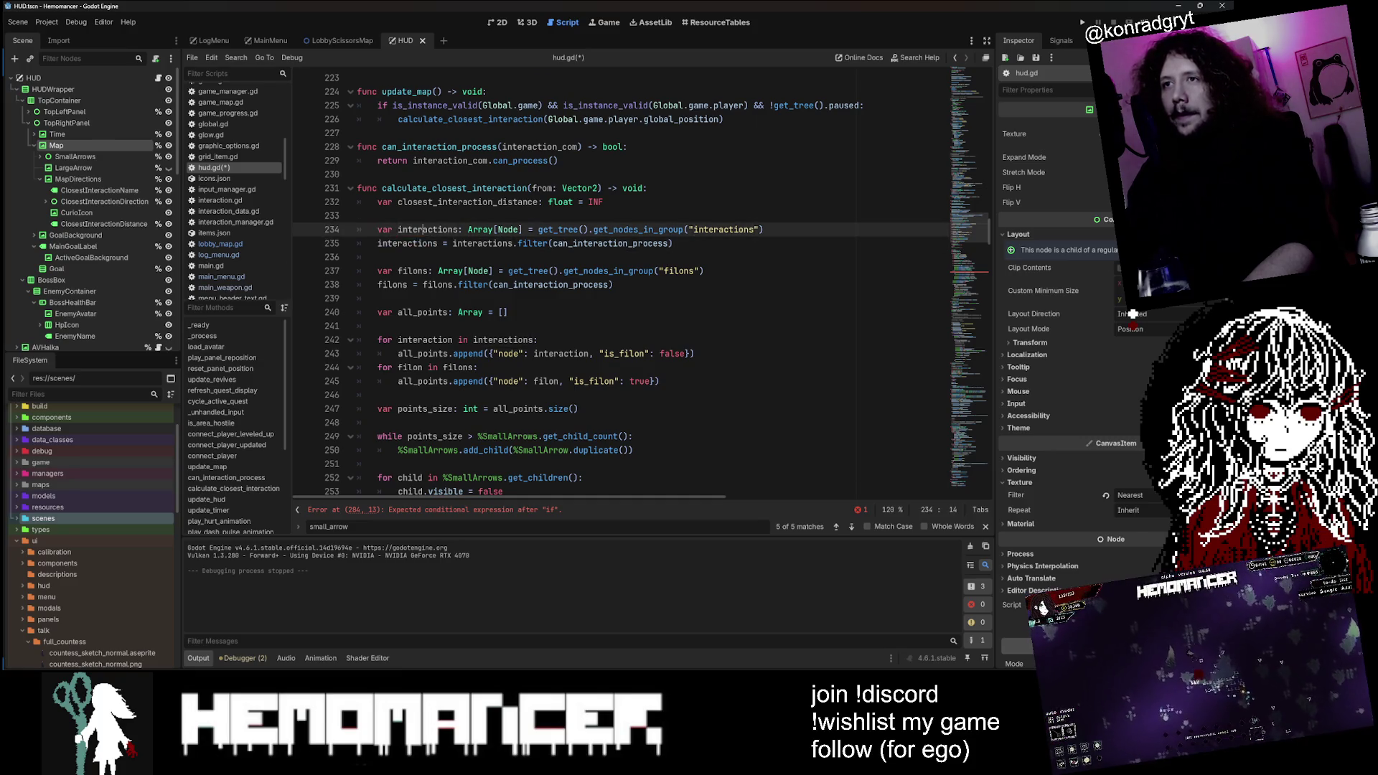
pyautogui.scroll(-14, 620, 287)
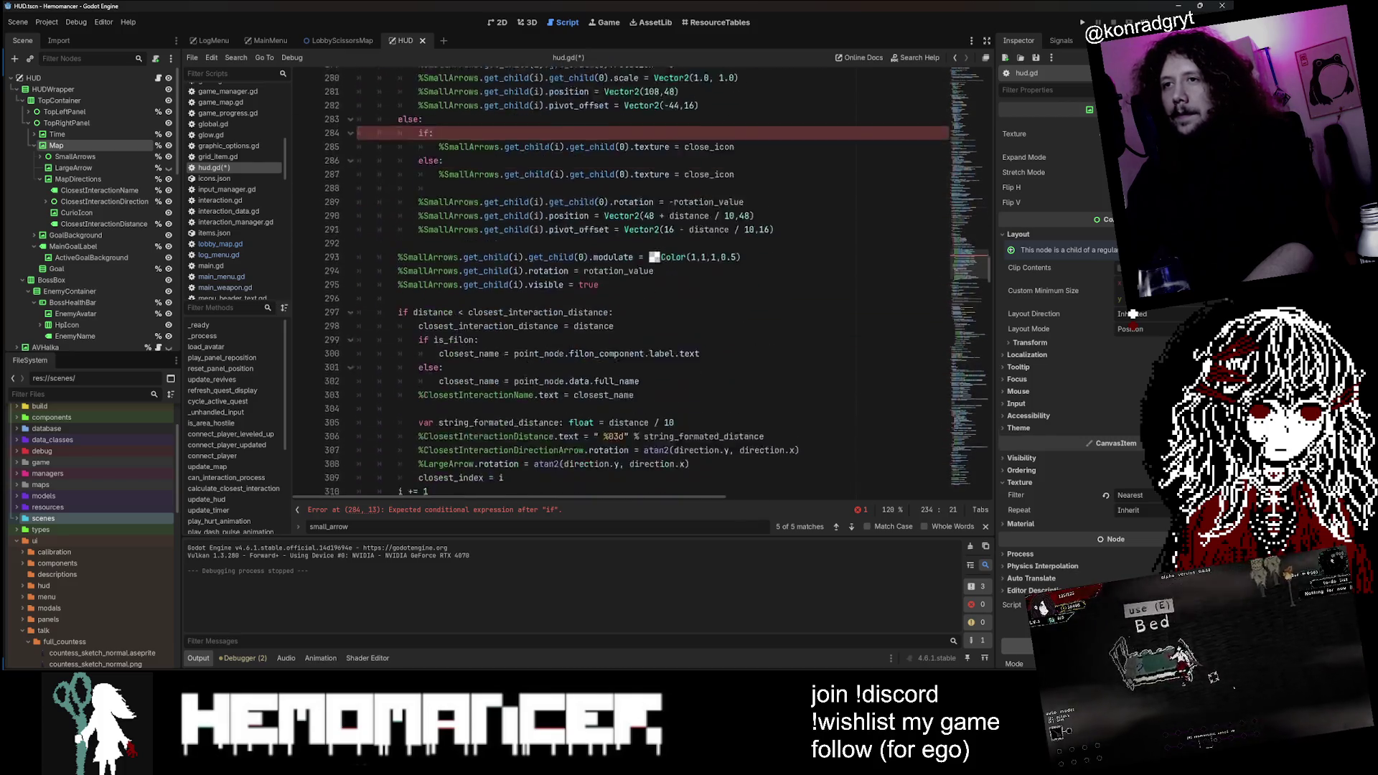
pyautogui.click(429, 257)
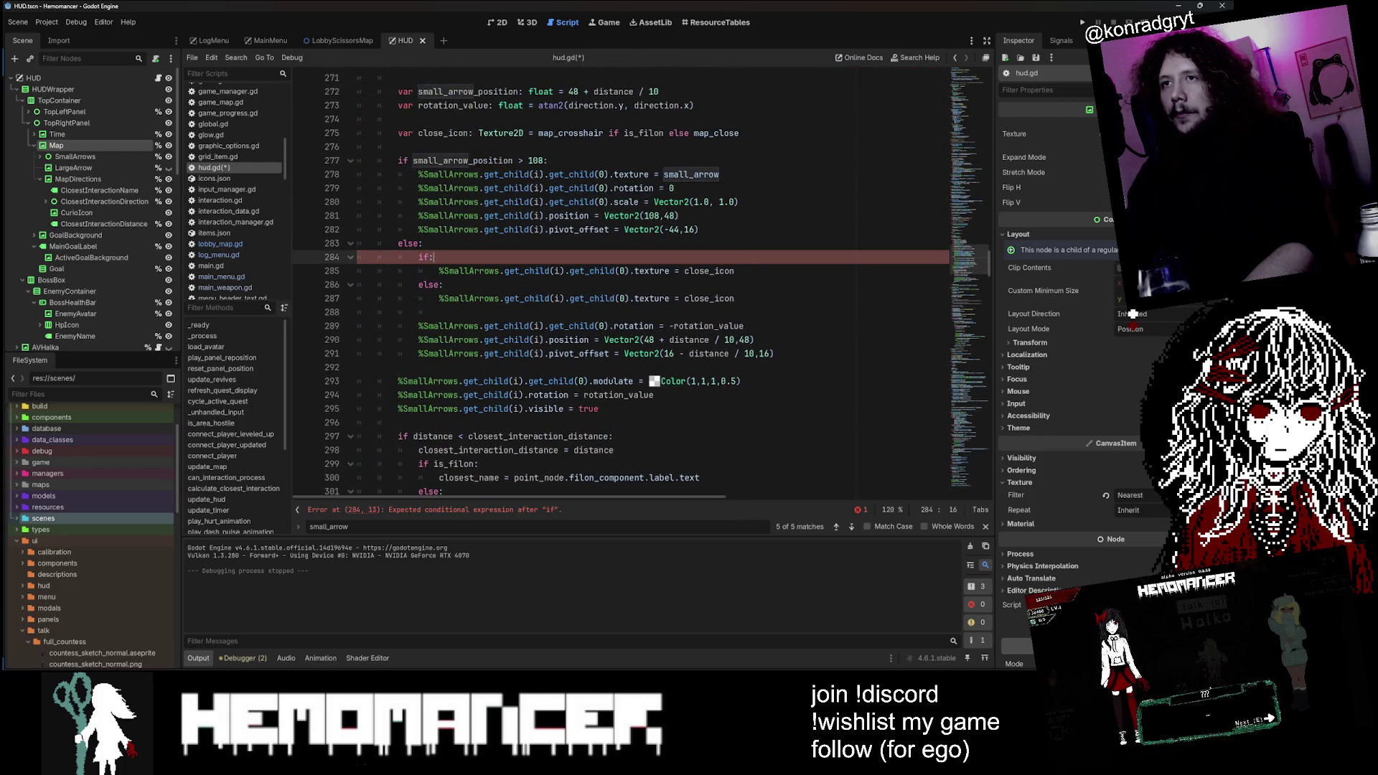
pyautogui.write('true')
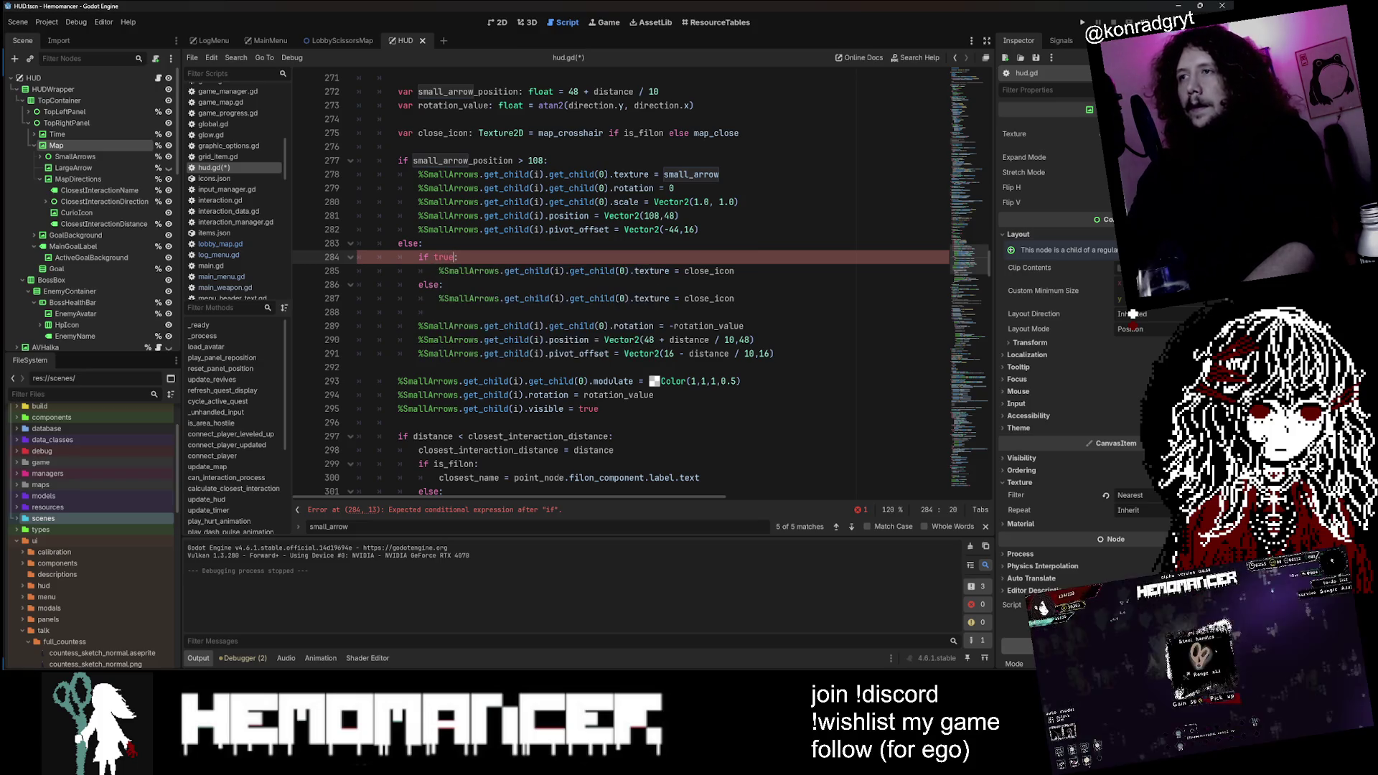
pyautogui.click(961, 84)
pyautogui.moveTo(962, 110); pyautogui.dragTo(967, 93)
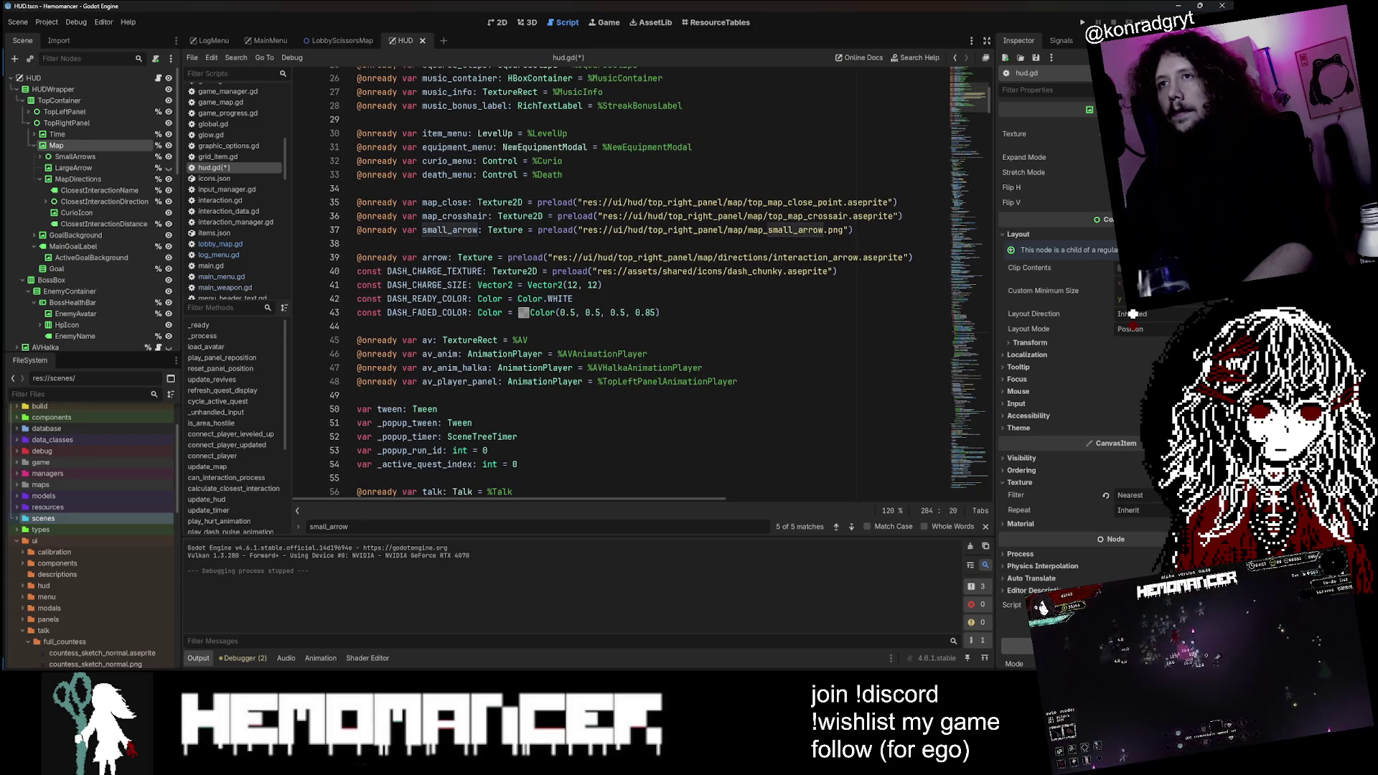
# Step: Check map_close's declaration on line 35 and its use on line 275, then run the game
pyautogui.scroll(3, 474, 265)
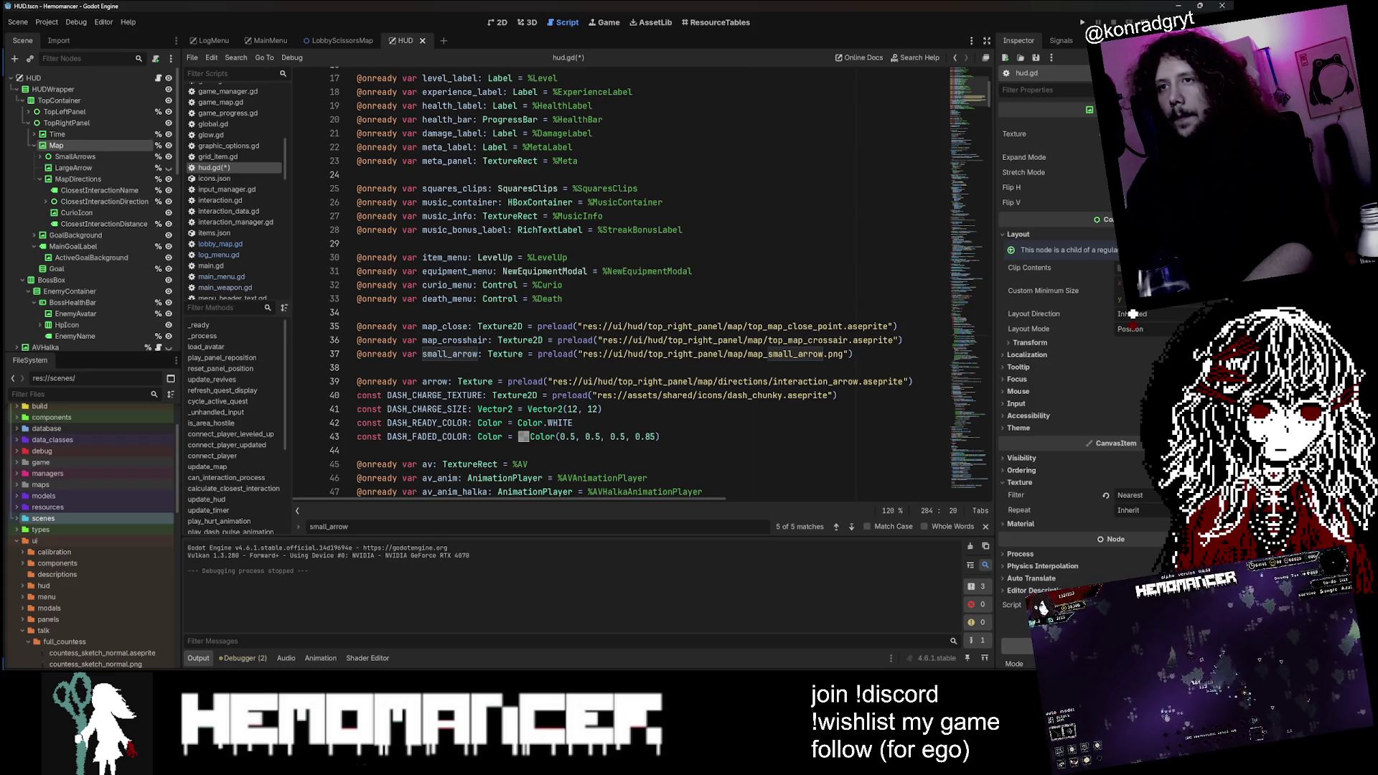
pyautogui.doubleClick(444, 326)
pyautogui.hotkey('ctrl', 'f')
pyautogui.click(852, 528)
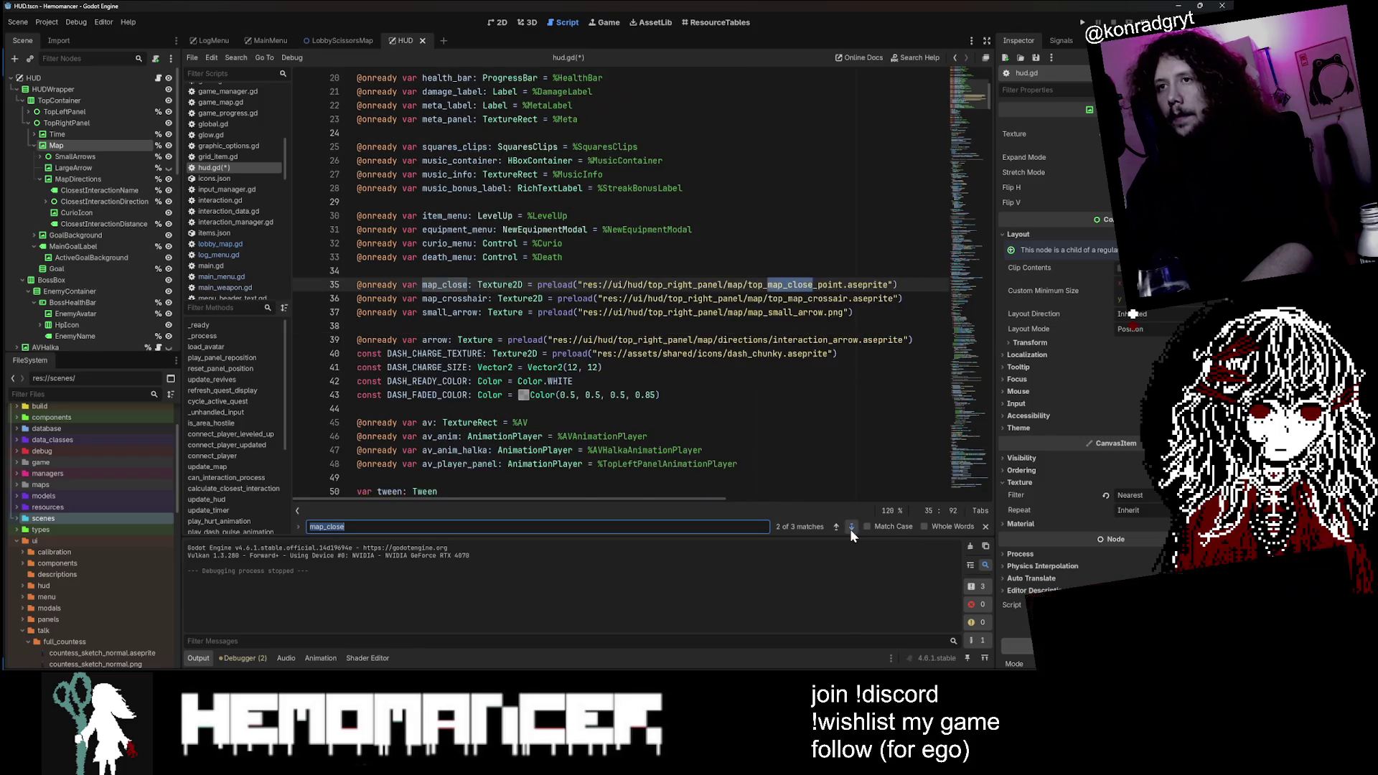
pyautogui.click(851, 529)
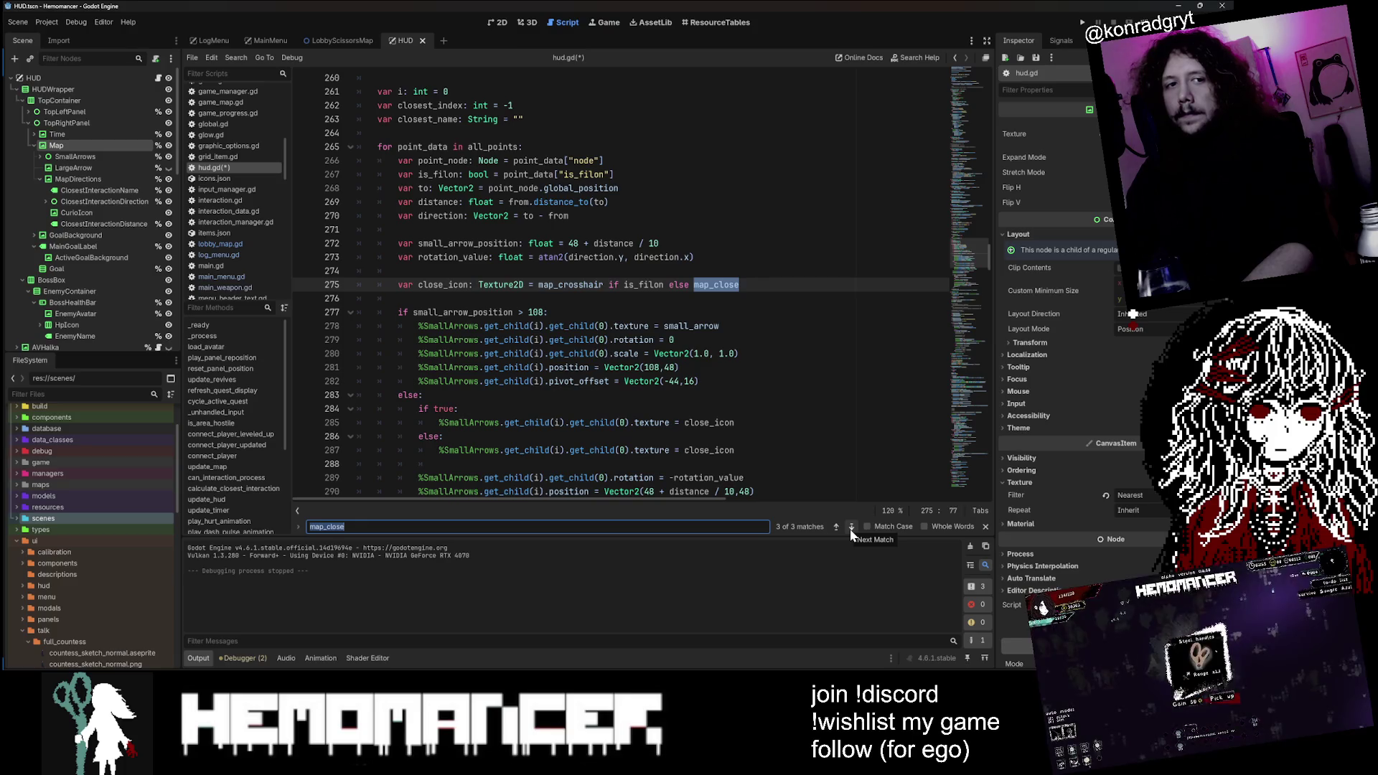
pyautogui.click(851, 528)
pyautogui.click(851, 529)
pyautogui.click(850, 528)
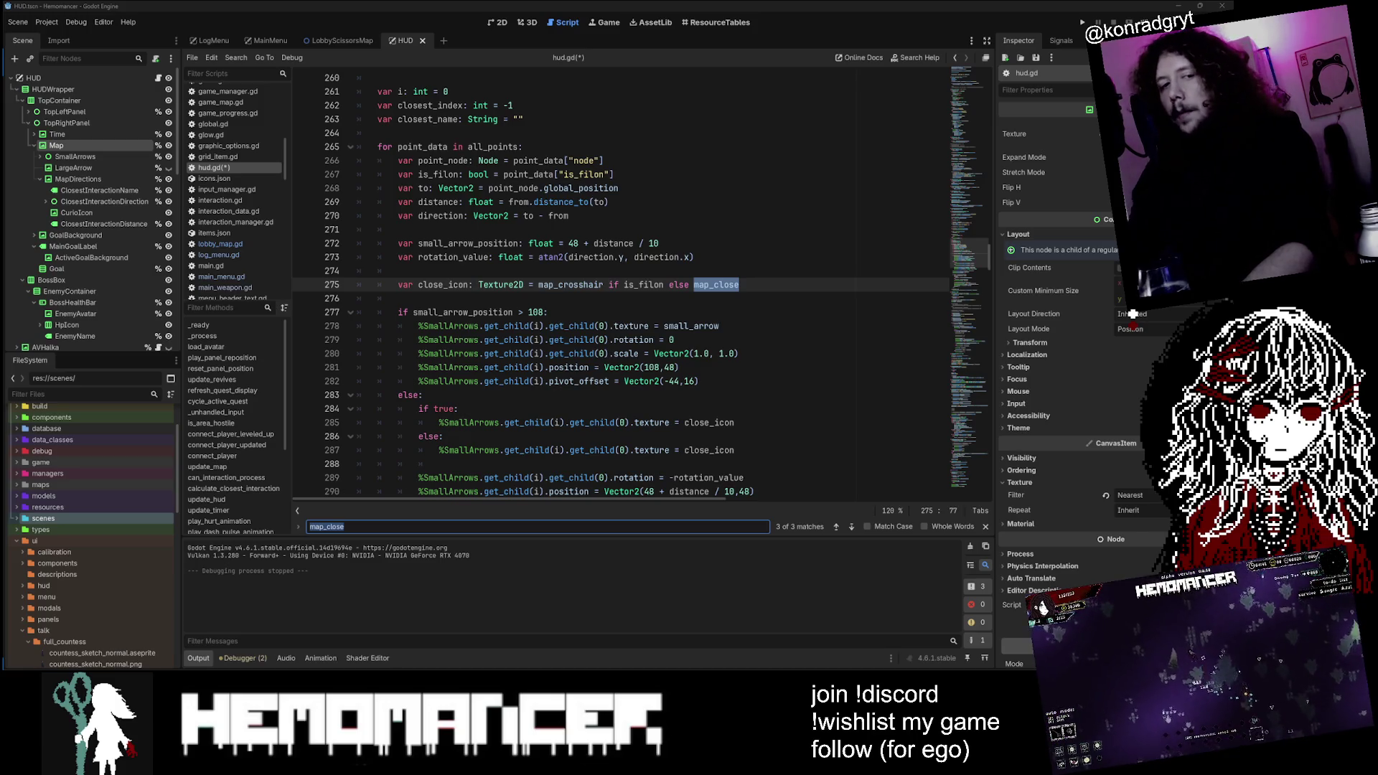
pyautogui.click(402, 299)
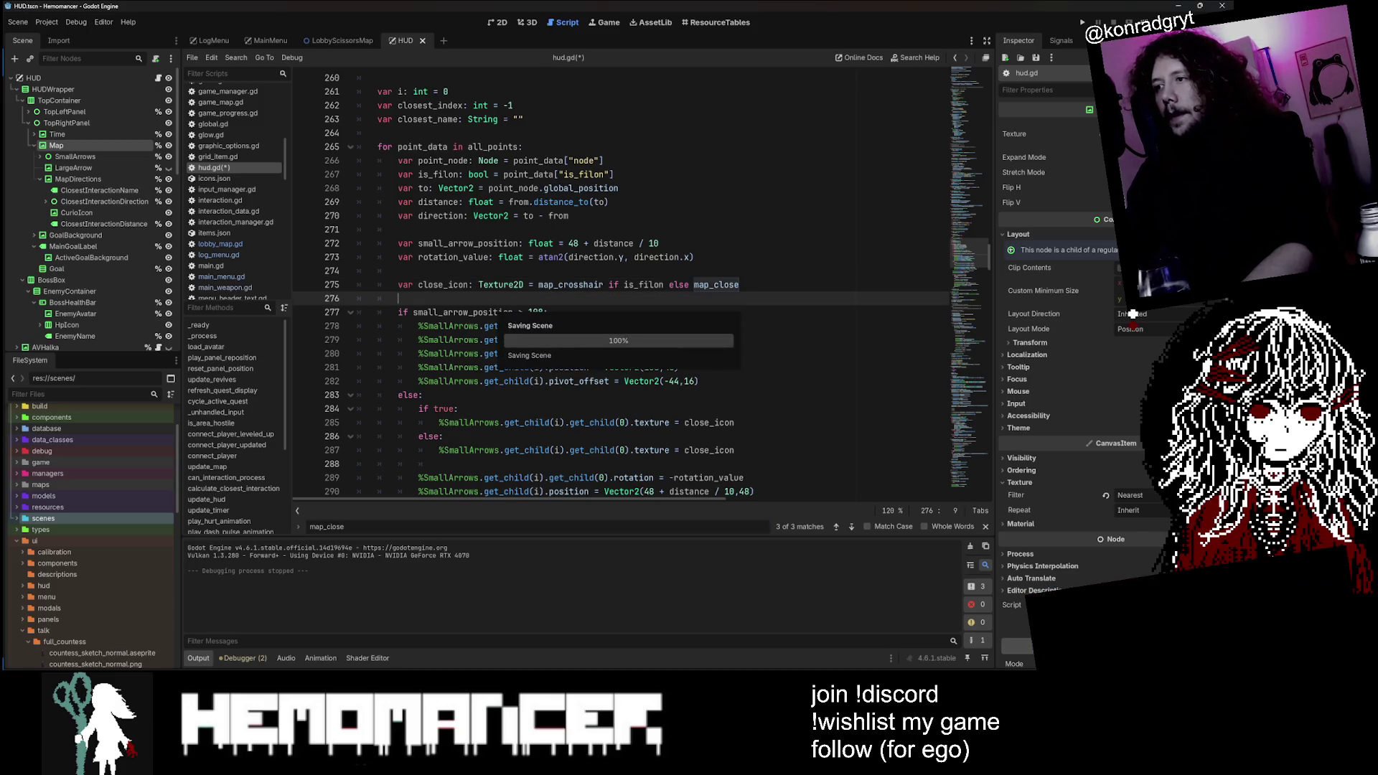
# Step: Run Hemomancer, start gameplay, and open then close the Journal at the Bookstand
pyautogui.press('F5')
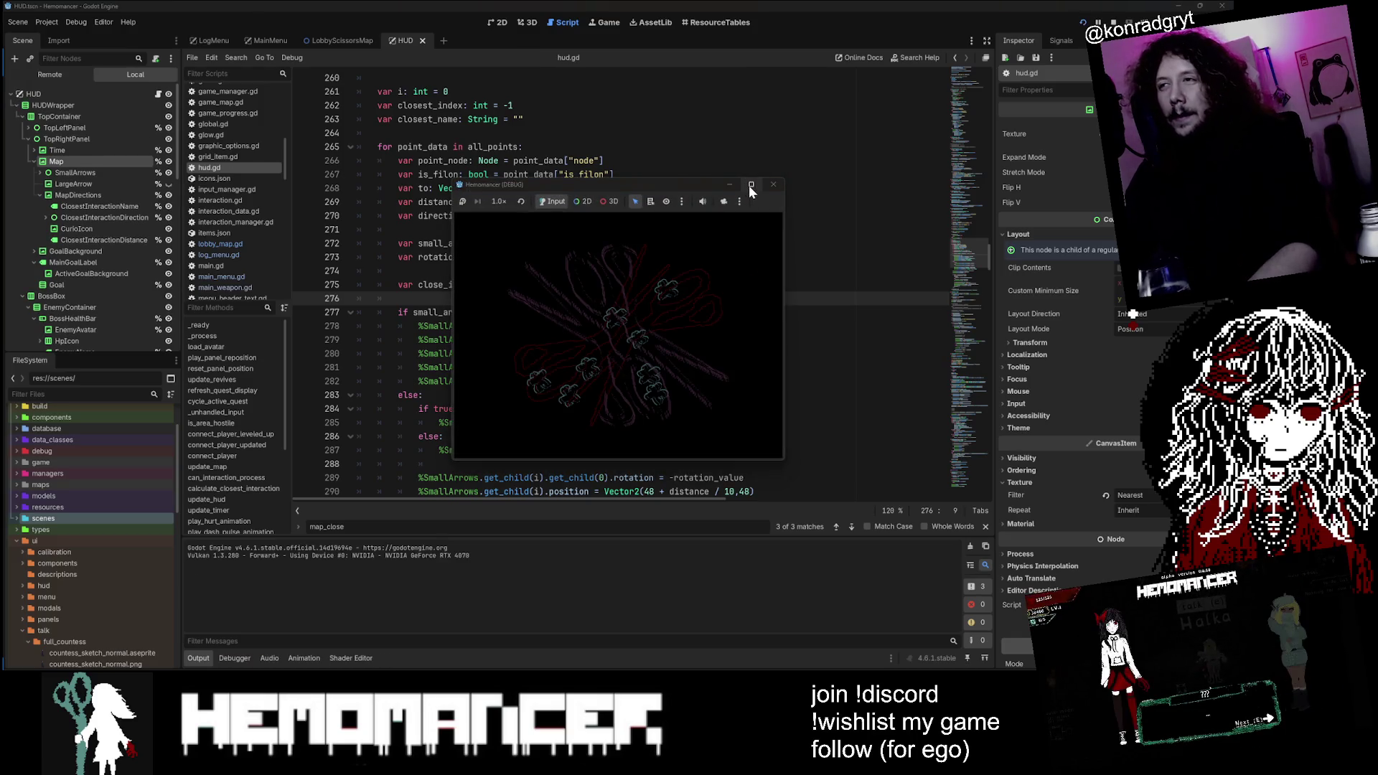
pyautogui.click(750, 185)
pyautogui.click(440, 329)
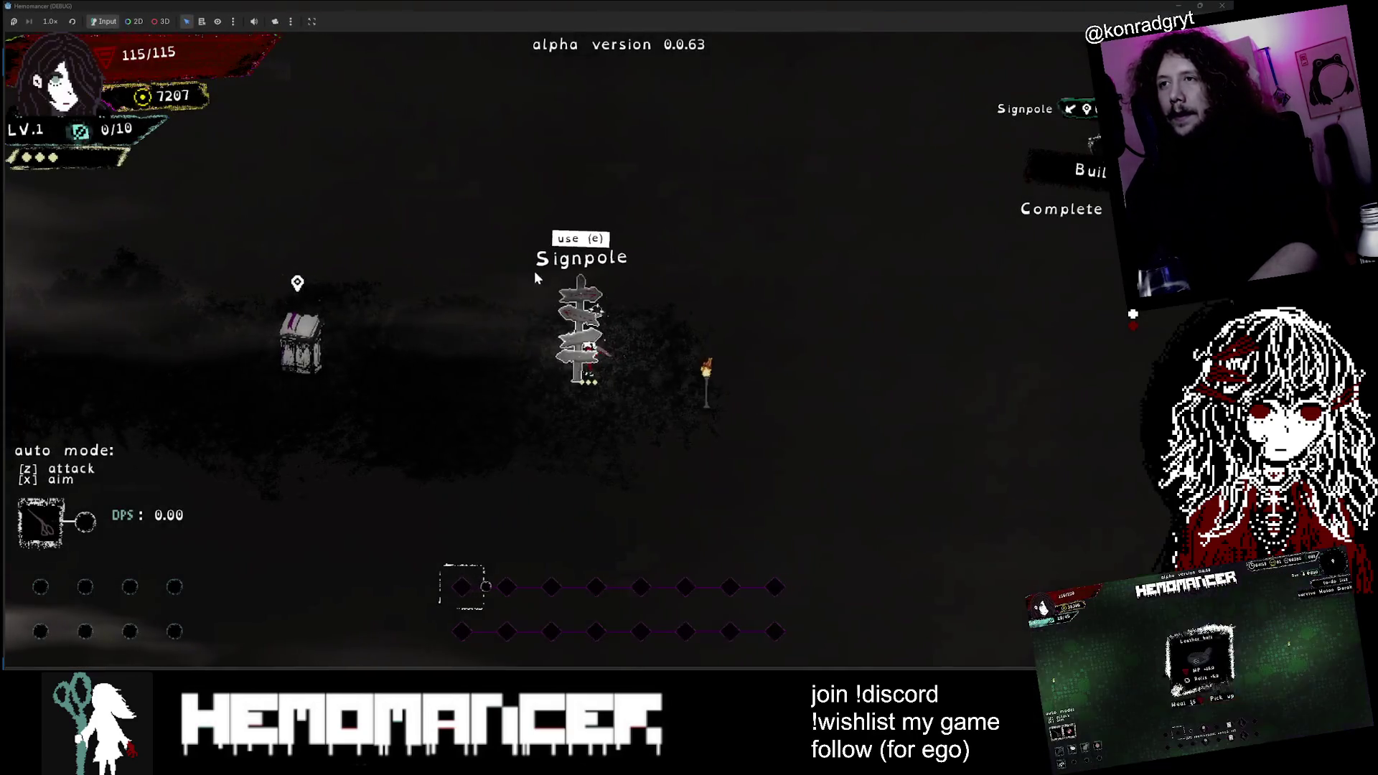
pyautogui.press('a')
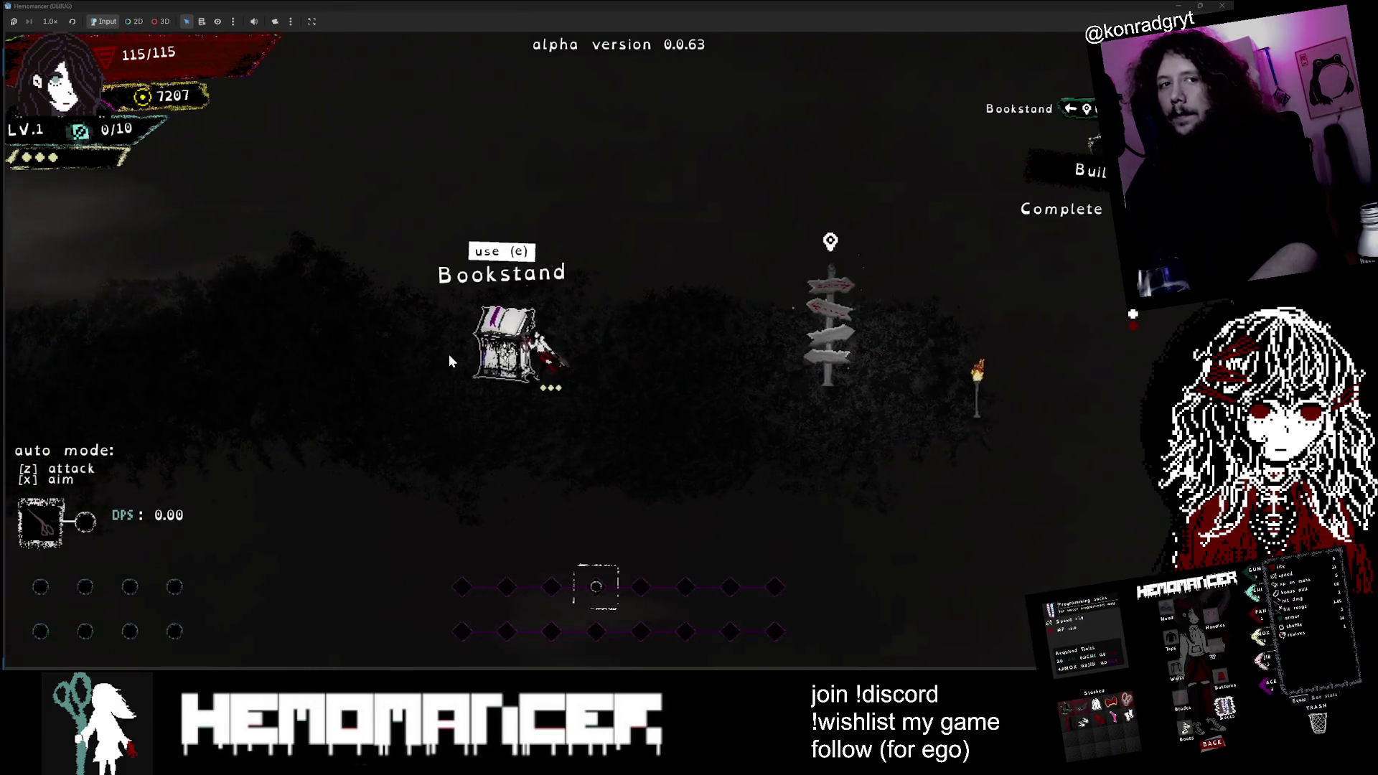
pyautogui.press('e')
pyautogui.click(627, 631)
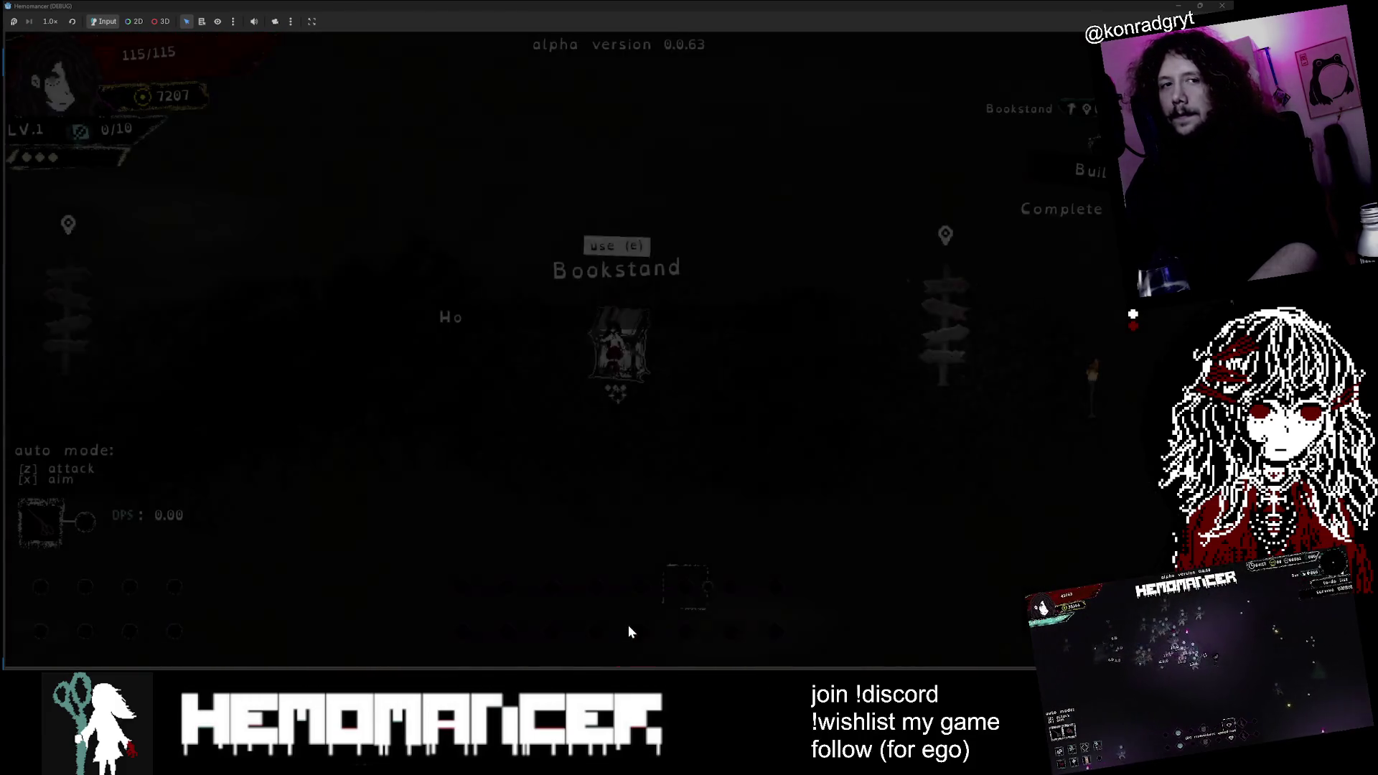
# Step: Walk left past Halka, back to the signpole and Metronome, then stand beside Halka
pyautogui.press('a')
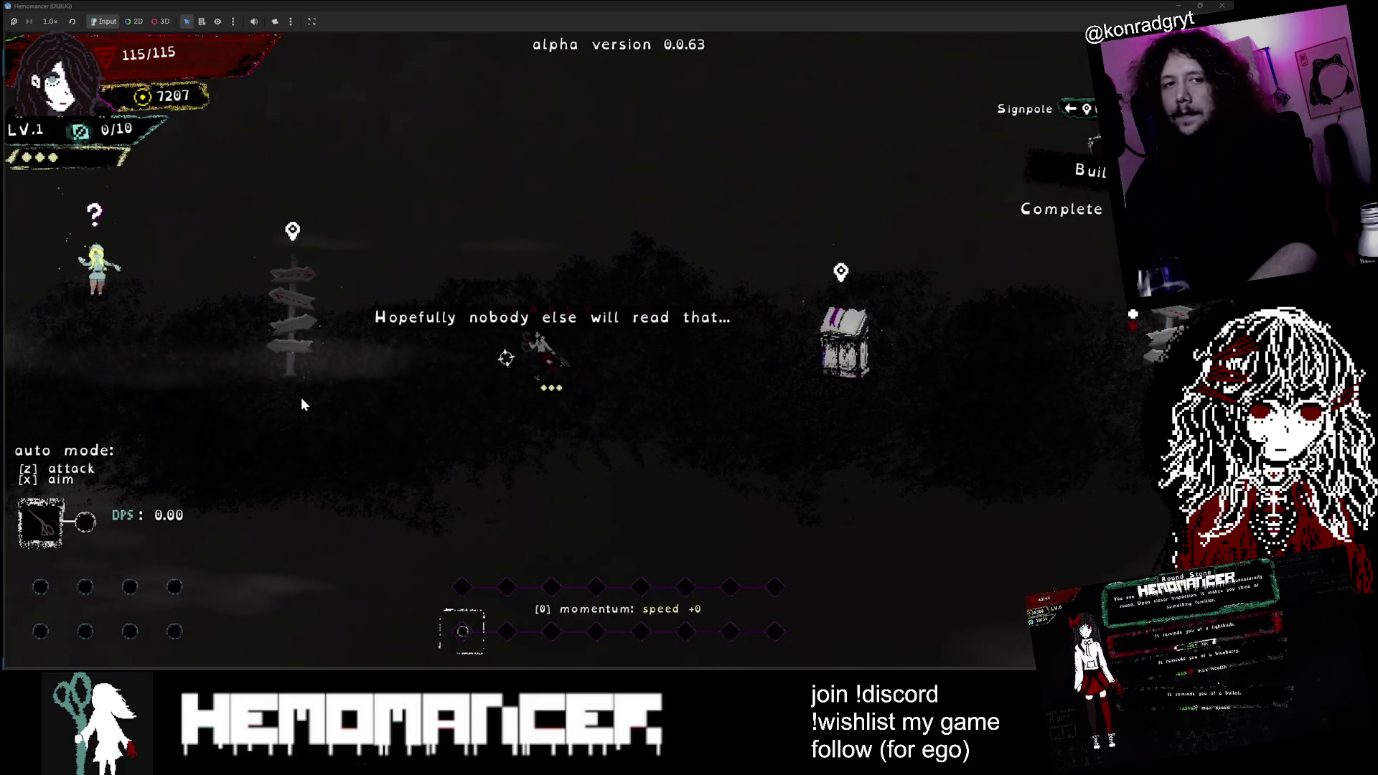
pyautogui.press('a')
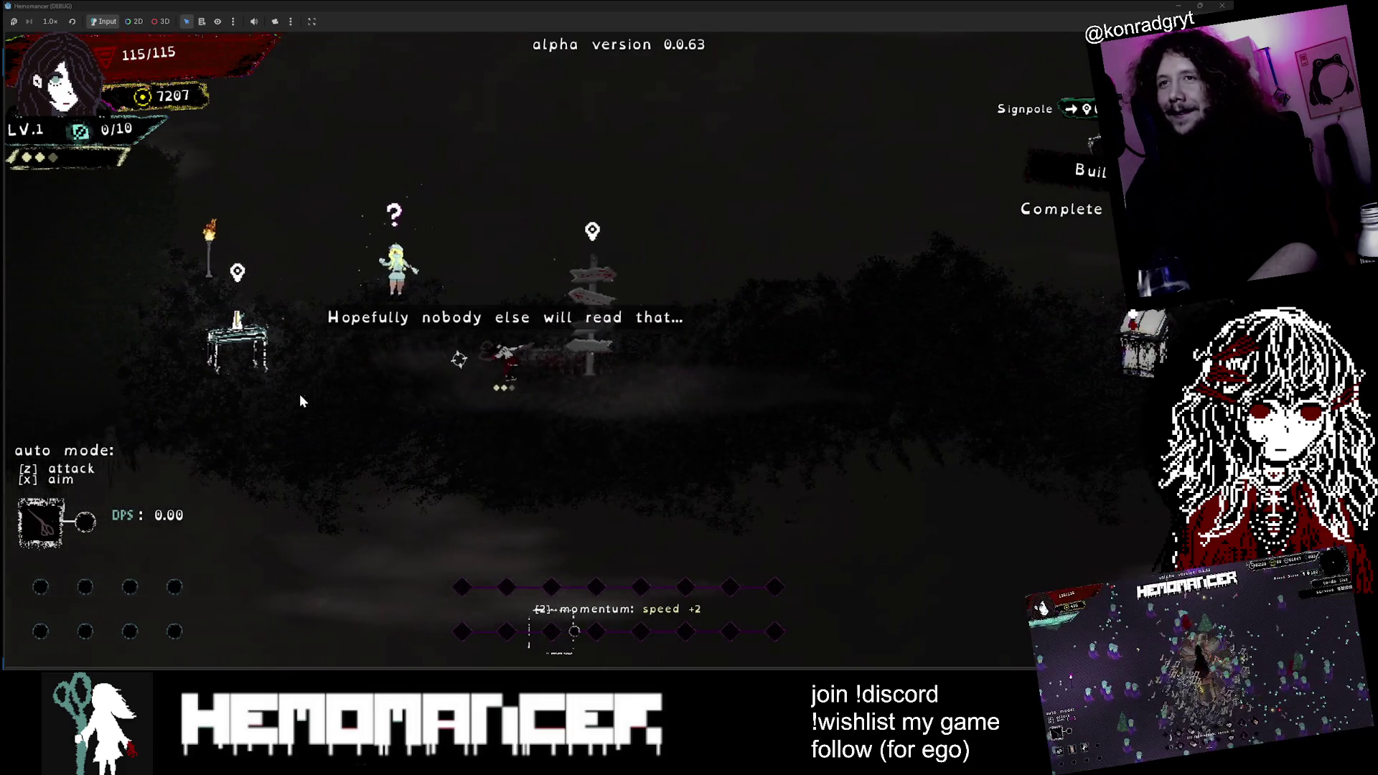
pyautogui.press('a')
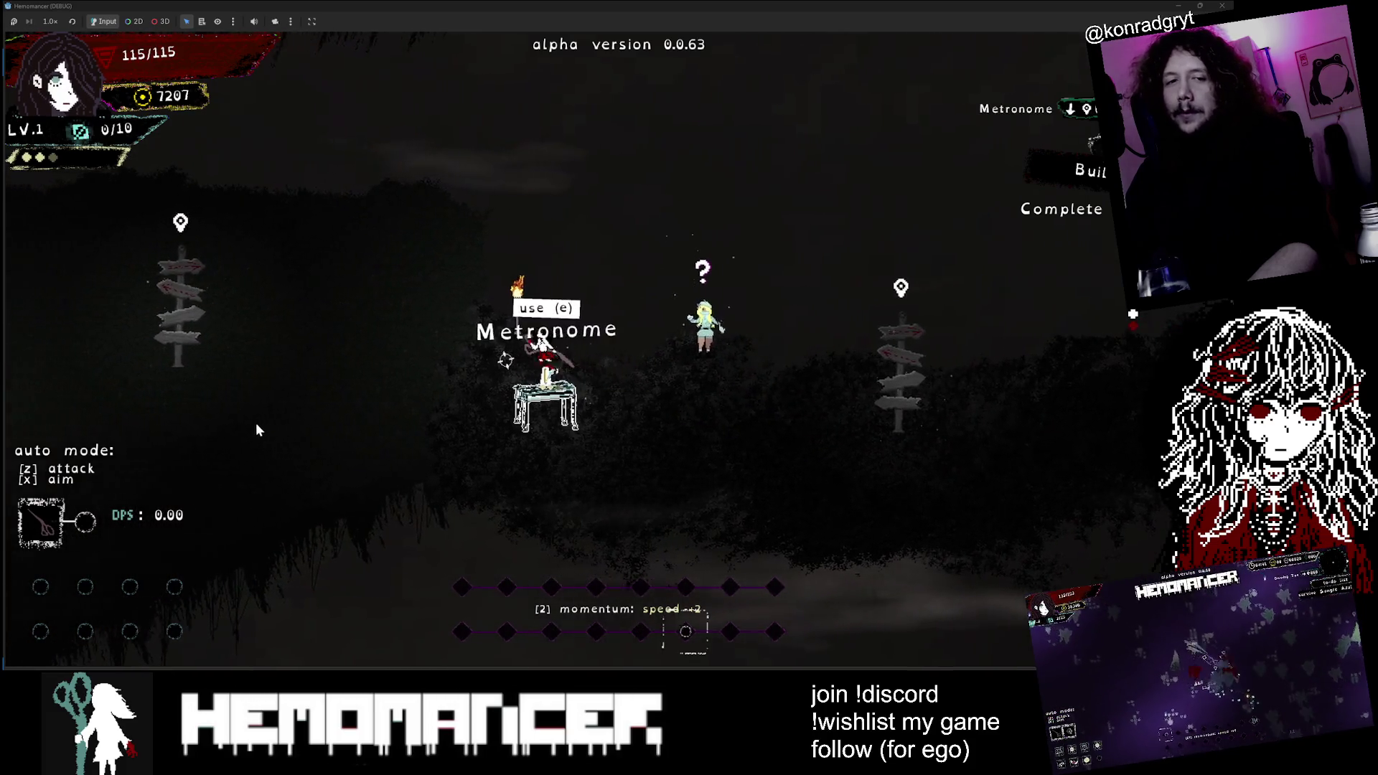
pyautogui.press('d')
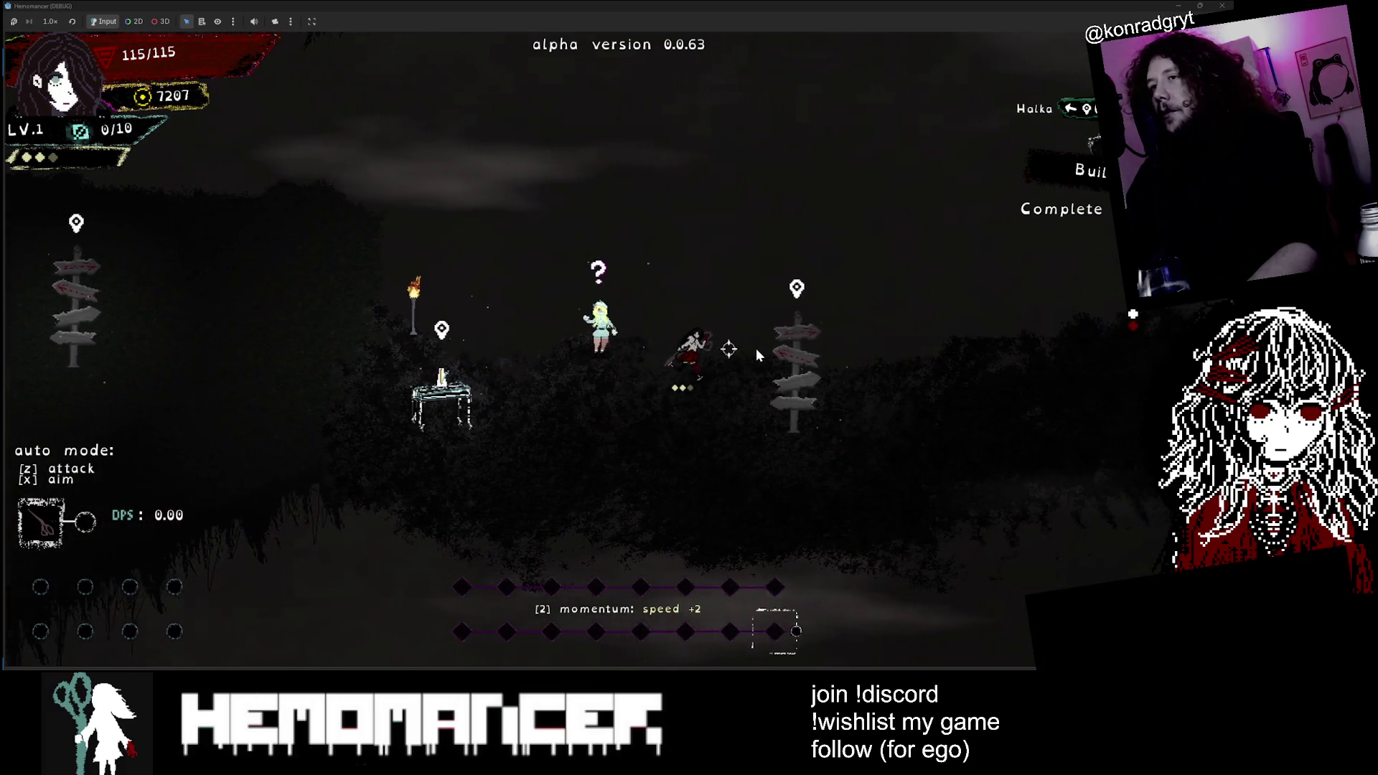
pyautogui.press('s')
pyautogui.press('a')
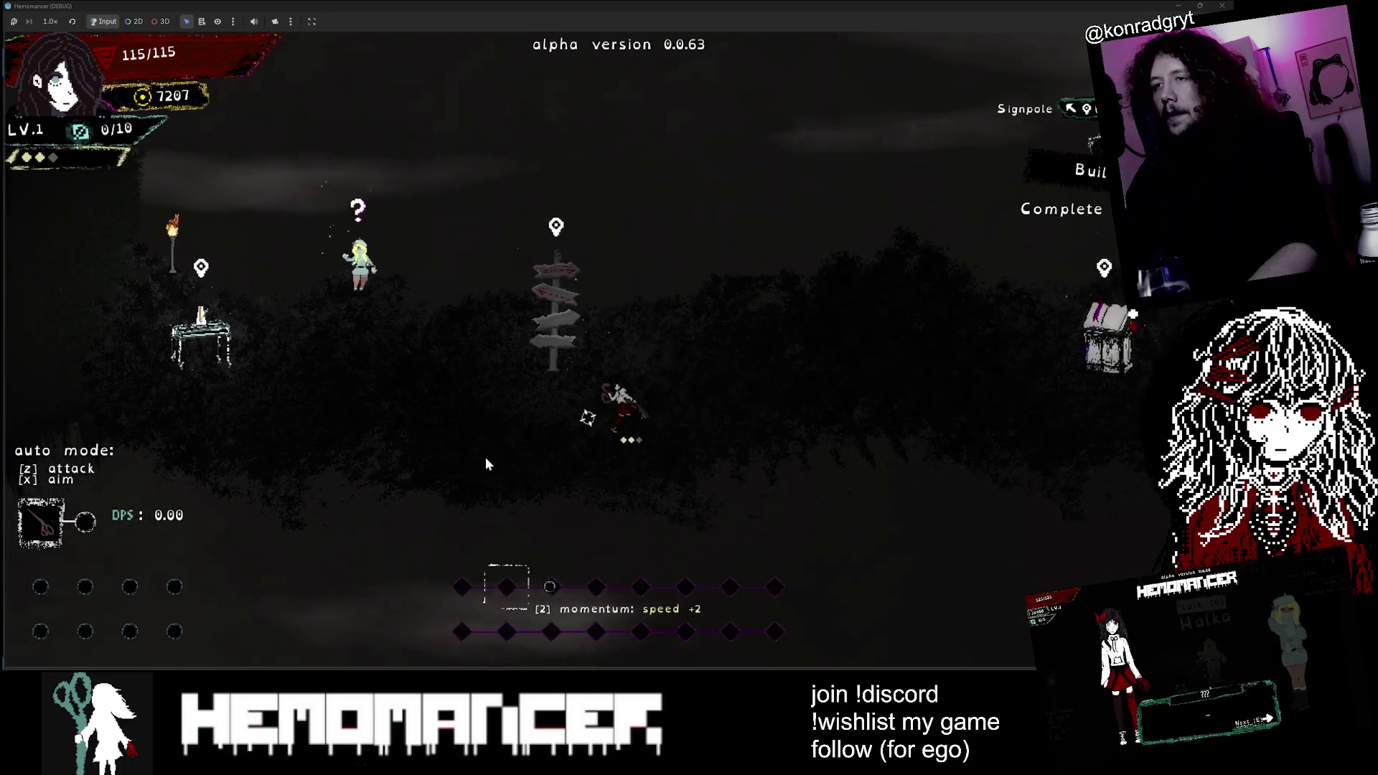
pyautogui.press('a')
pyautogui.press('w')
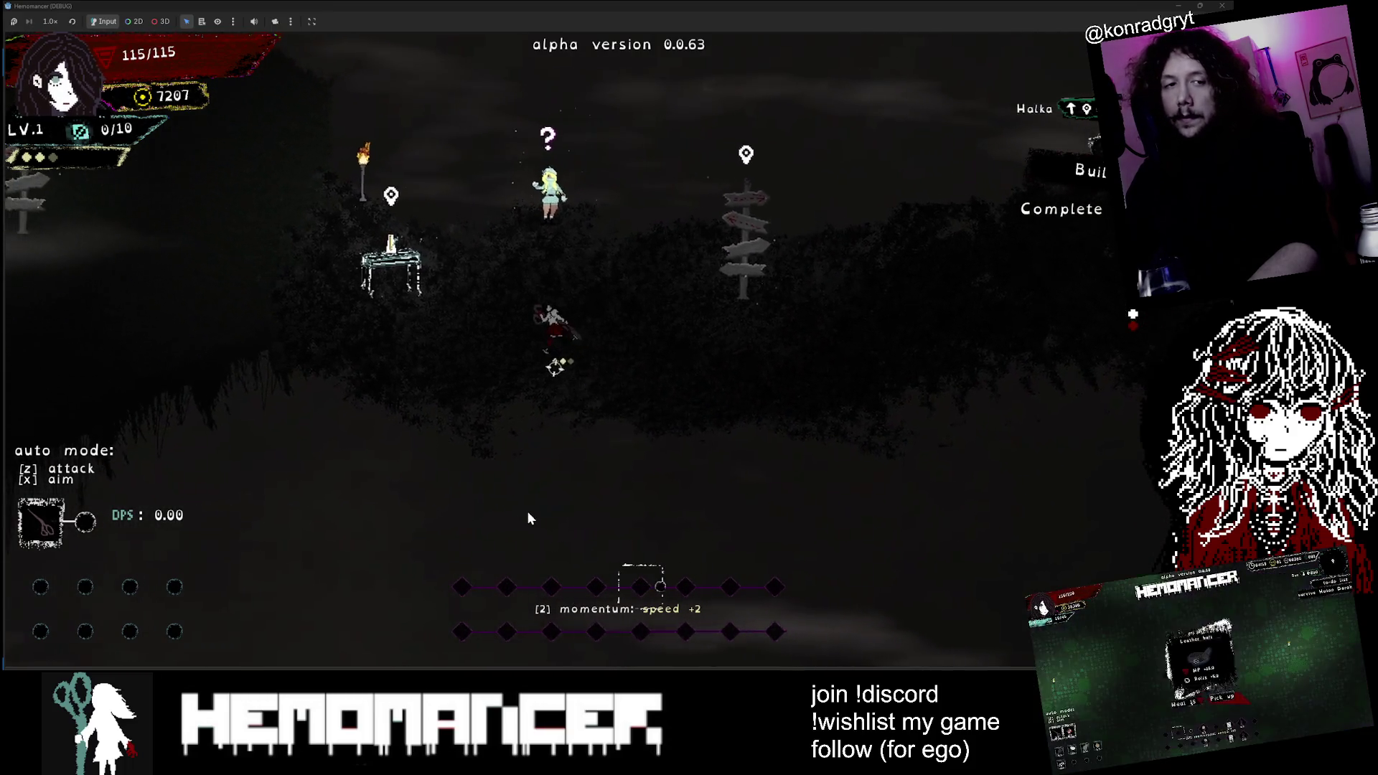
pyautogui.press('d')
pyautogui.press('w')
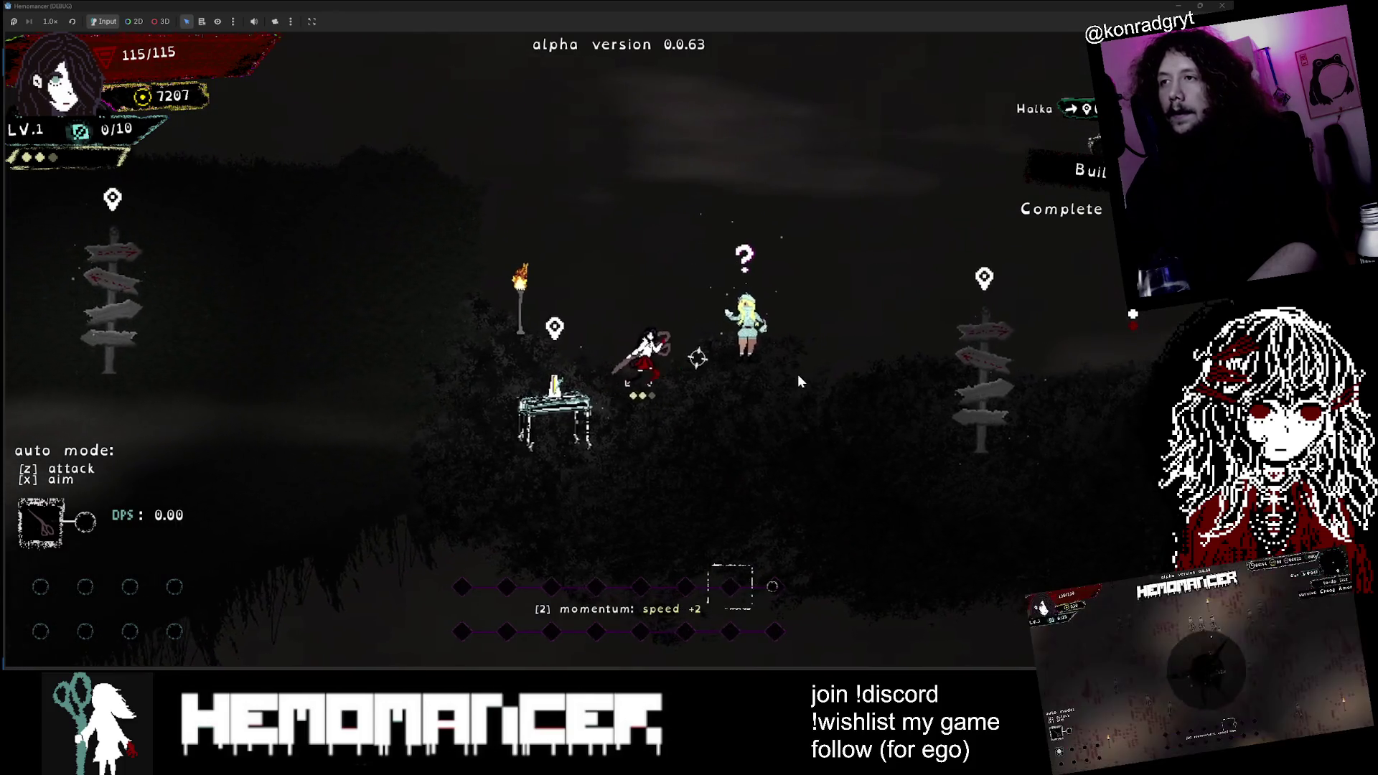
pyautogui.press('s')
pyautogui.press('a')
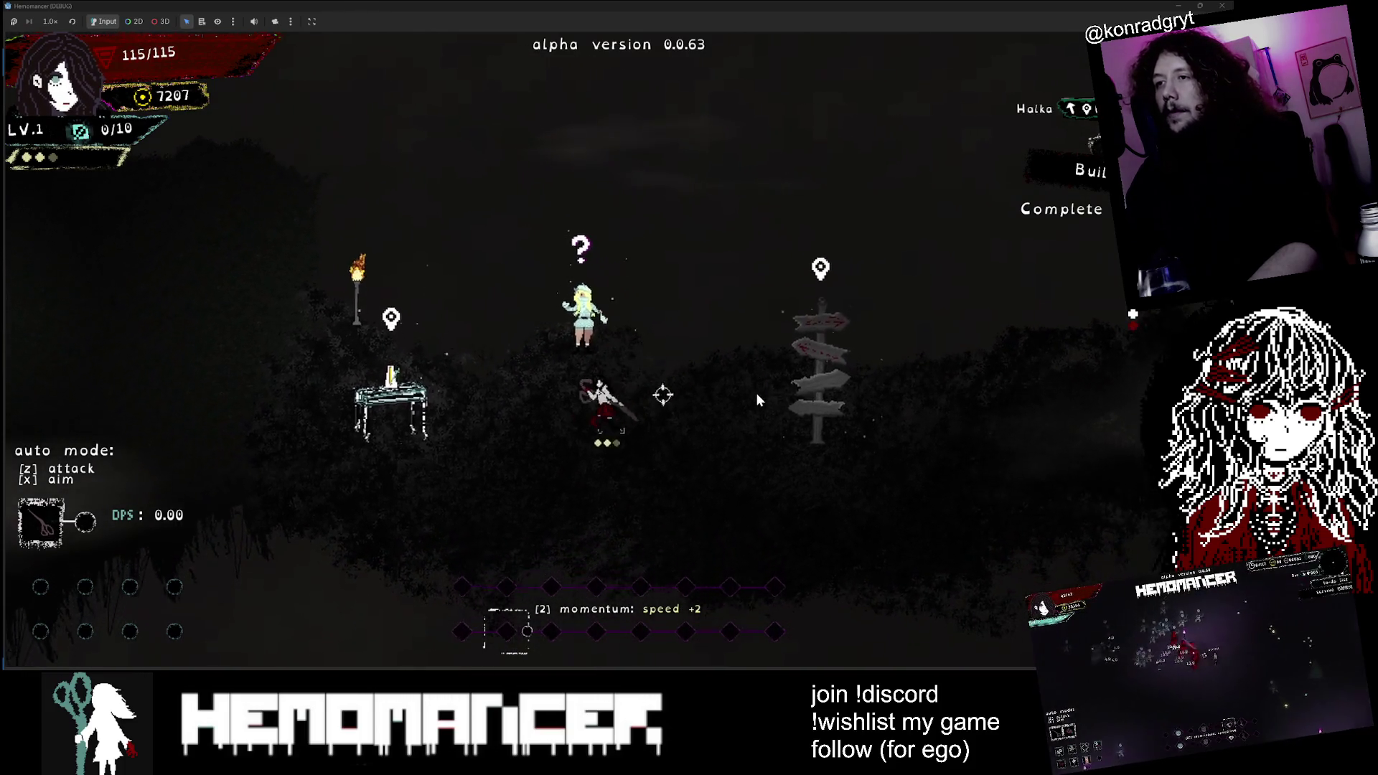
pyautogui.press('w')
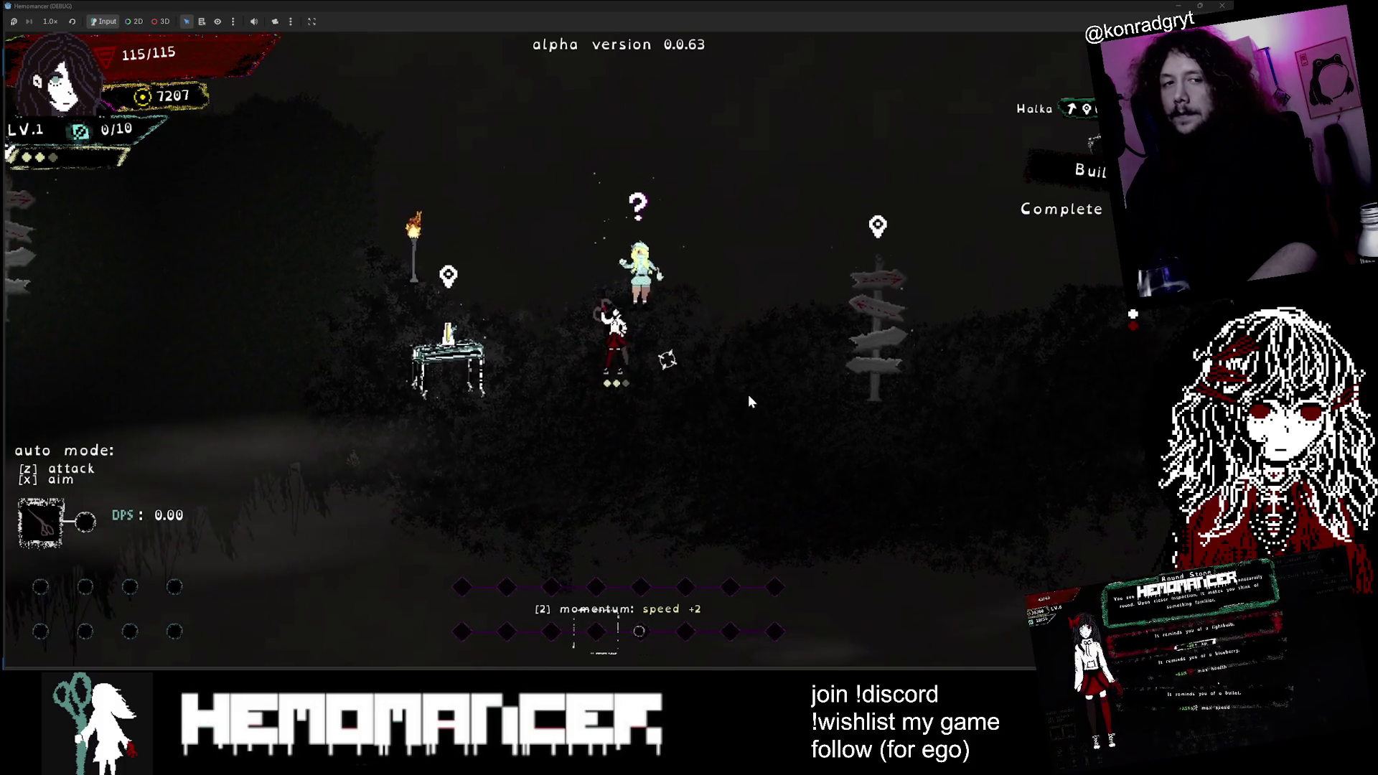
pyautogui.press('w')
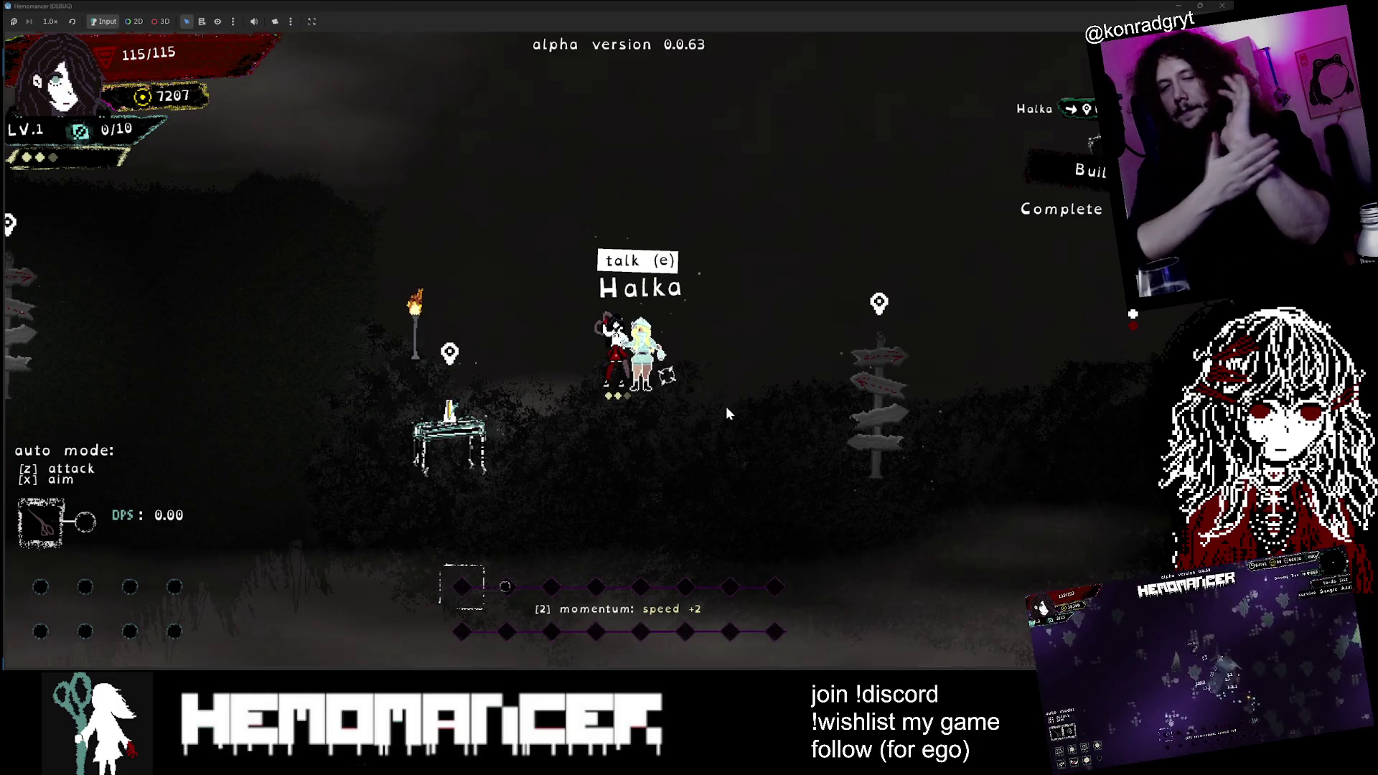
# Step: Repeatedly walk away from Halka and back to compare her arrow icon
pyautogui.press('a')
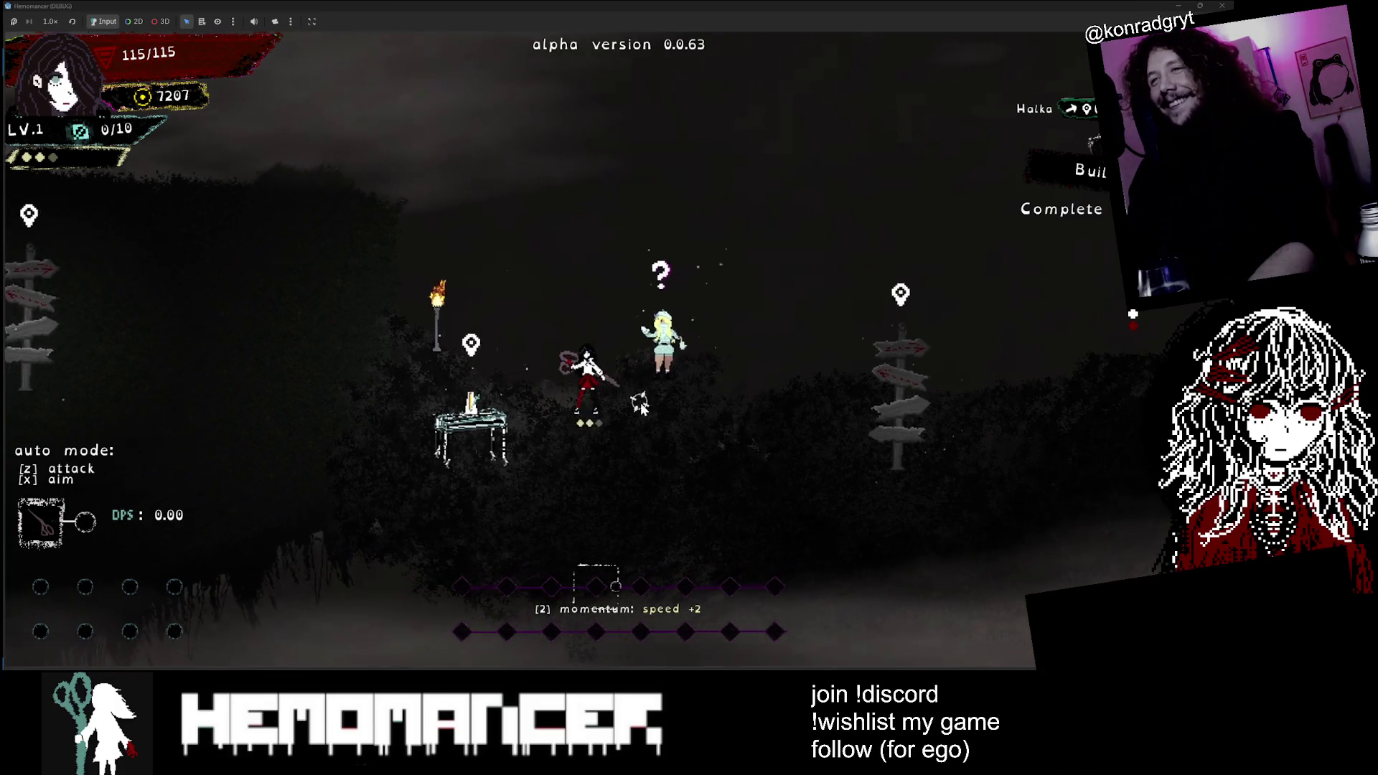
pyautogui.press('d')
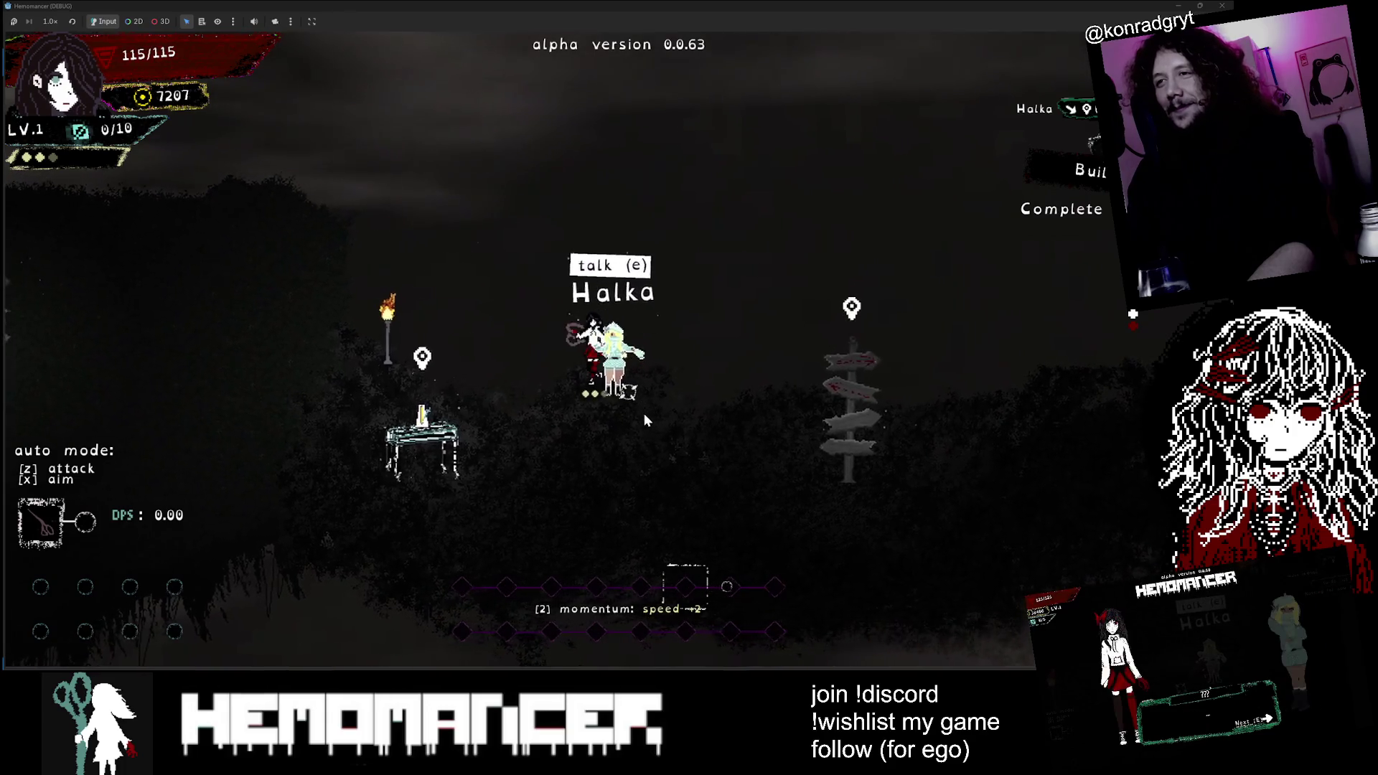
pyautogui.press('s')
pyautogui.press('d')
pyautogui.press('w')
pyautogui.press('a')
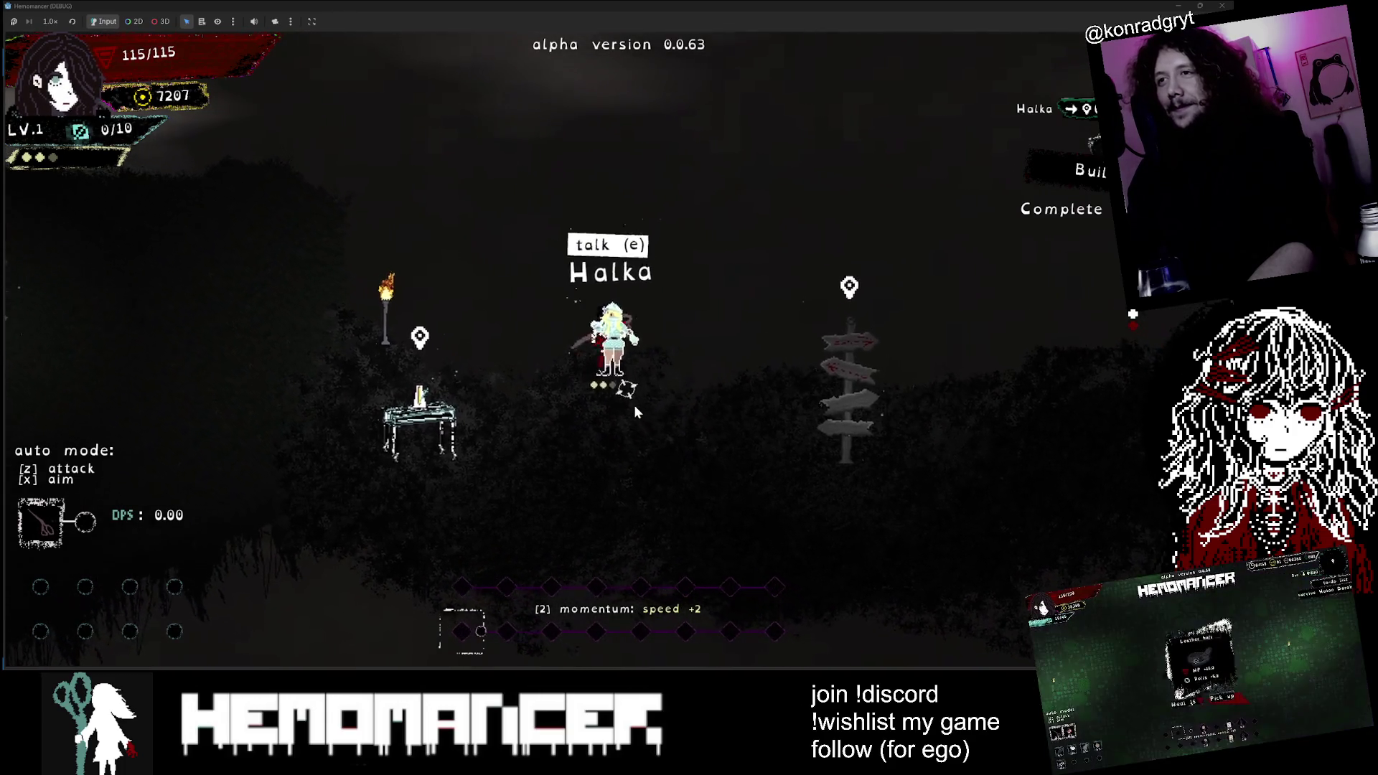
pyautogui.press('s')
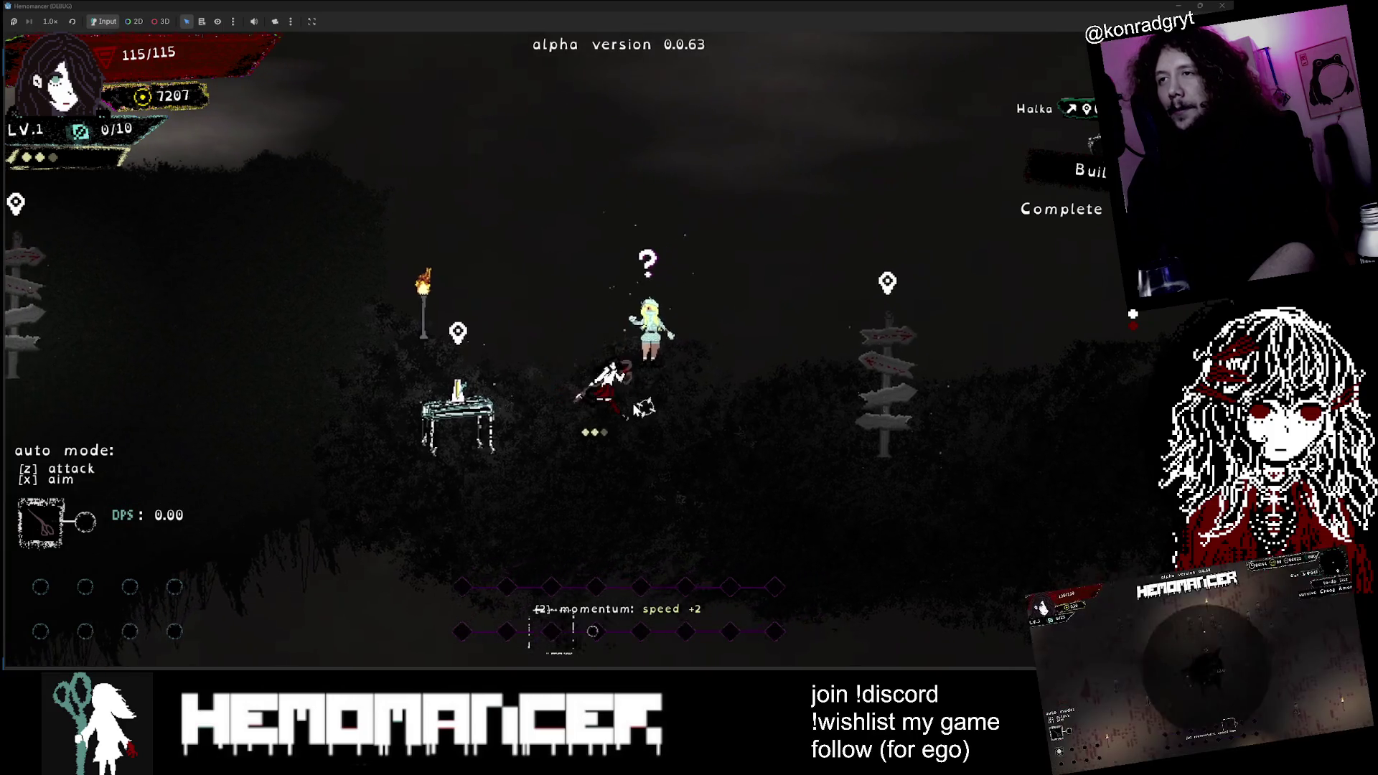
pyautogui.press('d')
pyautogui.press('w')
pyautogui.press('a')
pyautogui.press('s')
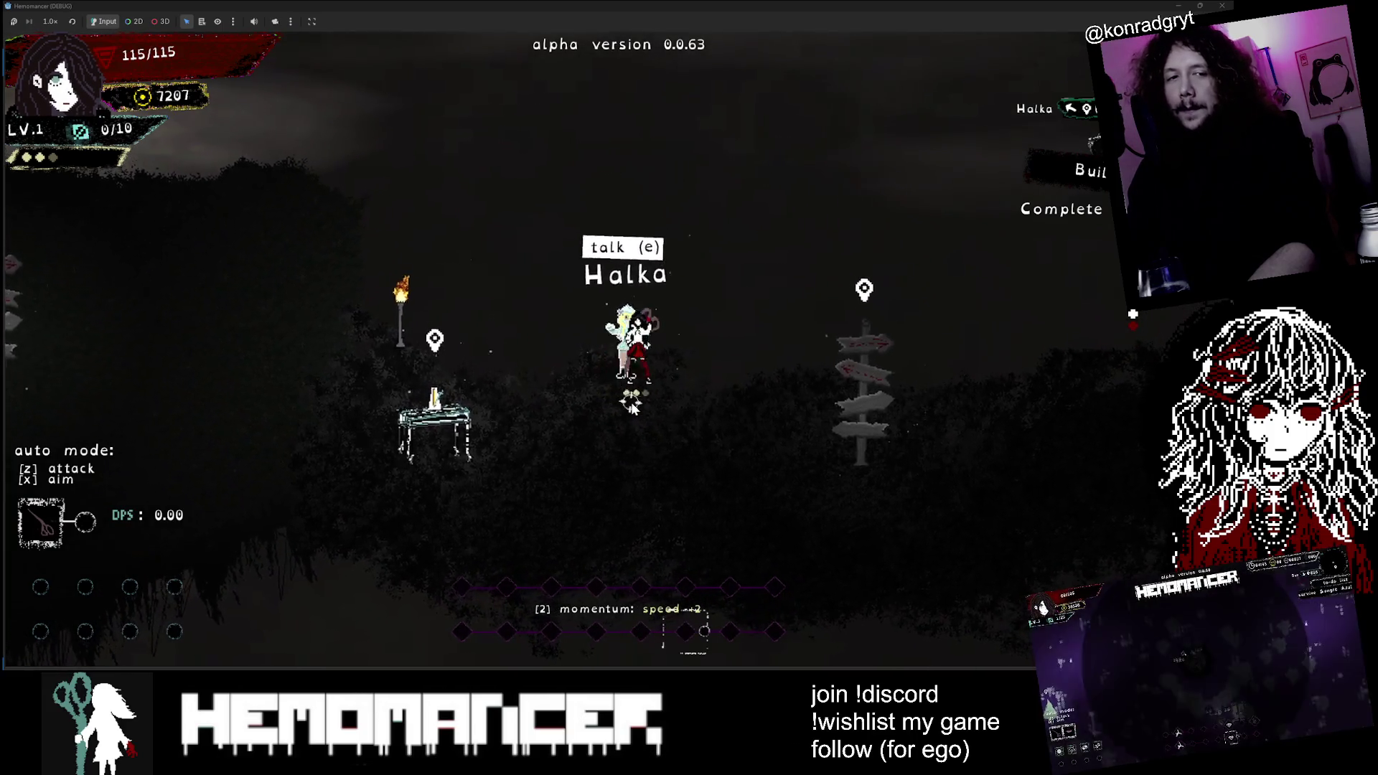
pyautogui.press('d')
pyautogui.press('w')
pyautogui.press('a')
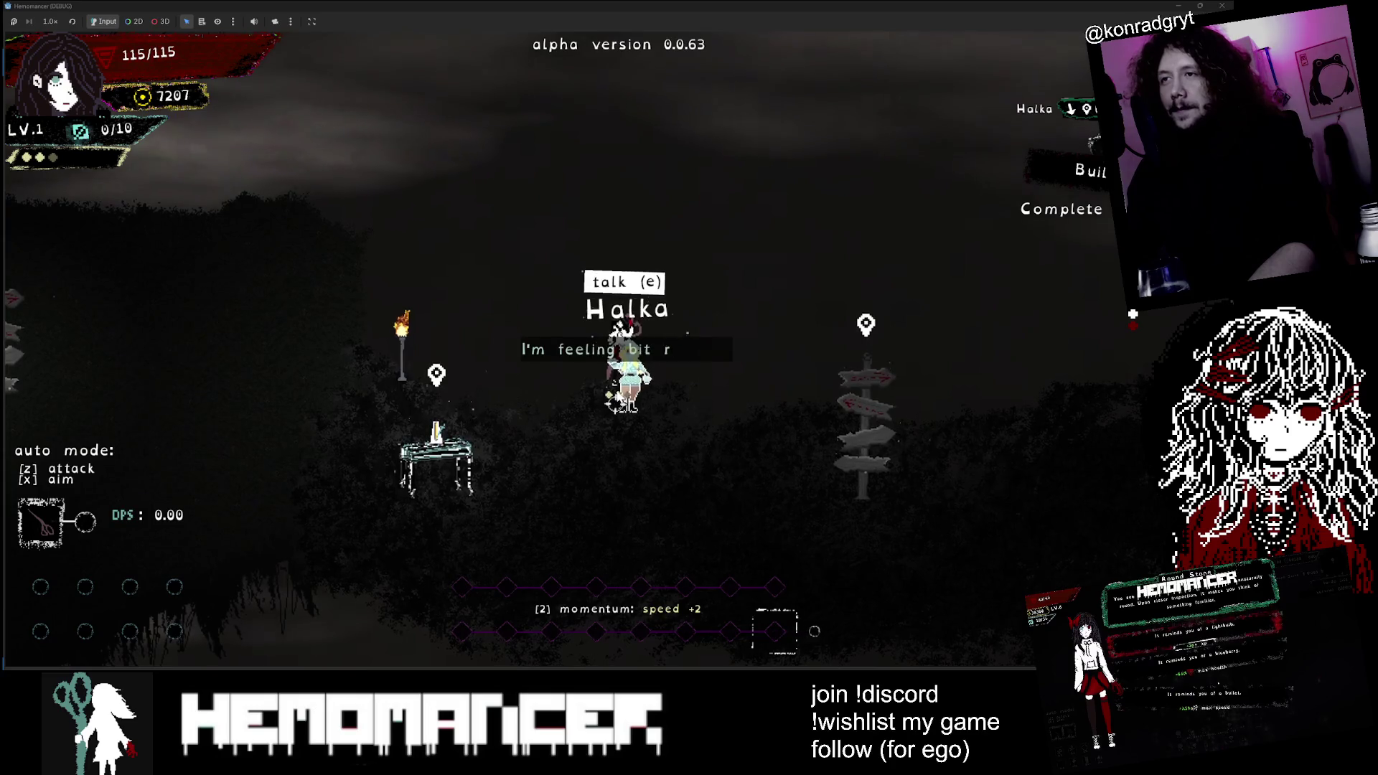
# Step: Walk past the Metronome table to the signpole and open, then close, the travel map
pyautogui.press('s')
pyautogui.press('a')
pyautogui.press('s')
pyautogui.press('a')
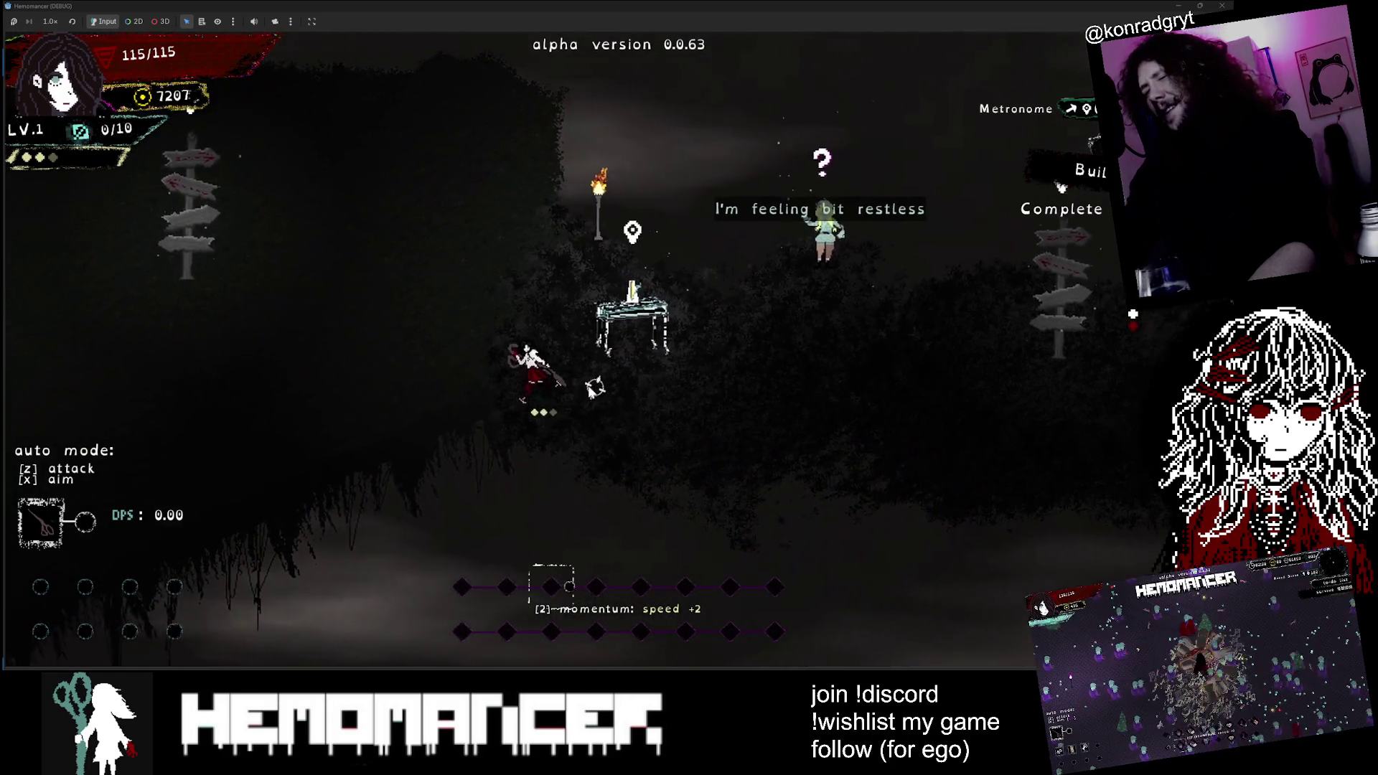
pyautogui.press('a')
pyautogui.press('w')
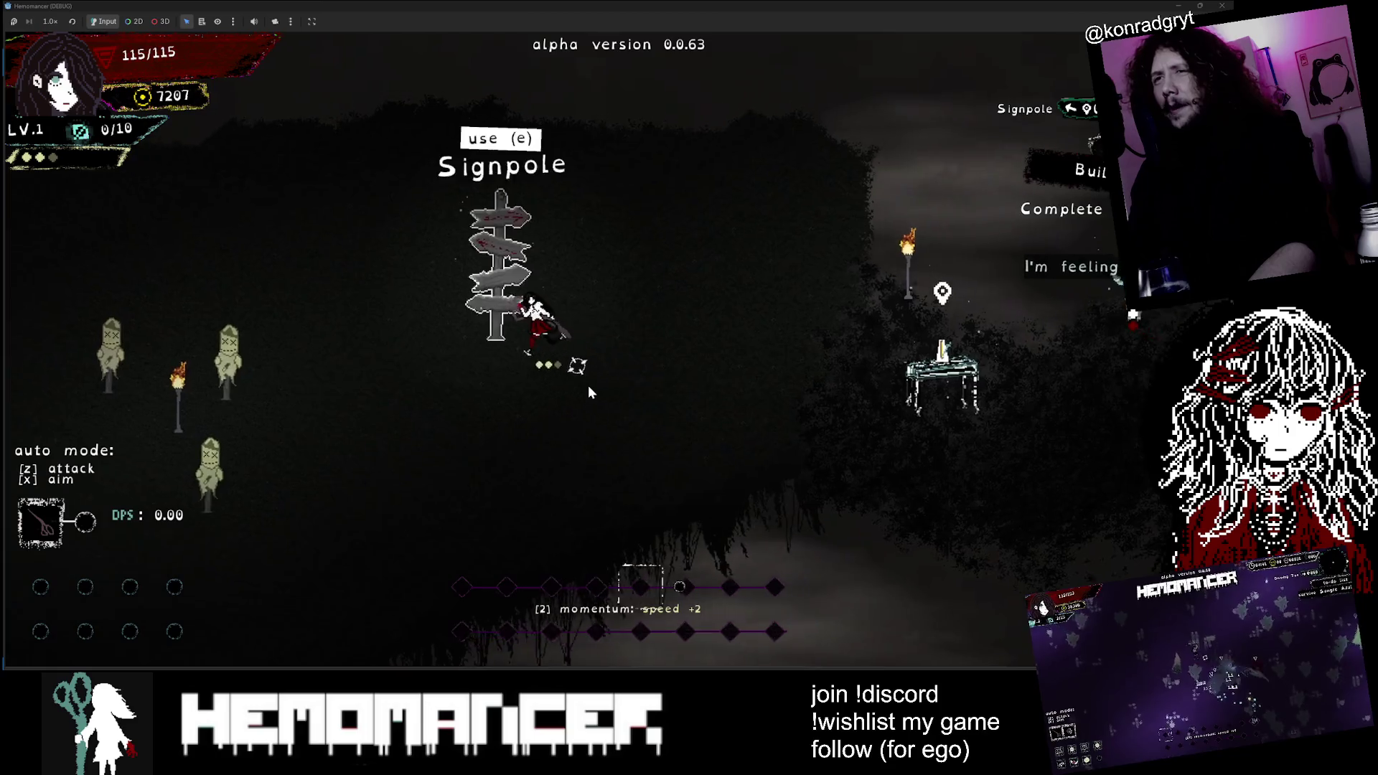
pyautogui.press('e')
pyautogui.press('s')
pyautogui.press('Escape')
# Step: Walk right past the signpole to the Bookstand and open, then close, the quest journal
pyautogui.press('d')
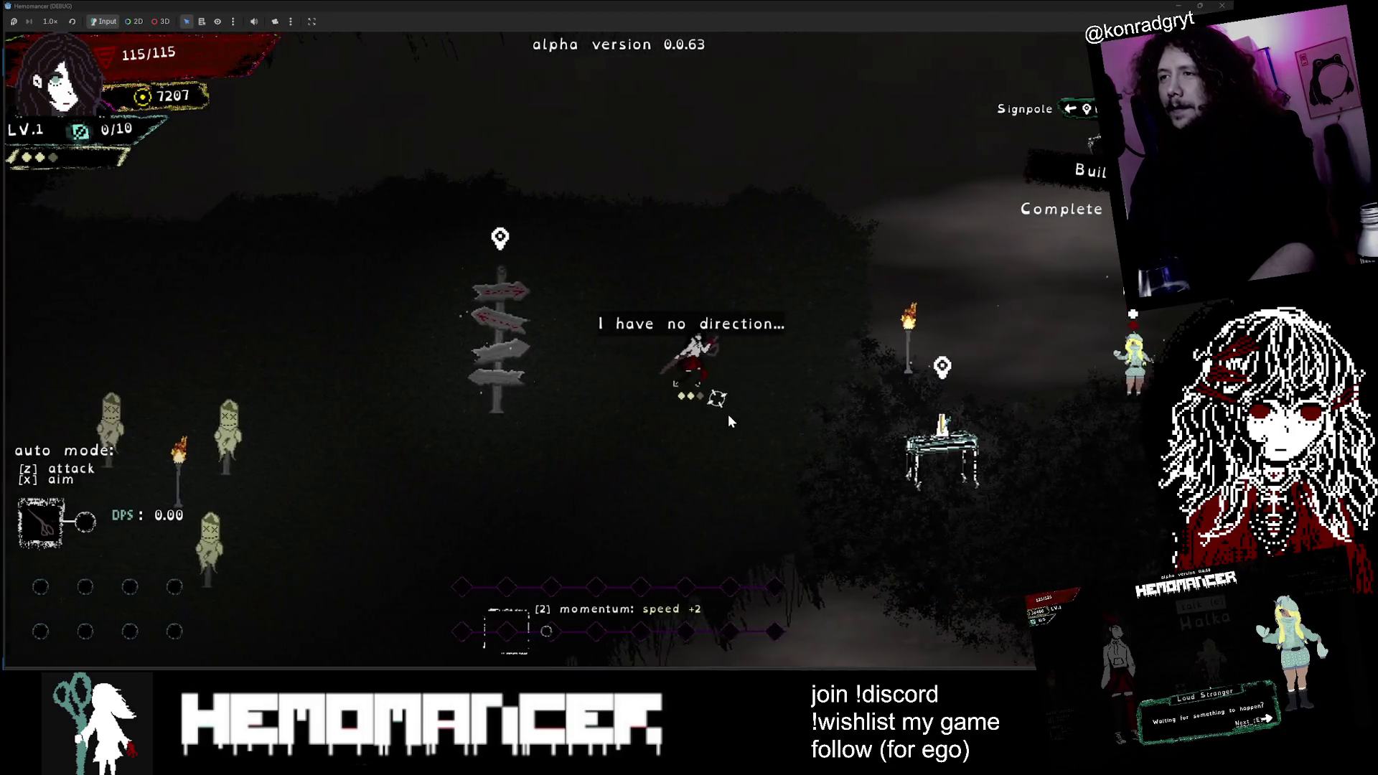
pyautogui.press('d')
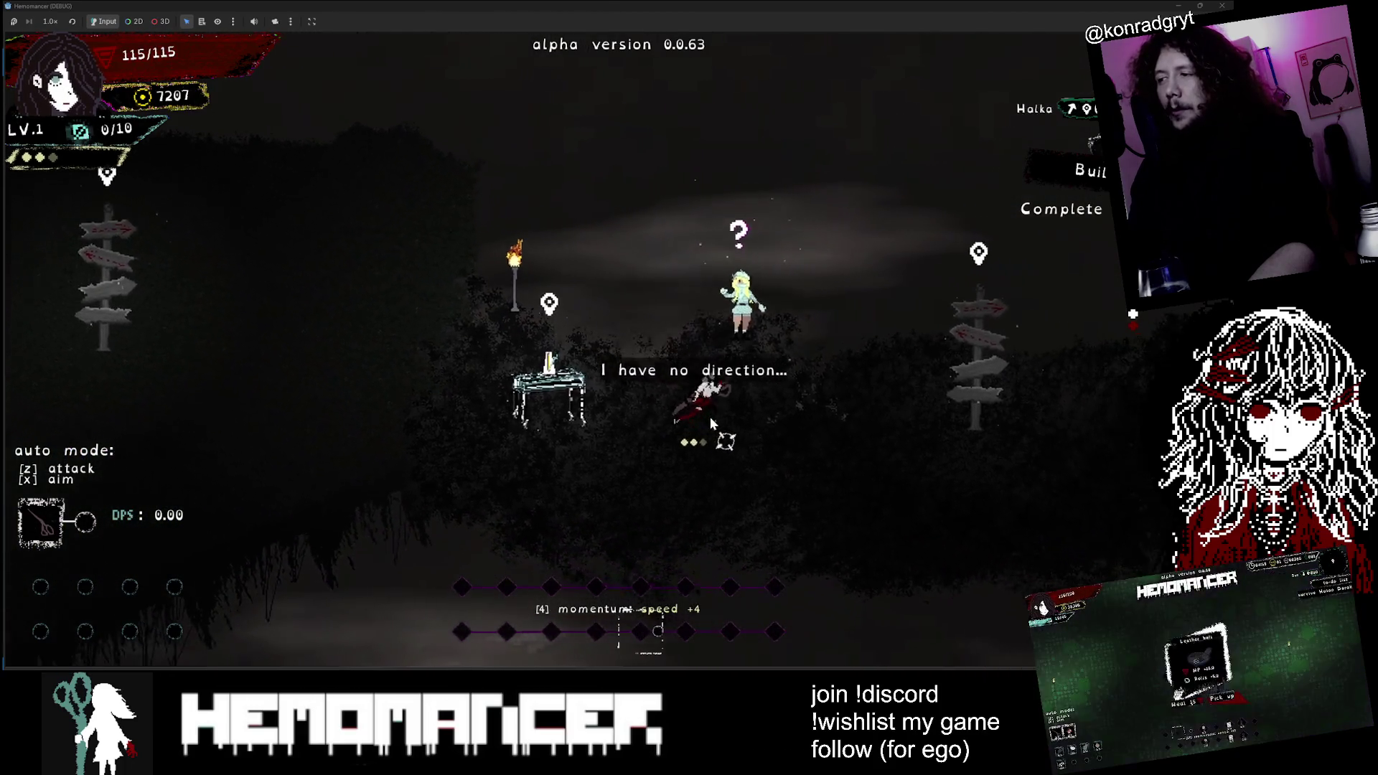
pyautogui.press('d')
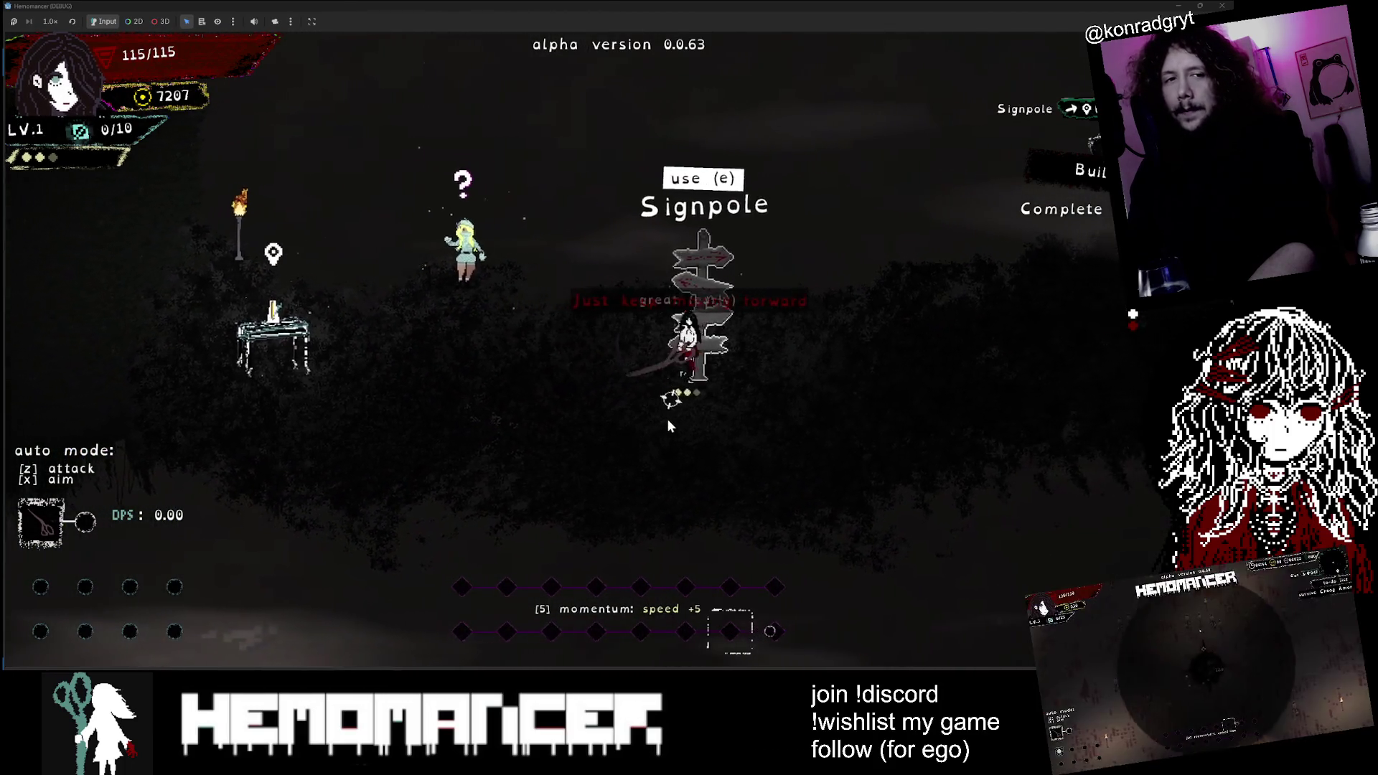
pyautogui.press('d')
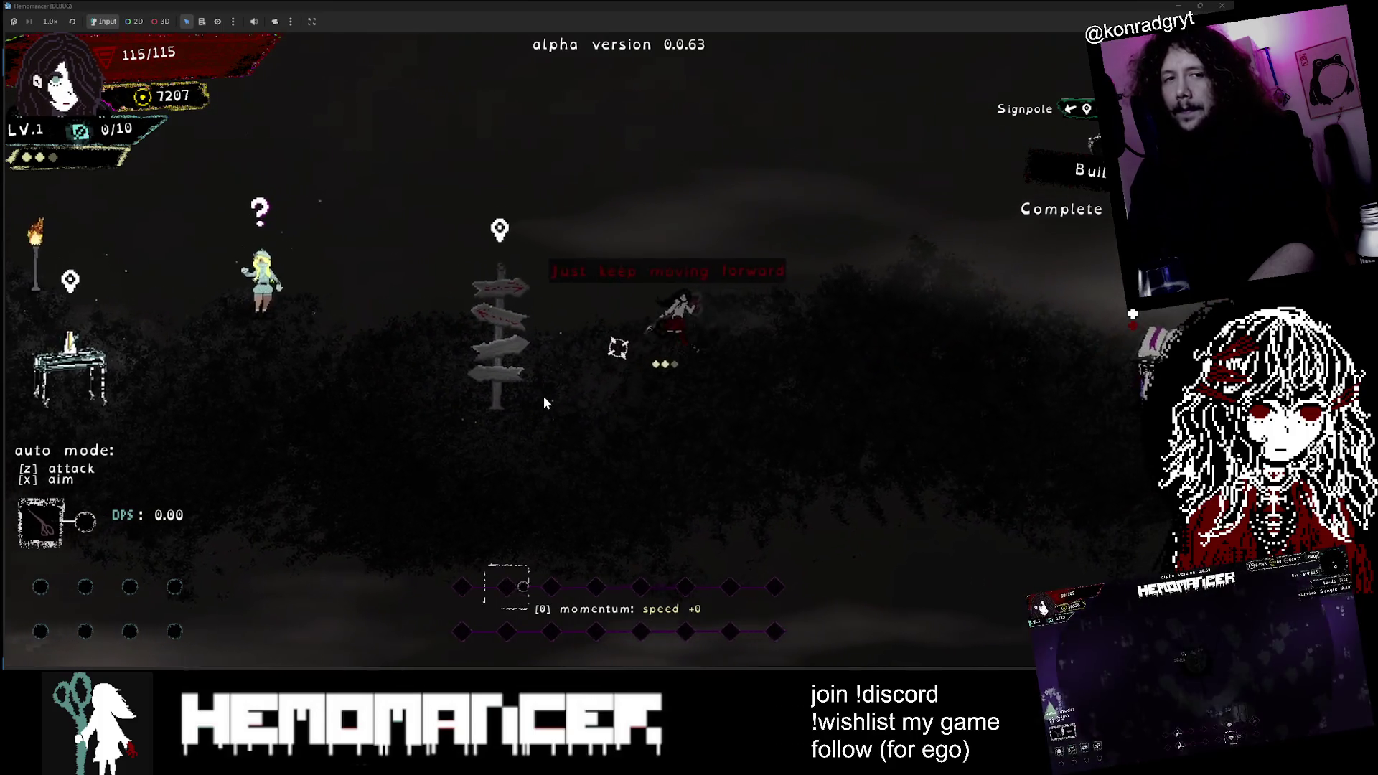
pyautogui.press('d')
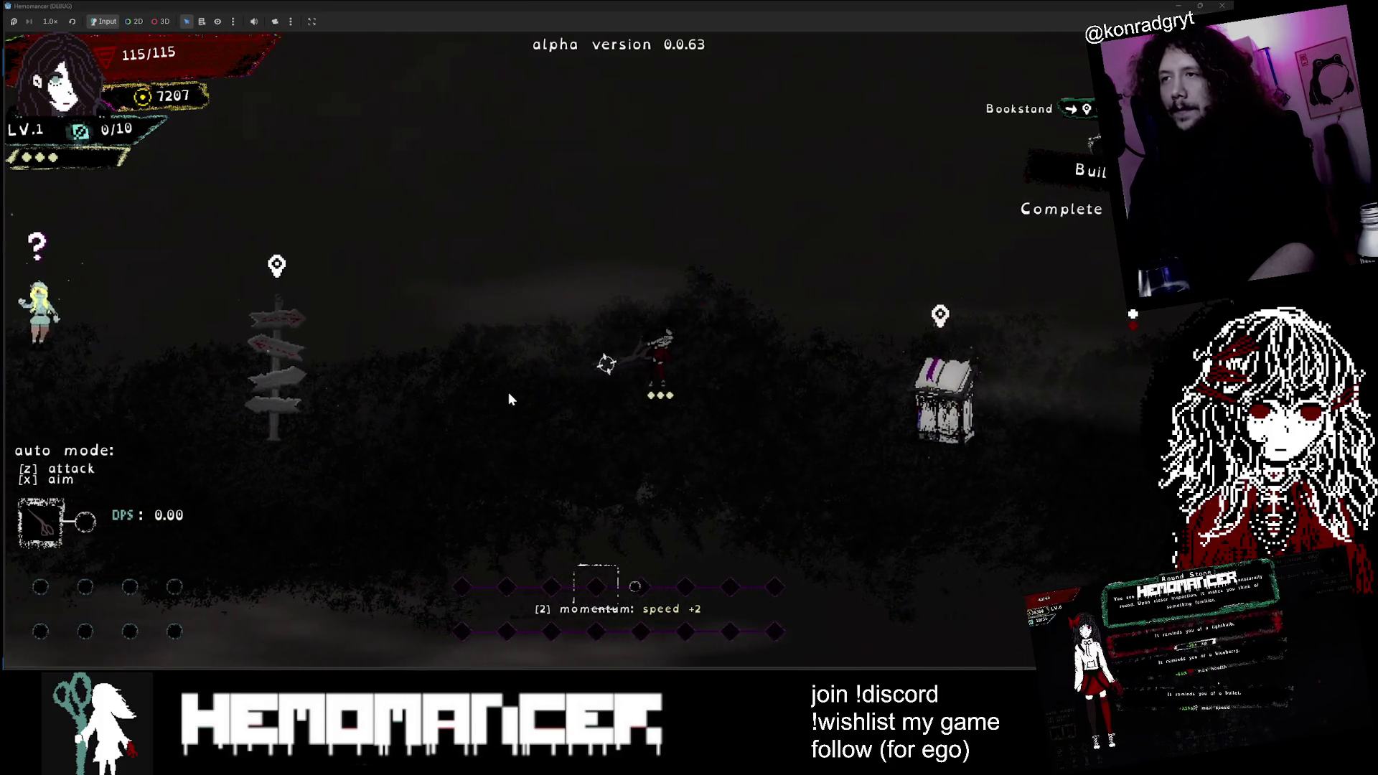
pyautogui.press('e')
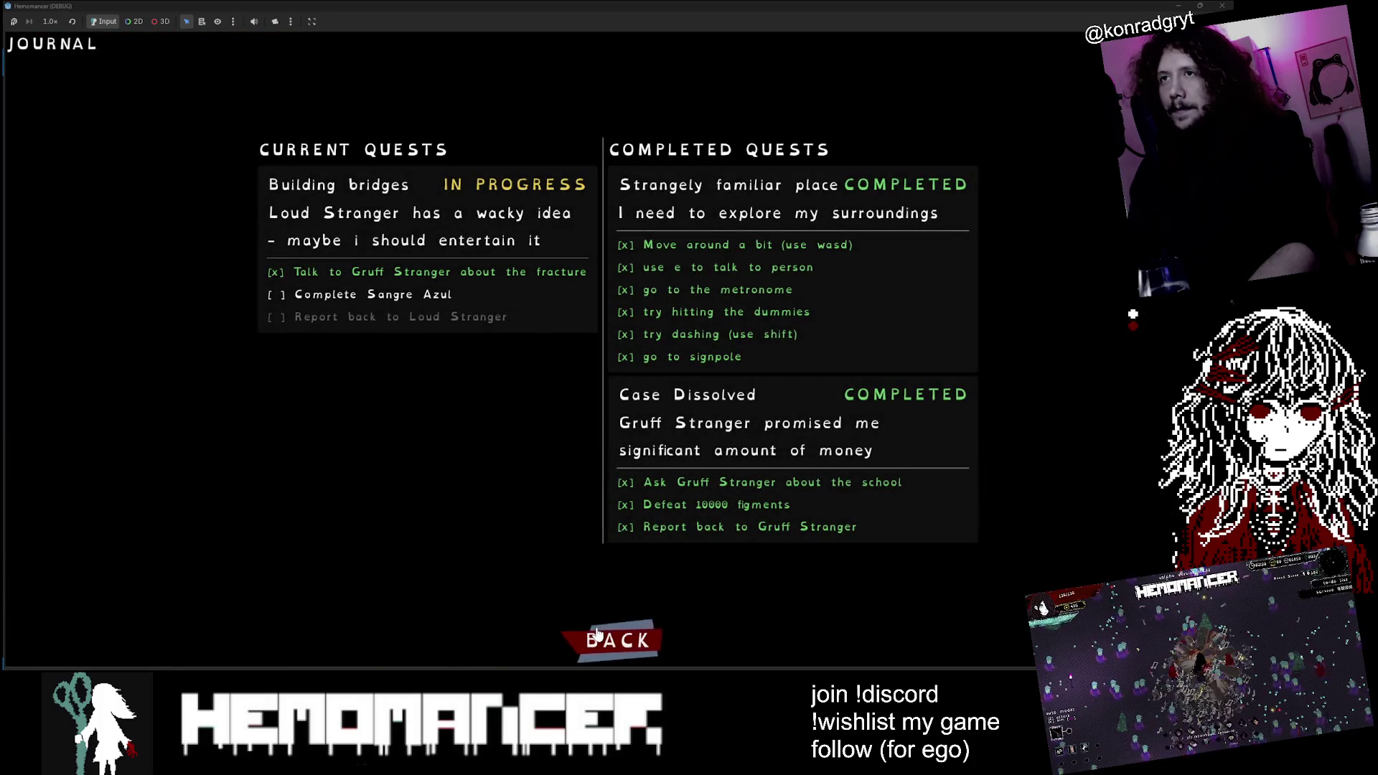
pyautogui.click(597, 631)
# Step: Walk back and forth between the signpole, Metronome table and Halka, then quit the game
pyautogui.press('a')
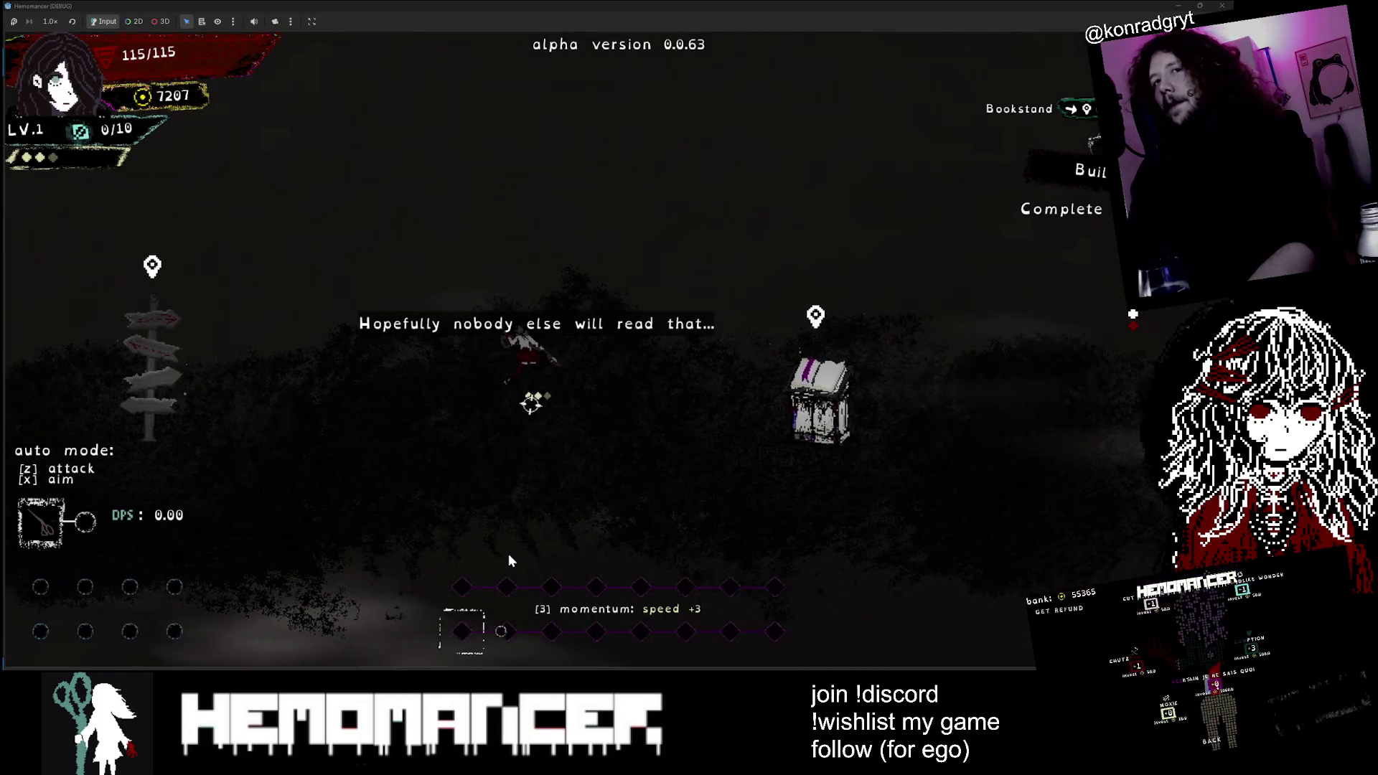
pyautogui.press('a')
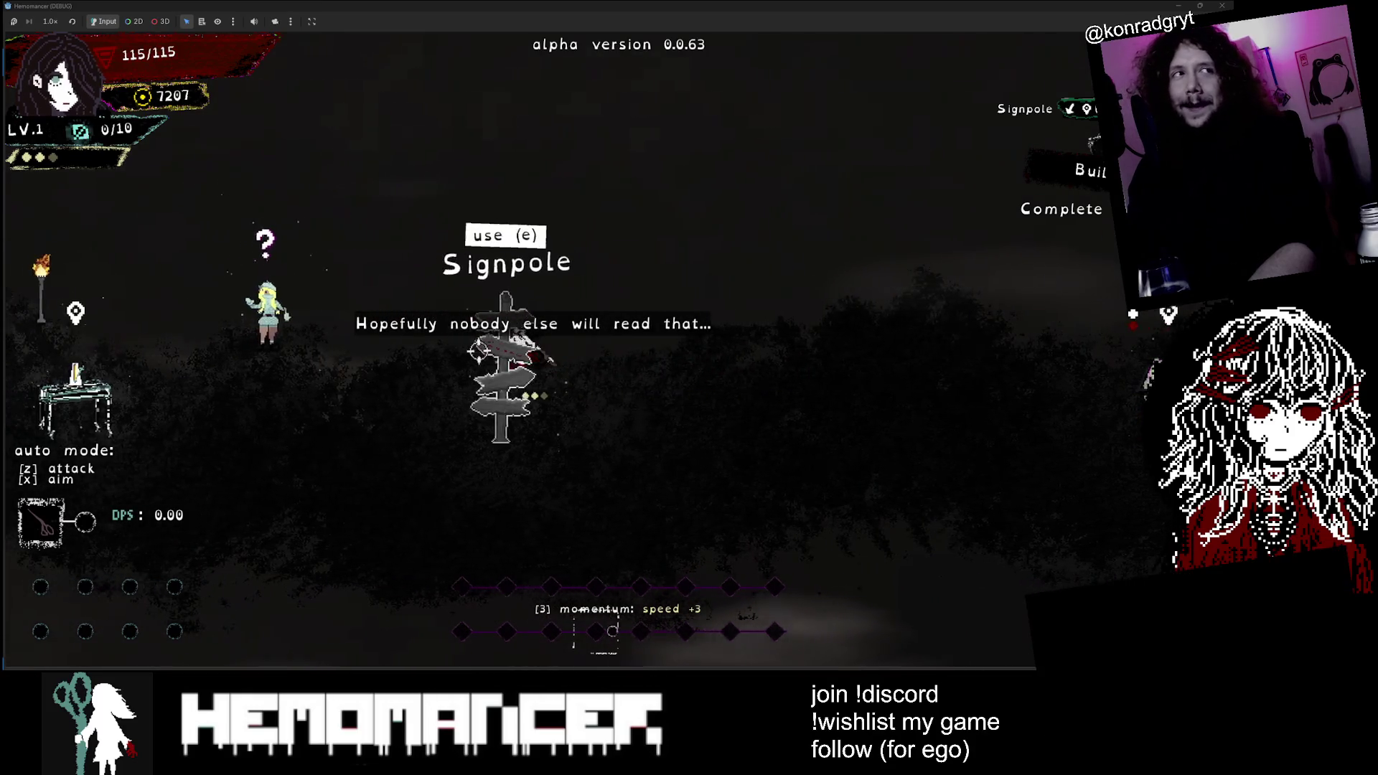
pyautogui.press('a')
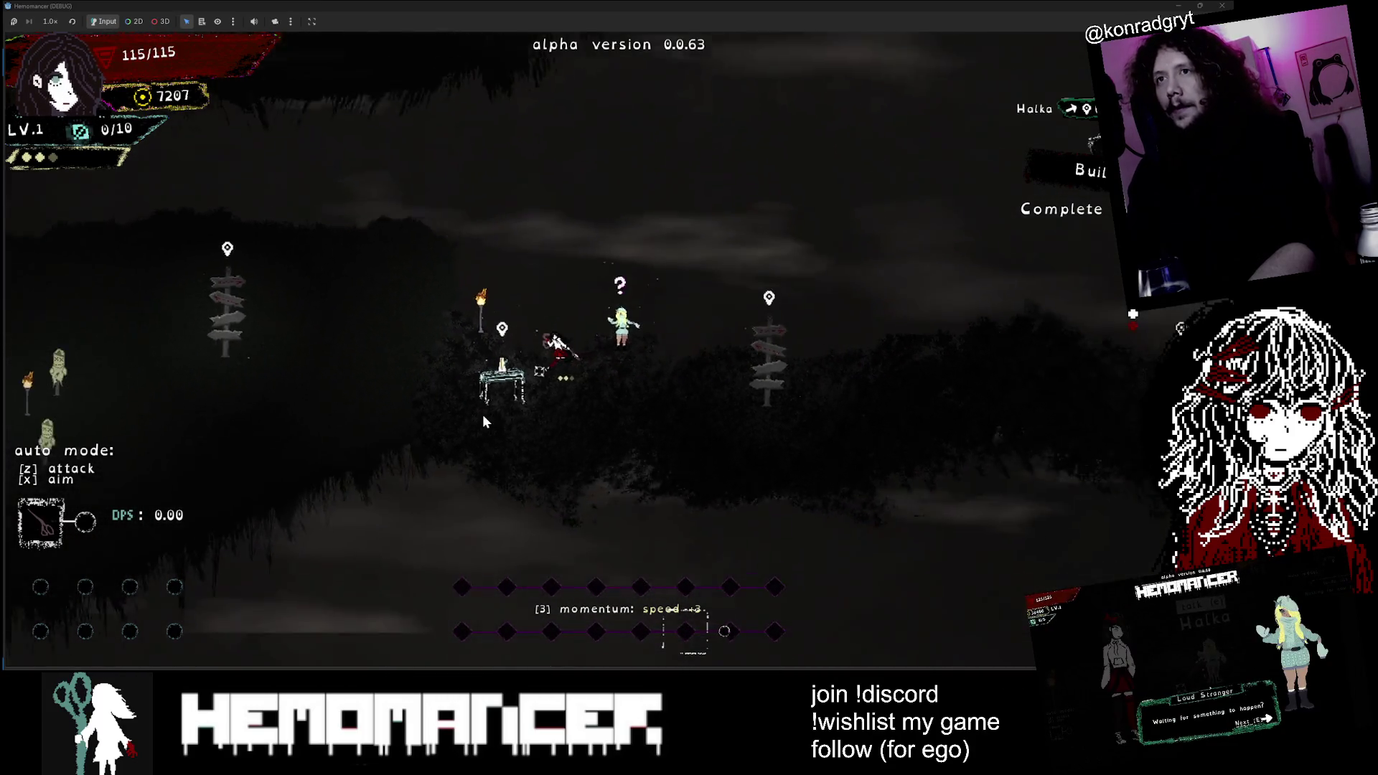
pyautogui.press('d')
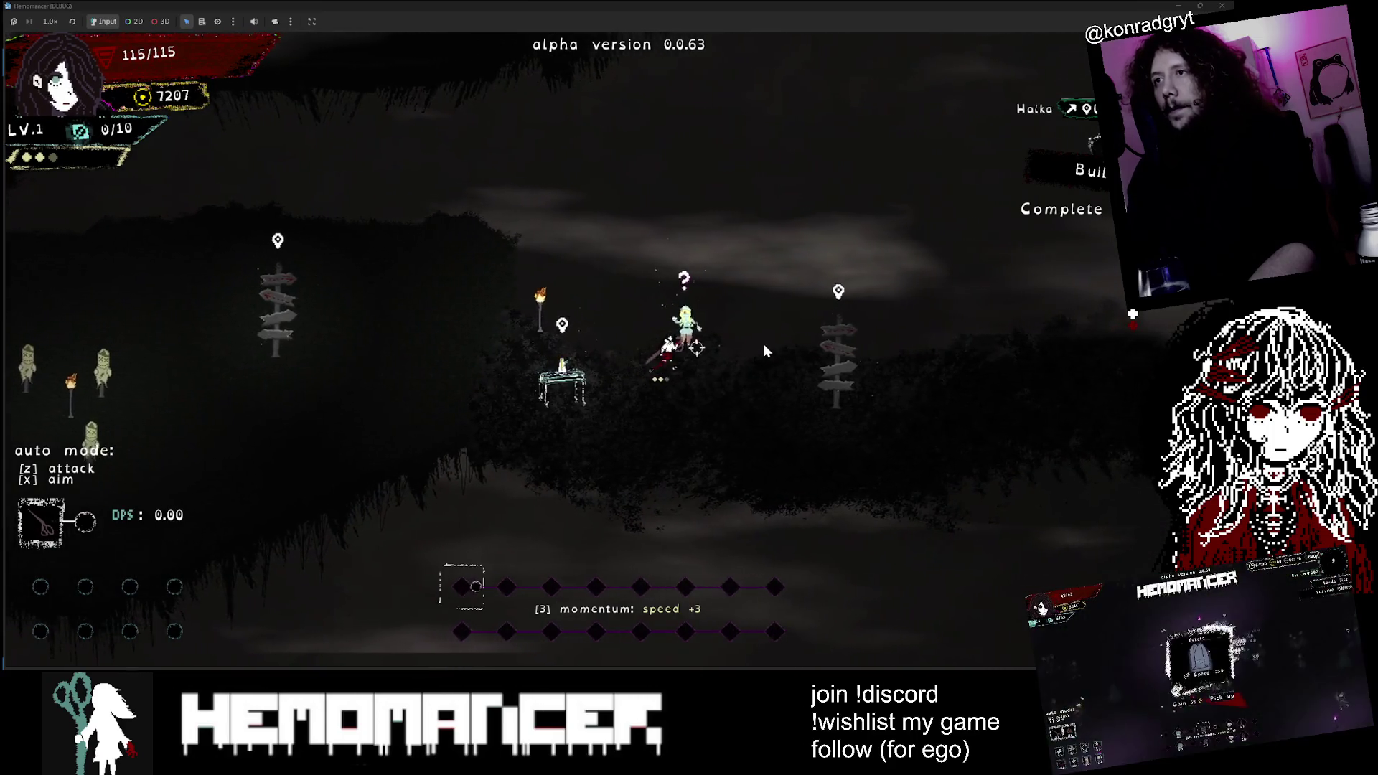
pyautogui.press('d')
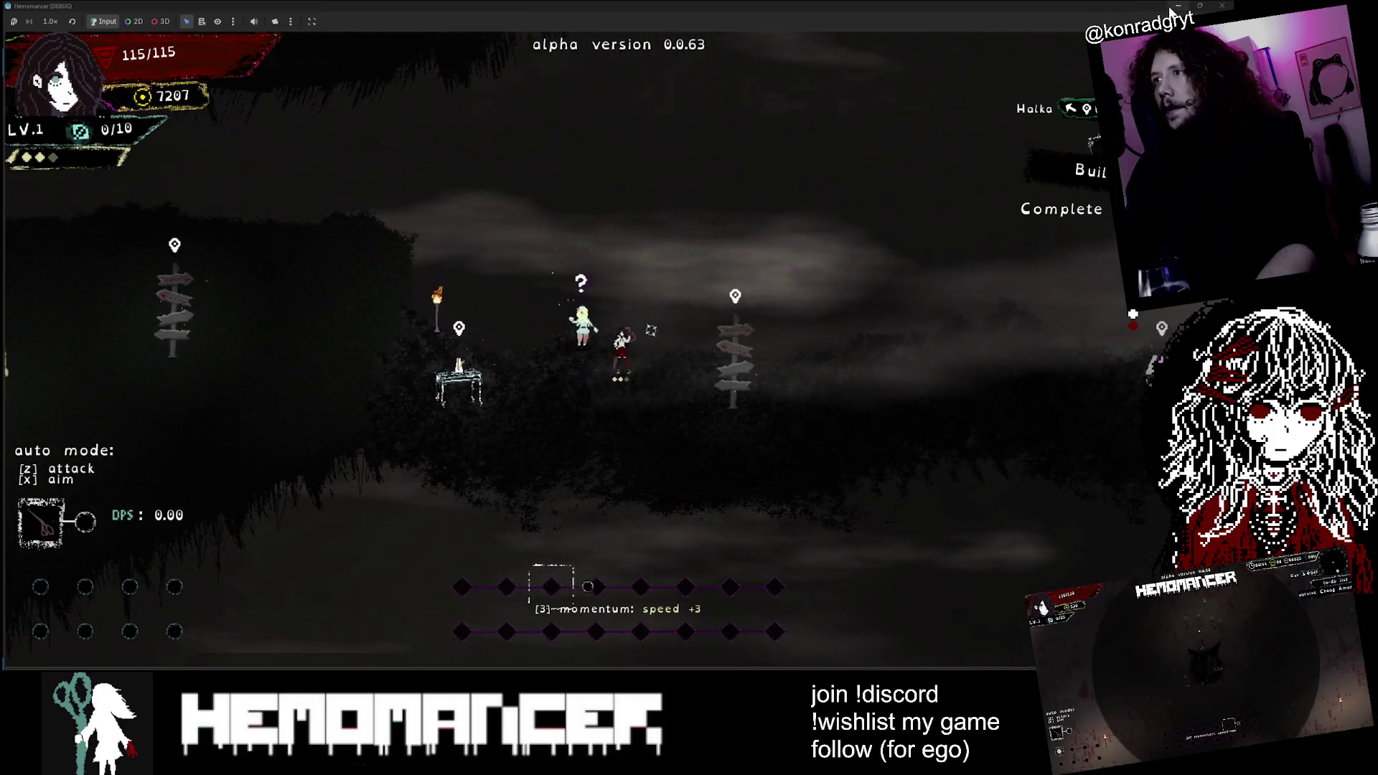
pyautogui.press('a')
pyautogui.press('d')
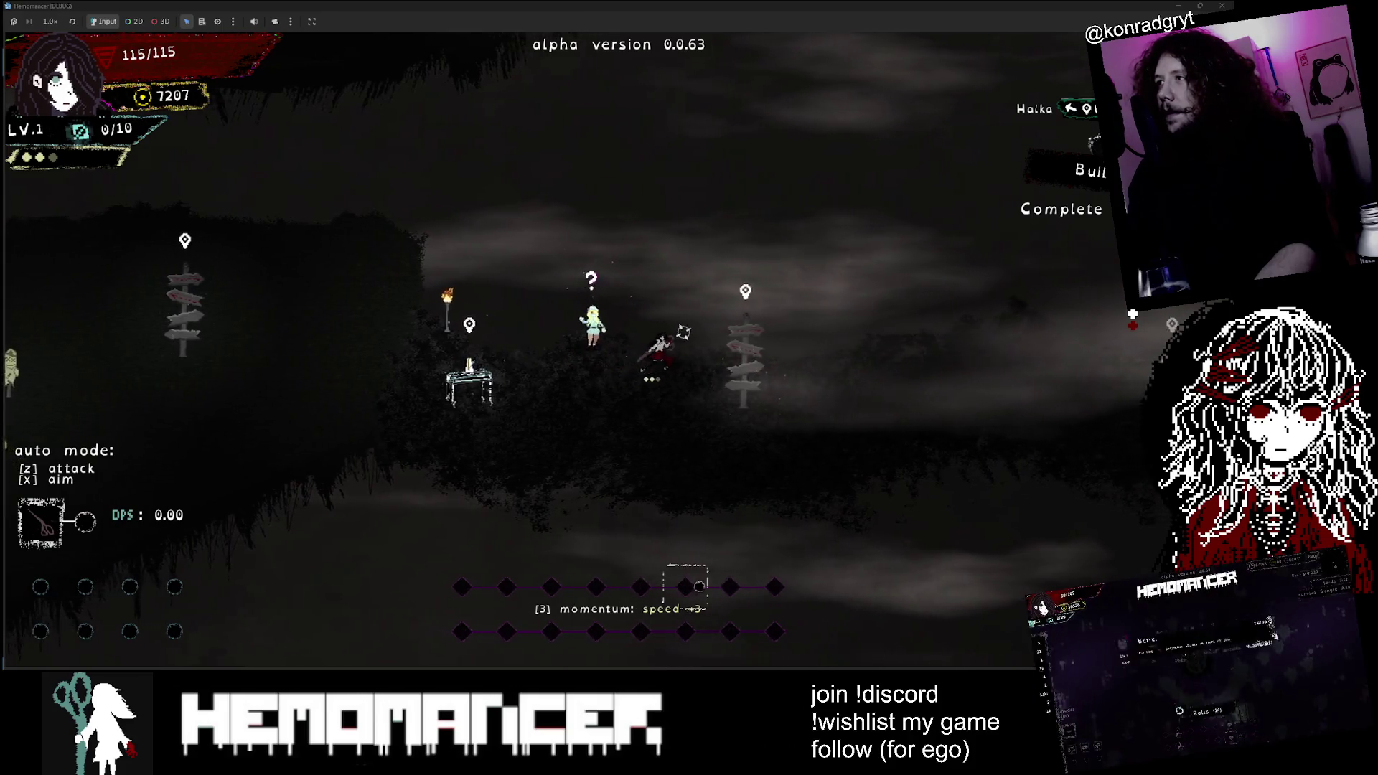
pyautogui.press('a')
pyautogui.press('F8')
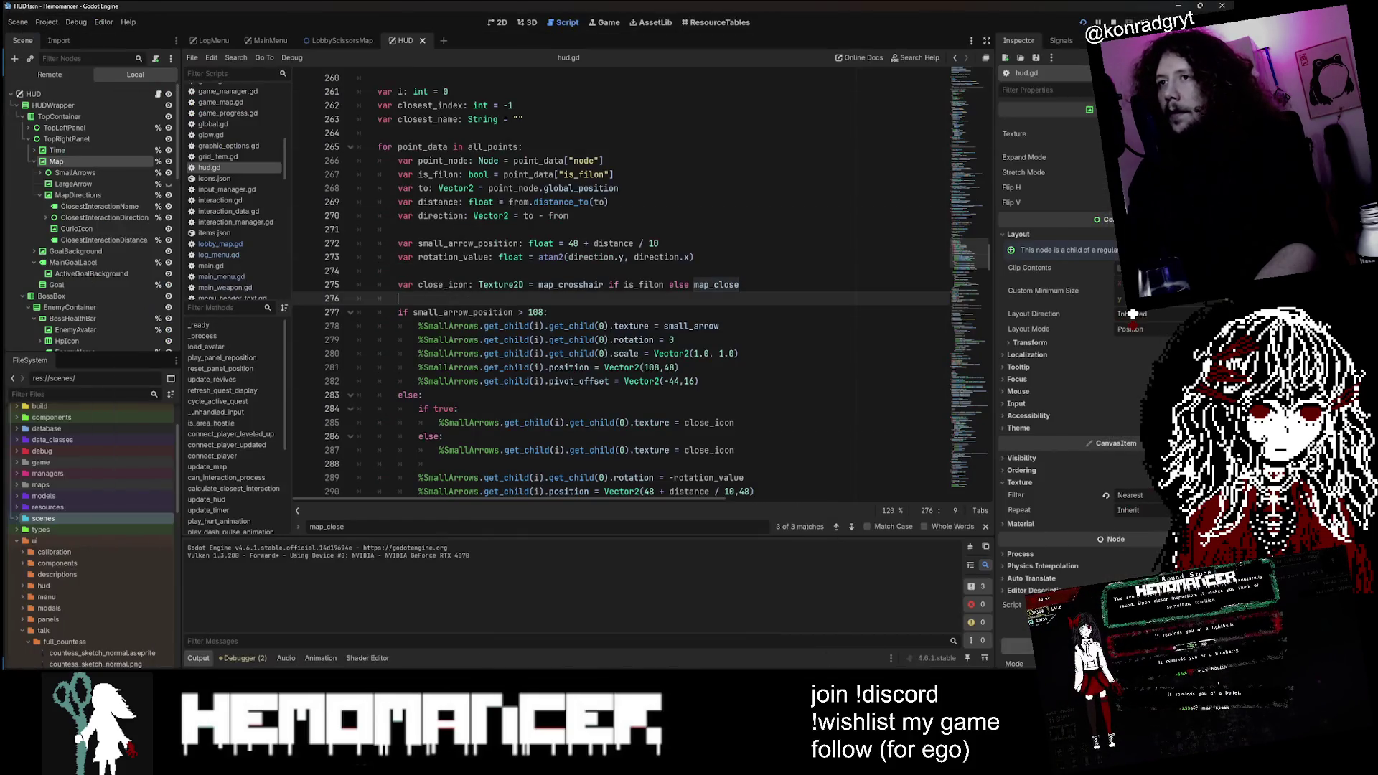
# Step: Inspect the uses of close_icon, map_crosshair, is_filon and point_data in the arrow loop
pyautogui.doubleClick(443, 284)
pyautogui.scroll(-1, 443, 284)
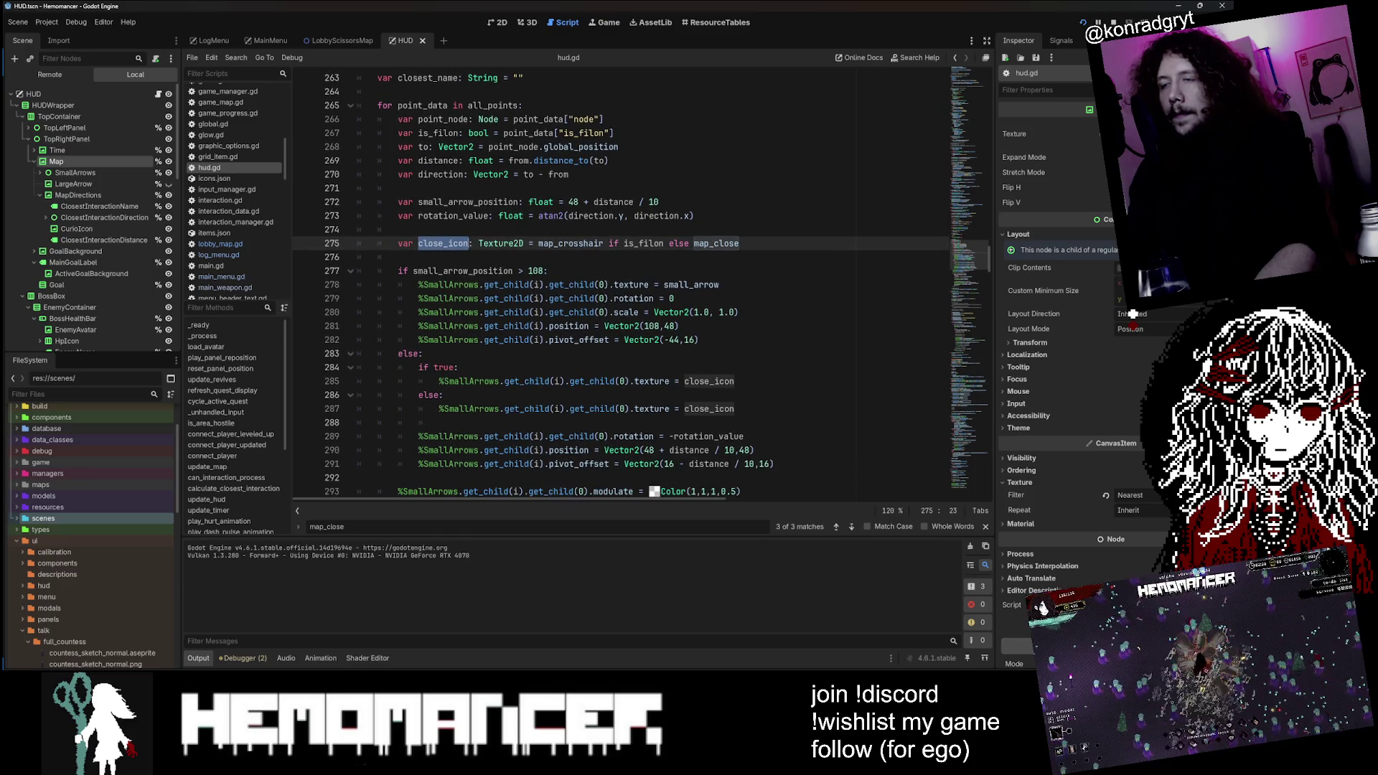
pyautogui.doubleClick(571, 244)
pyautogui.doubleClick(644, 244)
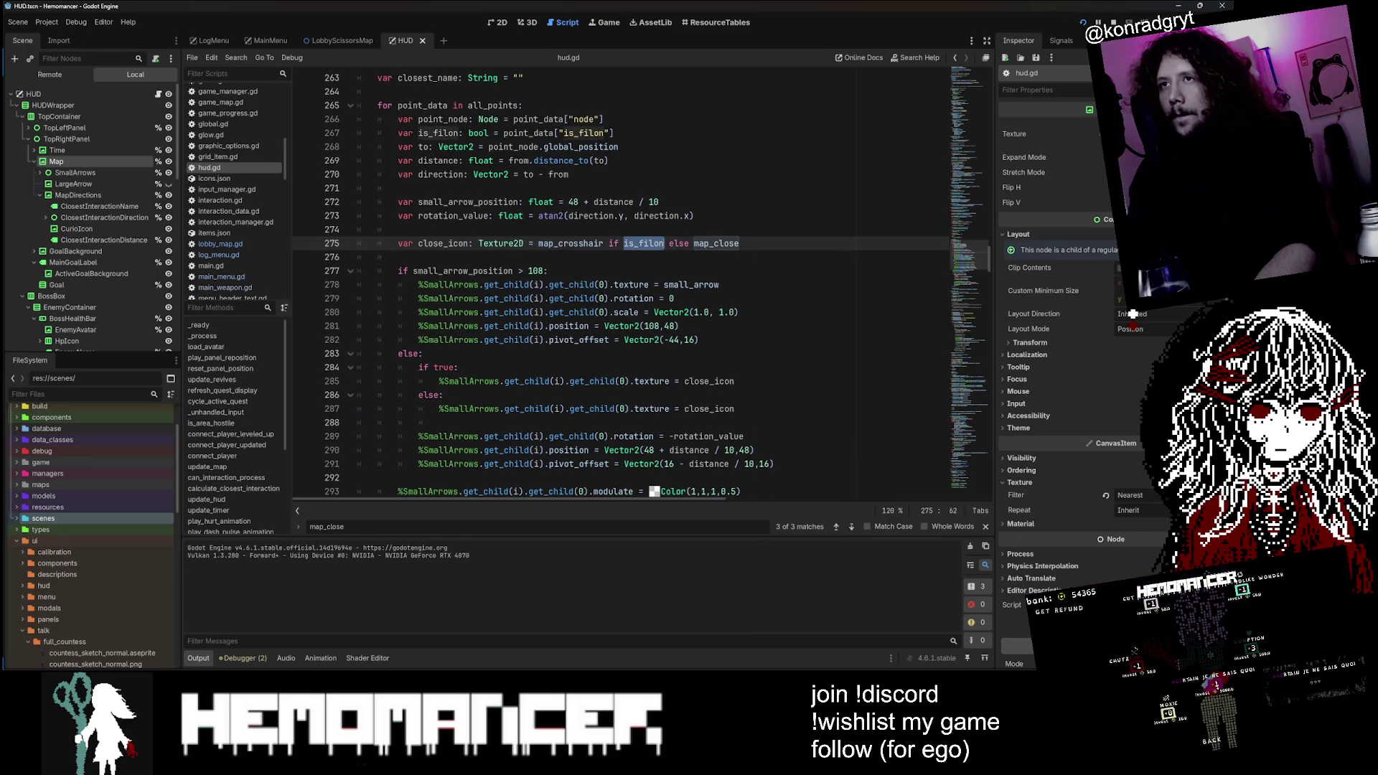
pyautogui.scroll(1, 644, 243)
pyautogui.scroll(1, 644, 243)
pyautogui.click(528, 215)
pyautogui.scroll(1, 529, 215)
pyautogui.doubleClick(528, 257)
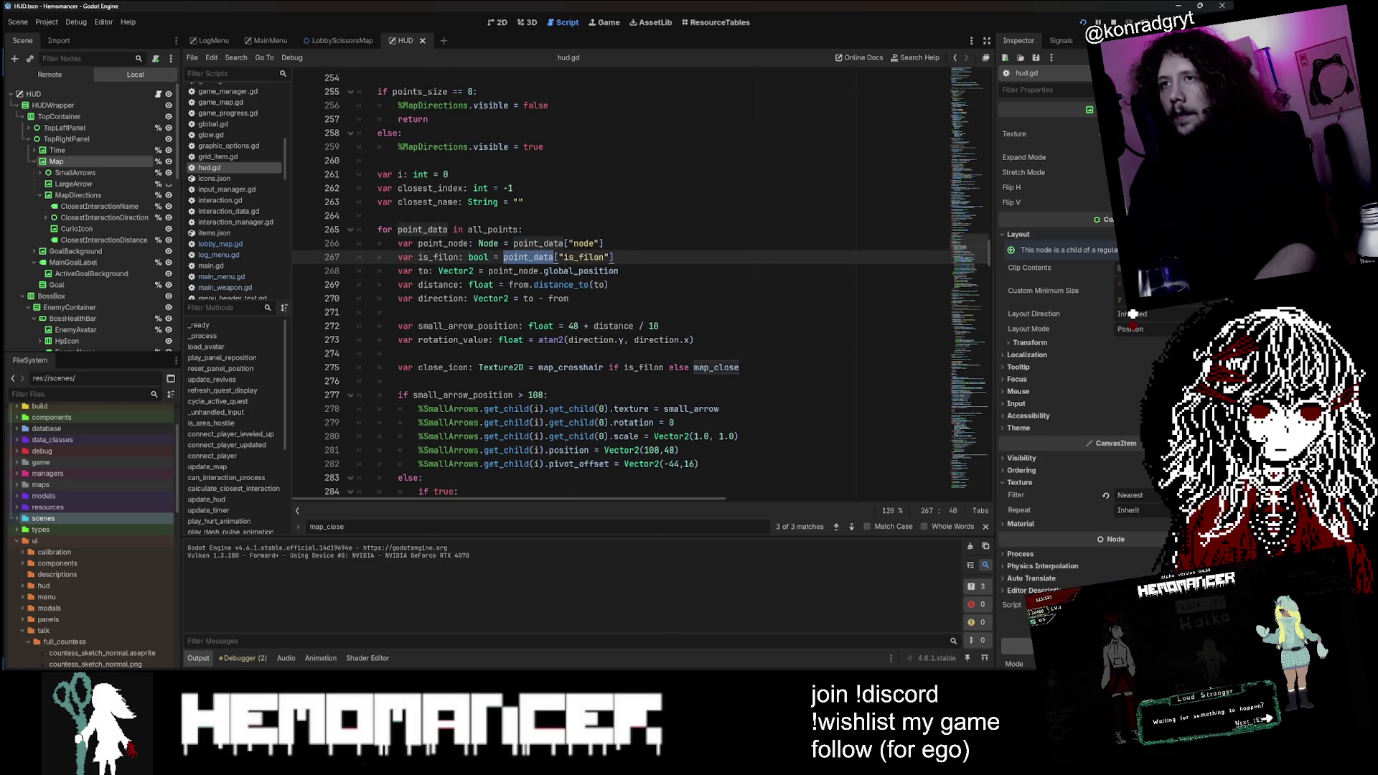
pyautogui.scroll(-2, 545, 287)
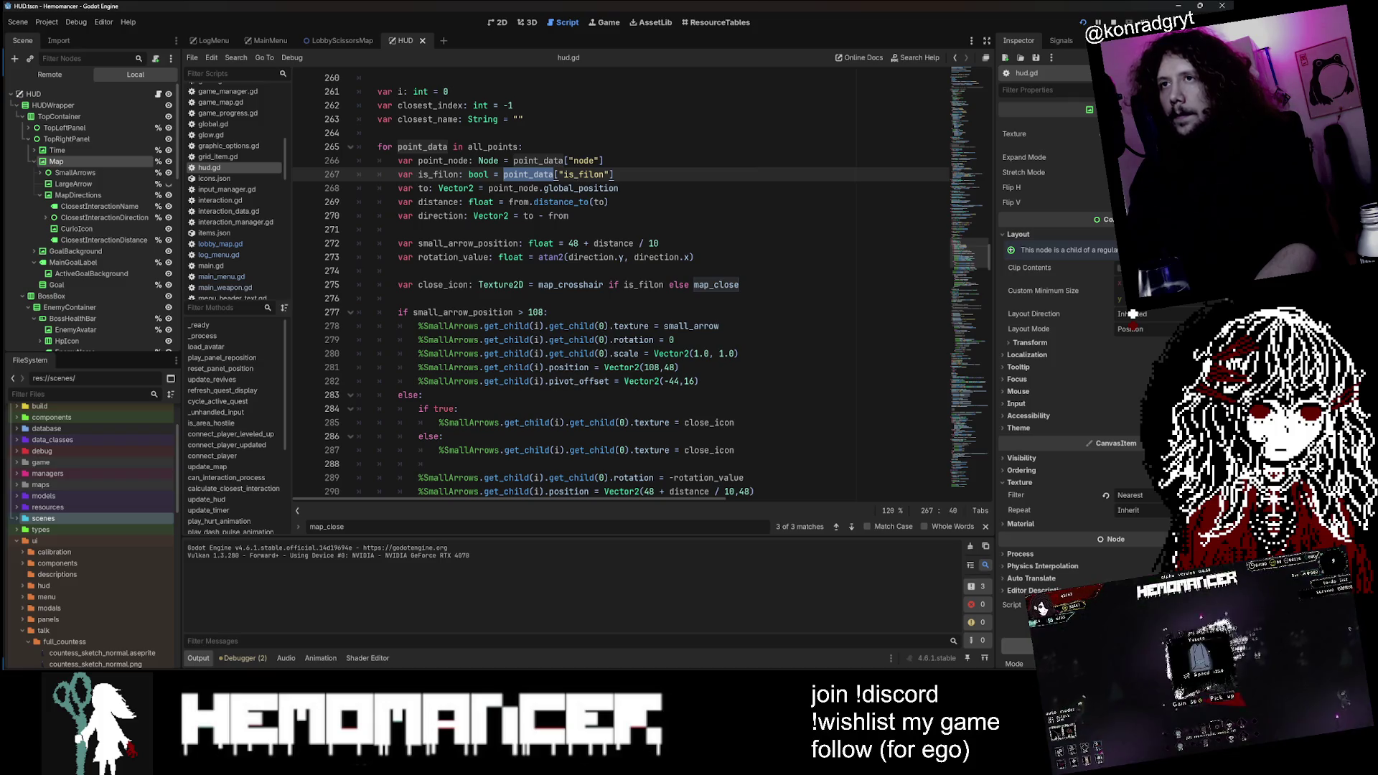
pyautogui.doubleClick(443, 284)
pyautogui.scroll(-2, 443, 285)
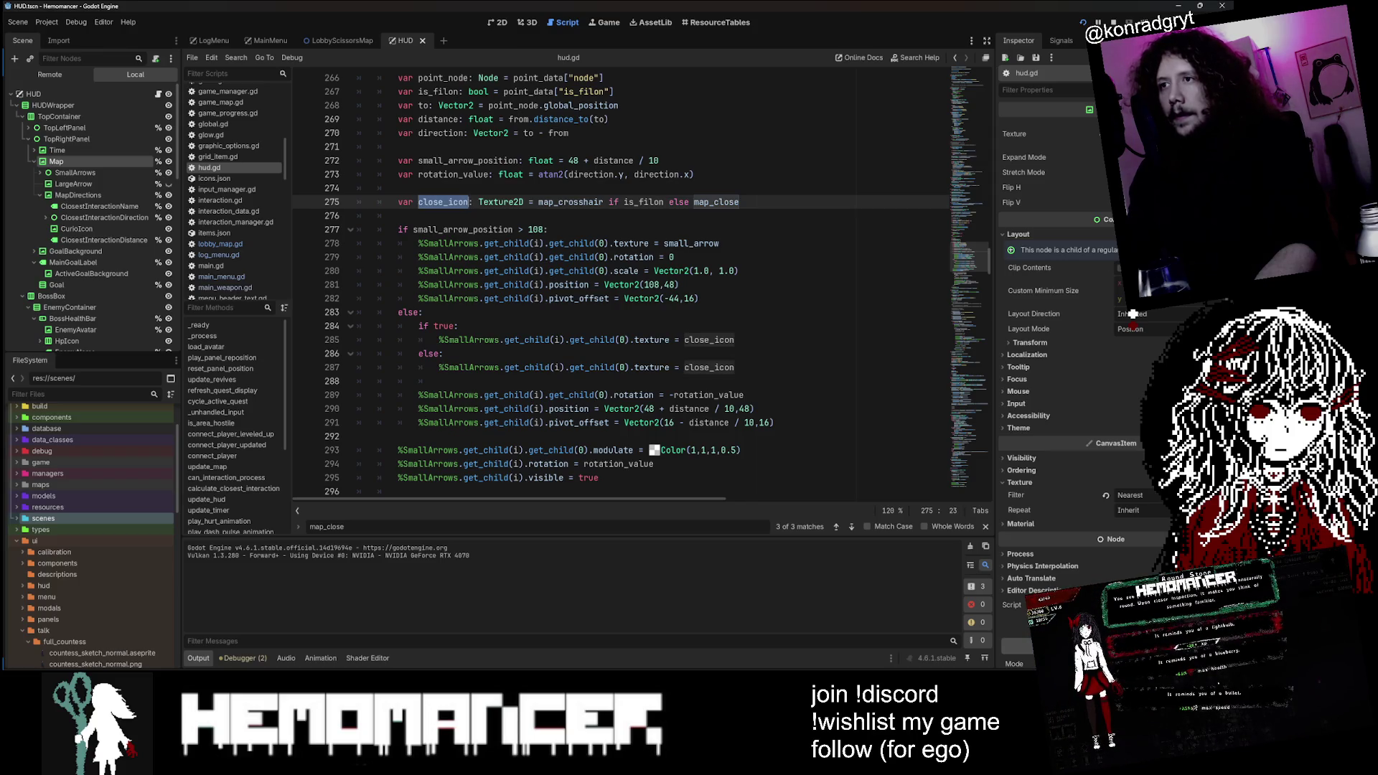
# Step: Delete the redundant if true/else block on lines 284–287 and save hud.gd
pyautogui.moveTo(419, 326)
pyautogui.mouseDown()
pyautogui.moveTo(718, 340)
pyautogui.moveTo(445, 353)
pyautogui.moveTo(734, 366)
pyautogui.mouseUp()
pyautogui.press('Delete')
pyautogui.press('Delete')
pyautogui.press('Delete')
pyautogui.hotkey('ctrl', 's')
pyautogui.doubleClick(644, 202)
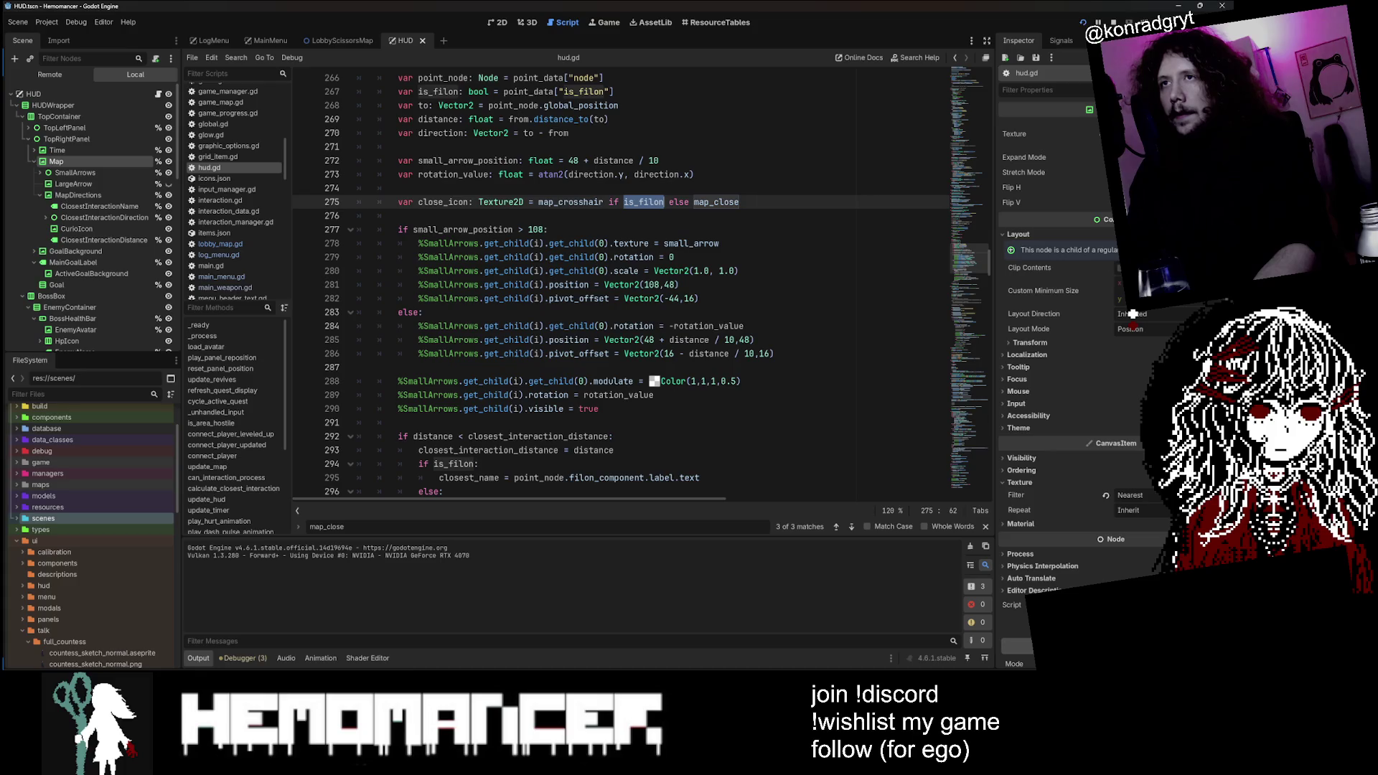
pyautogui.scroll(2, 621, 284)
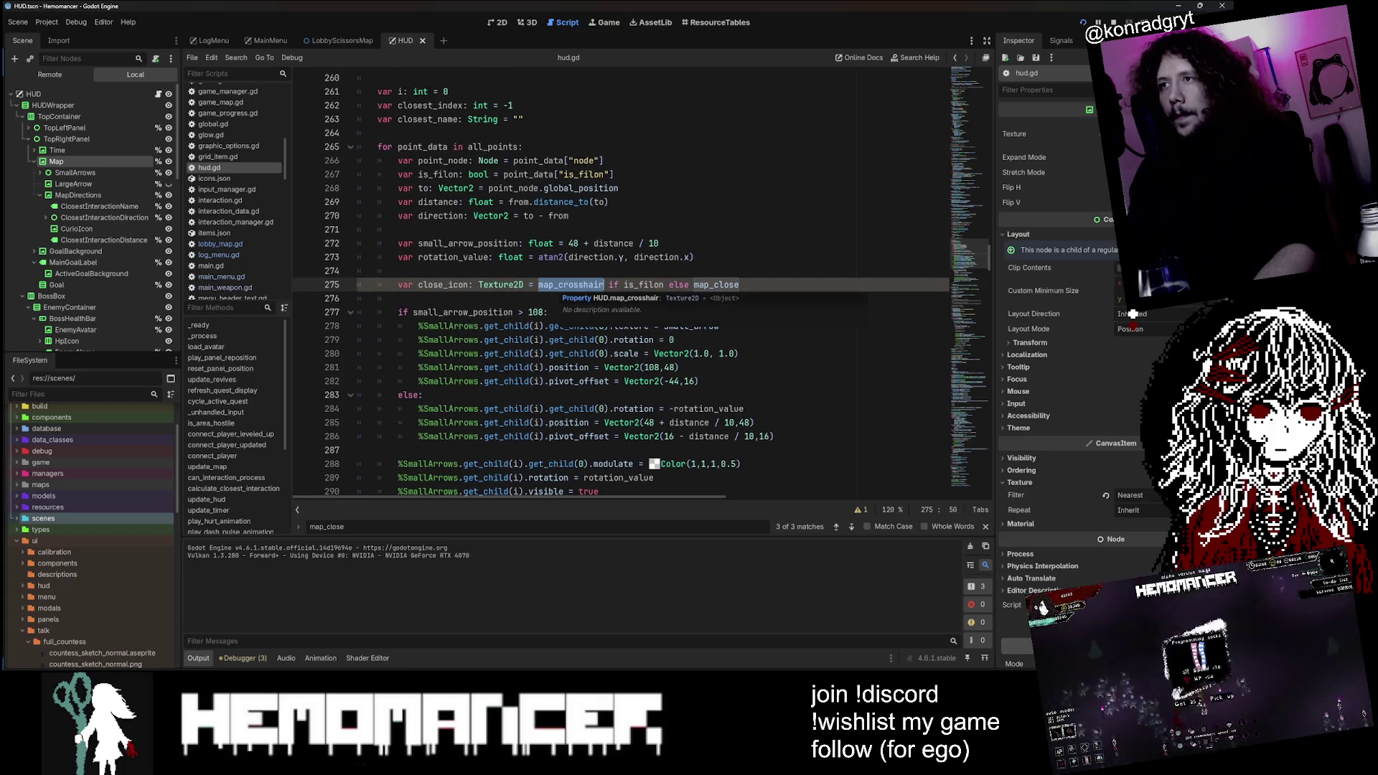
pyautogui.moveTo(962, 264); pyautogui.dragTo(976, 92)
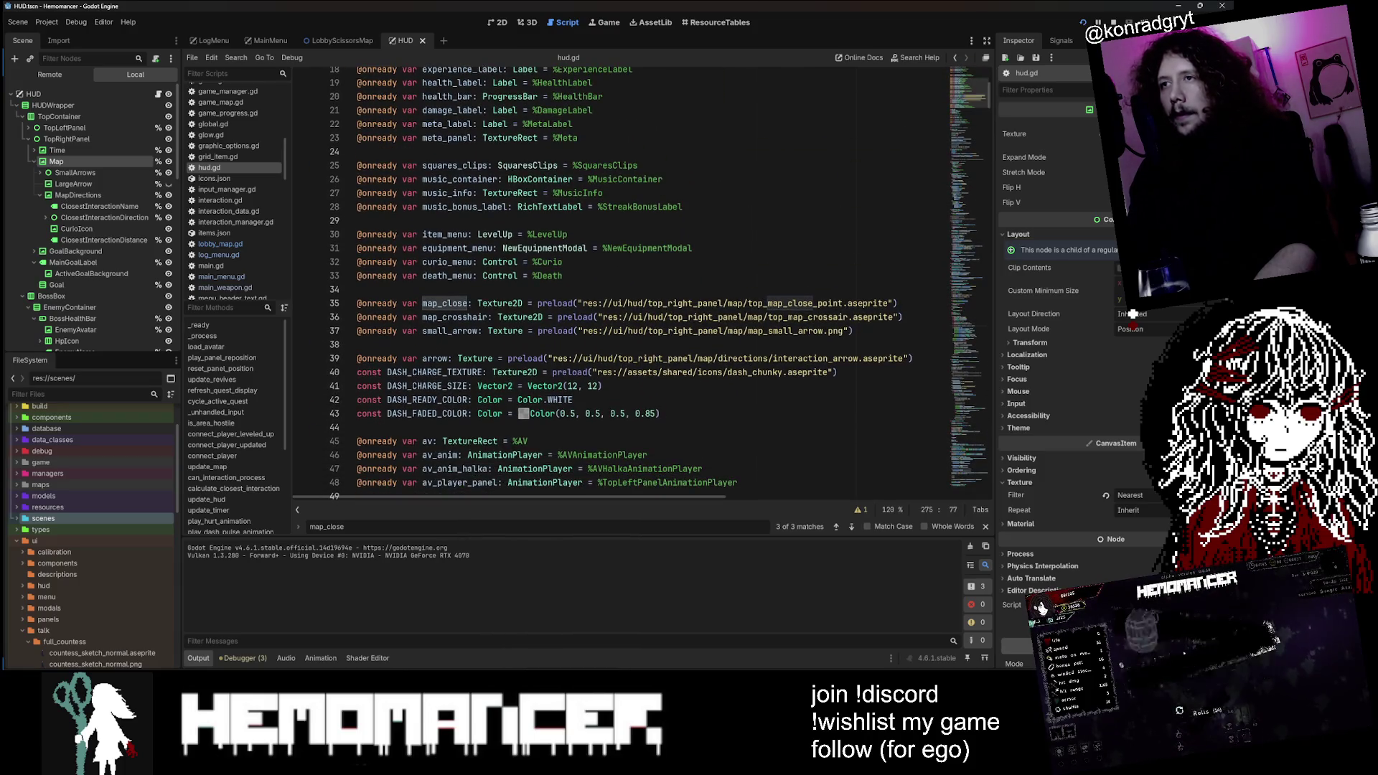
# Step: Duplicate the map_crosshair preload on line 36 and rename the copy to map_quest
pyautogui.click(912, 316)
pyautogui.hotkey('ctrl', 'shift', 'd')
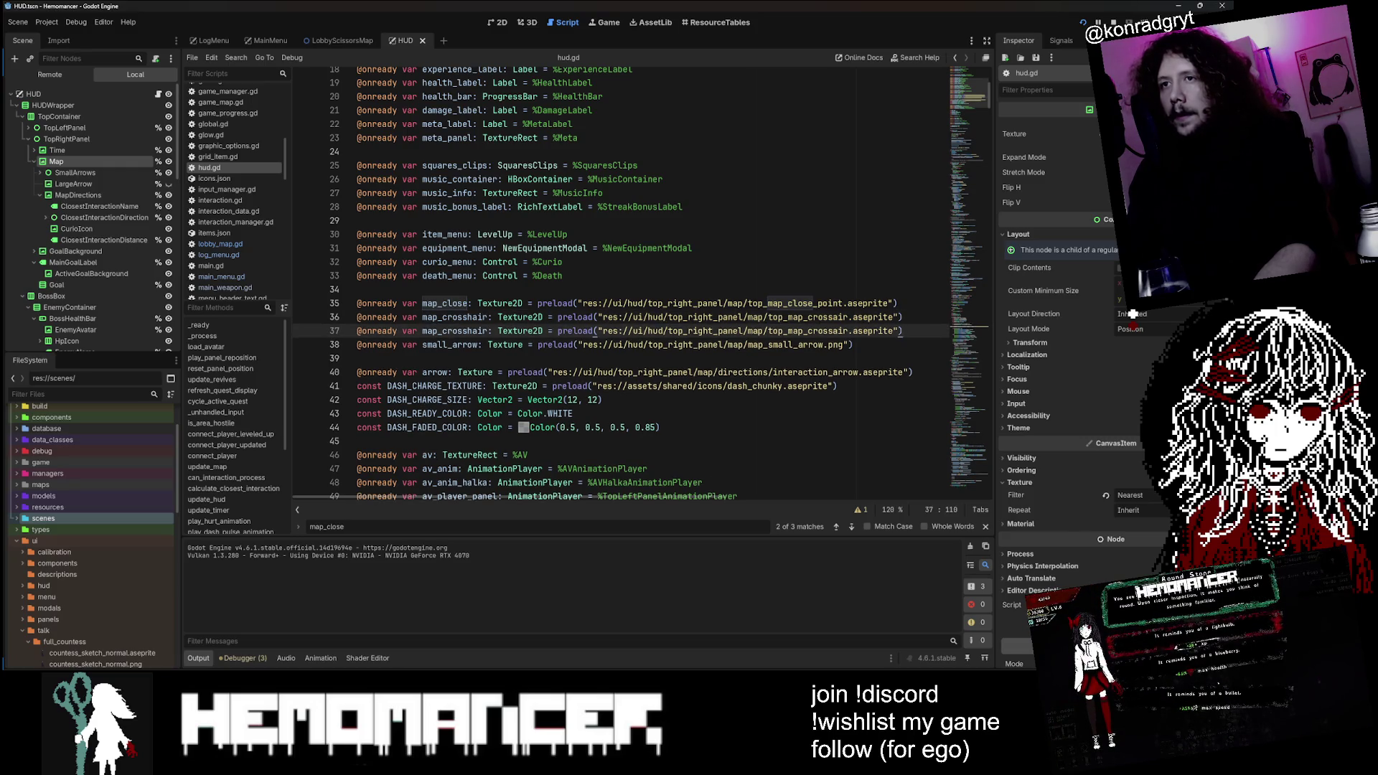
pyautogui.hotkey('ctrl', 'shift', 'Right')
pyautogui.write('quest')
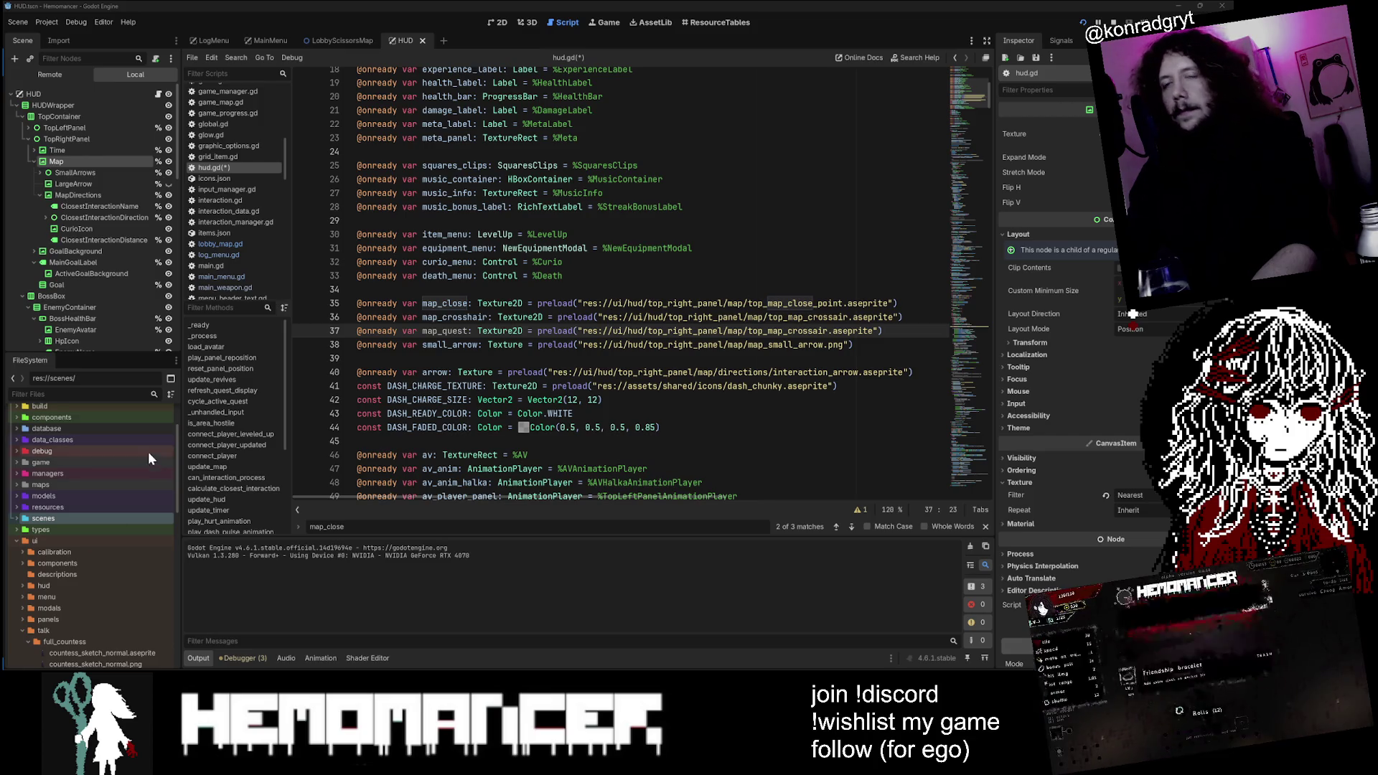
pyautogui.moveTo(635, 305)
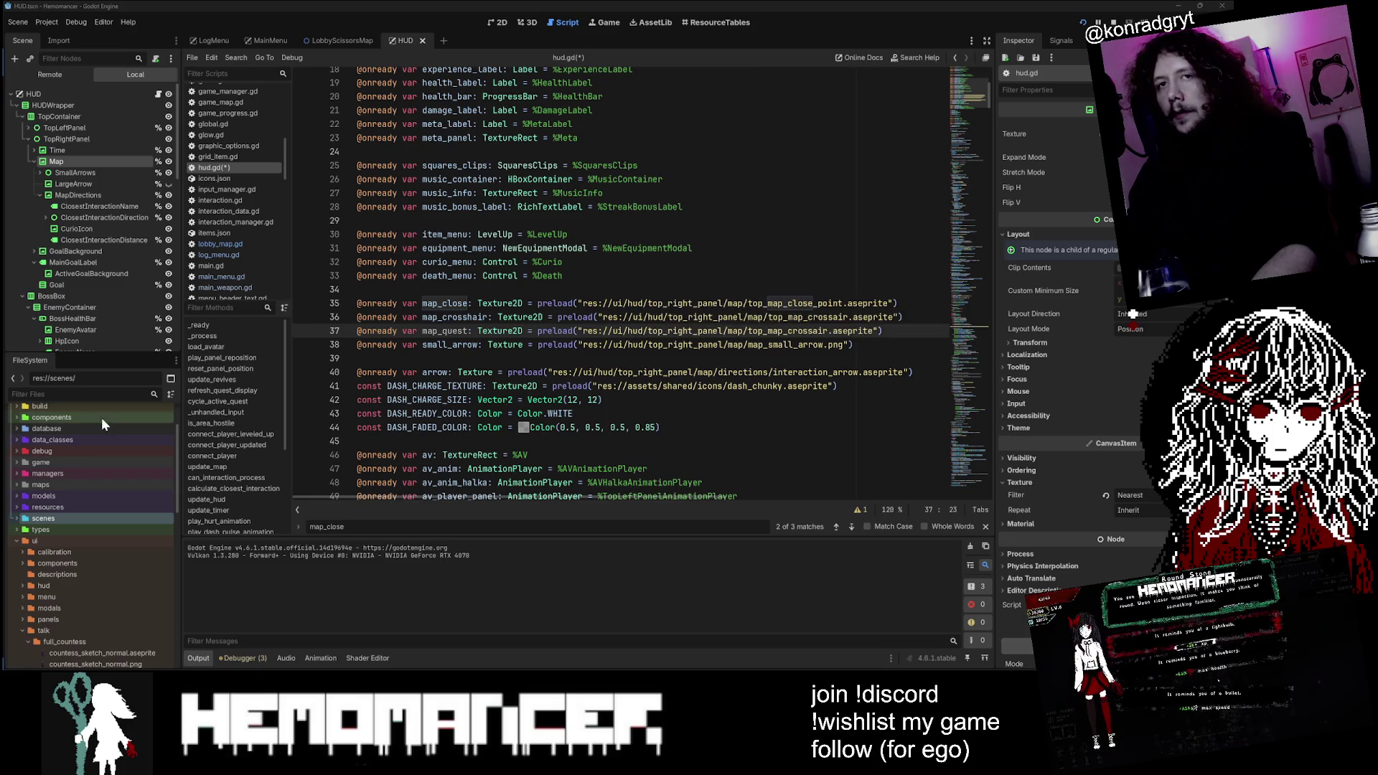
pyautogui.click(17, 542)
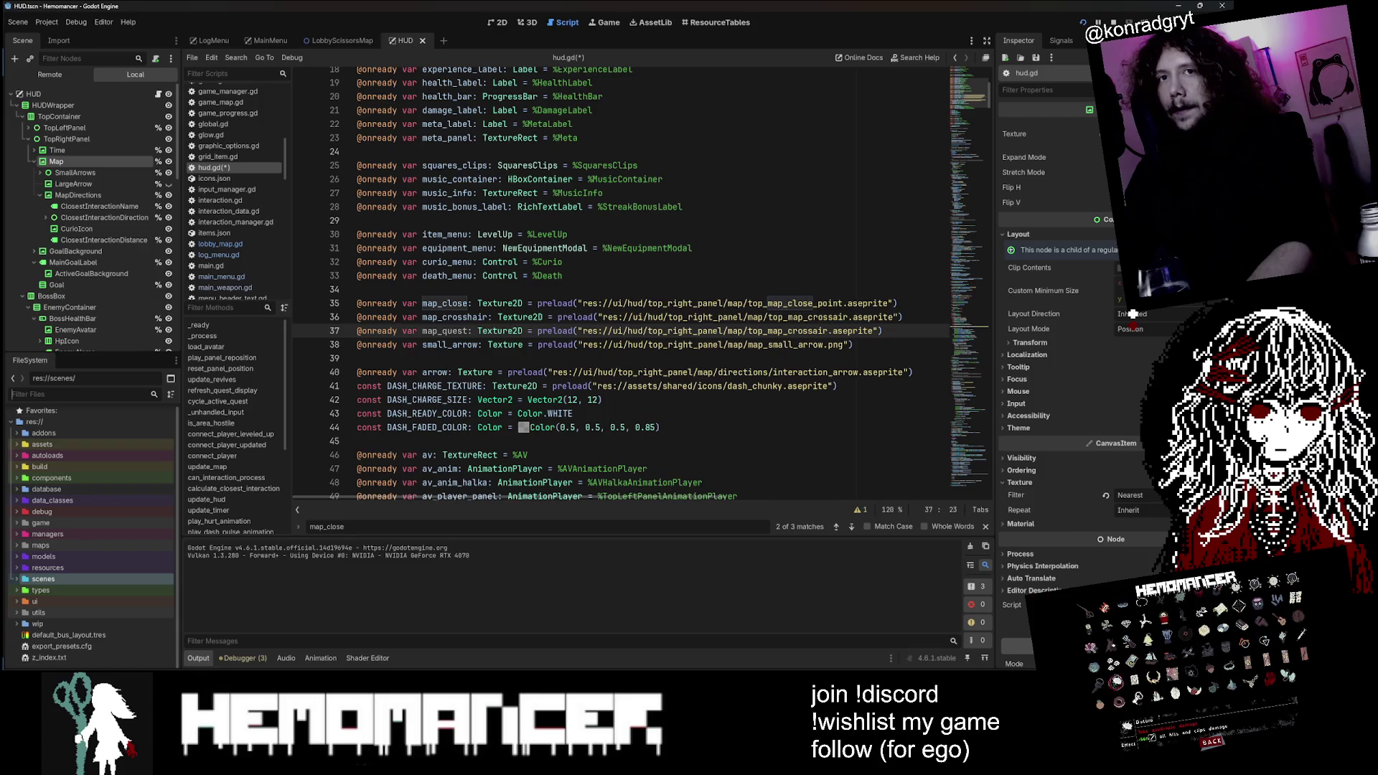
# Step: Filter the FileSystem for 'interaction_' and drag quest_marker.aseprite into the script
pyautogui.write('interaction_')
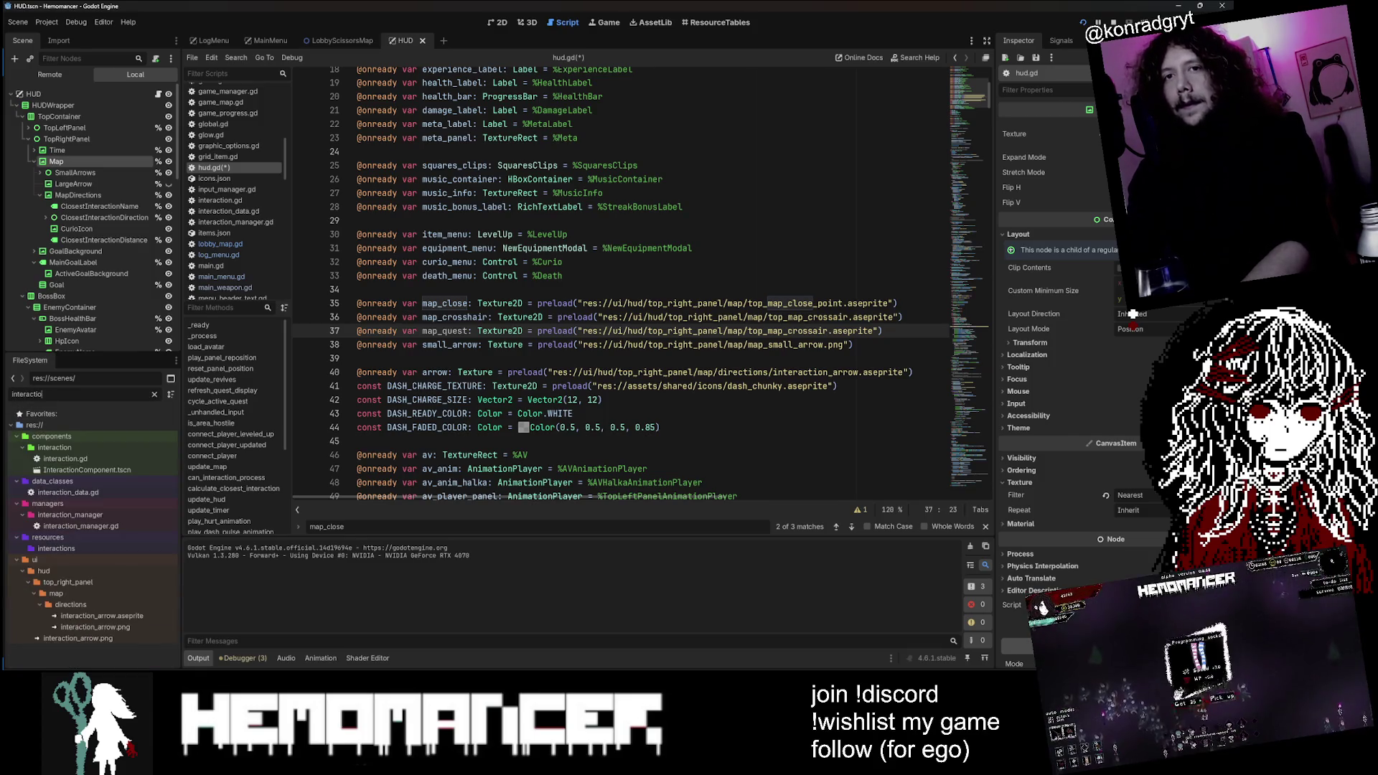
pyautogui.click(122, 476)
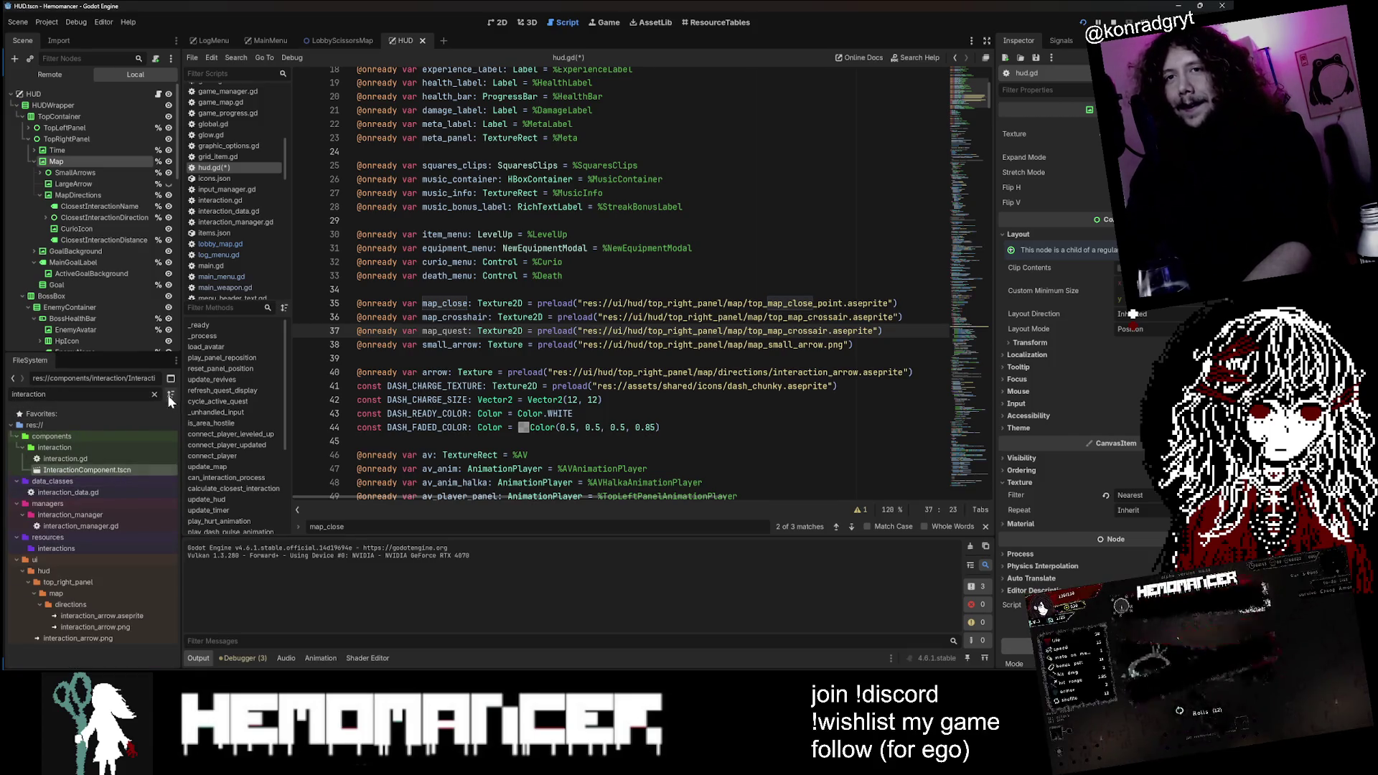
pyautogui.click(155, 394)
pyautogui.scroll(-3, 148, 597)
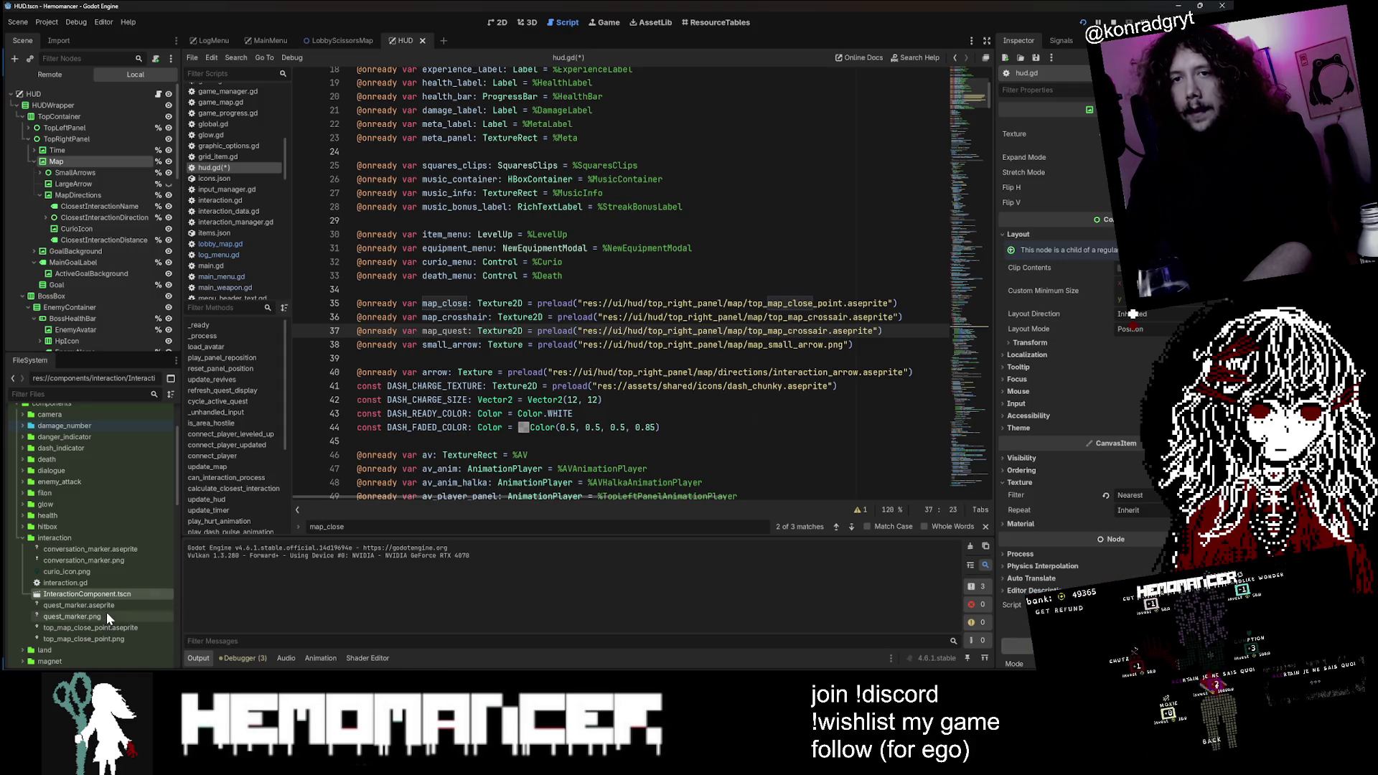
pyautogui.moveTo(100, 606); pyautogui.dragTo(463, 359)
# Step: Replace line 37's preload path with the quest_marker.aseprite path, save, and remove the blank line
pyautogui.moveTo(618, 358); pyautogui.dragTo(357, 358)
pyautogui.hotkey('ctrl', 'x')
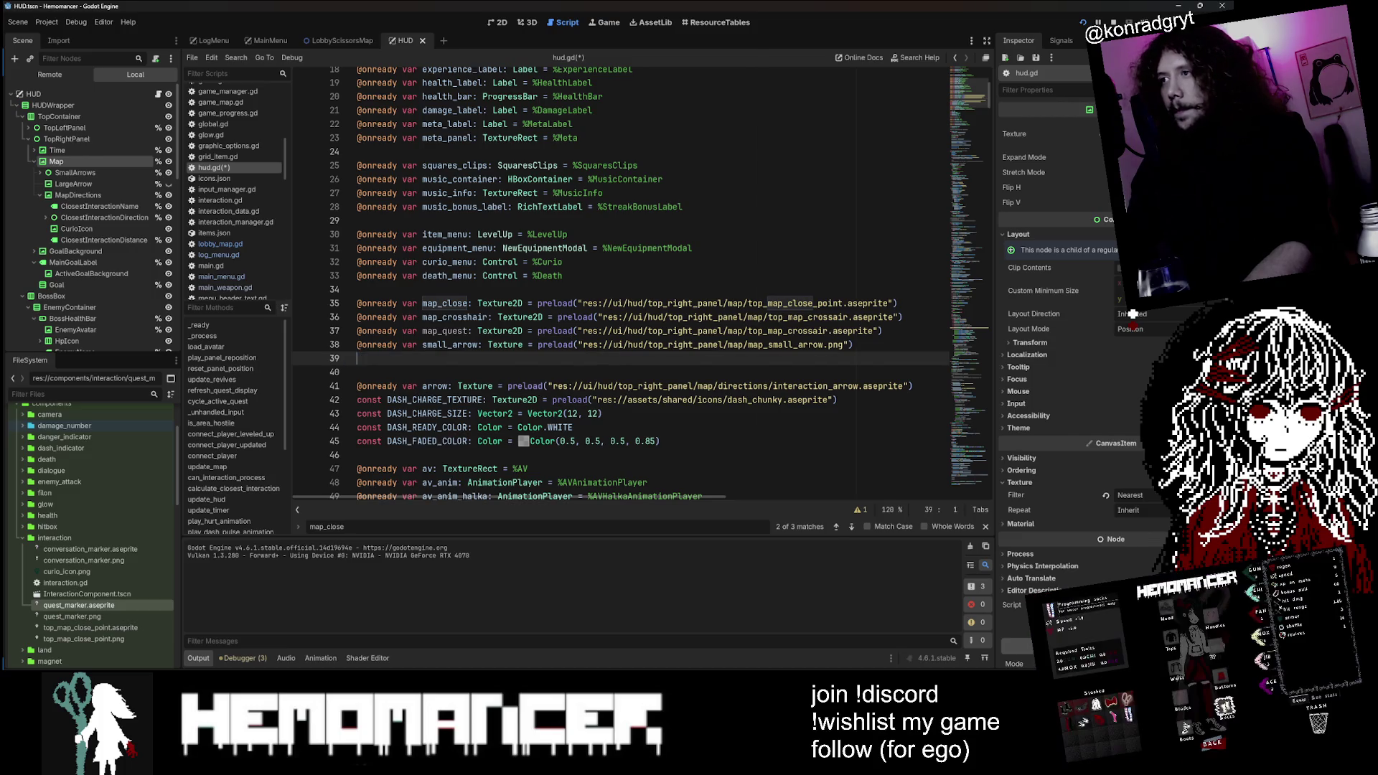
pyautogui.moveTo(876, 331); pyautogui.dragTo(587, 331)
pyautogui.hotkey('ctrl', 'v')
pyautogui.hotkey('ctrl', 's')
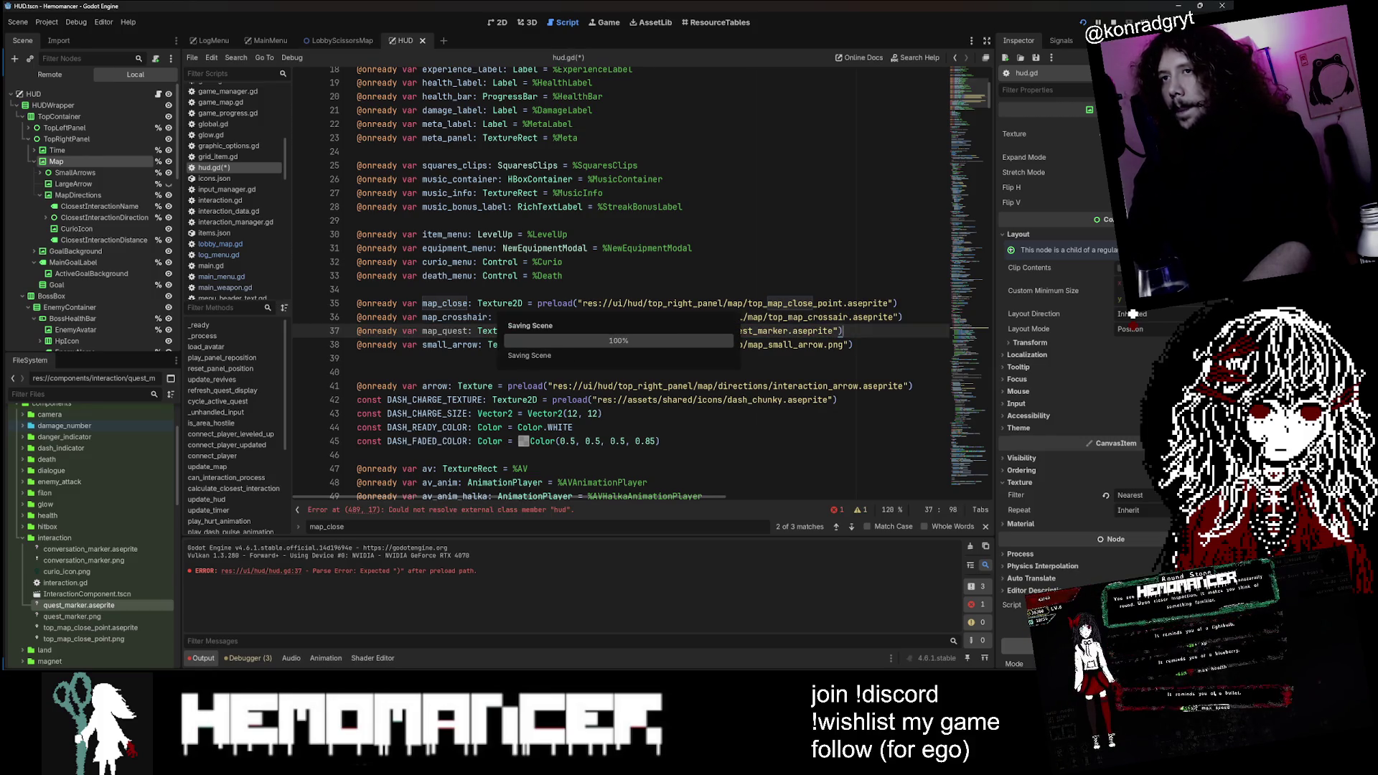
pyautogui.press('Down')
pyautogui.press('Down')
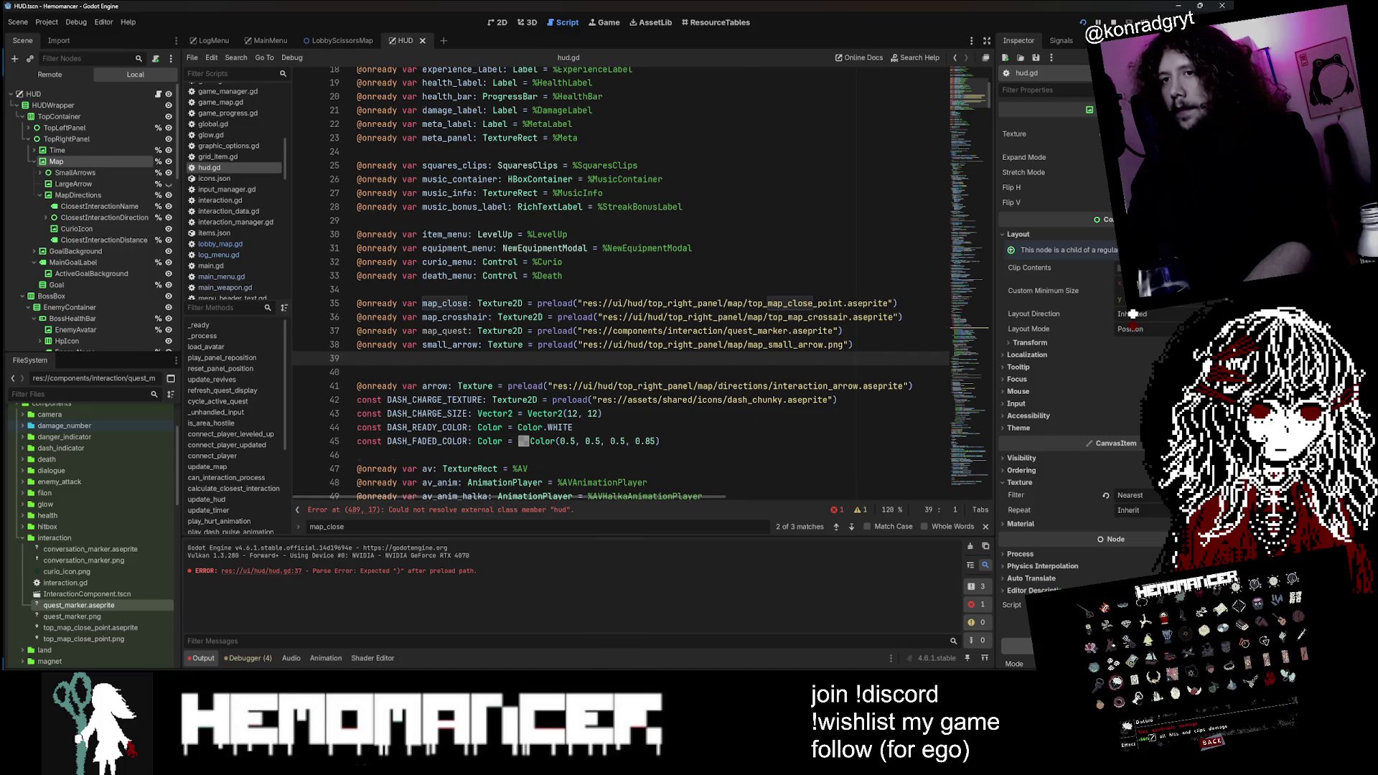
pyautogui.press('Delete')
pyautogui.click(986, 527)
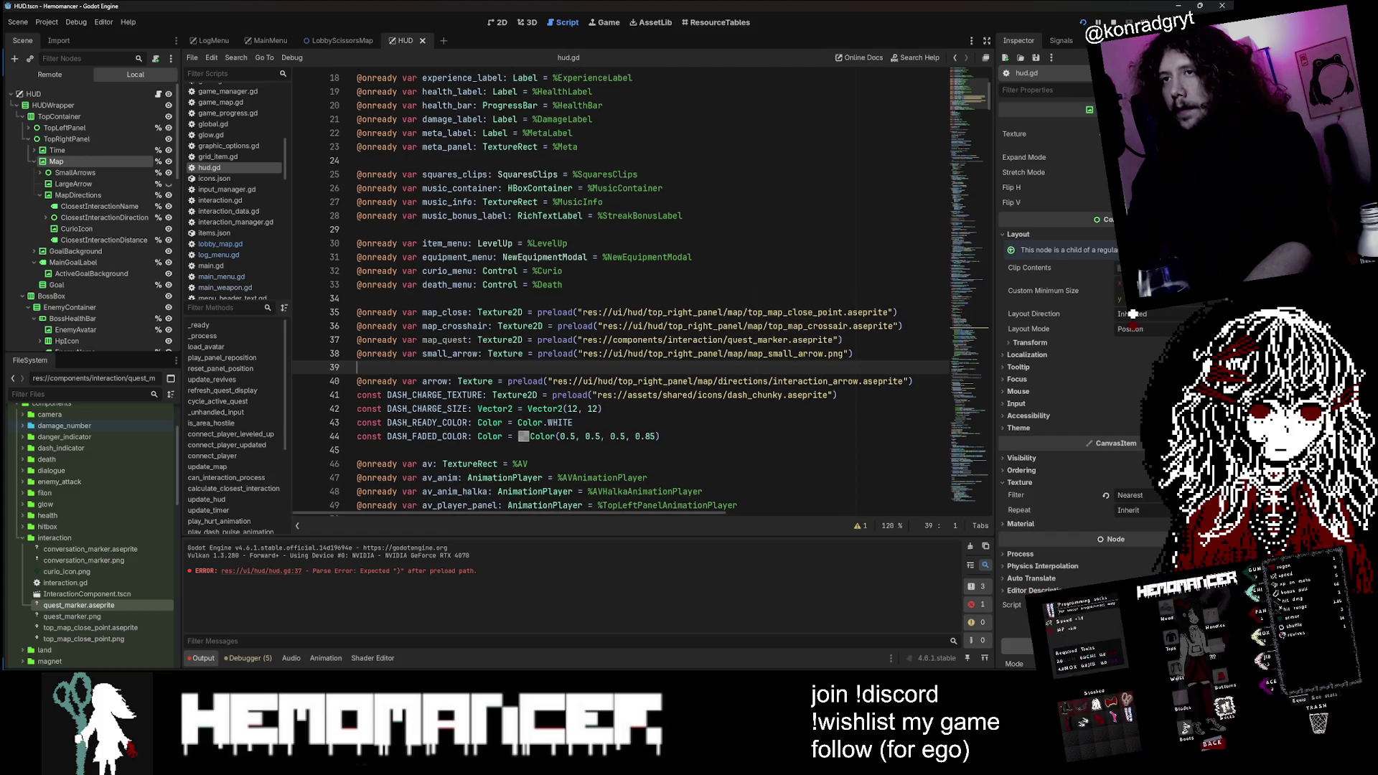
# Step: Comment out the map_crosshair and map_quest preloads and add an active copy of map_quest
pyautogui.doubleClick(445, 339)
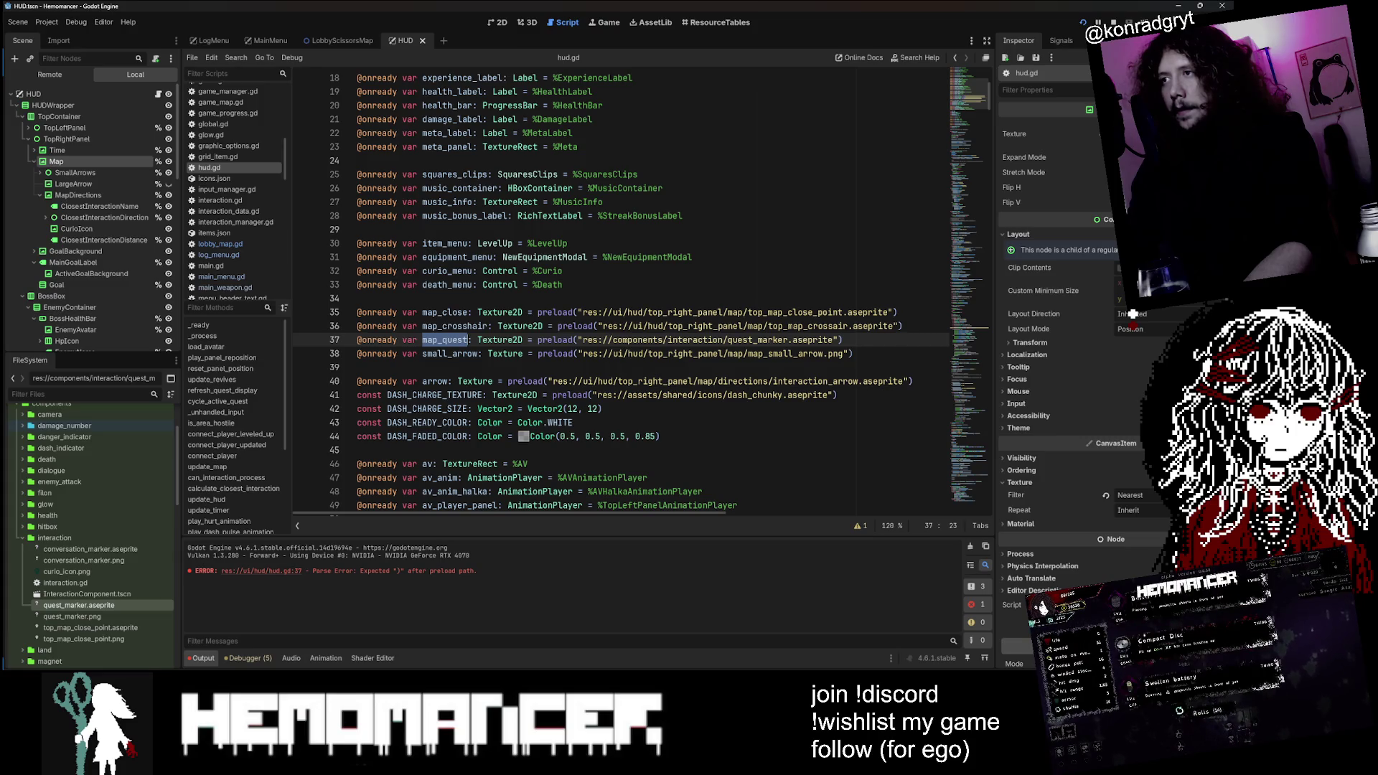
pyautogui.click(905, 326)
pyautogui.press('Down')
pyautogui.hotkey('ctrl', 'k')
pyautogui.press('Up')
pyautogui.hotkey('ctrl', 'k')
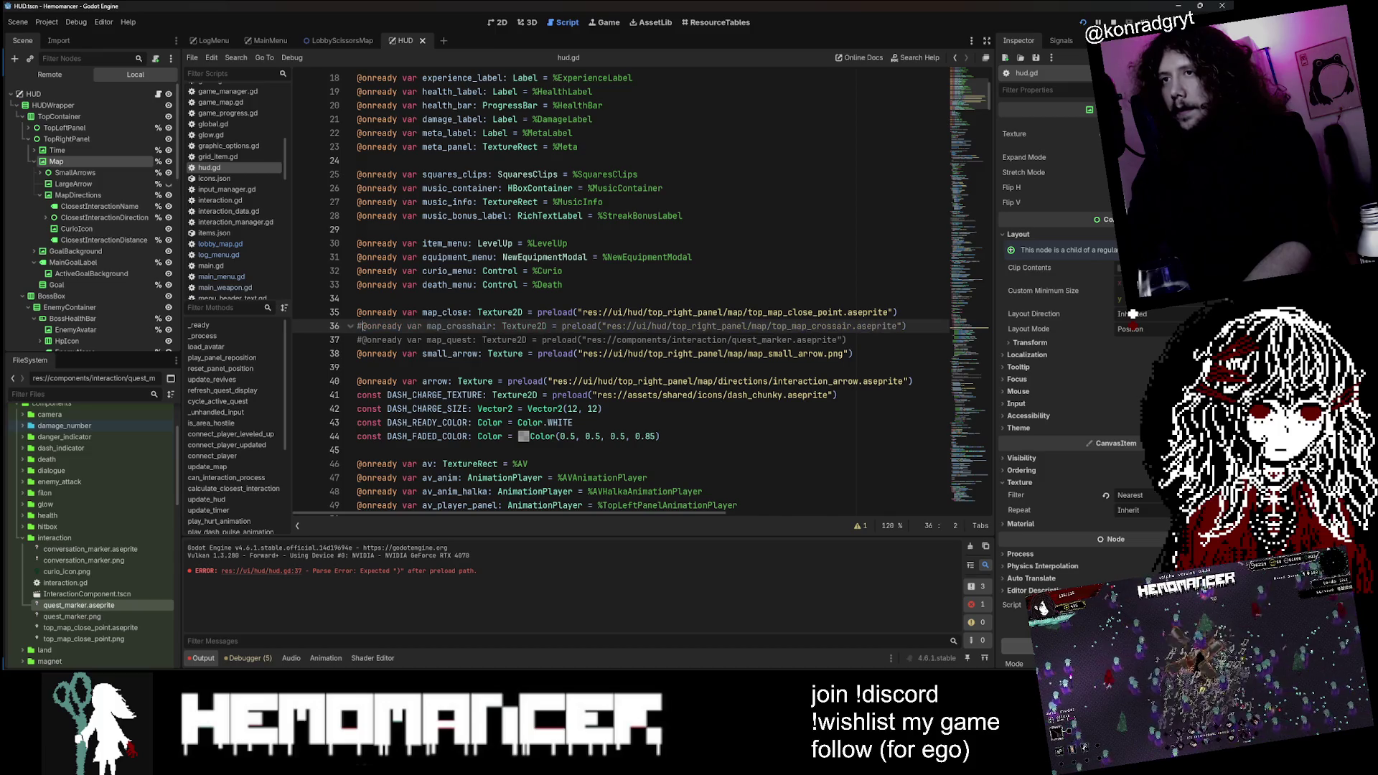
pyautogui.press('Down')
pyautogui.press('End')
pyautogui.hotkey('ctrl', 'shift', 'd')
pyautogui.press('Return')
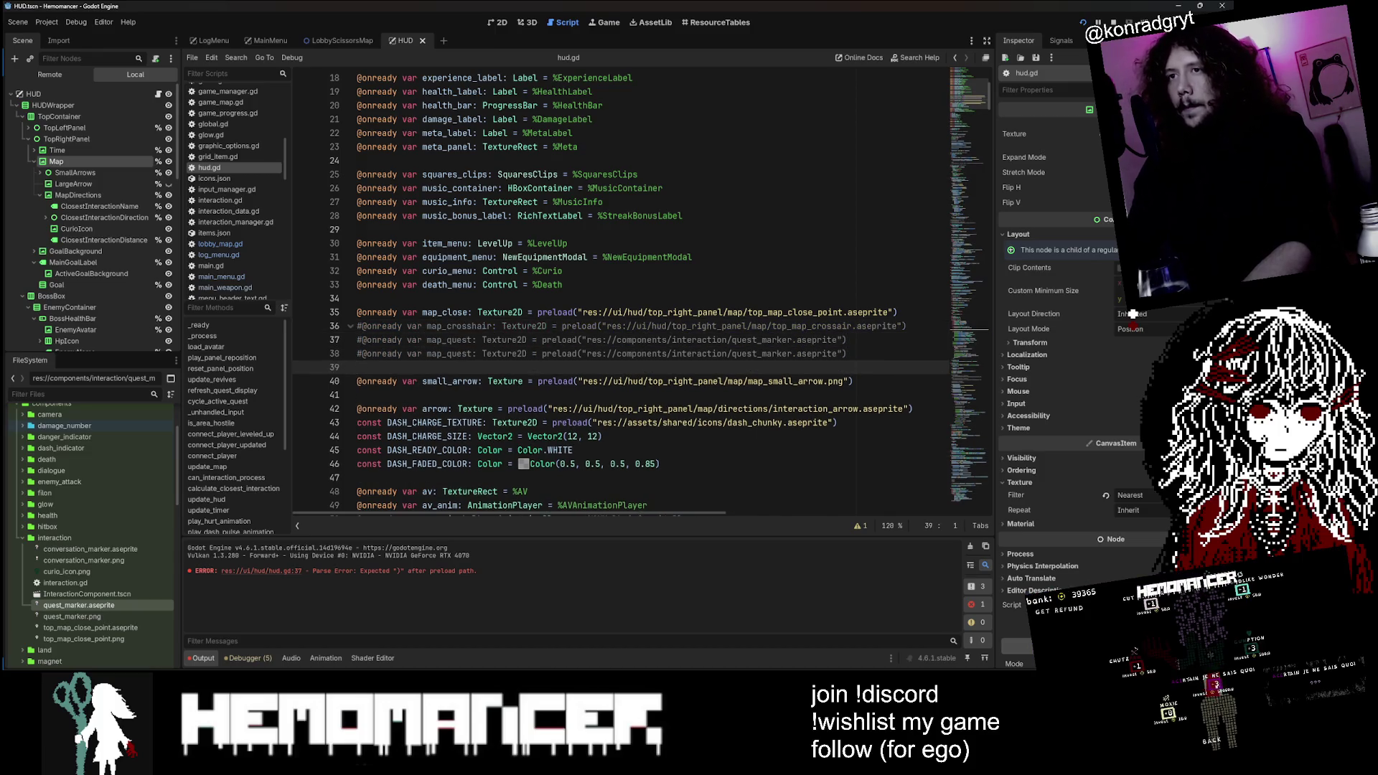
pyautogui.press('Up')
pyautogui.hotkey('ctrl', 'k')
pyautogui.press('Down')
pyautogui.press('Delete')
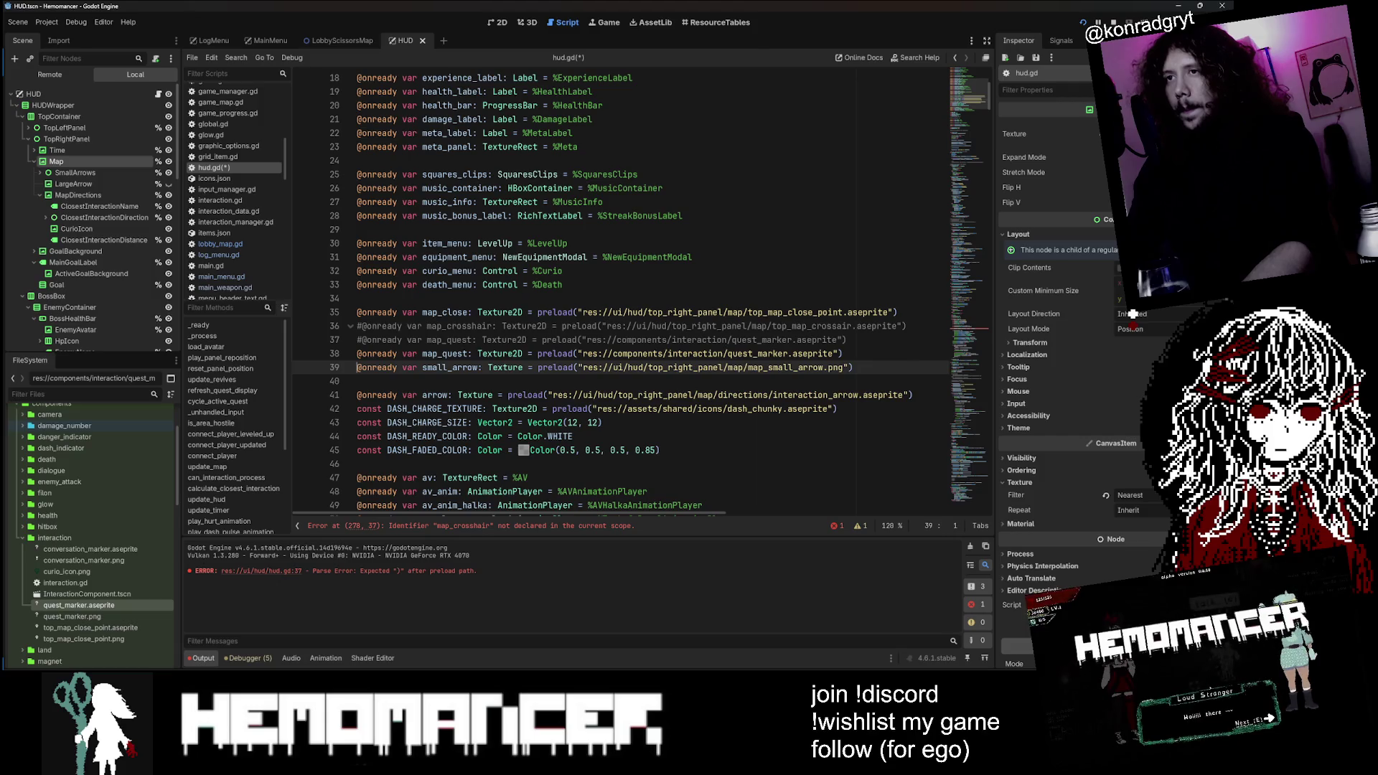
# Step: Comment out the original map_close, rename the map_quest copy to map_close, and run the game
pyautogui.press('Up')
pyautogui.press('Up')
pyautogui.press('Up')
pyautogui.hotkey('ctrl', 'k')
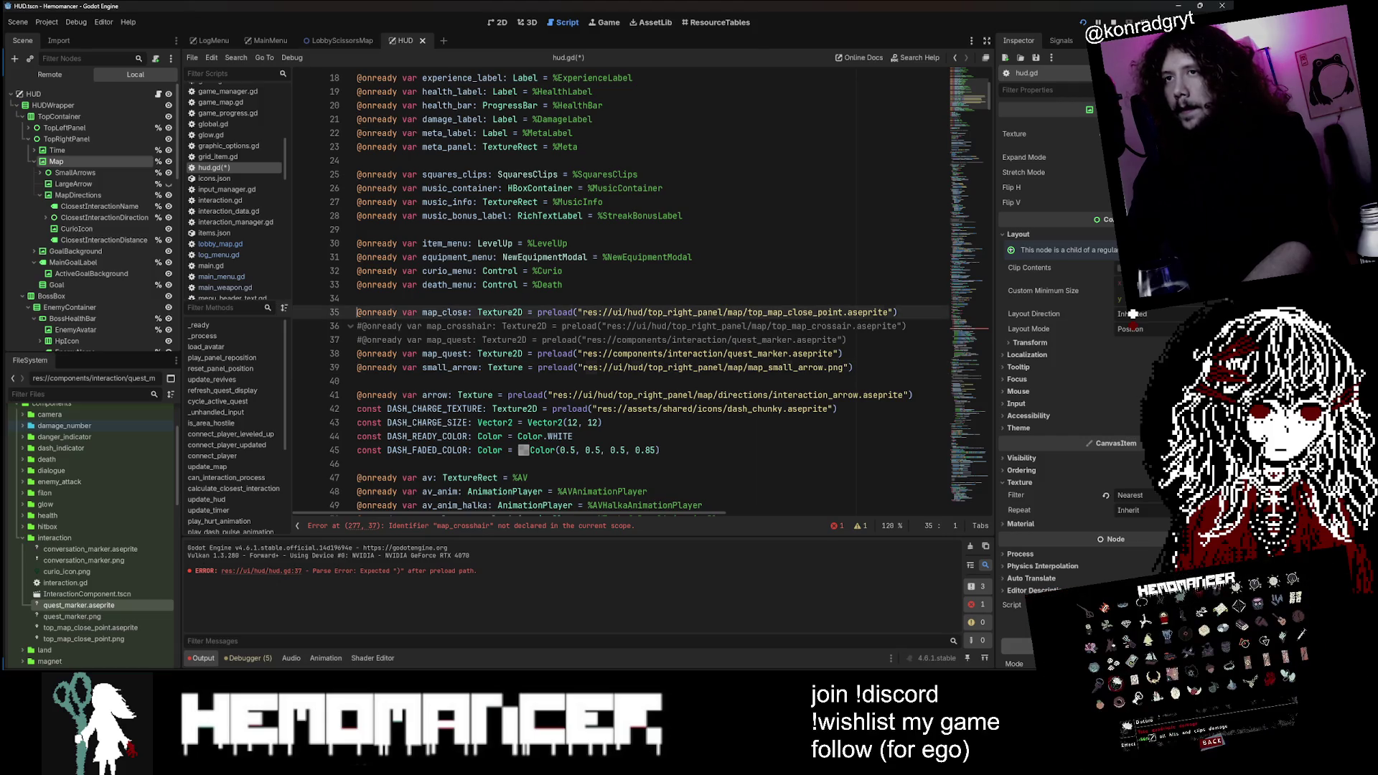
pyautogui.press('Down')
pyautogui.hotkey('ctrl', 'k')
pyautogui.doubleClick(449, 312)
pyautogui.hotkey('ctrl', 'c')
pyautogui.doubleClick(446, 354)
pyautogui.hotkey('ctrl', 'v')
pyautogui.press('Down')
pyautogui.press('Down')
pyautogui.press('F5')
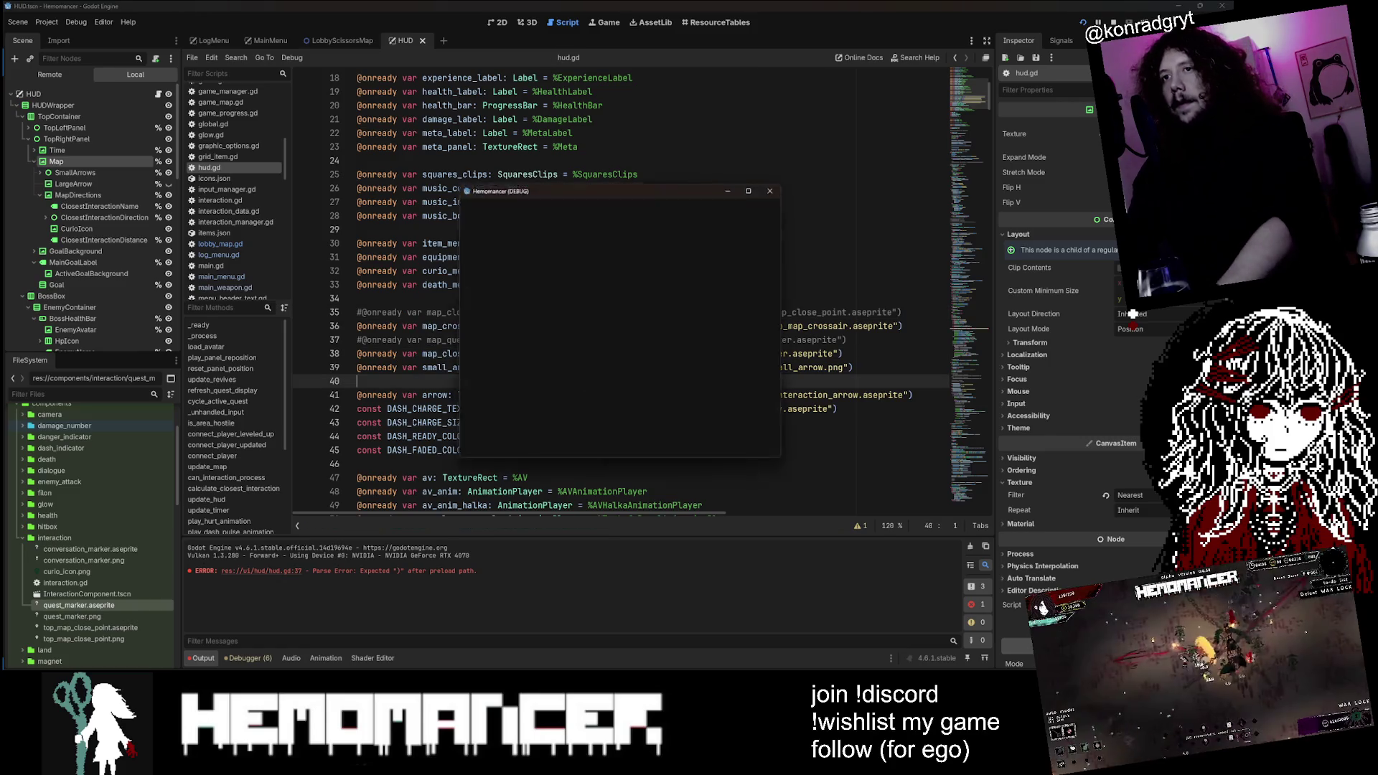
# Step: Enter gameplay, walk left to the Bookstand to view the markers, then close the game
pyautogui.click(752, 184)
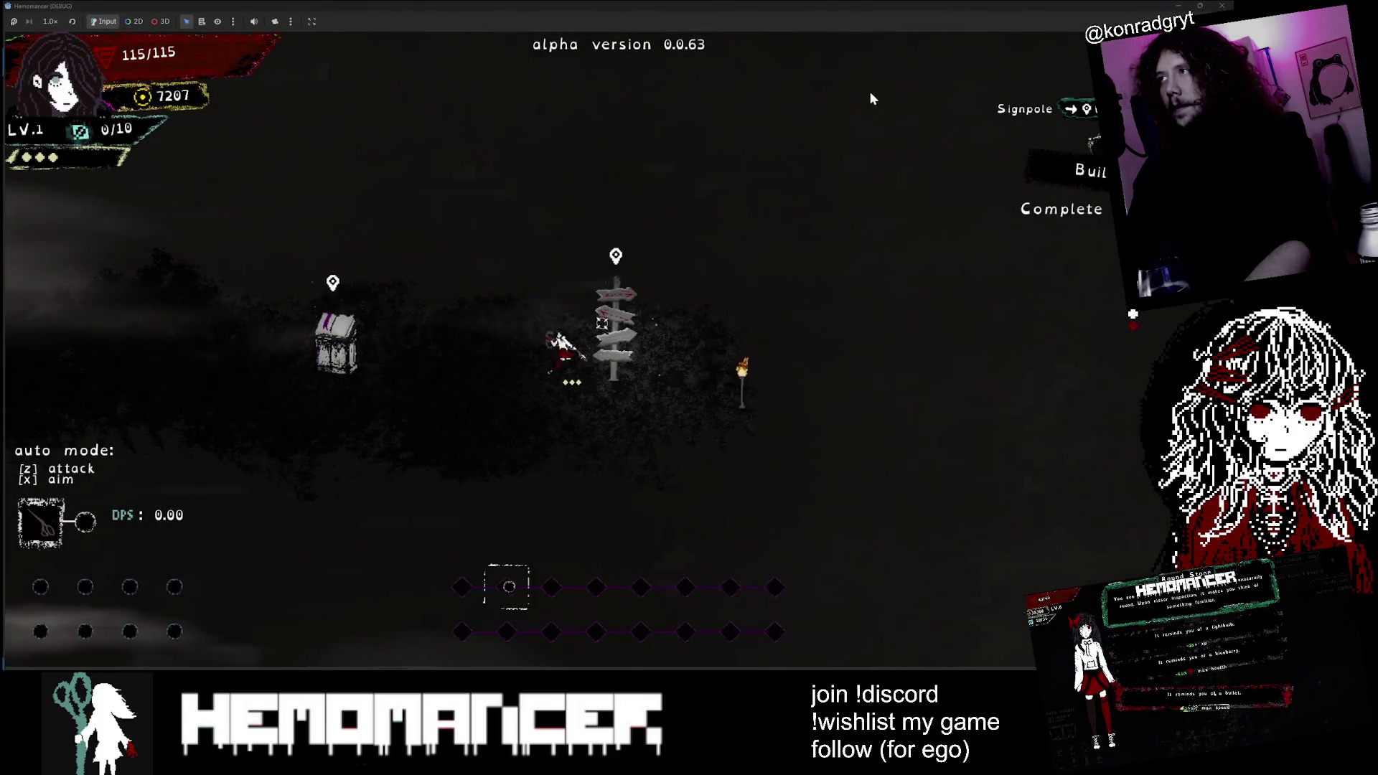
pyautogui.press('a')
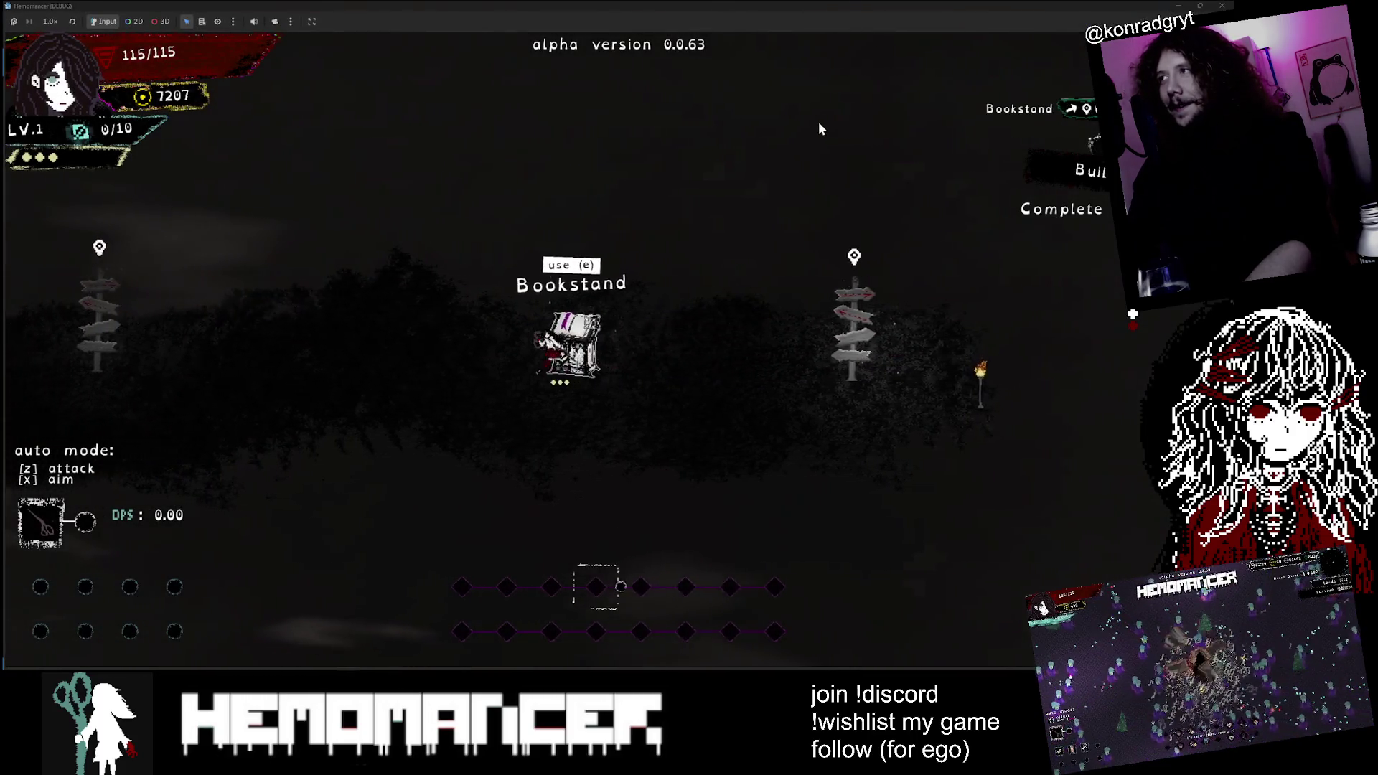
pyautogui.click(1223, 6)
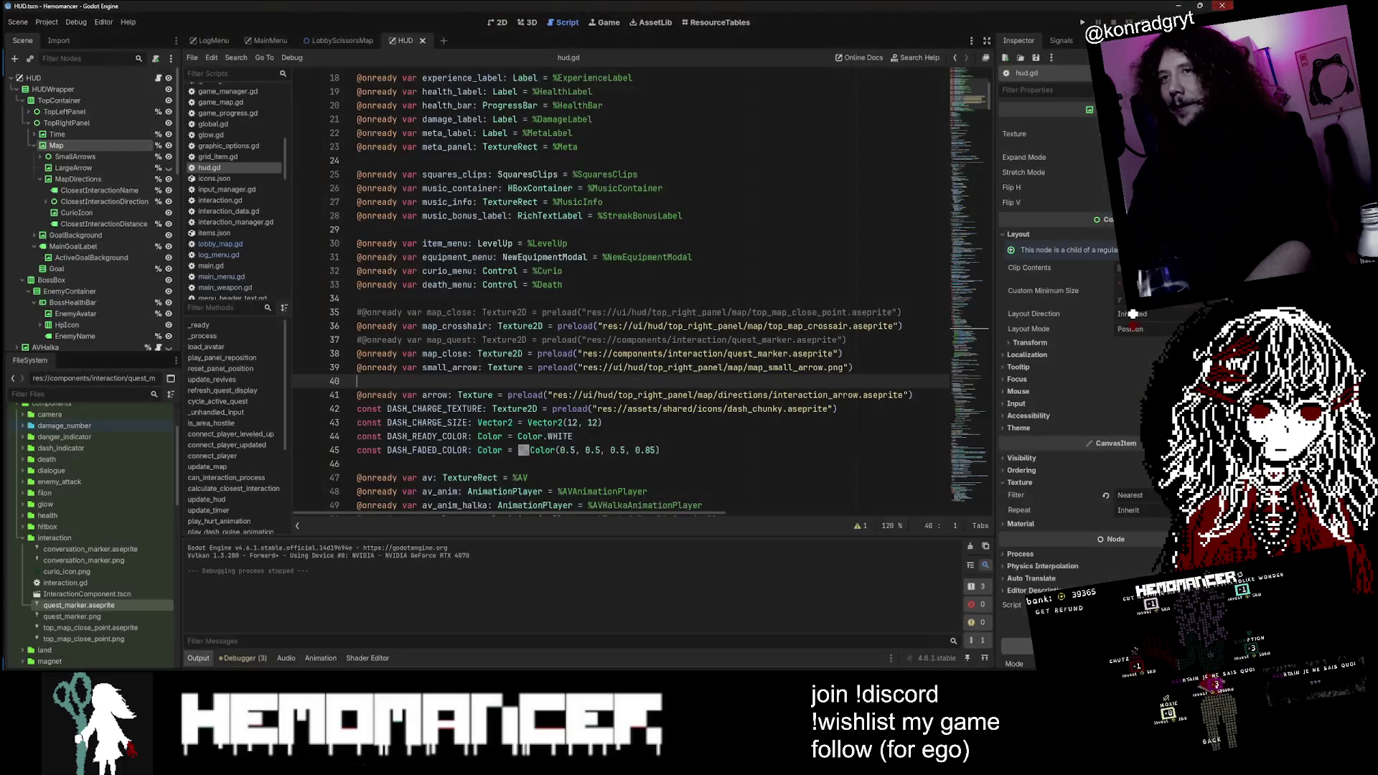
# Step: Undo the temporary preload edits to restore map_crosshair and map_quest, and save hud.gd
pyautogui.scroll(-1, 642, 290)
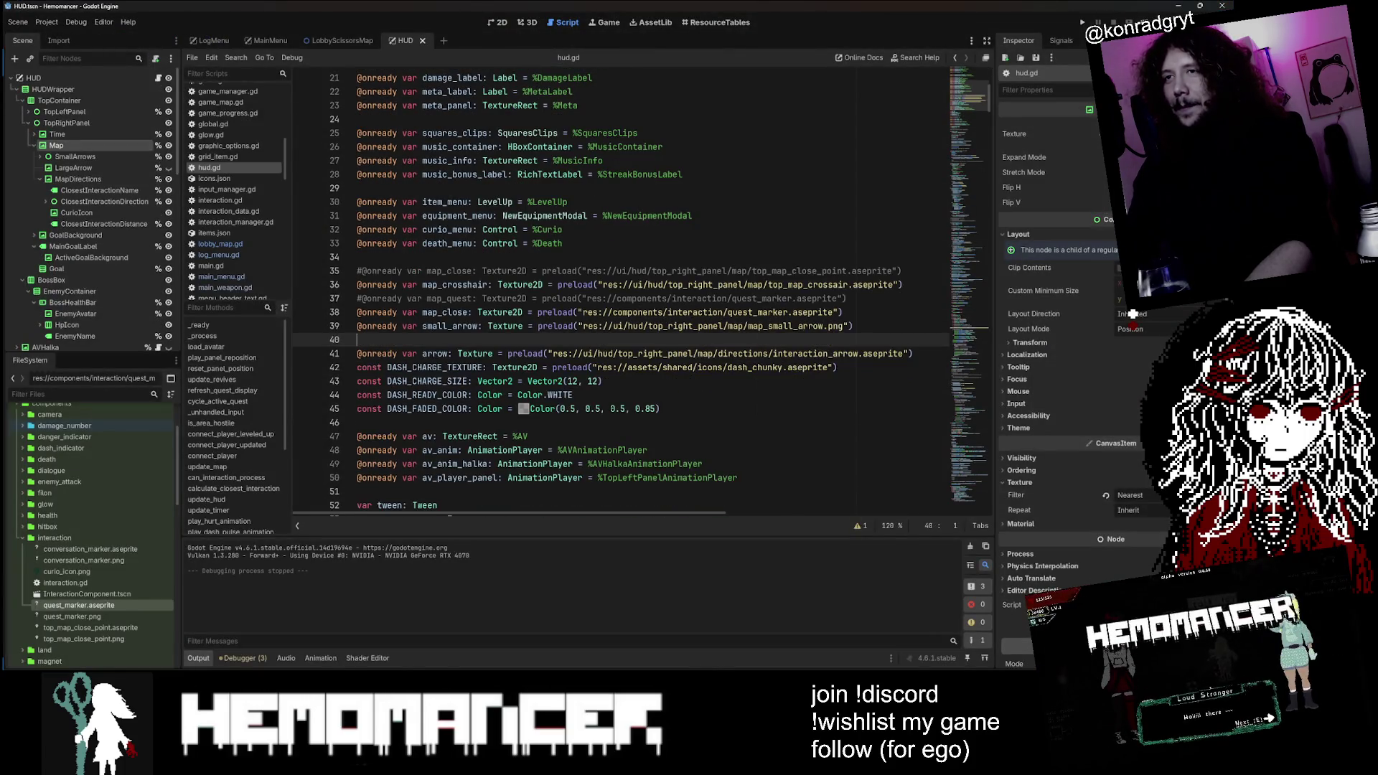
pyautogui.hotkey('ctrl', 'z')
pyautogui.hotkey('ctrl', 'z')
pyautogui.hotkey('ctrl', 'z')
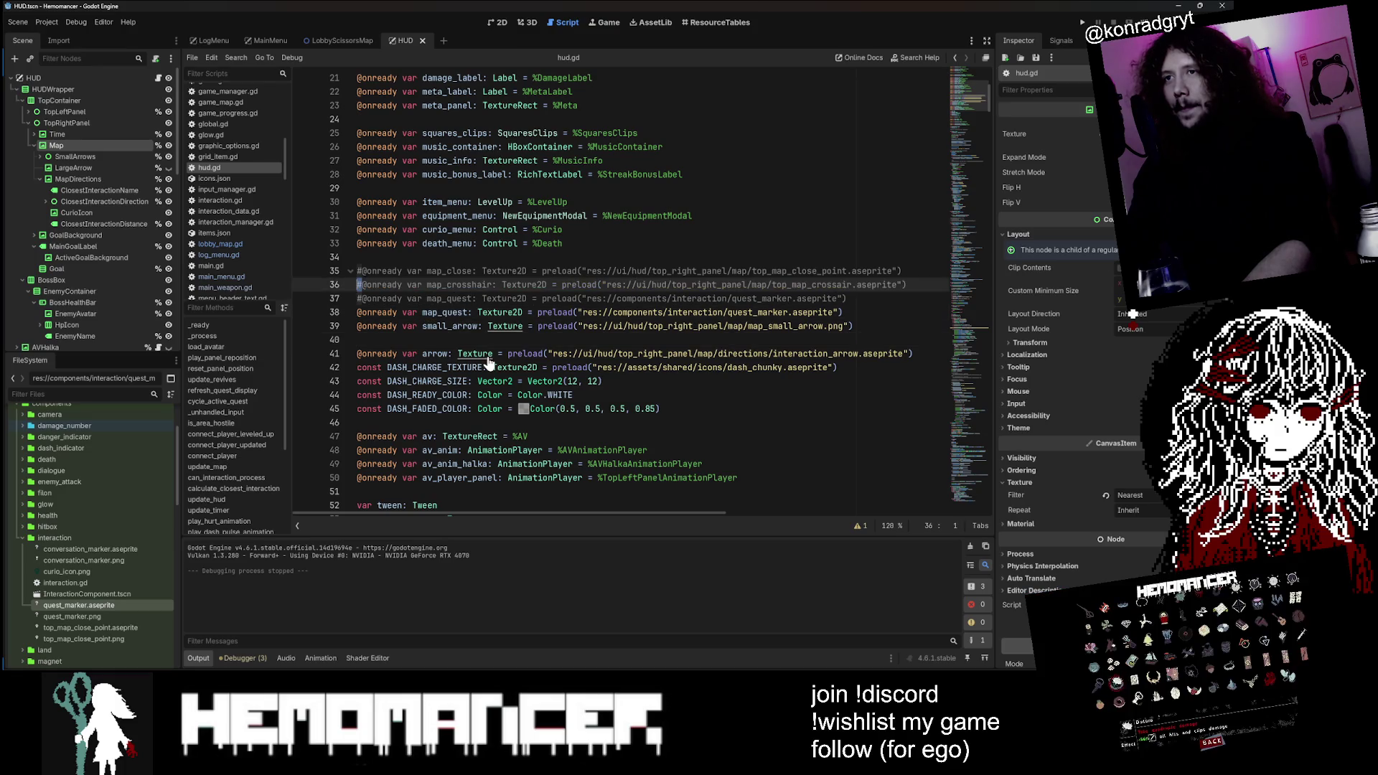
pyautogui.hotkey('ctrl', 'z')
pyautogui.hotkey('ctrl', 'z')
pyautogui.hotkey('ctrl', 'z')
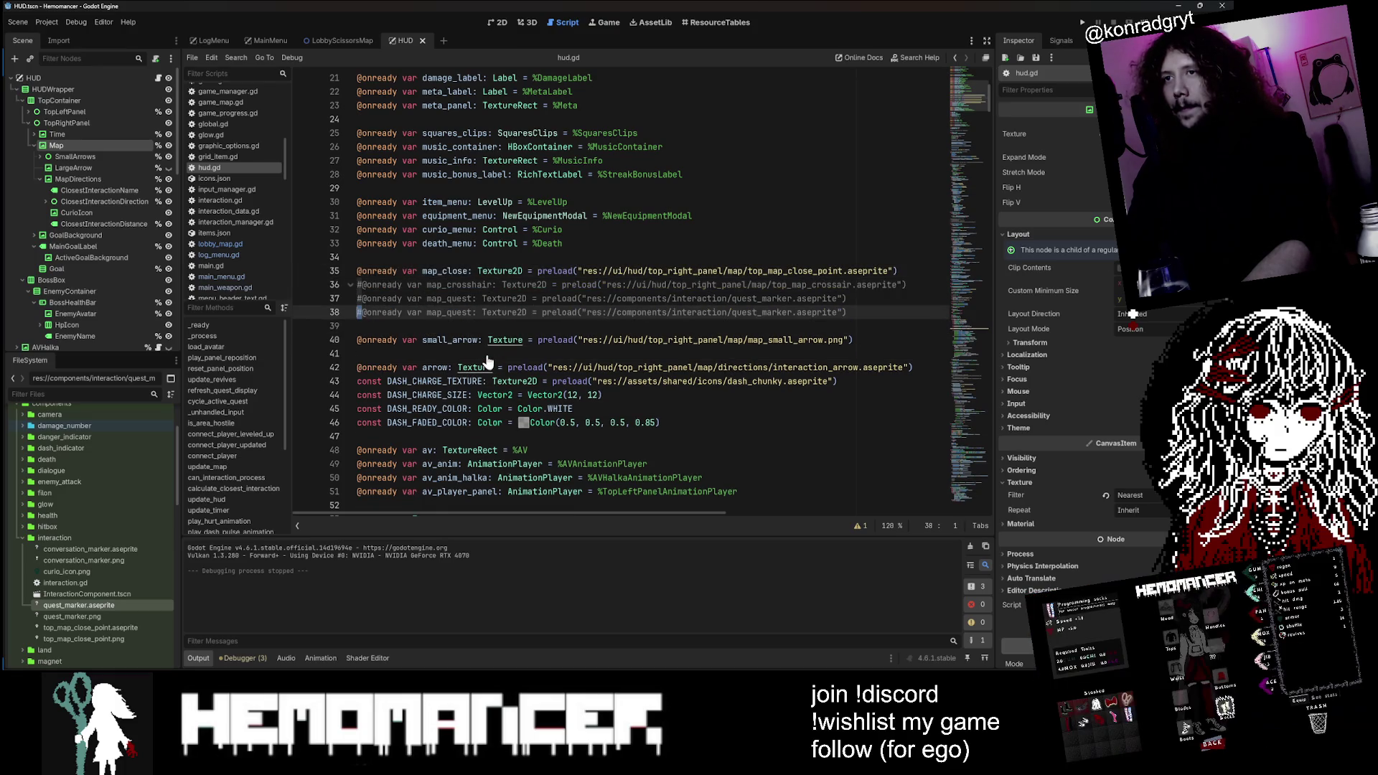
pyautogui.hotkey('ctrl', 'z')
pyautogui.hotkey('ctrl', 'z')
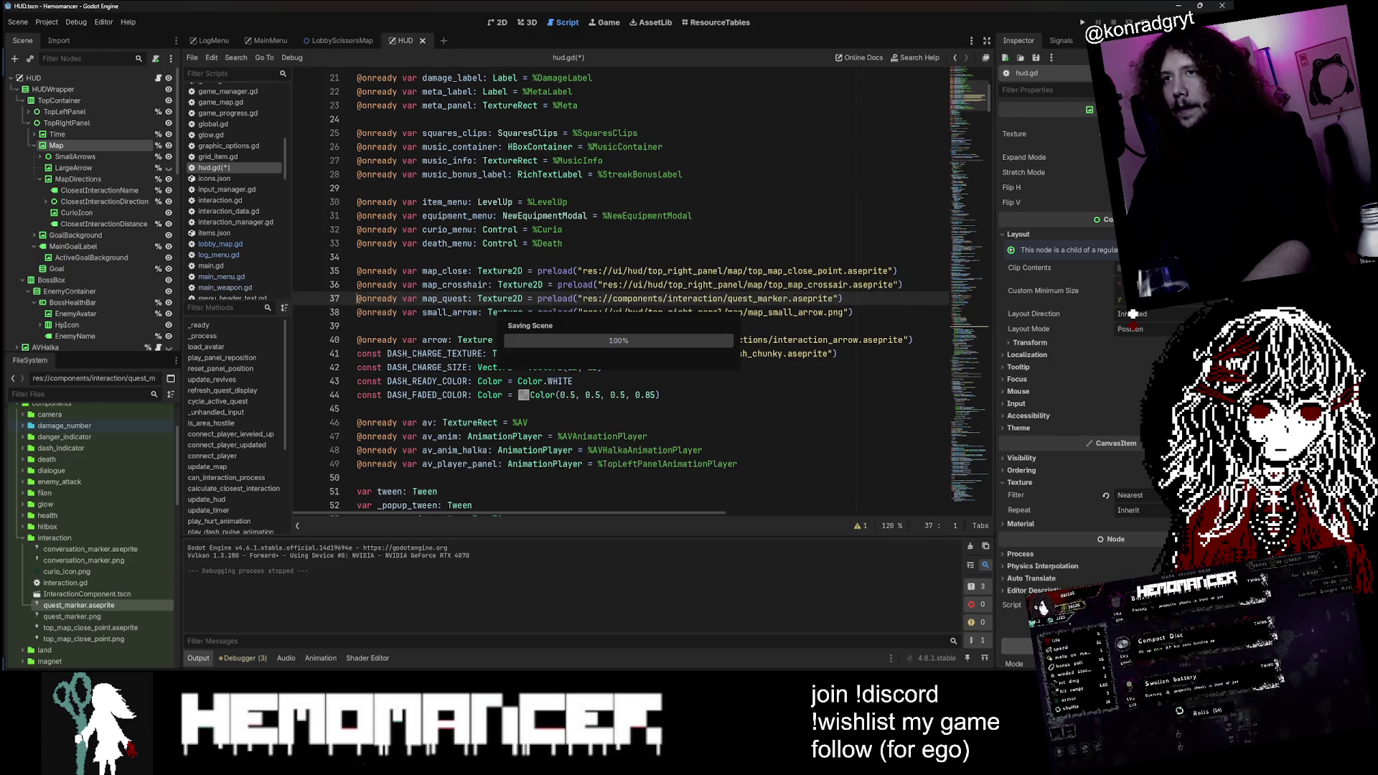
pyautogui.hotkey('ctrl', 's')
# Step: Change close_icon's fallback on line 276 from map_close to map_quest and run the game
pyautogui.click(955, 344)
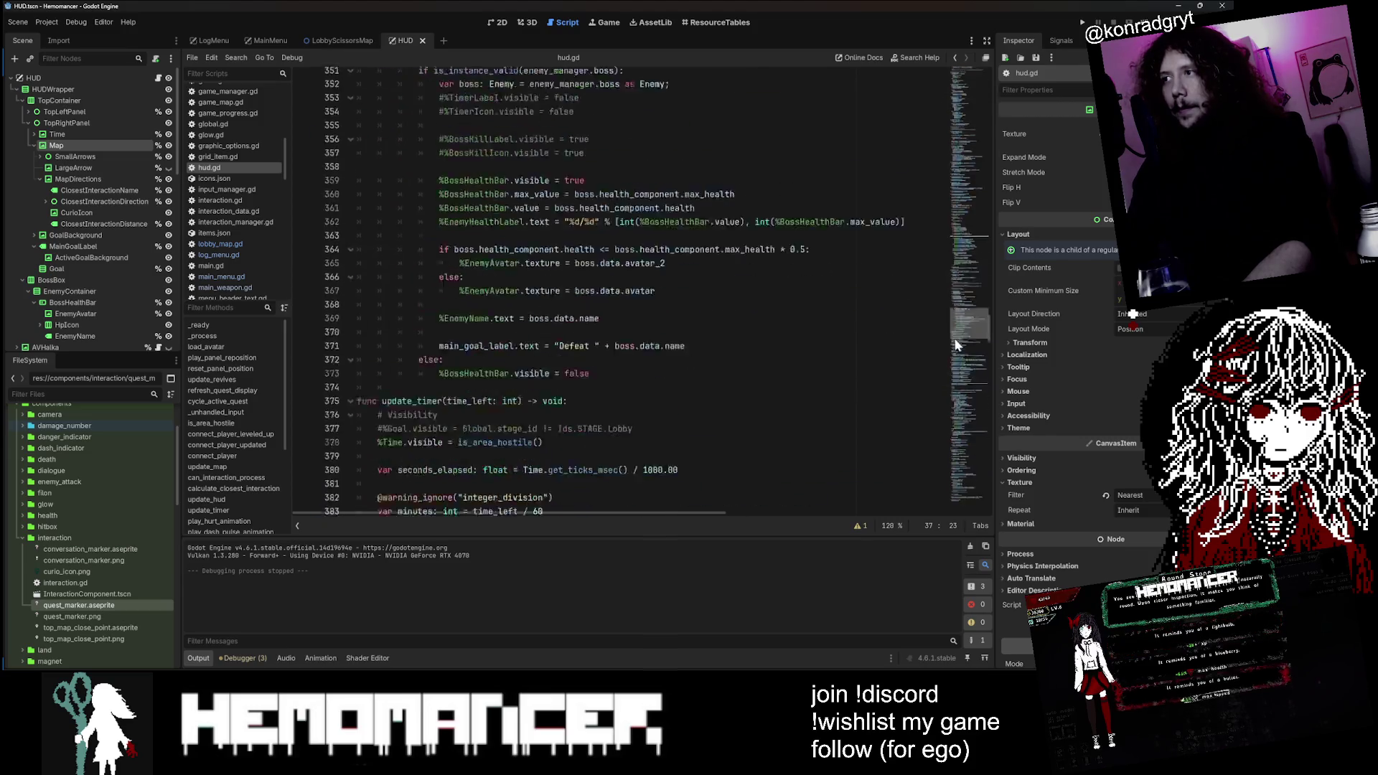
pyautogui.hotkey('ctrl', 'd')
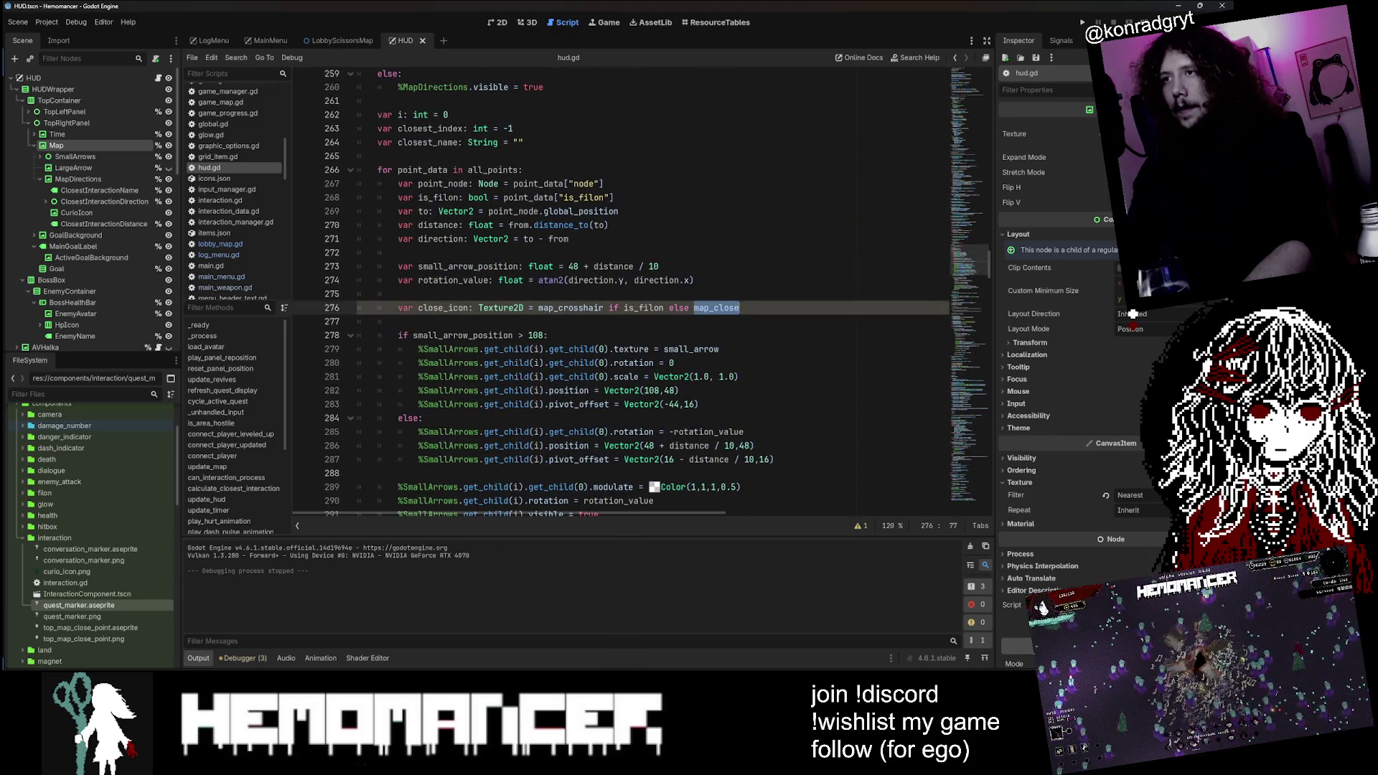
pyautogui.doubleClick(644, 307)
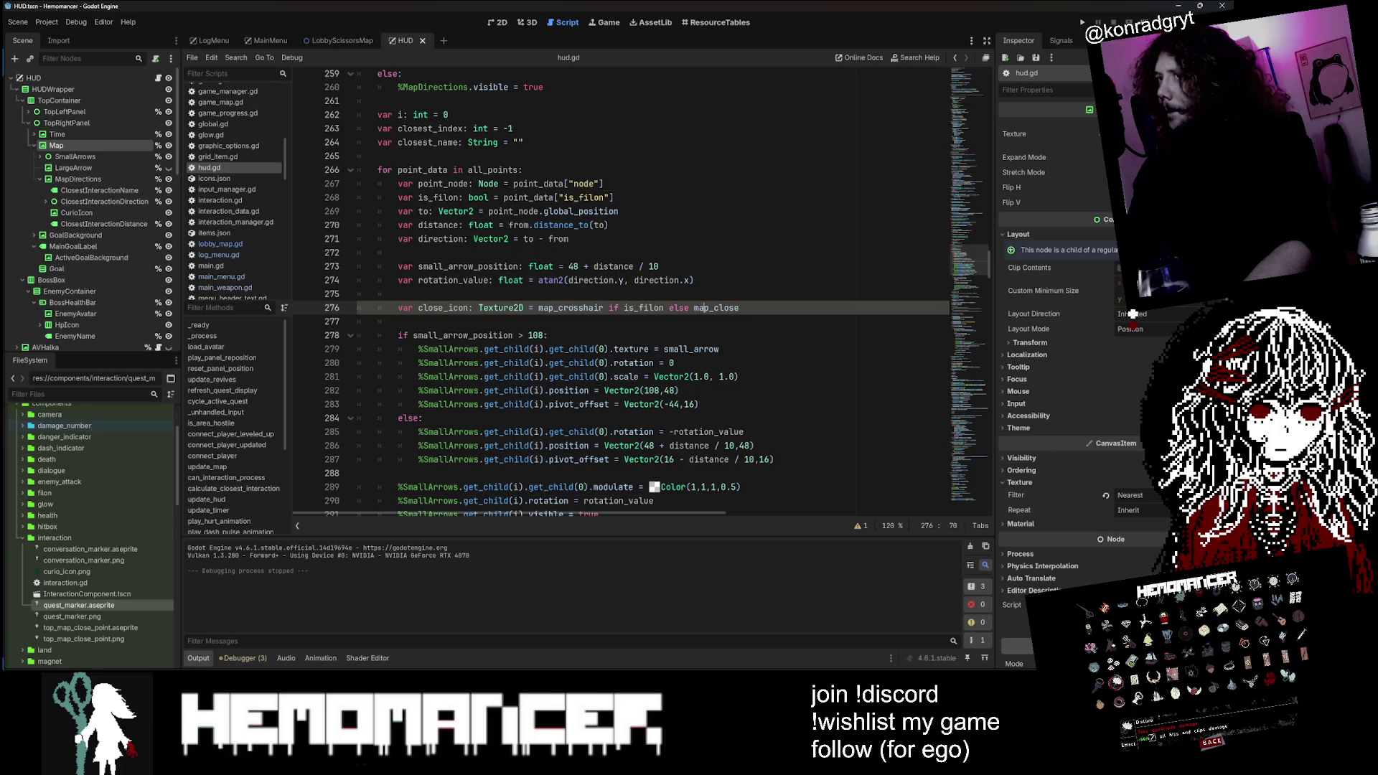
pyautogui.write('quest')
pyautogui.click(684, 336)
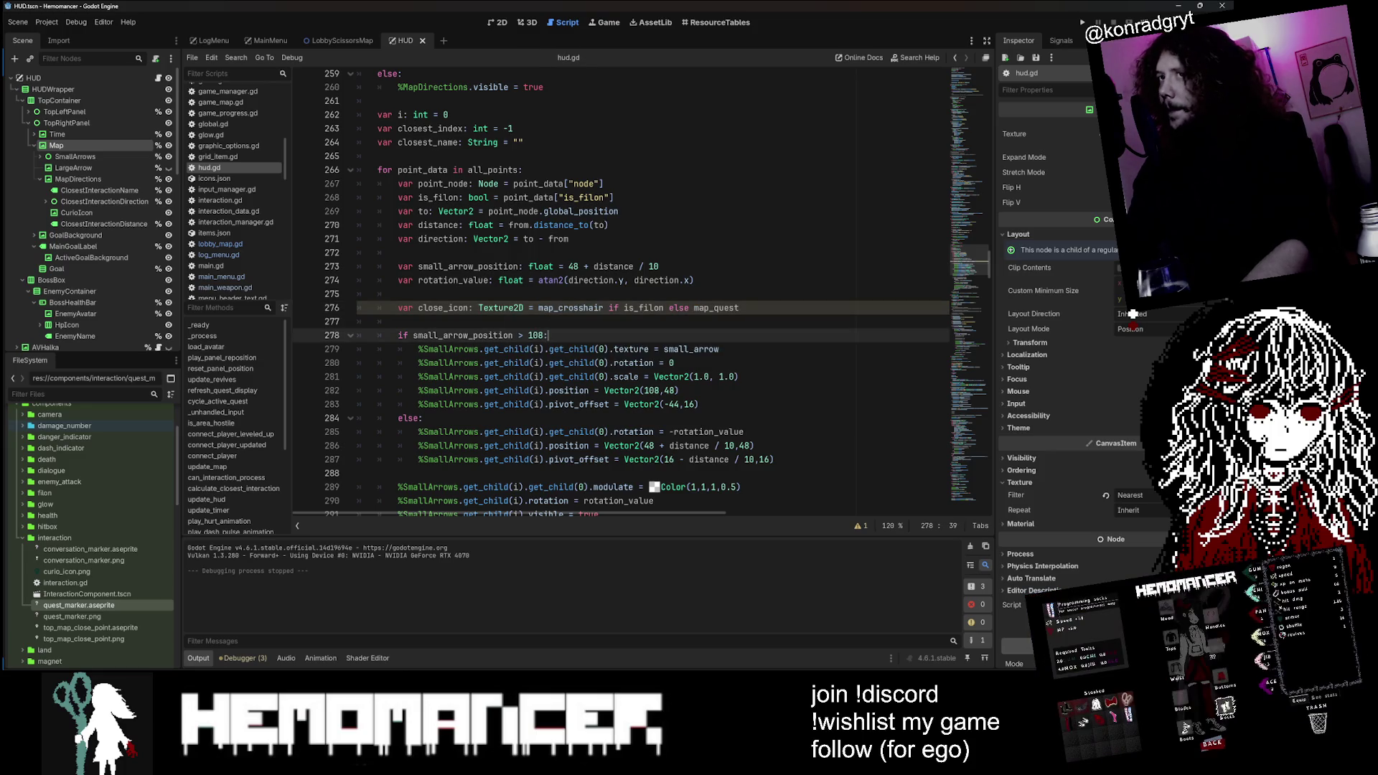
pyautogui.press('F5')
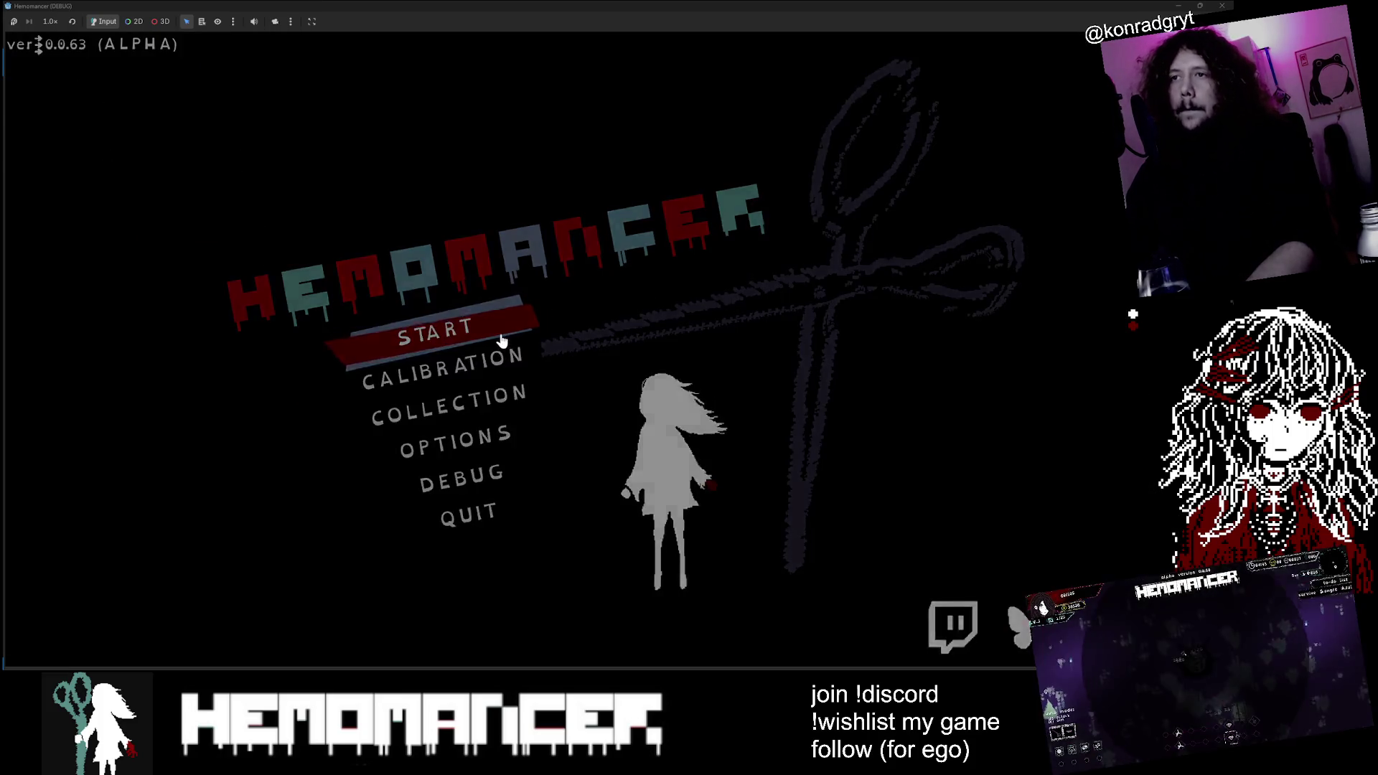
# Step: Start a run from the main menu, walk left to check the quest-marker icon, then quit
pyautogui.click(510, 329)
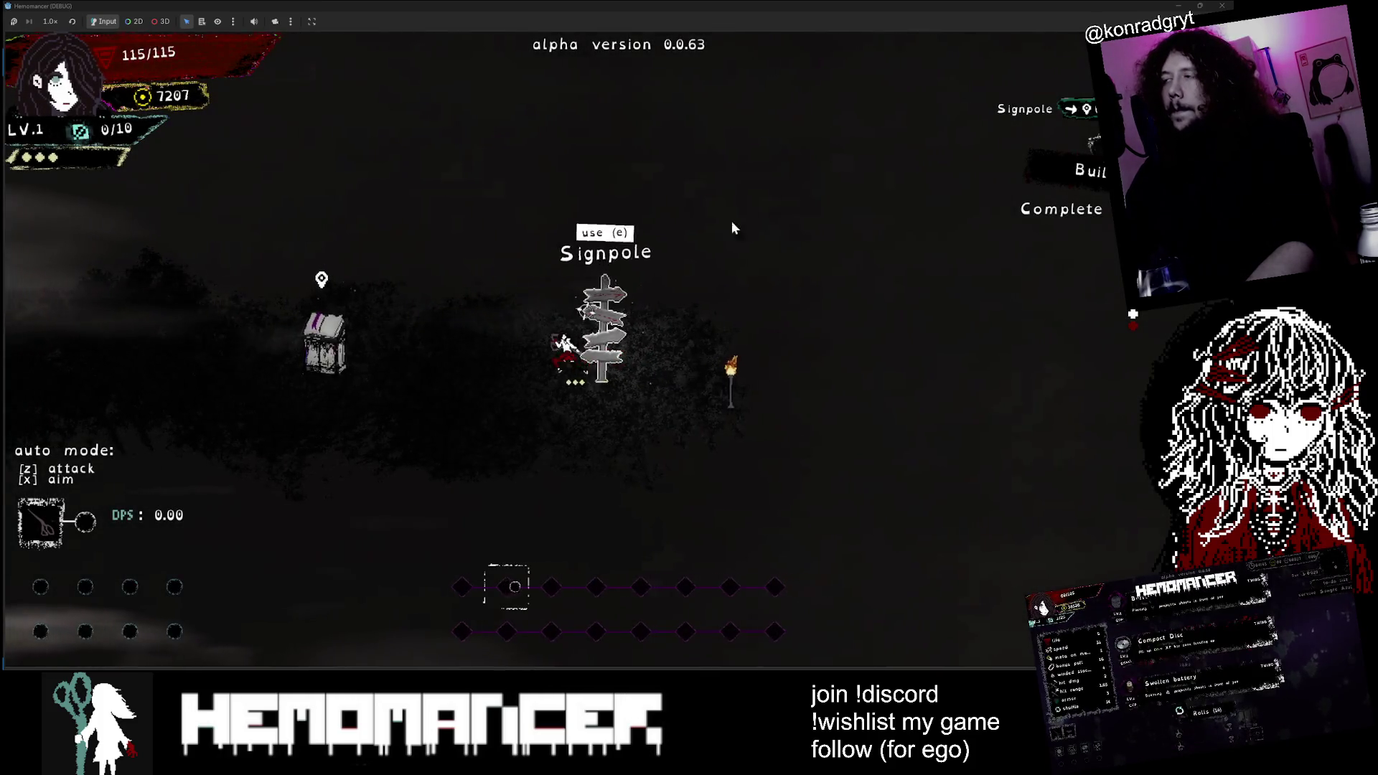
pyautogui.press('a')
pyautogui.press('F8')
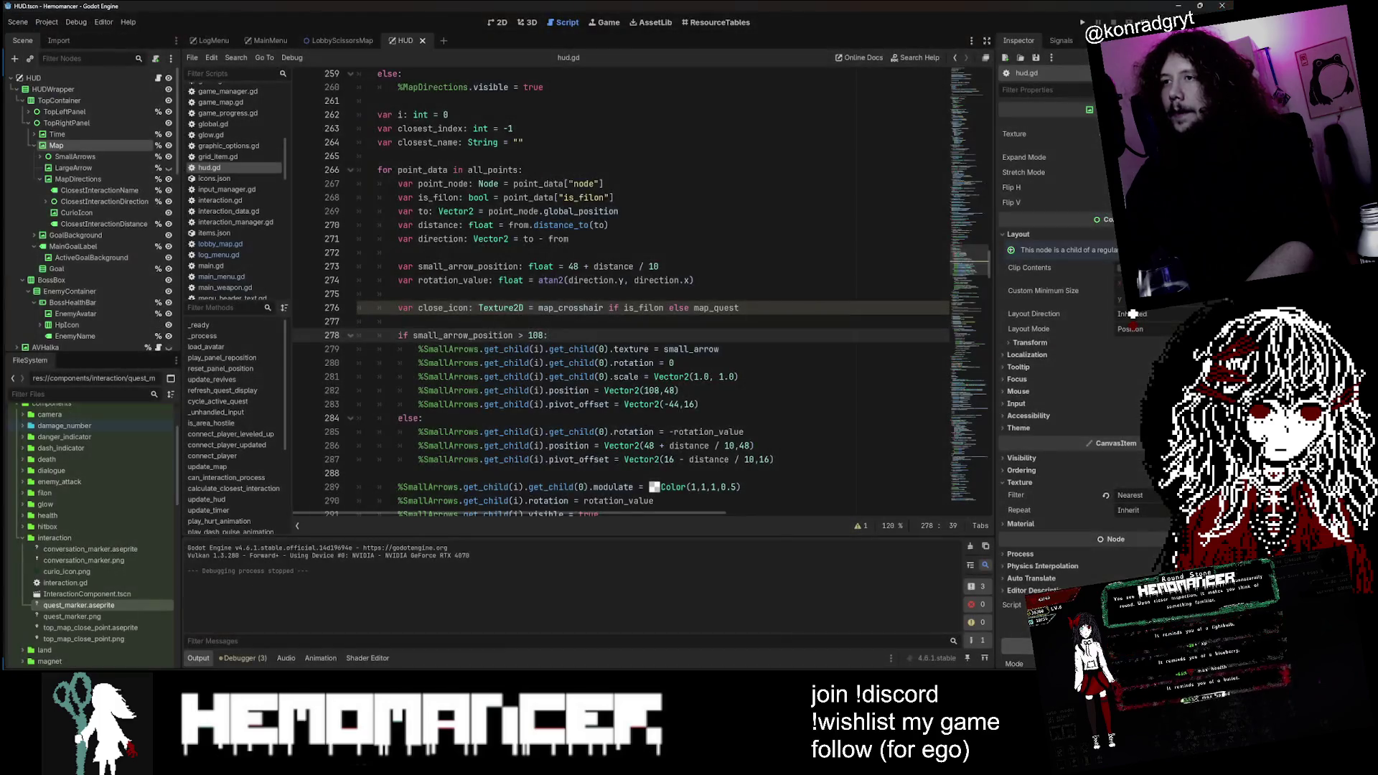
# Step: Revert line 276 to map_close, replay walking left to compare, close the game and save hud.gd
pyautogui.press('Up')
pyautogui.press('Up')
pyautogui.press('F5')
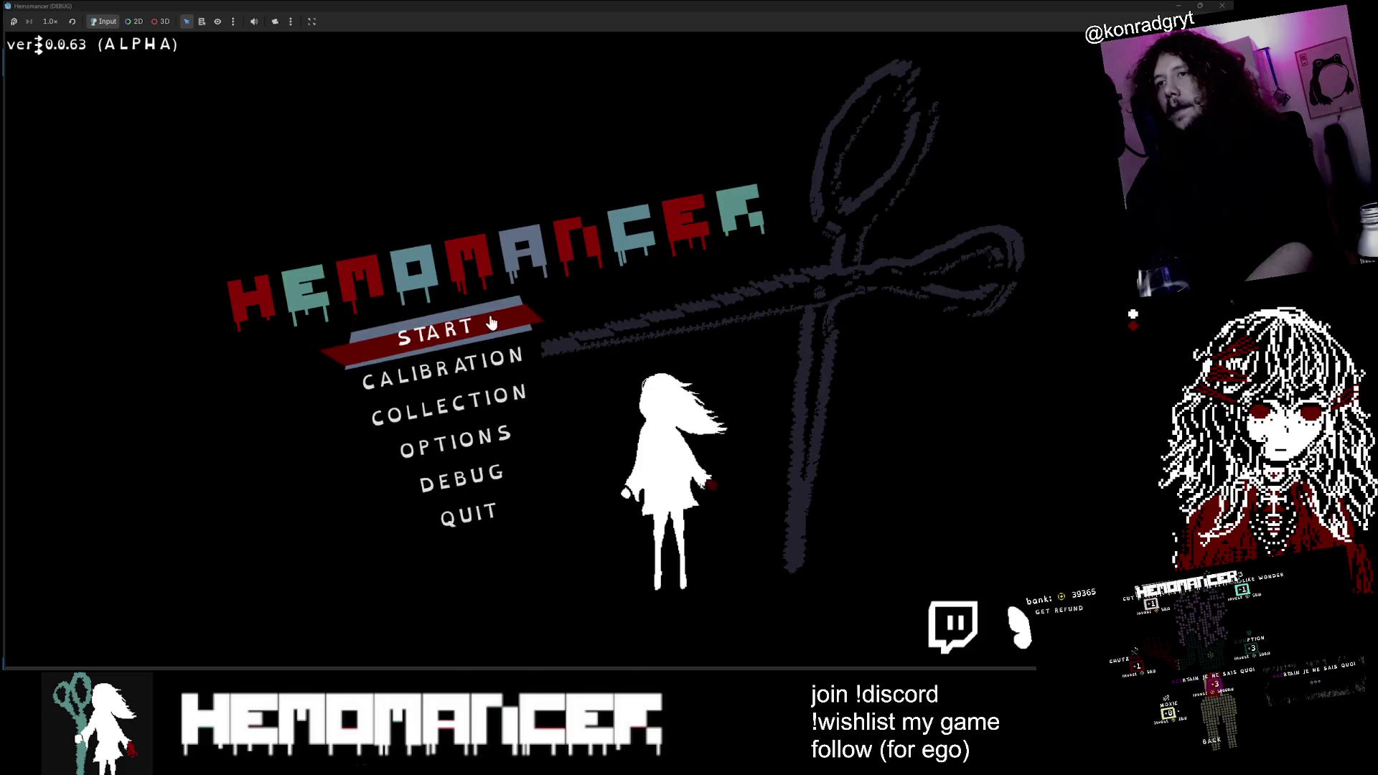
pyautogui.click(491, 323)
pyautogui.press('a')
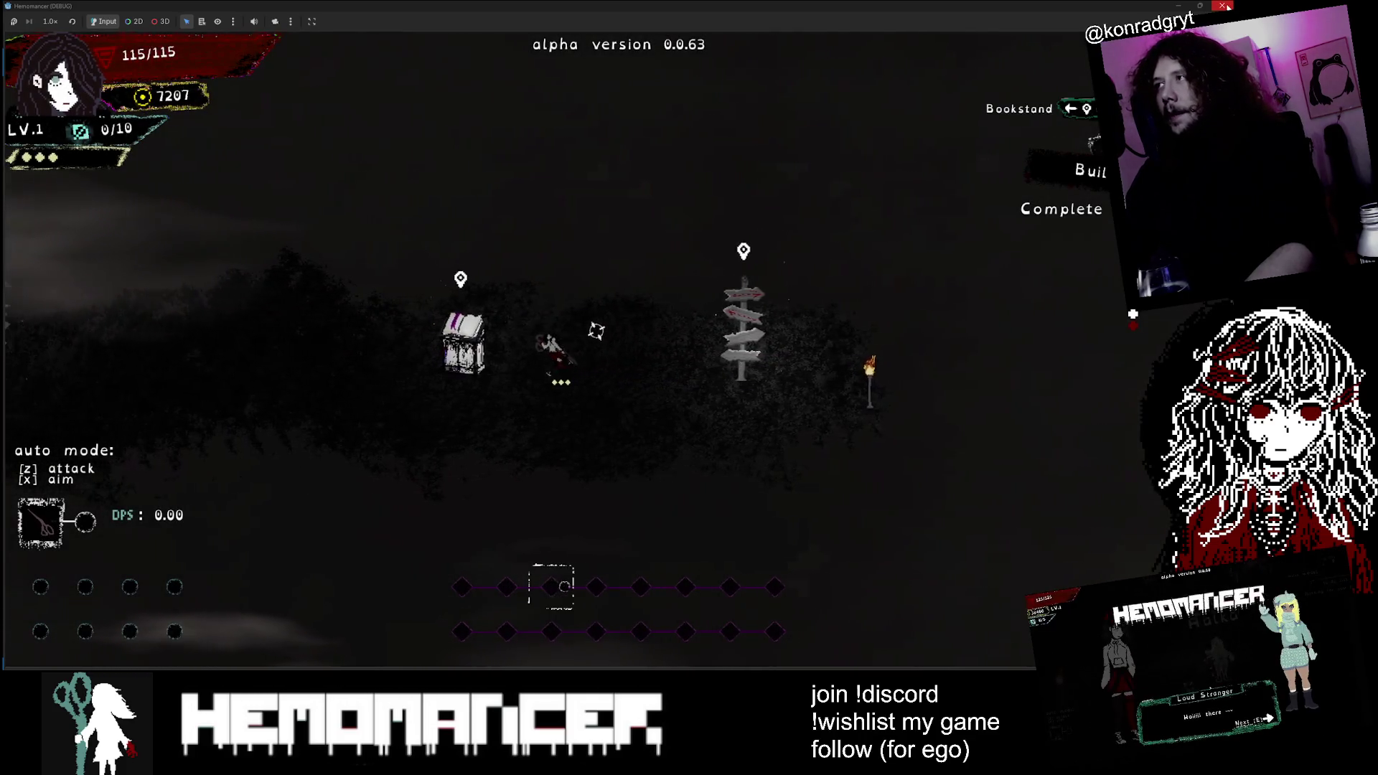
pyautogui.click(1200, 6)
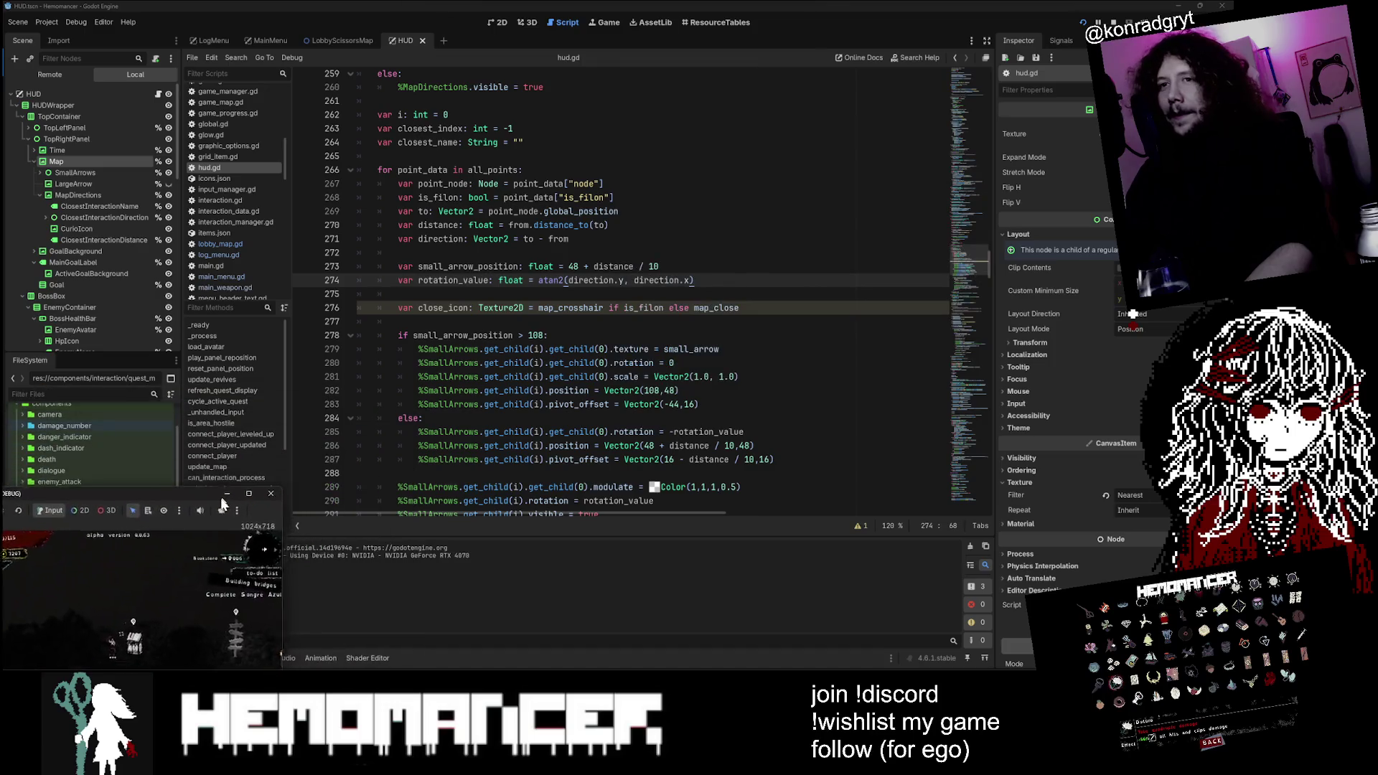
pyautogui.moveTo(276, 514)
pyautogui.mouseDown()
pyautogui.moveTo(671, 191)
pyautogui.moveTo(888, 69)
pyautogui.mouseUp()
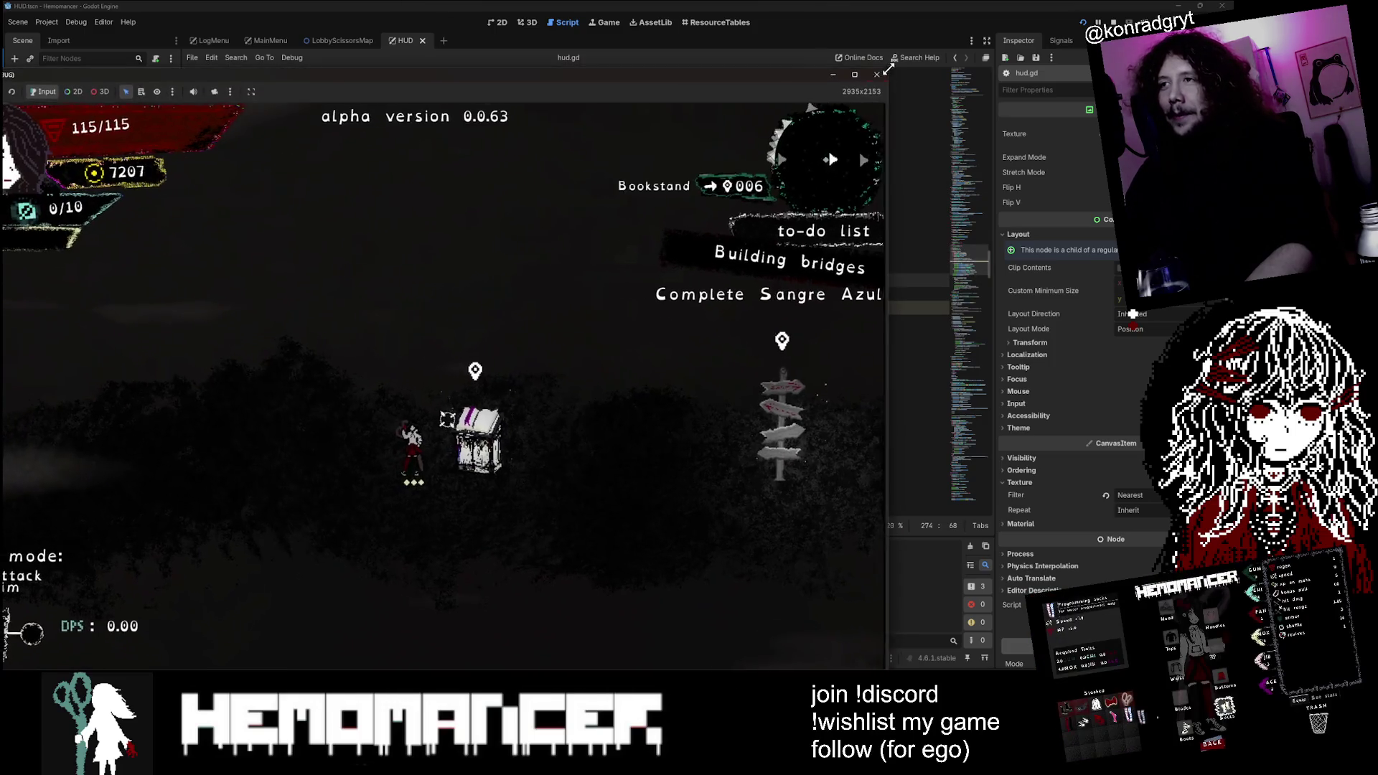
pyautogui.click(877, 74)
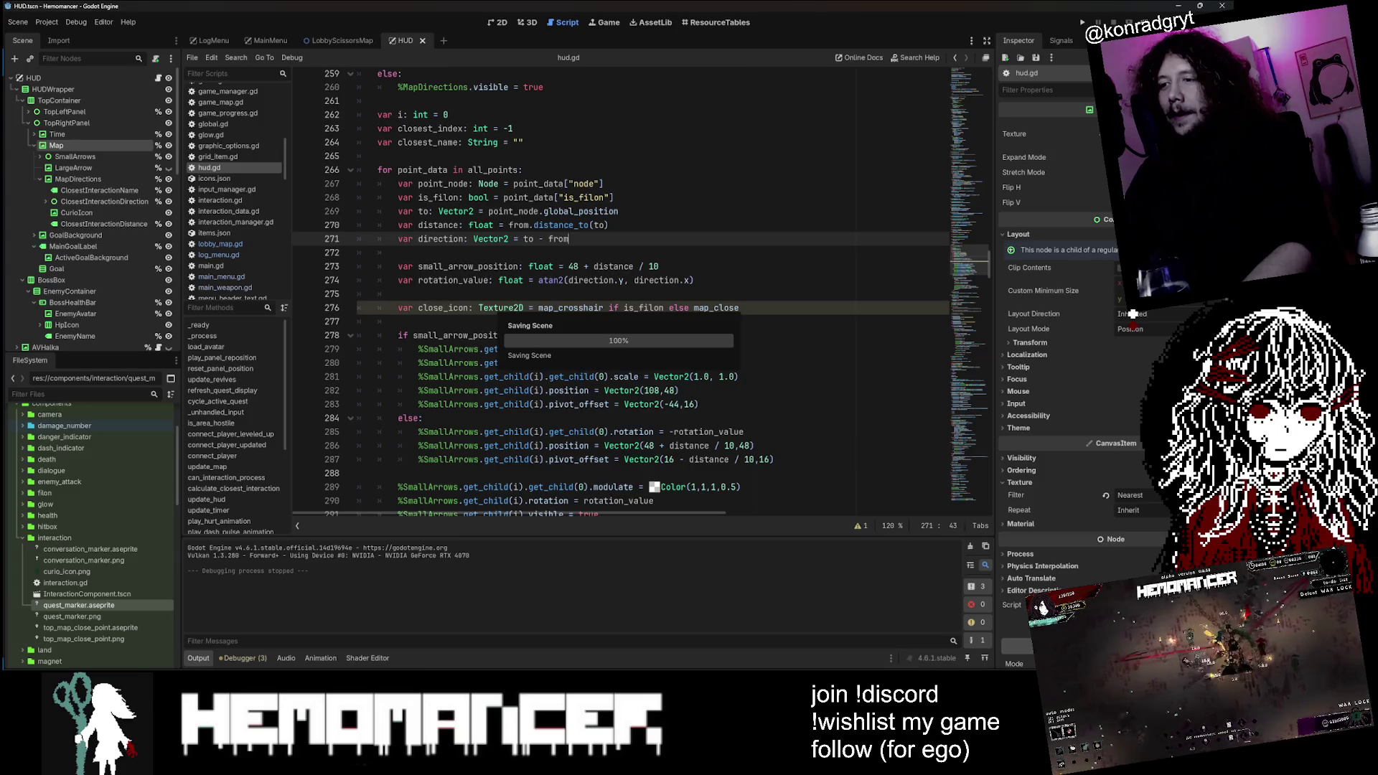
pyautogui.hotkey('alt', 'Tab')
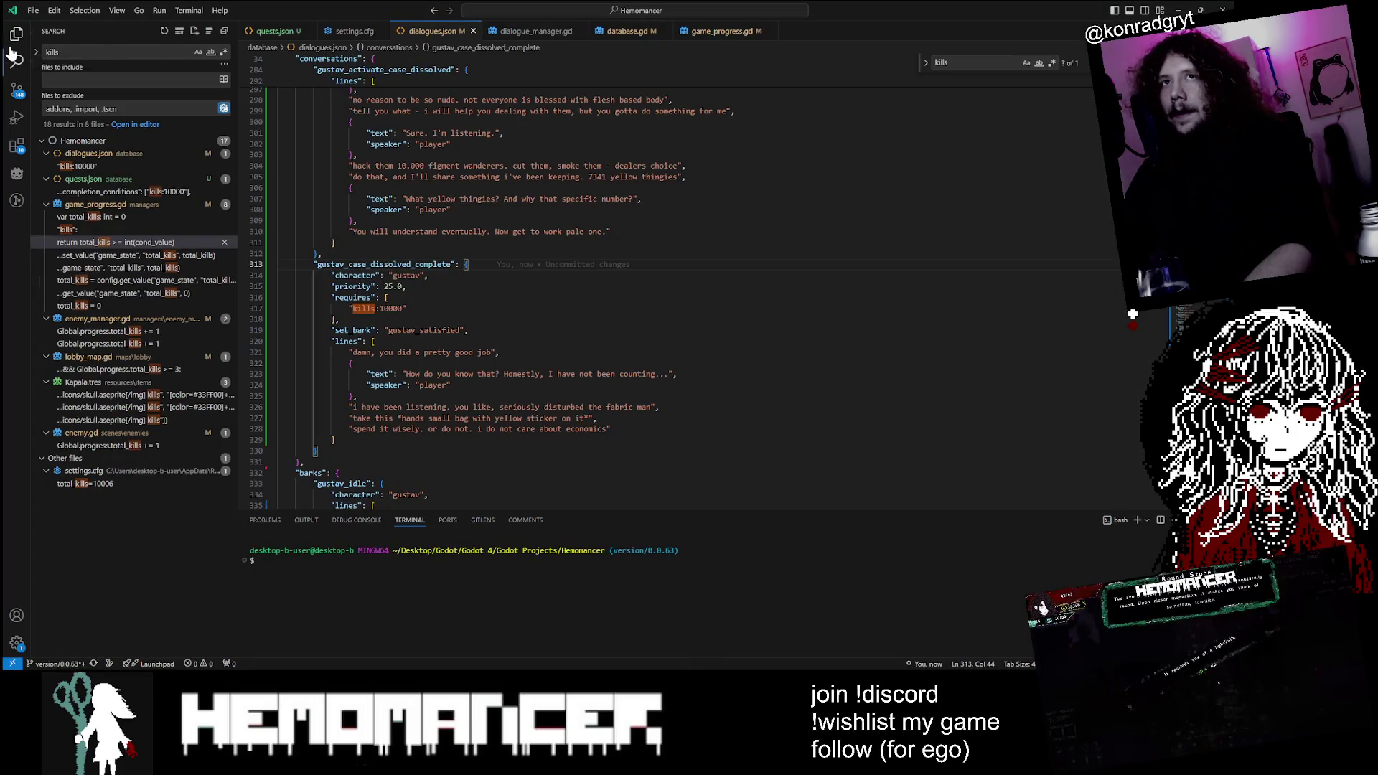
# Step: Open the hud.gd diff from Source Control and scroll down to the small-arrow code
pyautogui.click(17, 90)
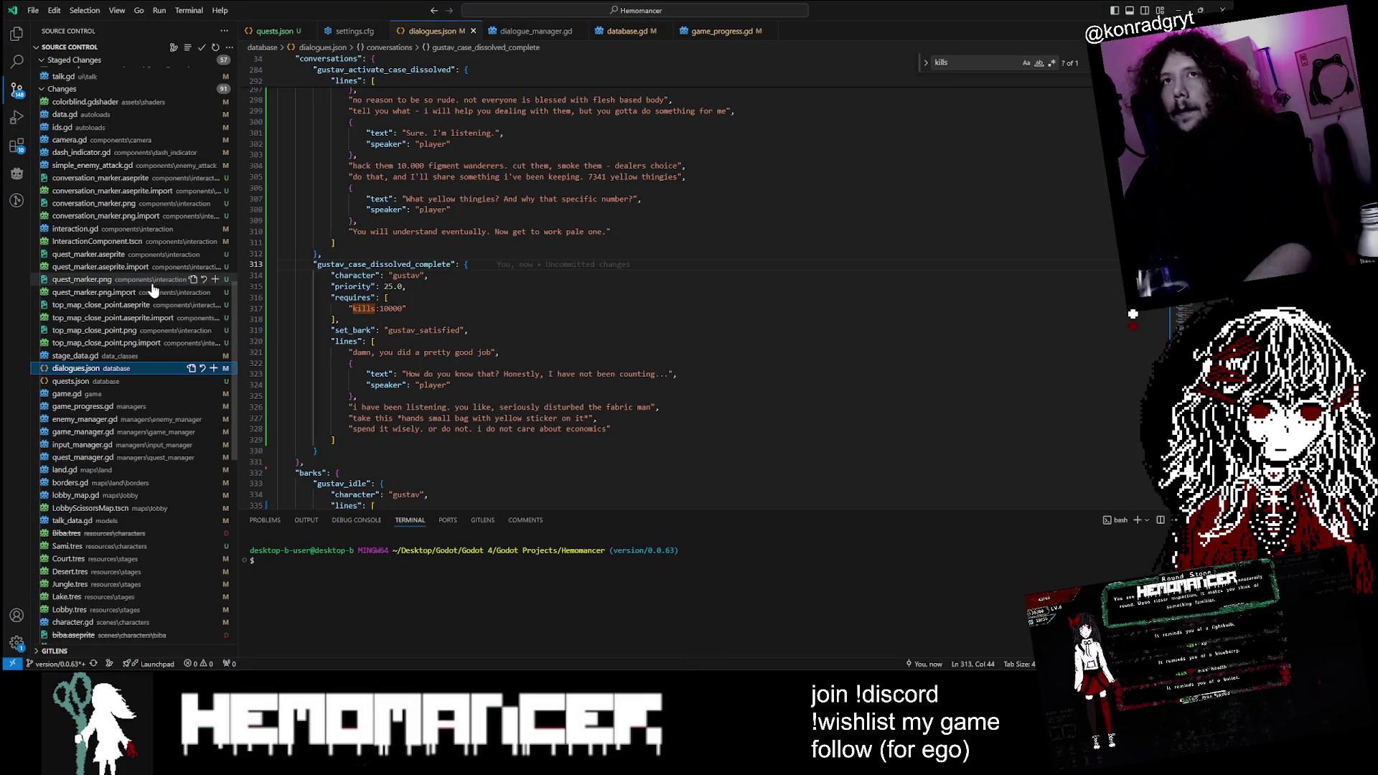
pyautogui.scroll(-3, 152, 281)
pyautogui.scroll(-5, 151, 278)
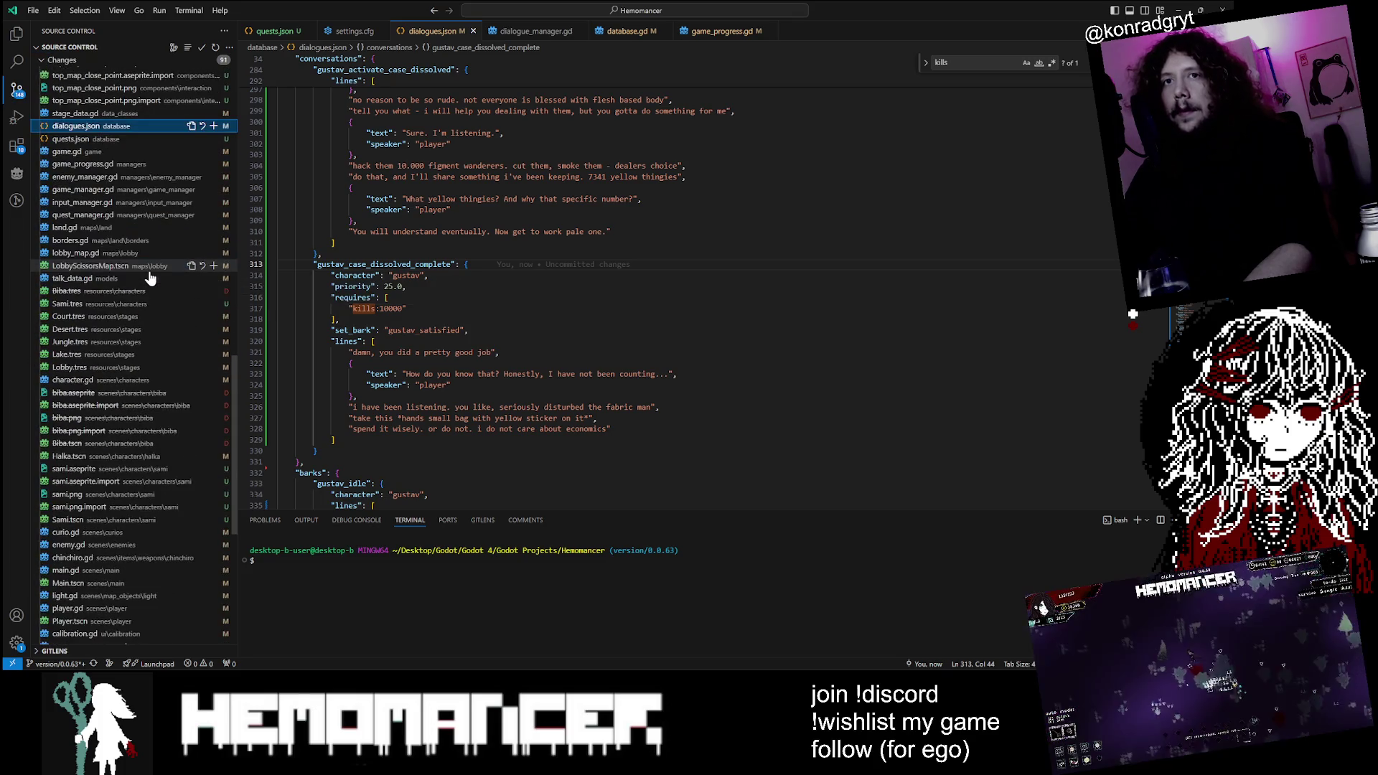
pyautogui.scroll(-4, 147, 280)
pyautogui.click(71, 430)
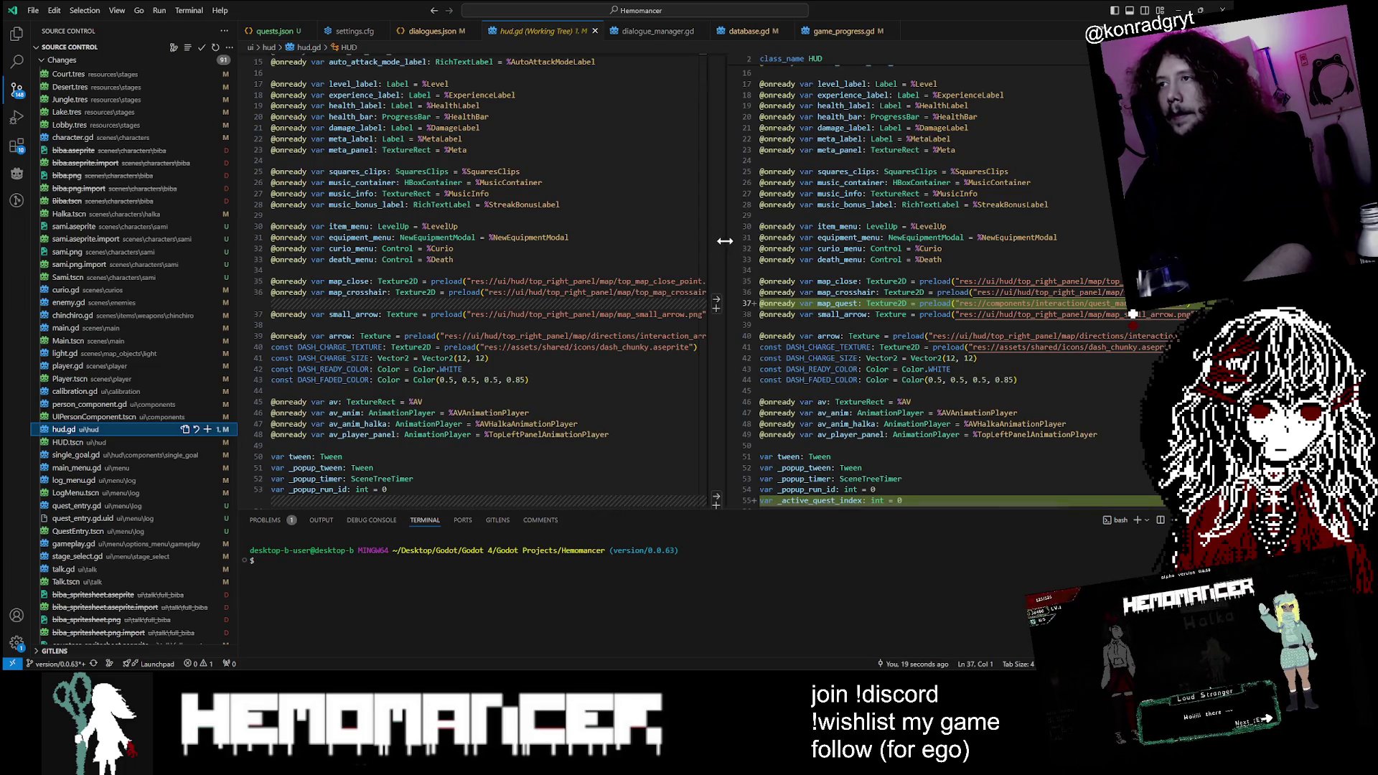
pyautogui.moveTo(725, 238); pyautogui.dragTo(501, 235)
pyautogui.scroll(-2, 501, 287)
pyautogui.scroll(-20, 503, 288)
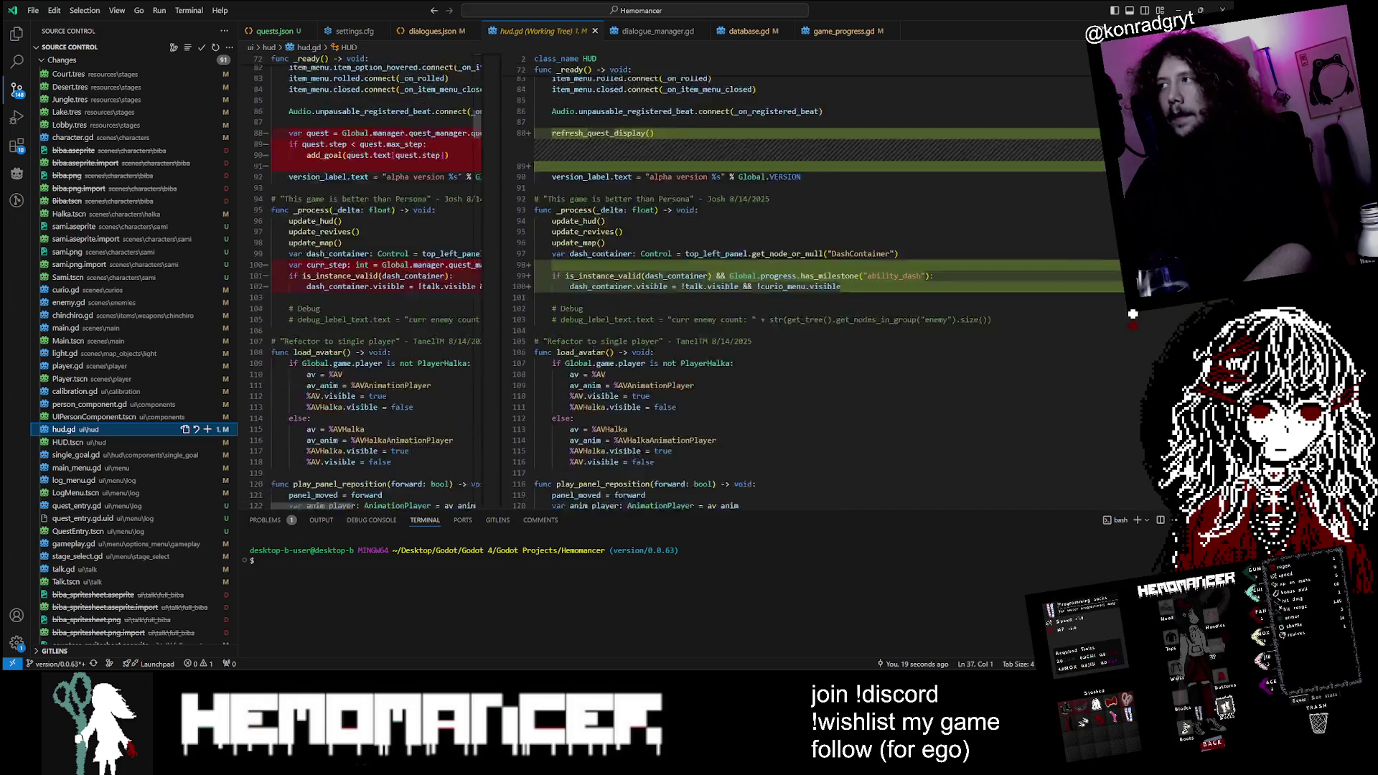
pyautogui.scroll(-8, 718, 288)
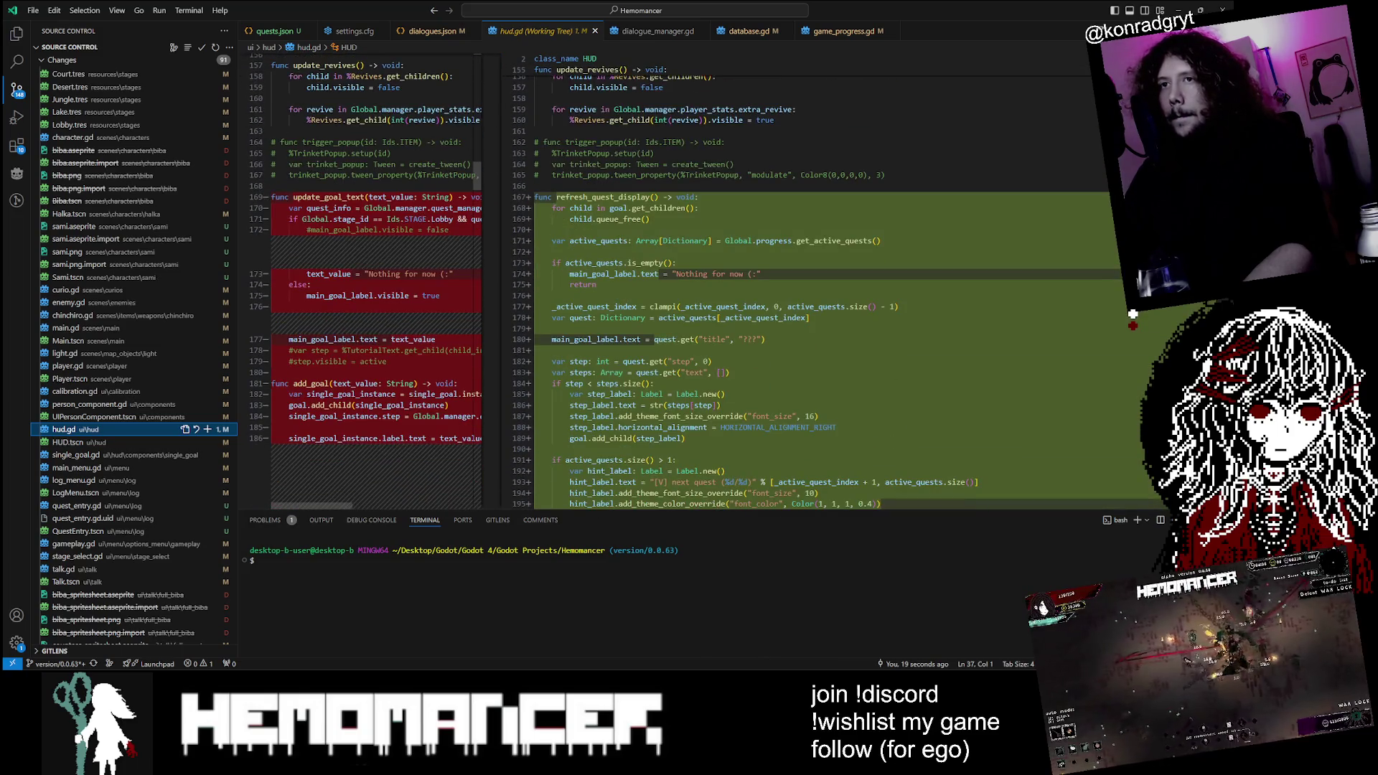
pyautogui.scroll(-4, 717, 287)
pyautogui.scroll(-2, 718, 288)
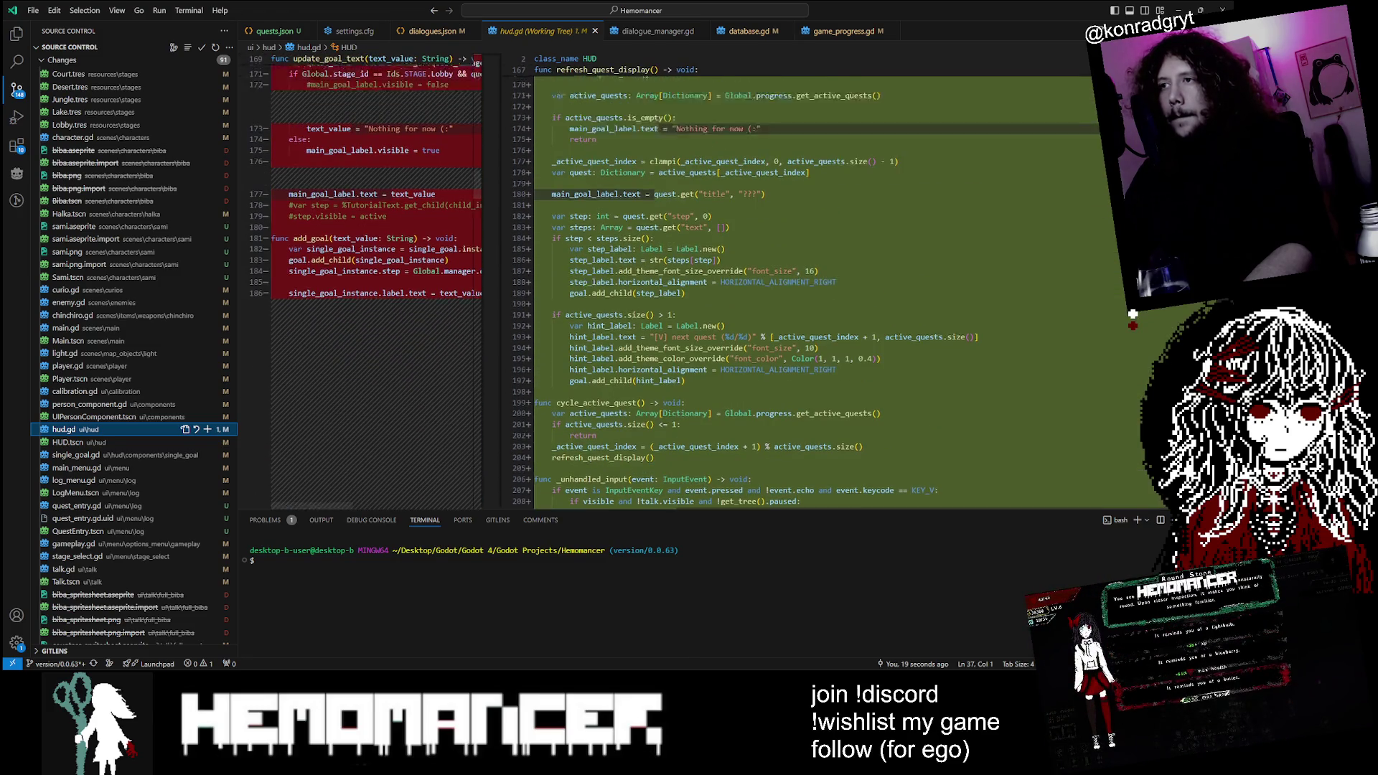
pyautogui.scroll(-20, 718, 287)
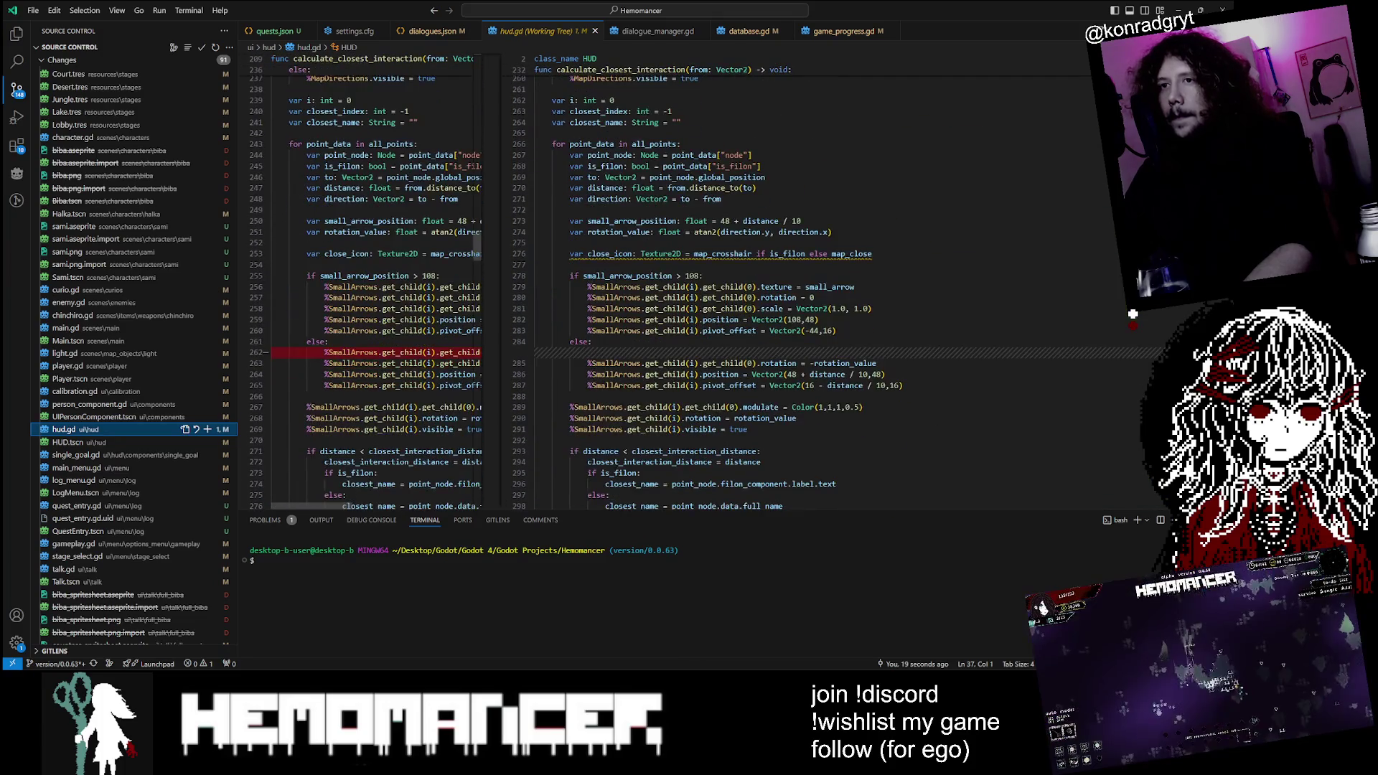
pyautogui.moveTo(500, 357); pyautogui.dragTo(667, 357)
# Step: Paste the old texture = close_icon line after else on line 285, then select line 276's map_close
pyautogui.click(325, 352)
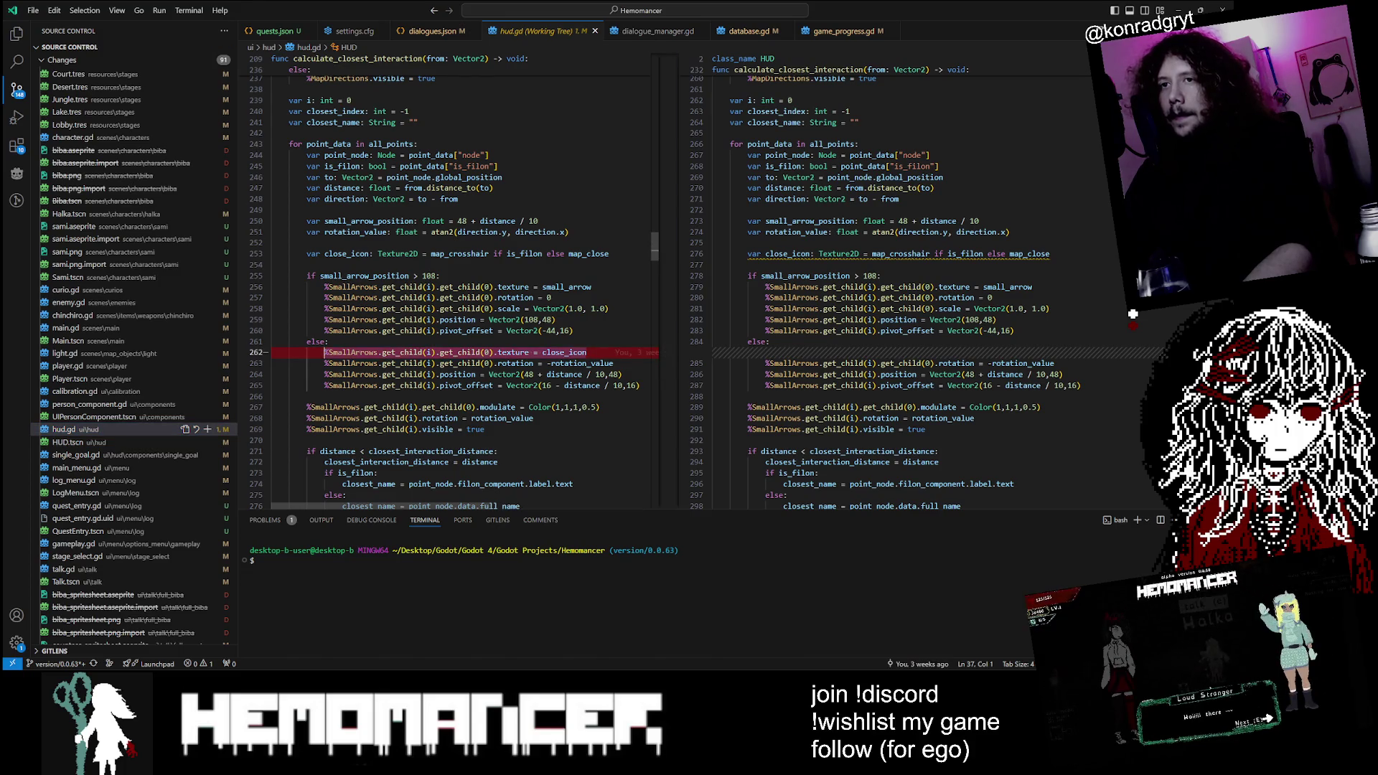
pyautogui.click(713, 363)
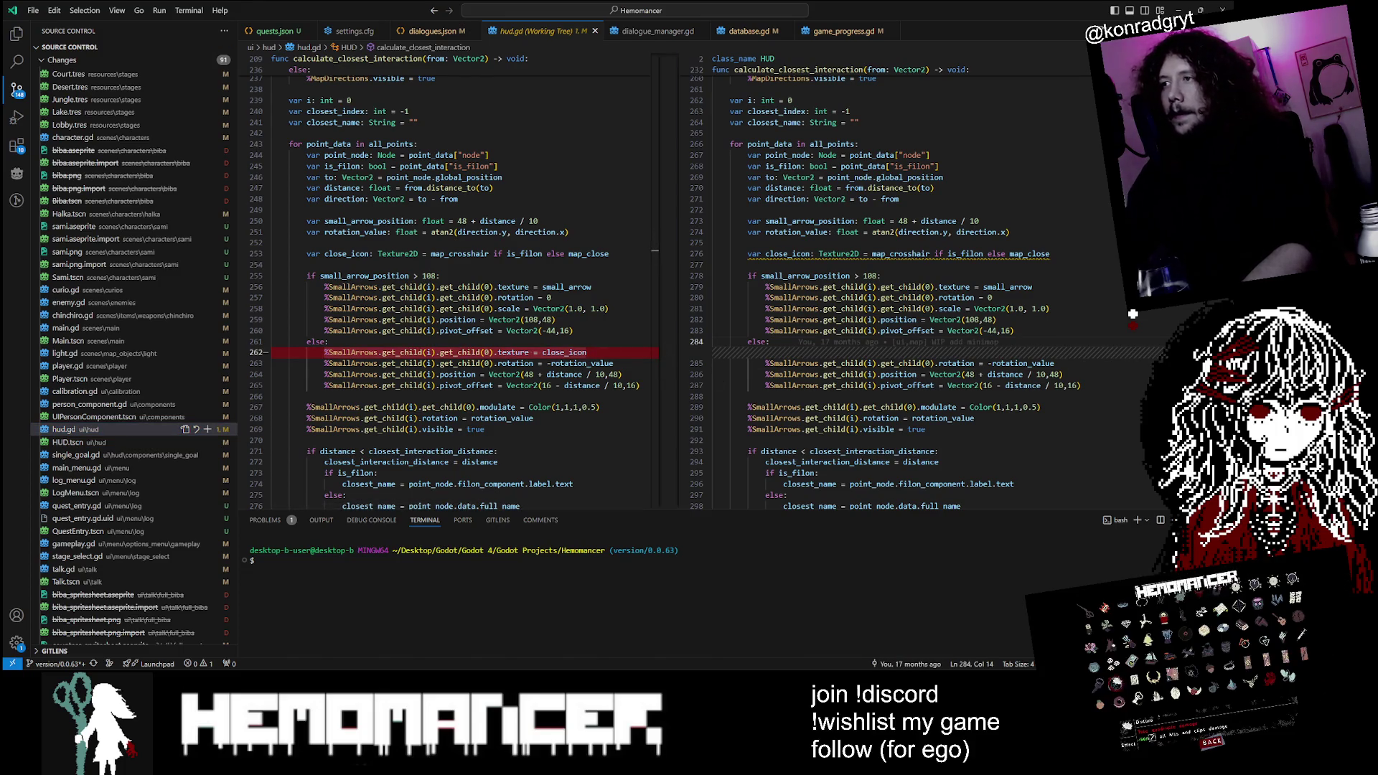
pyautogui.press('Return')
pyautogui.write('%SmallArrows.get_child(i).get_child(0).texture = close_icon')
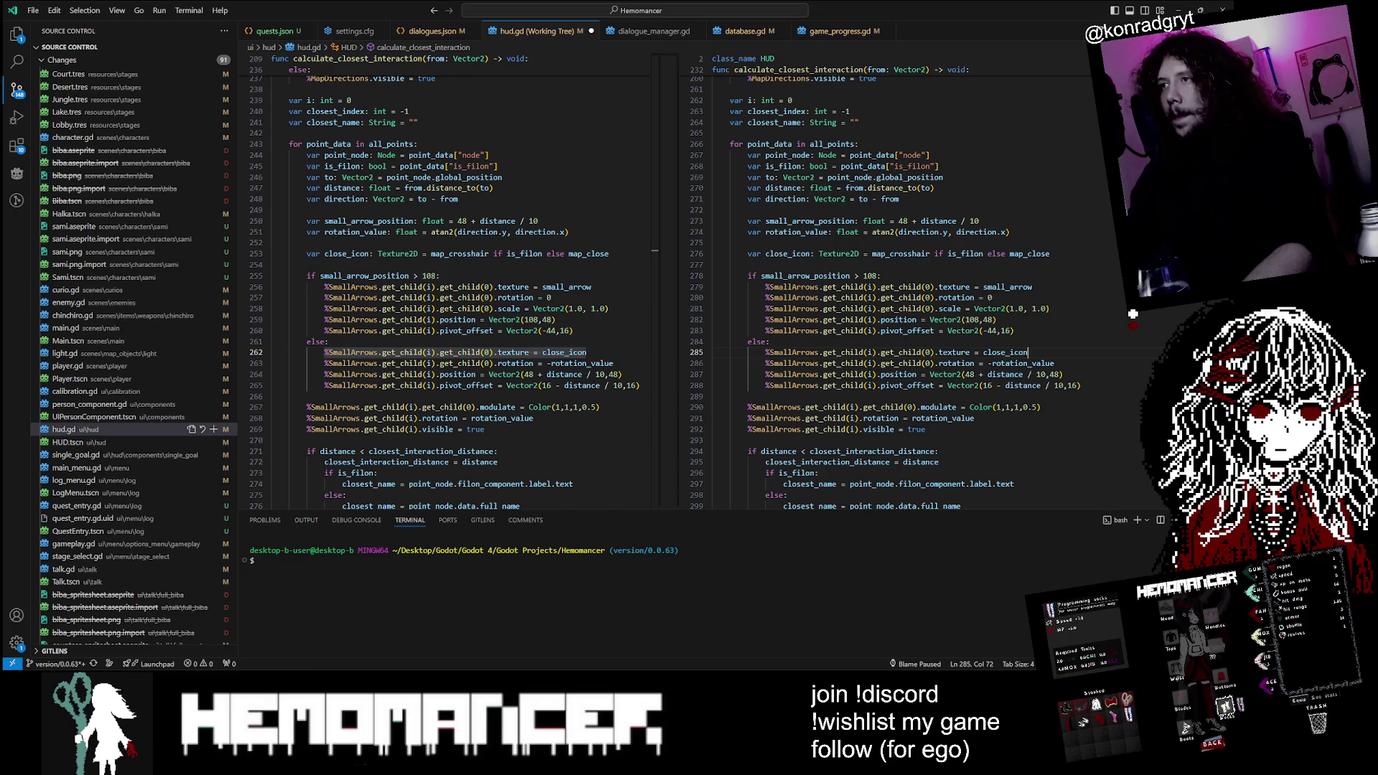
pyautogui.click(912, 253)
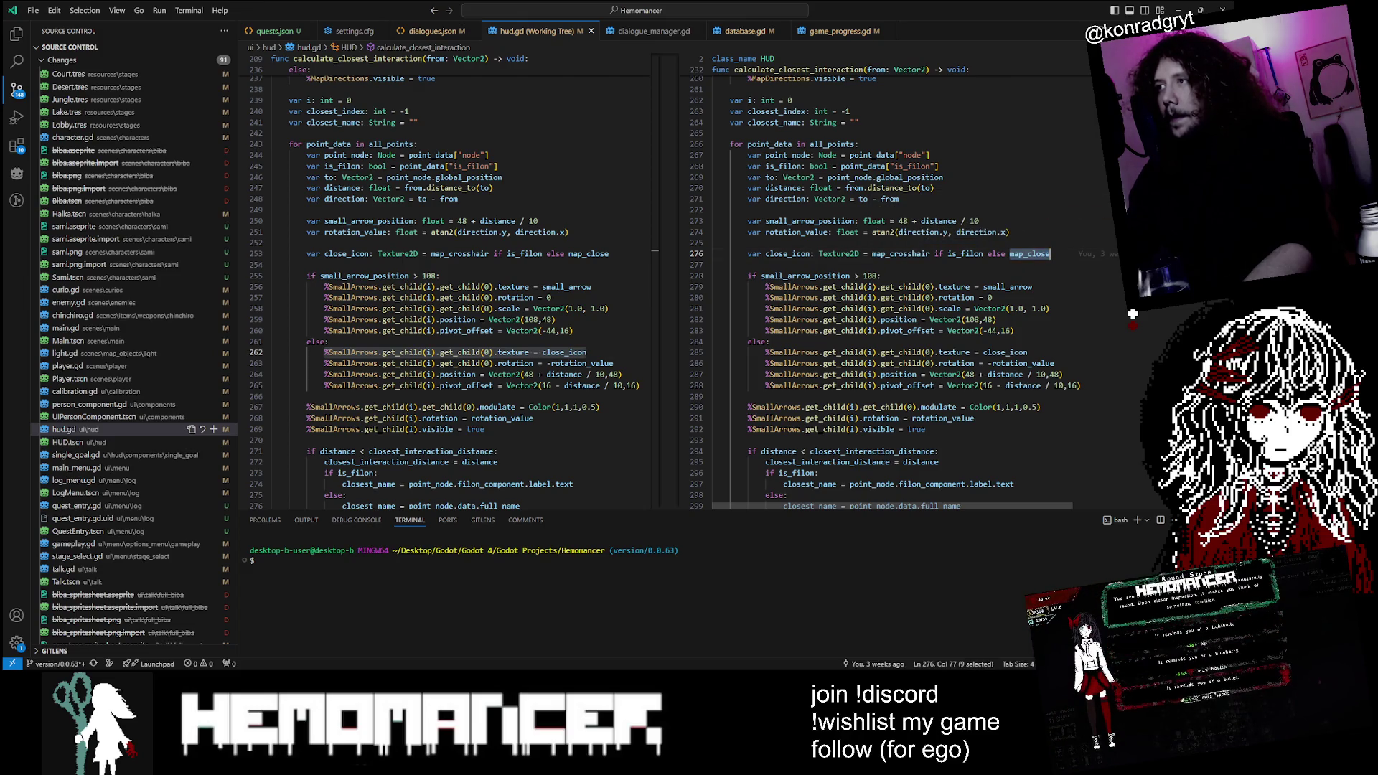
pyautogui.doubleClick(910, 177)
# Step: Replace map_close with map_quest on line 276 of hud.gd
pyautogui.click(1176, 9)
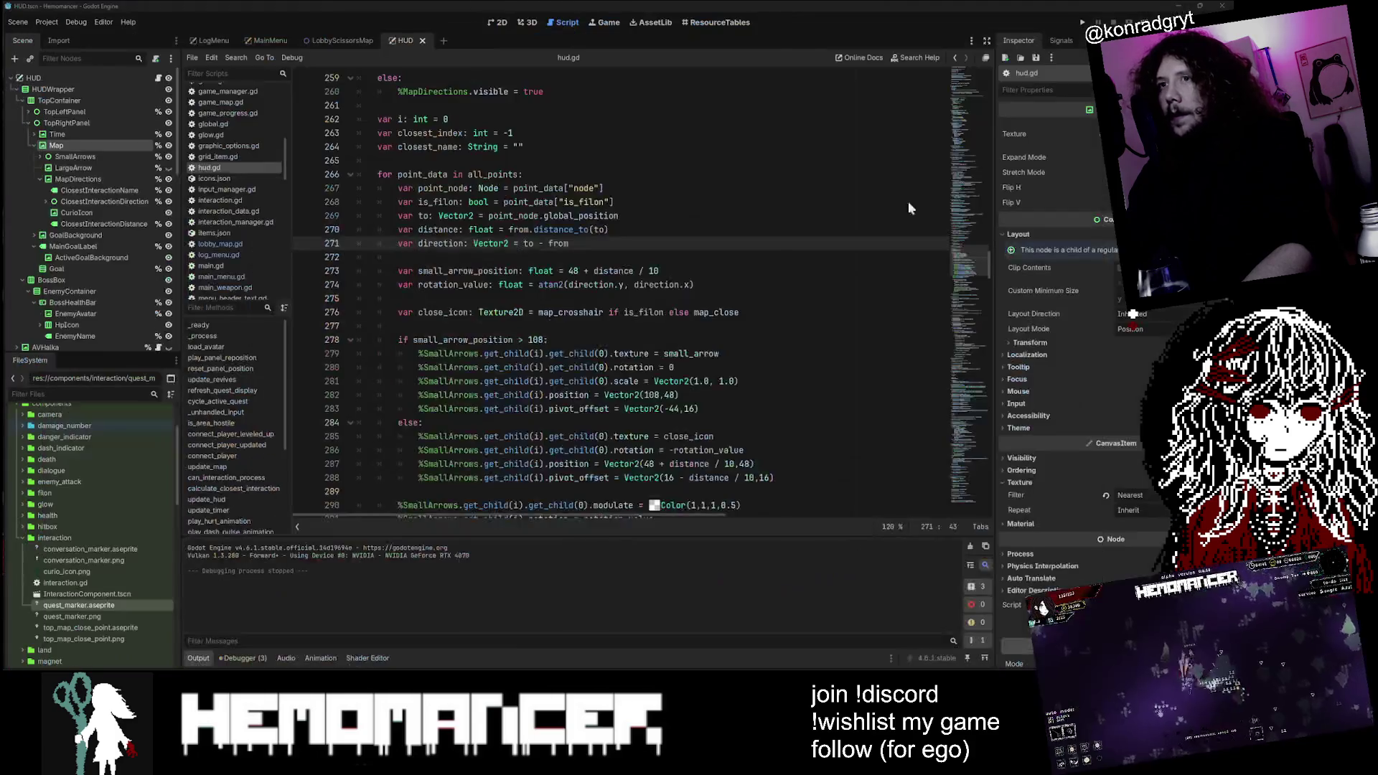
pyautogui.scroll(1, 621, 294)
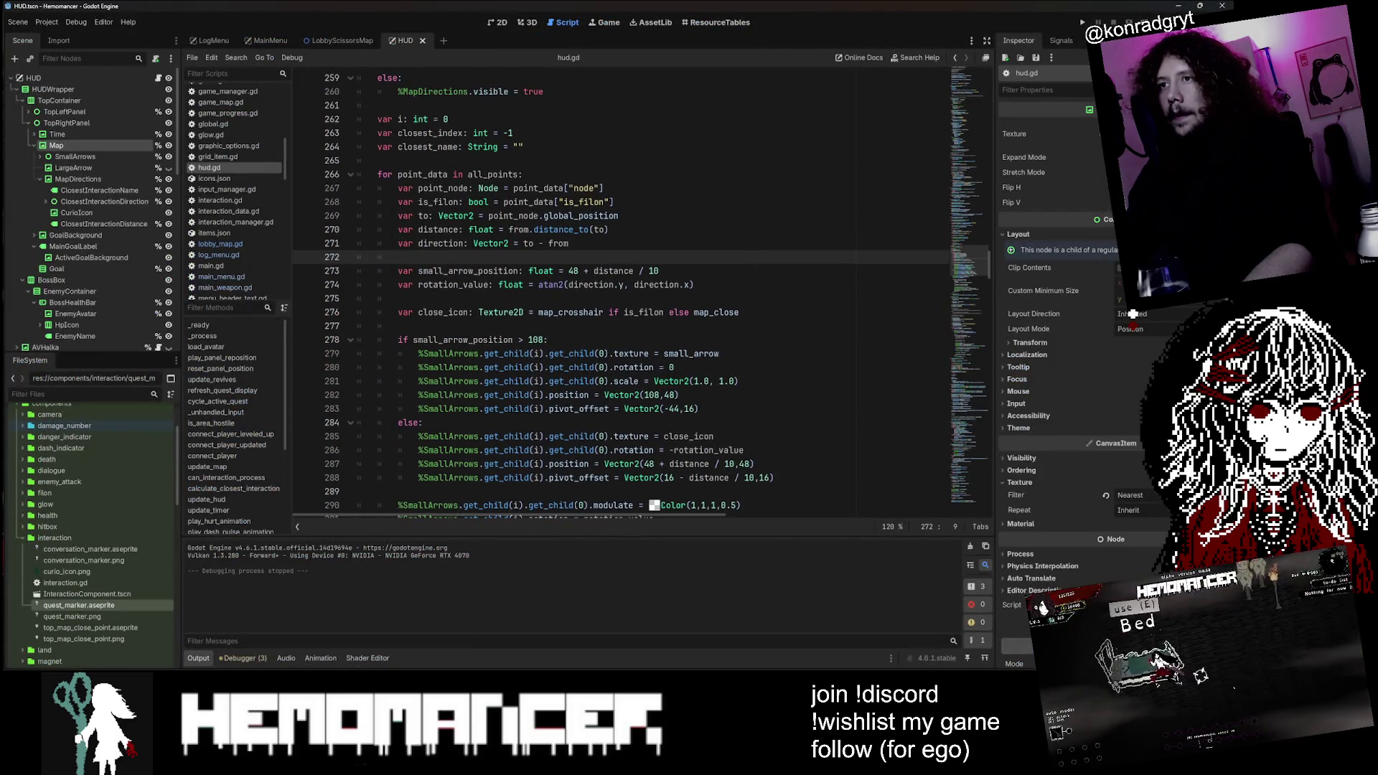
pyautogui.doubleClick(716, 312)
pyautogui.write('map_quest')
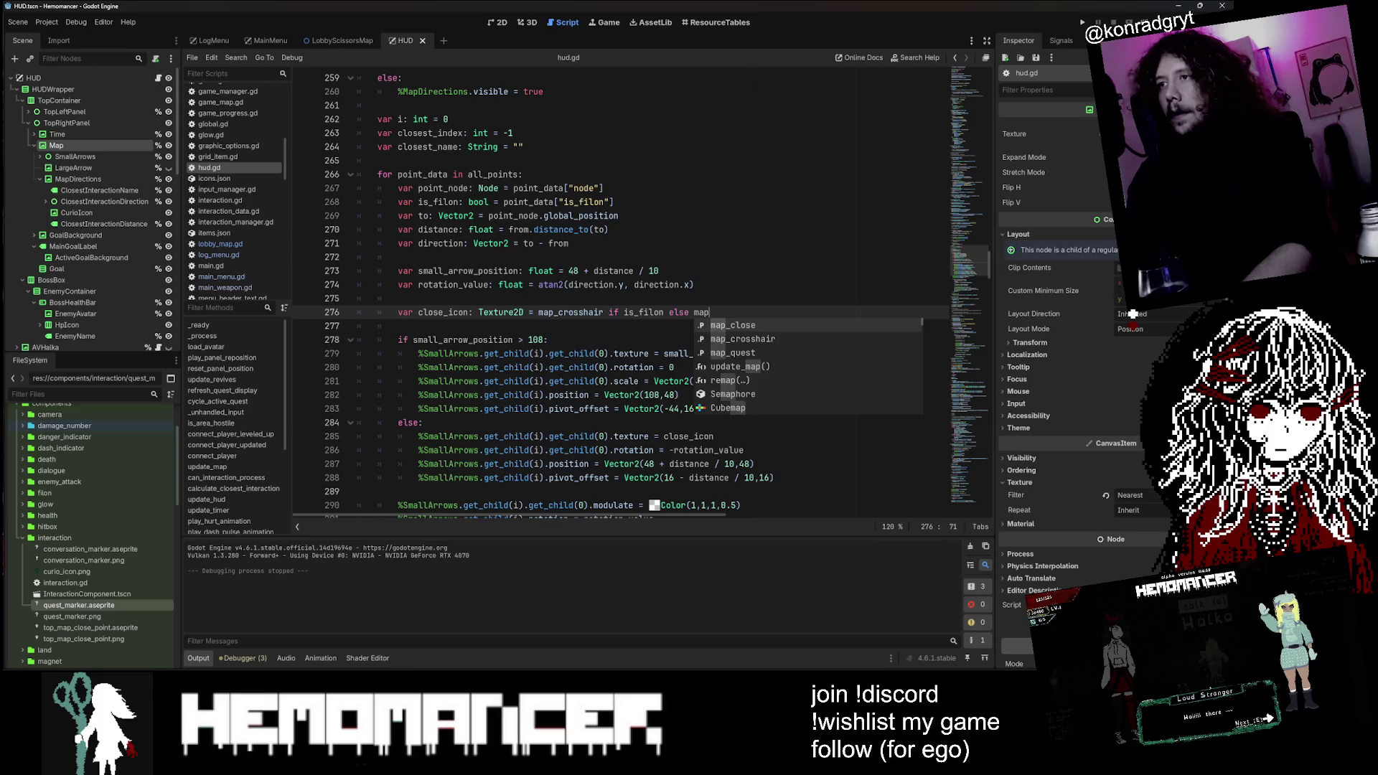
# Step: Launch the game with F5, start from the title menu, and enlarge the windowed game
pyautogui.press('F5')
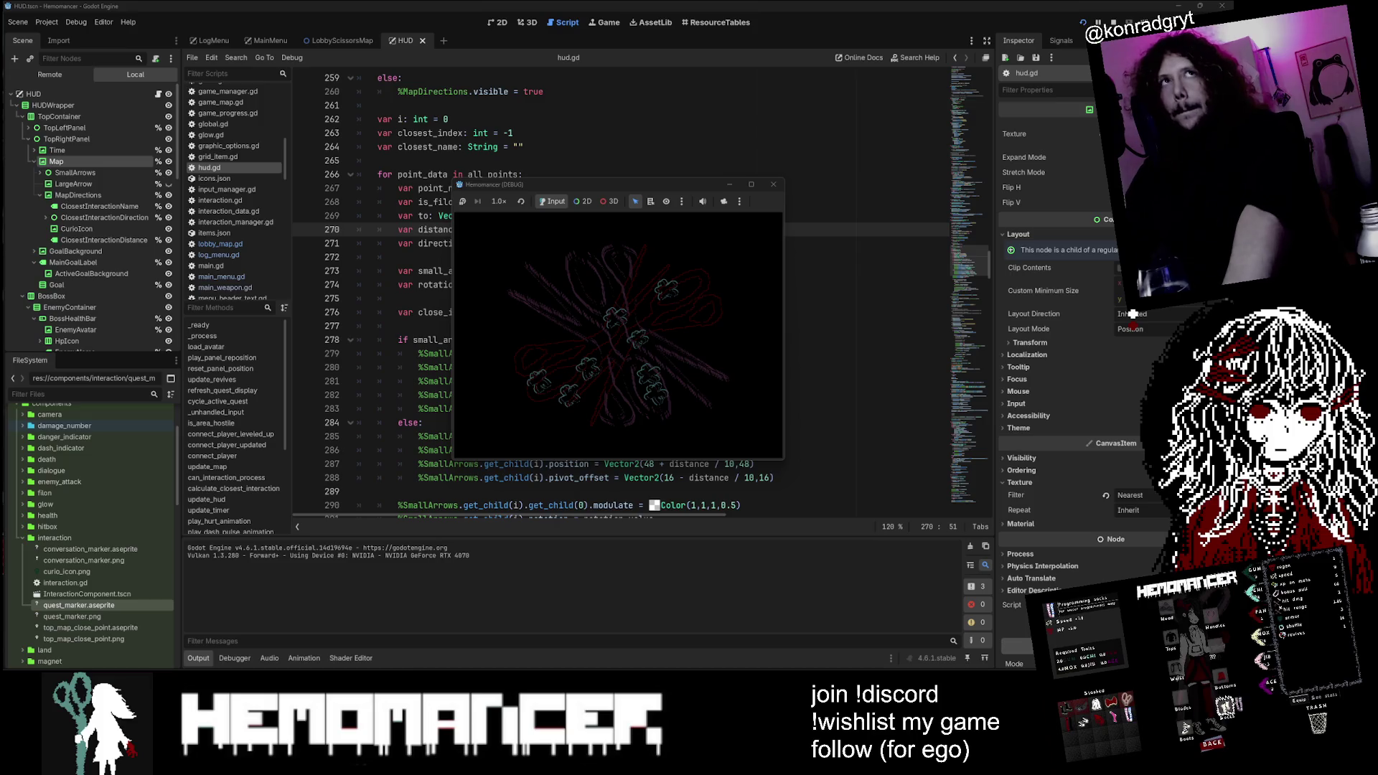
pyautogui.press('Return')
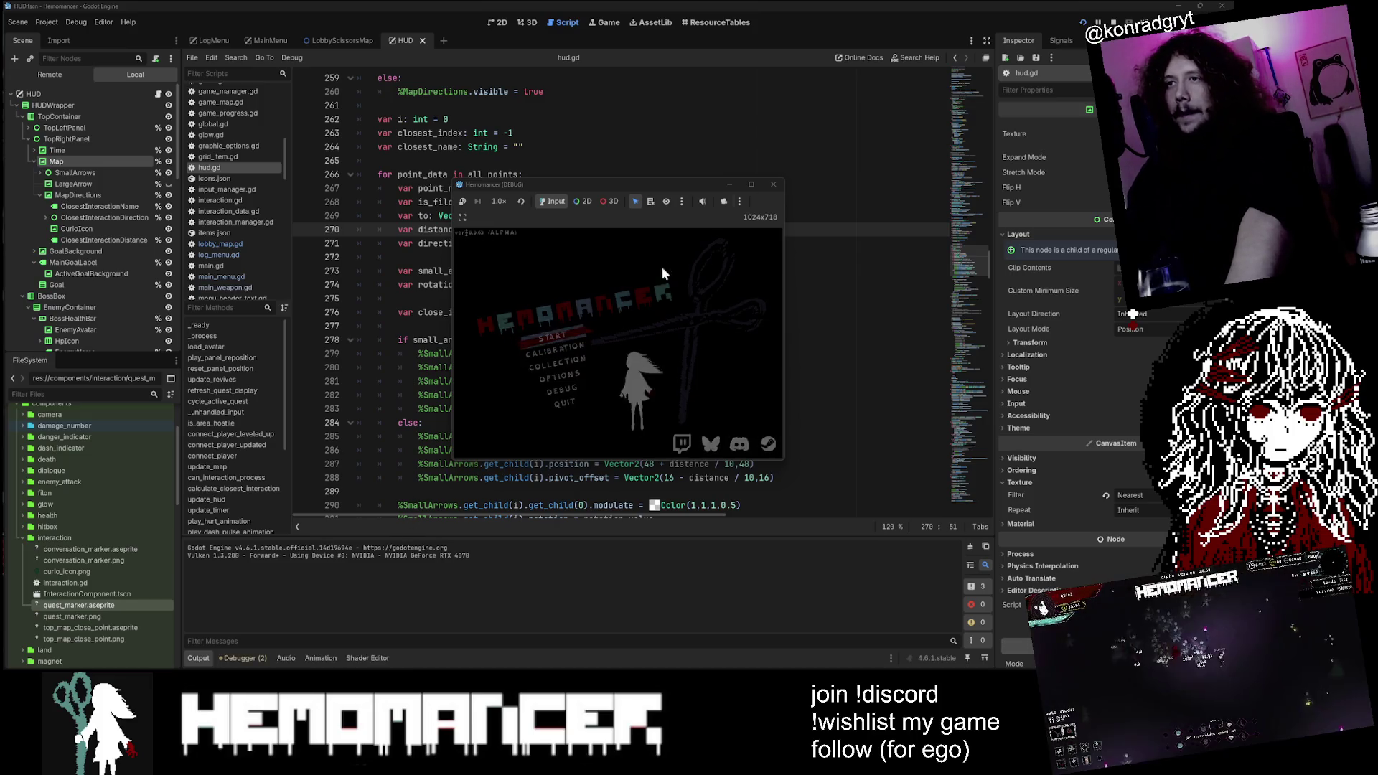
pyautogui.click(751, 184)
pyautogui.moveTo(886, 7); pyautogui.dragTo(131, 583)
pyautogui.moveTo(250, 559); pyautogui.dragTo(922, 64)
# Step: Walk past the bookstand, signpole, Halka and metronome table watching the map arrow, then close the game
pyautogui.press('a')
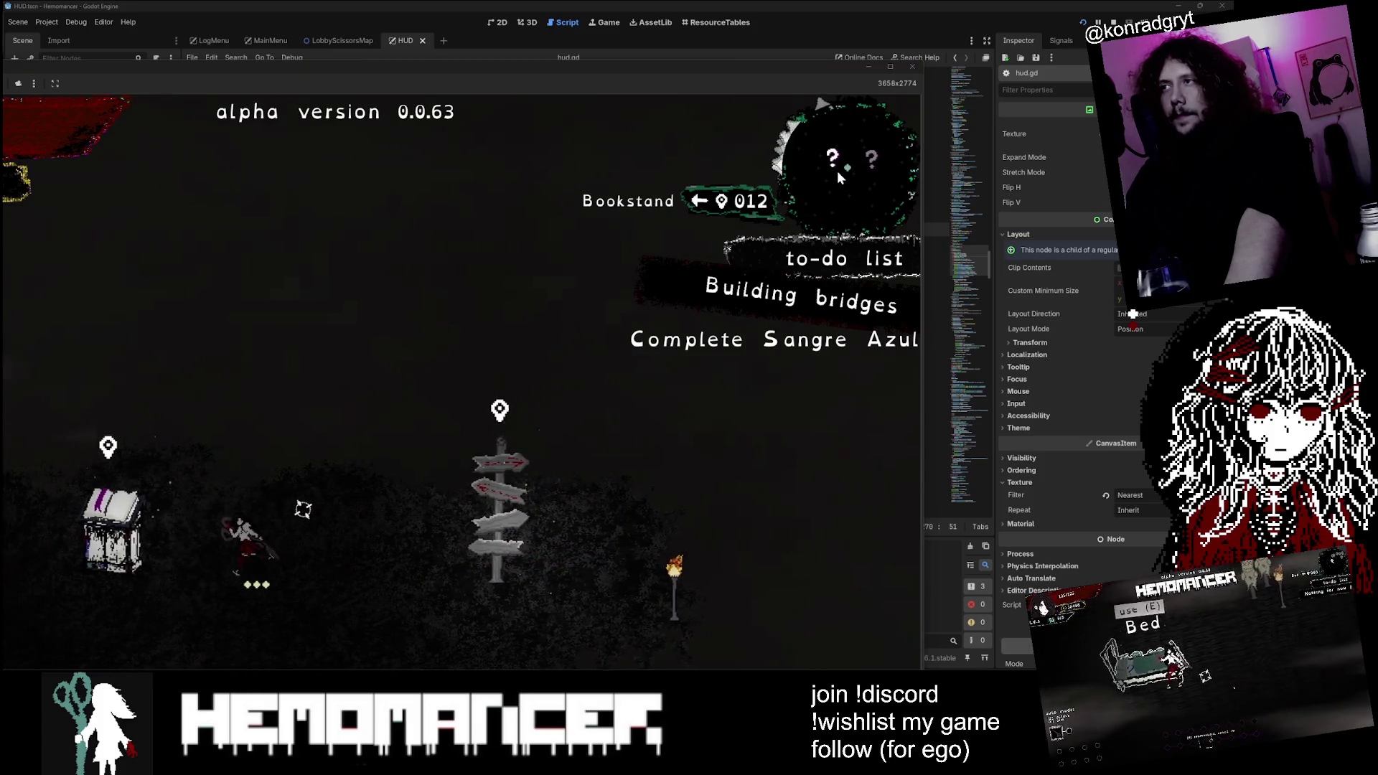
pyautogui.press('a')
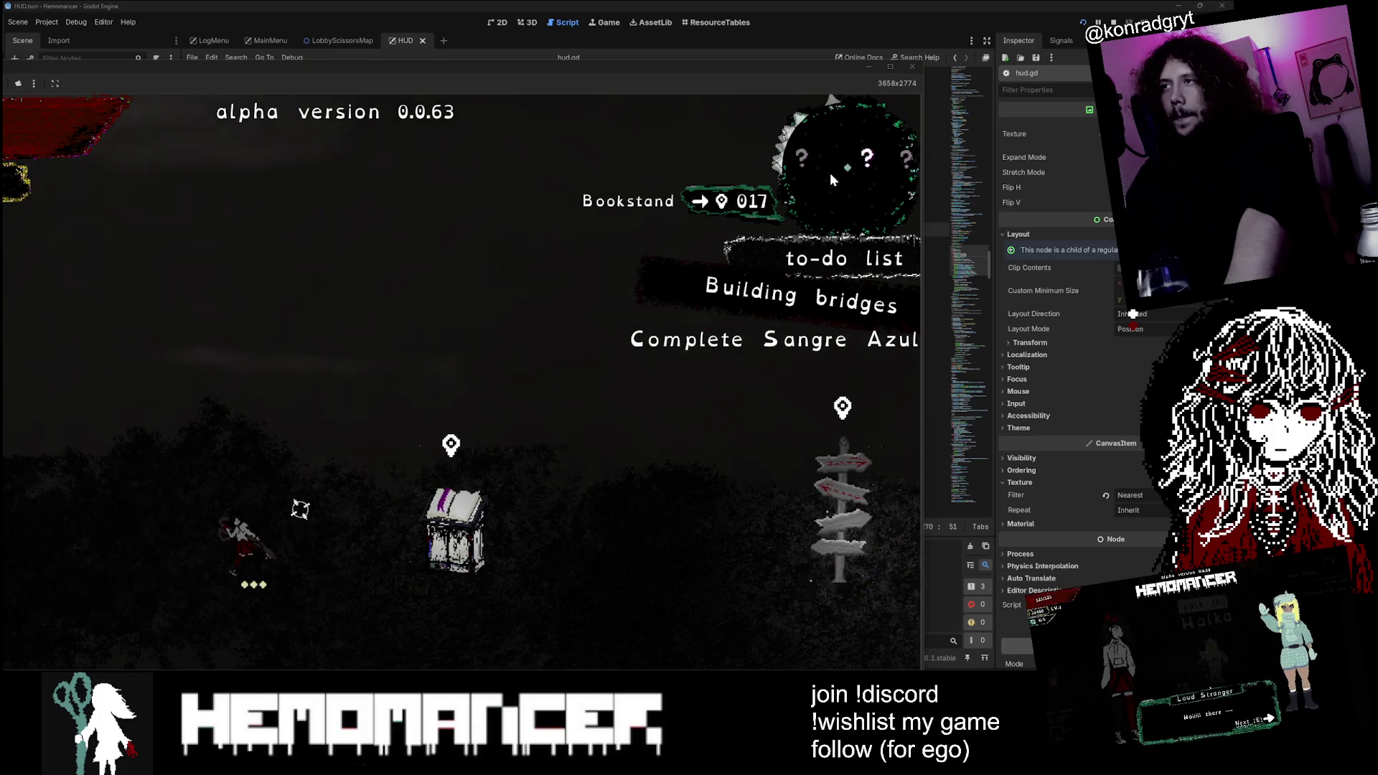
pyautogui.press('a')
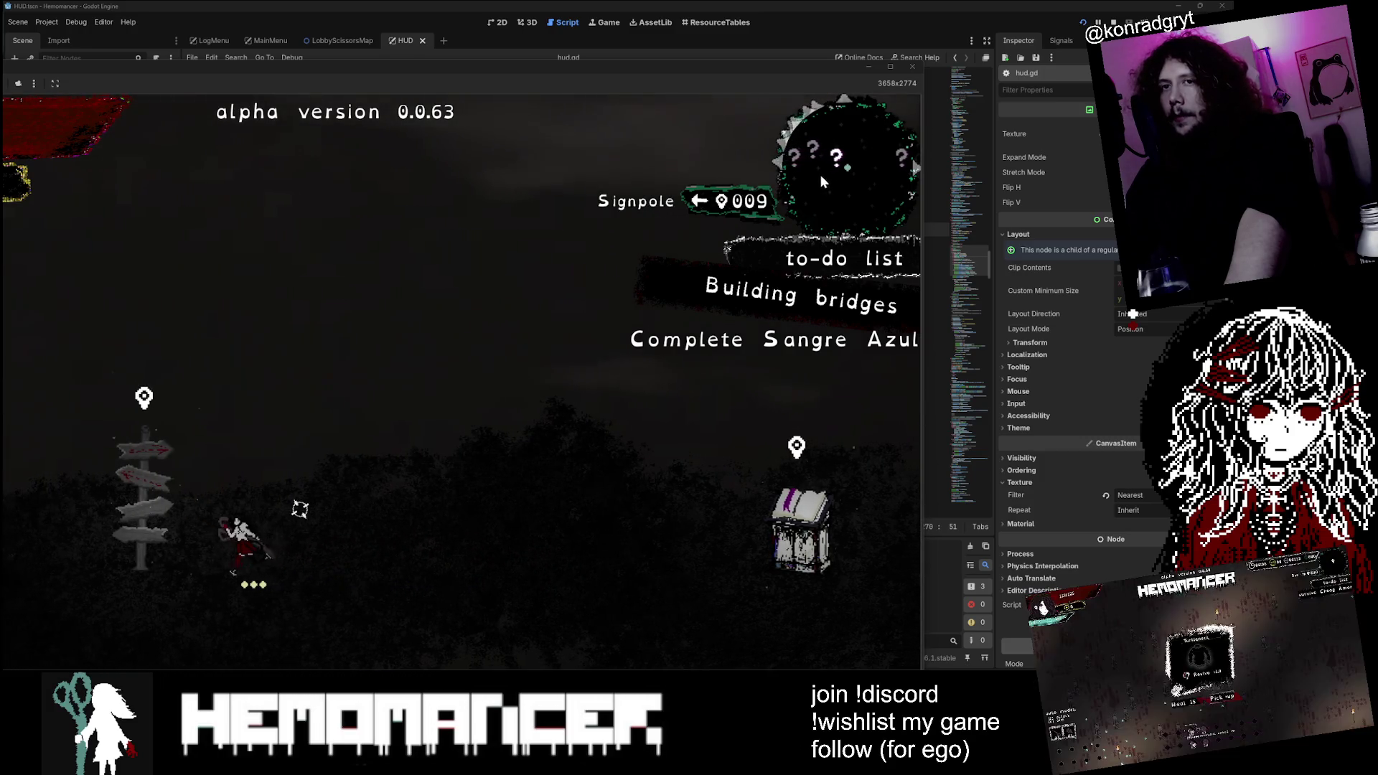
pyautogui.press('a')
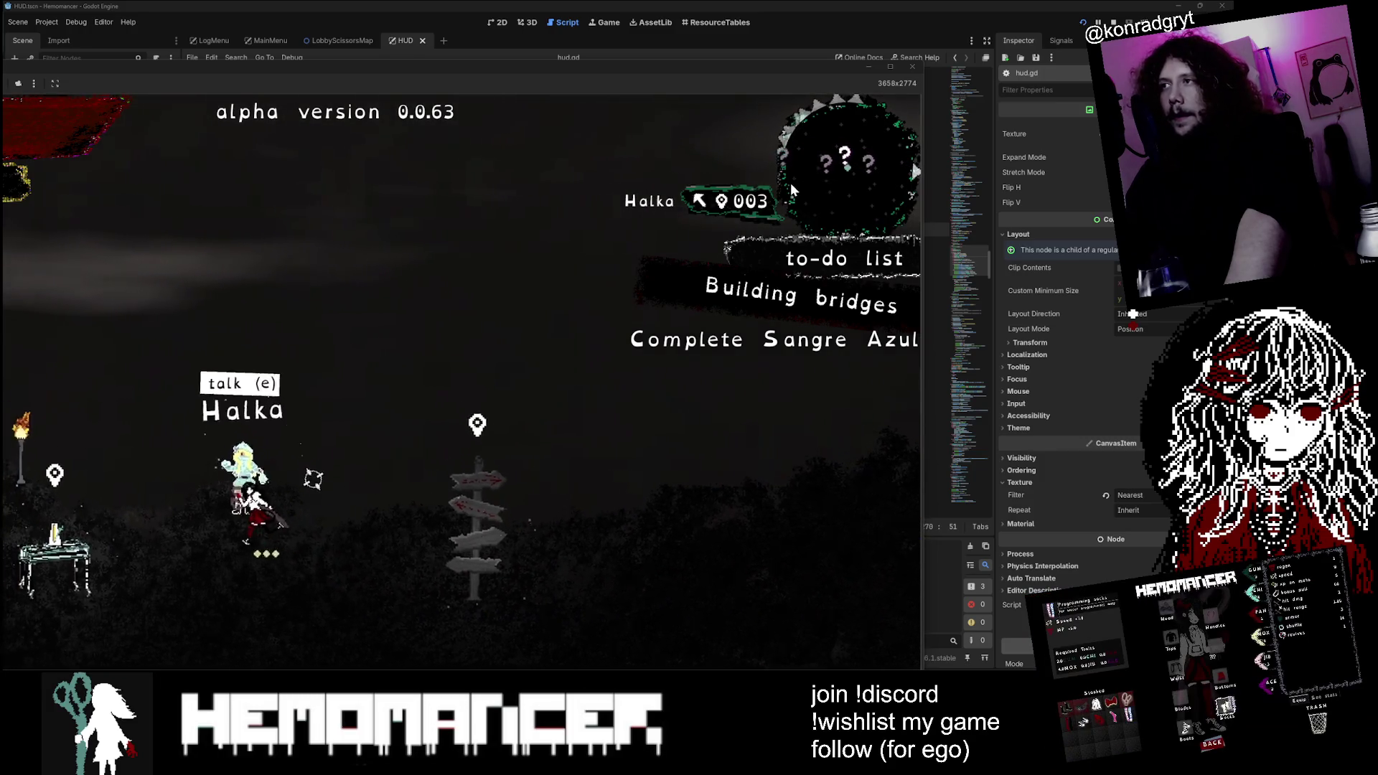
pyautogui.press('a')
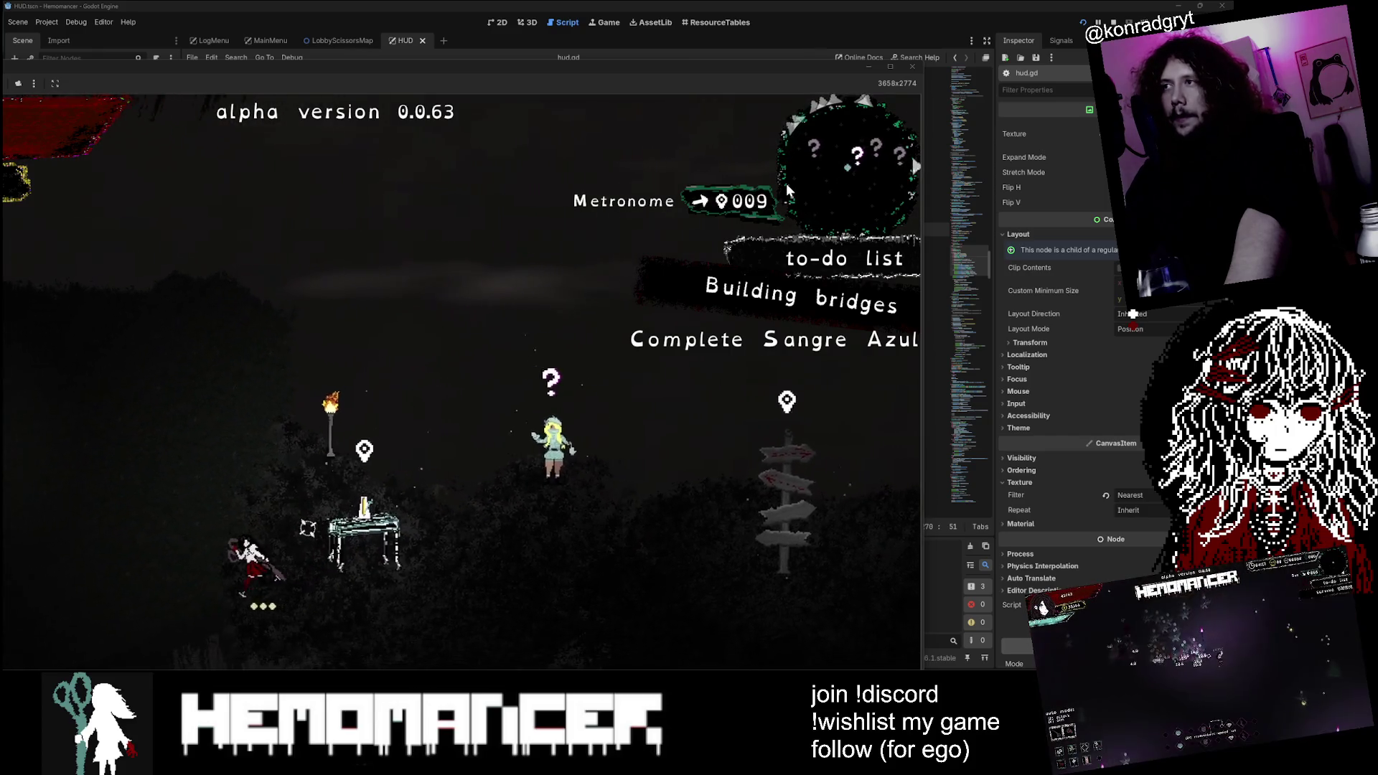
pyautogui.press('a')
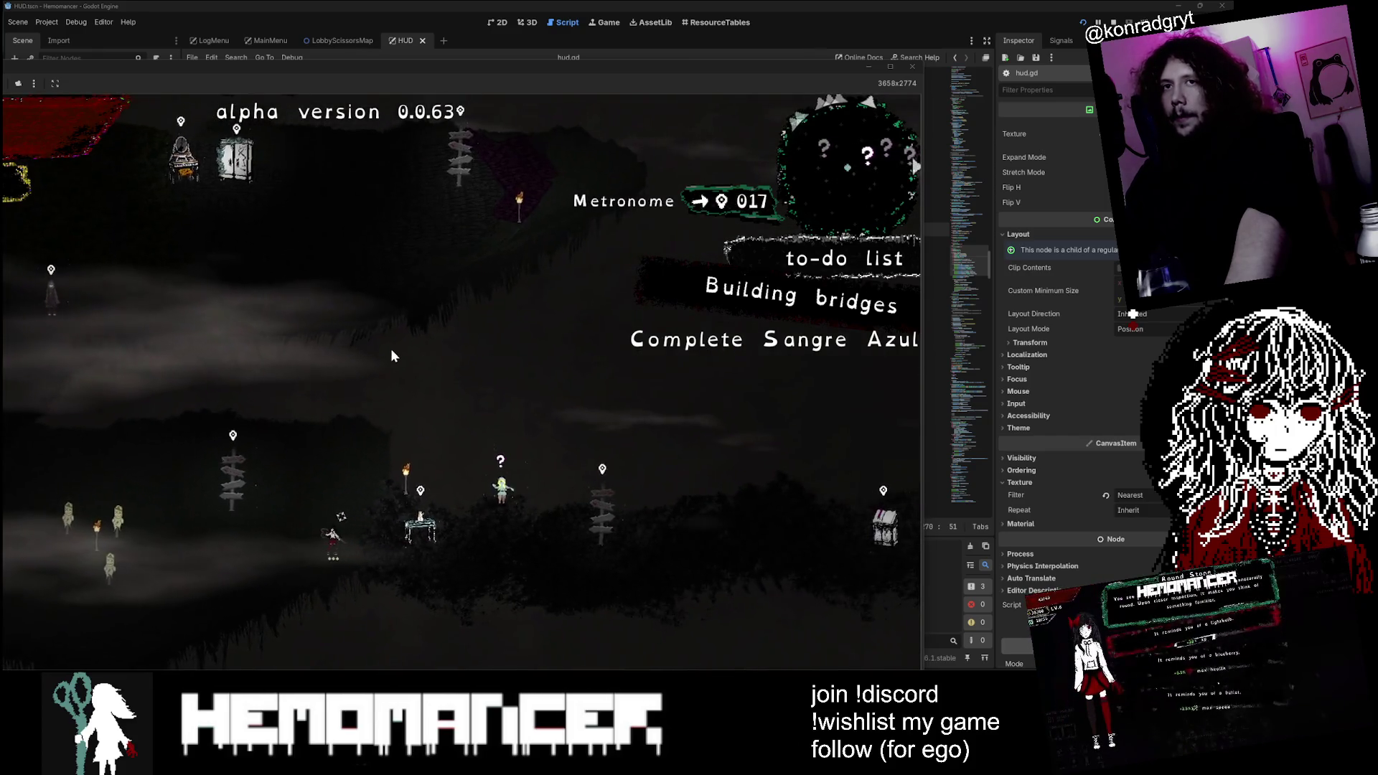
pyautogui.press('d')
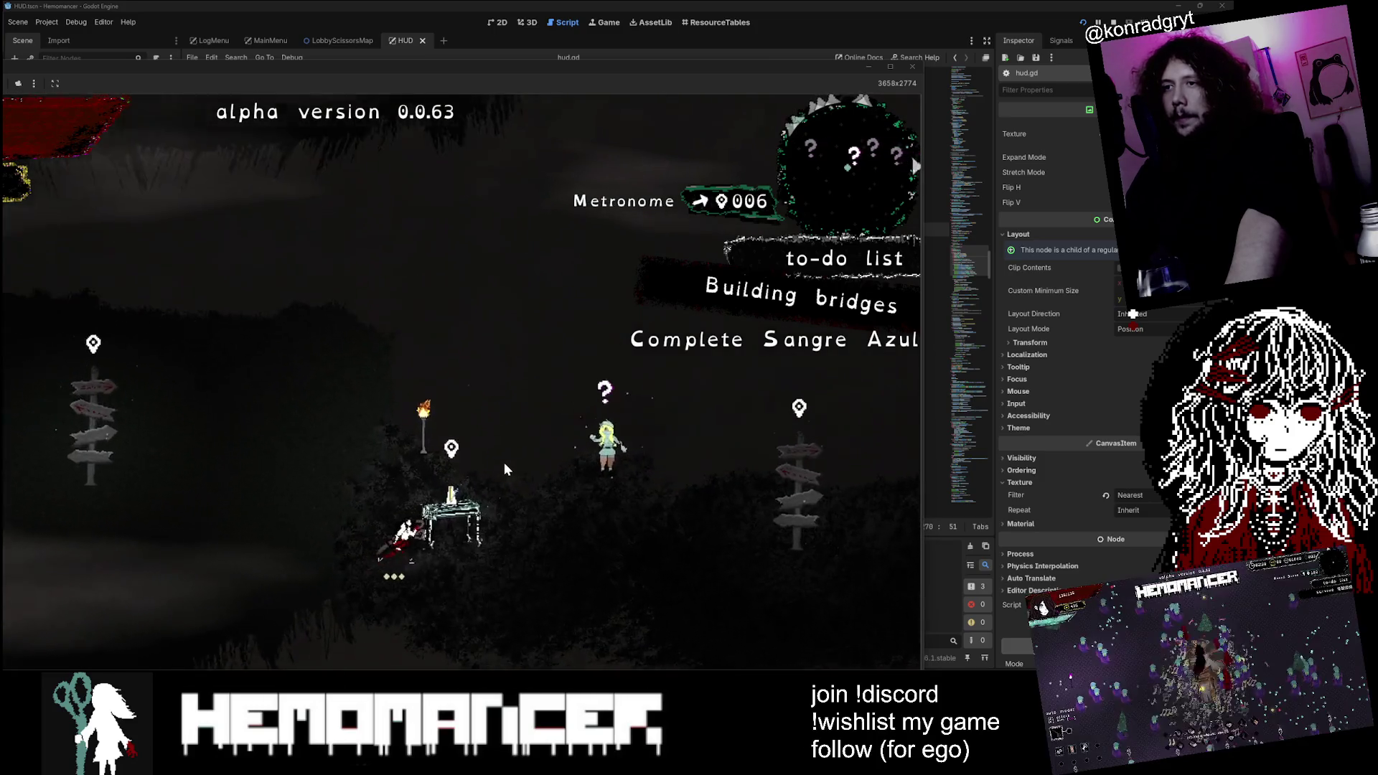
pyautogui.press('d')
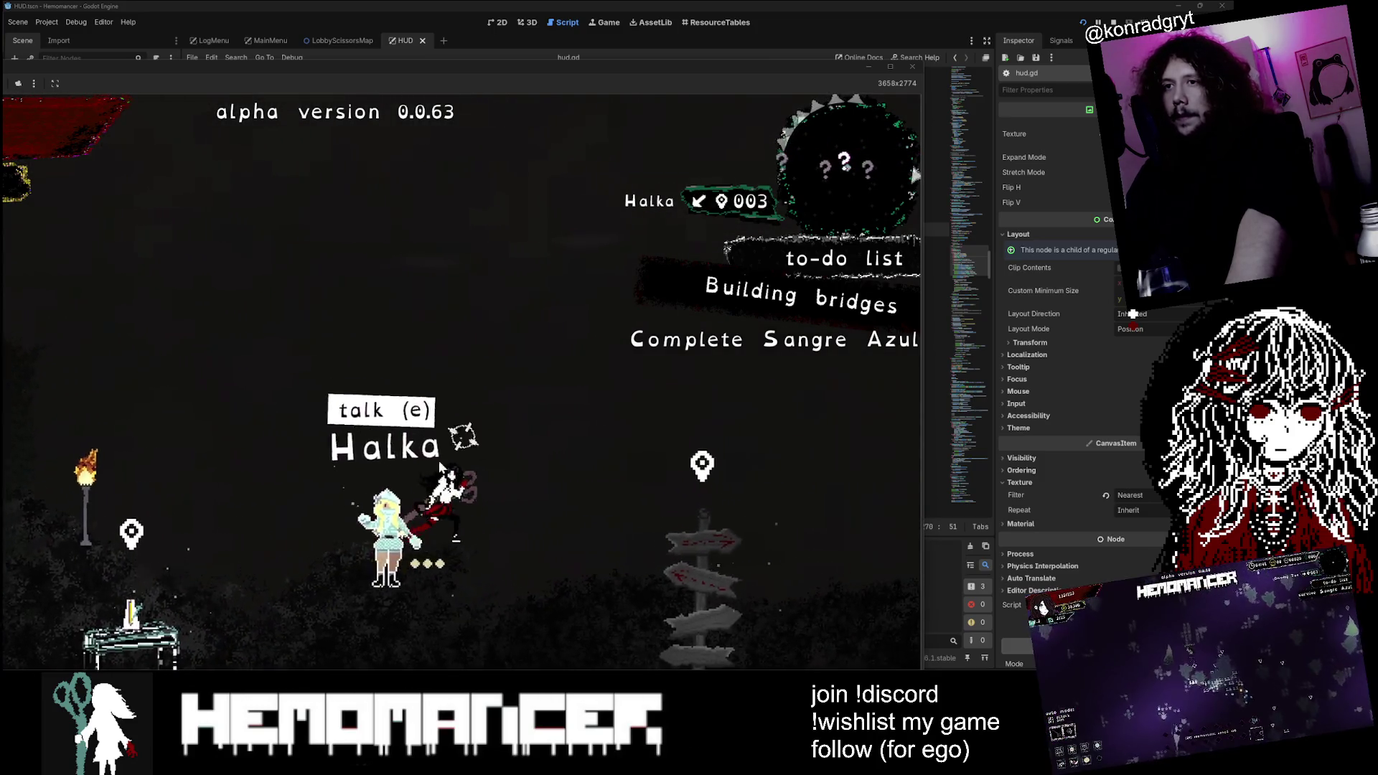
pyautogui.press('a')
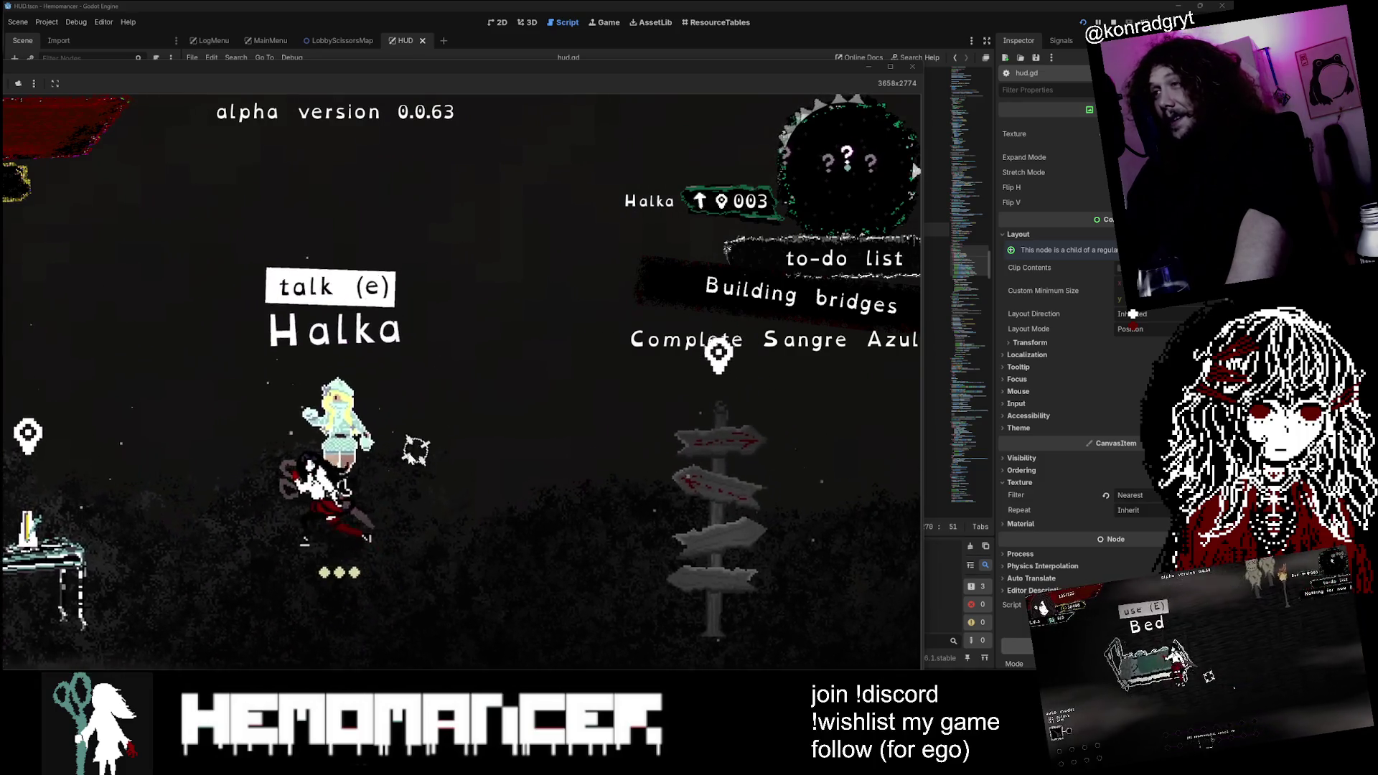
pyautogui.press('a')
pyautogui.press('d')
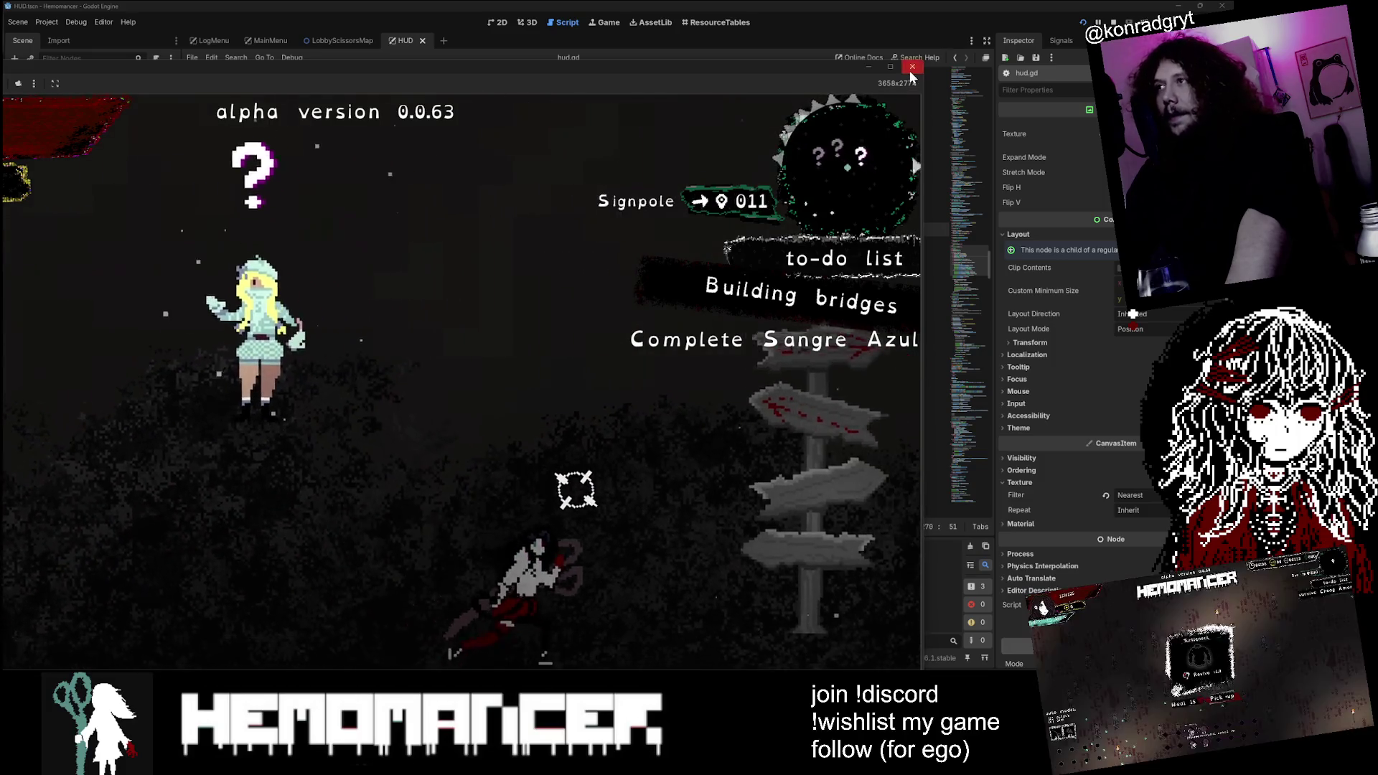
pyautogui.click(912, 68)
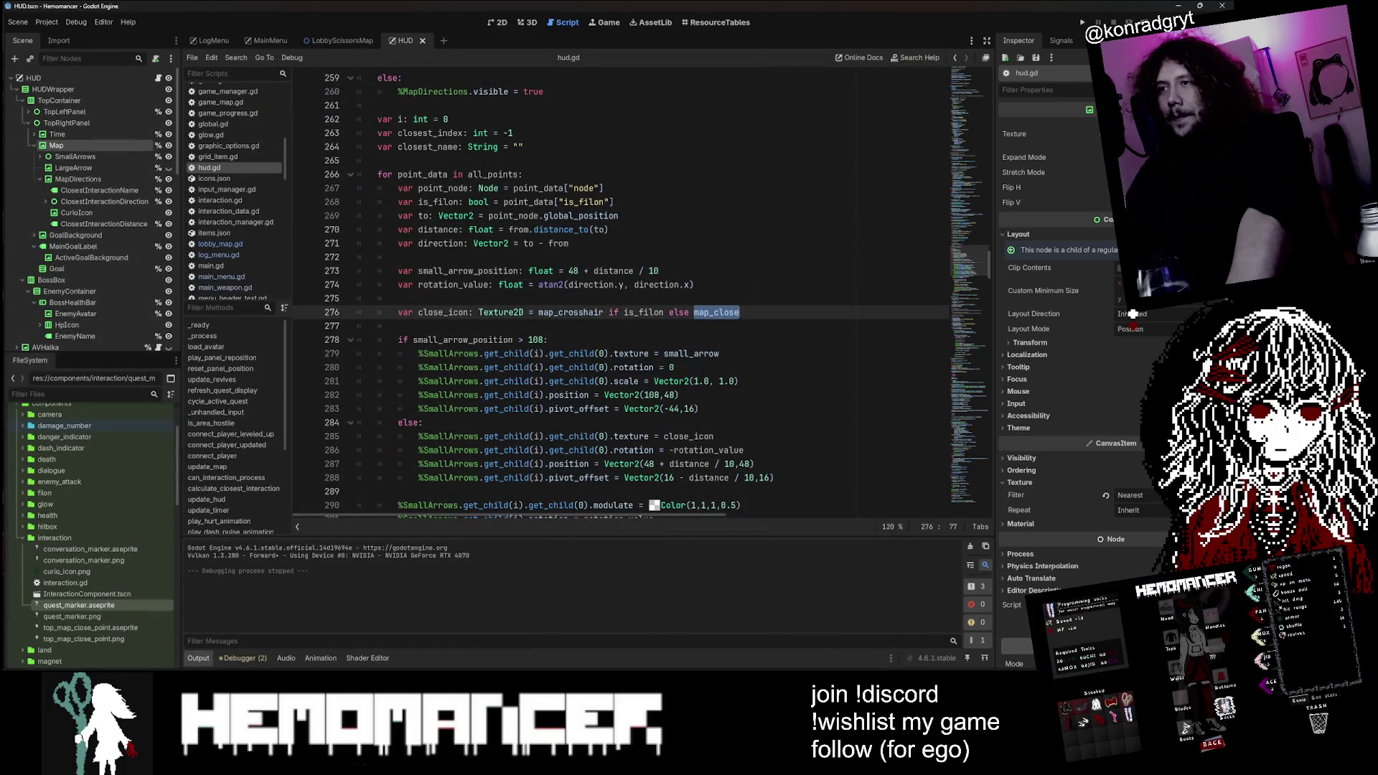
# Step: Insert a new line 278 reduced to a bare 'if' with no condition
pyautogui.doubleClick(444, 312)
pyautogui.click(399, 326)
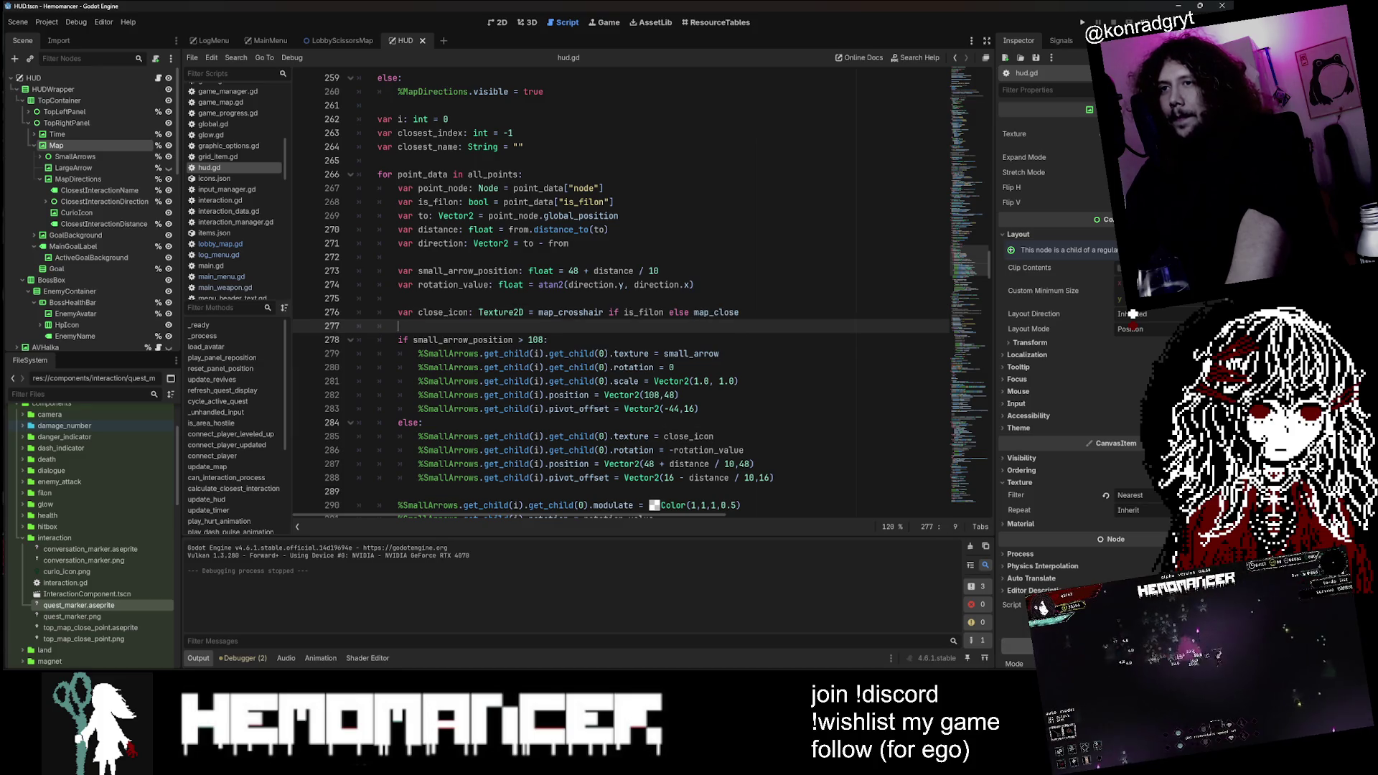
pyautogui.press('Return')
pyautogui.press('Return')
pyautogui.press('Return')
pyautogui.press('Up')
pyautogui.press('Up')
pyautogui.write('f close_icon')
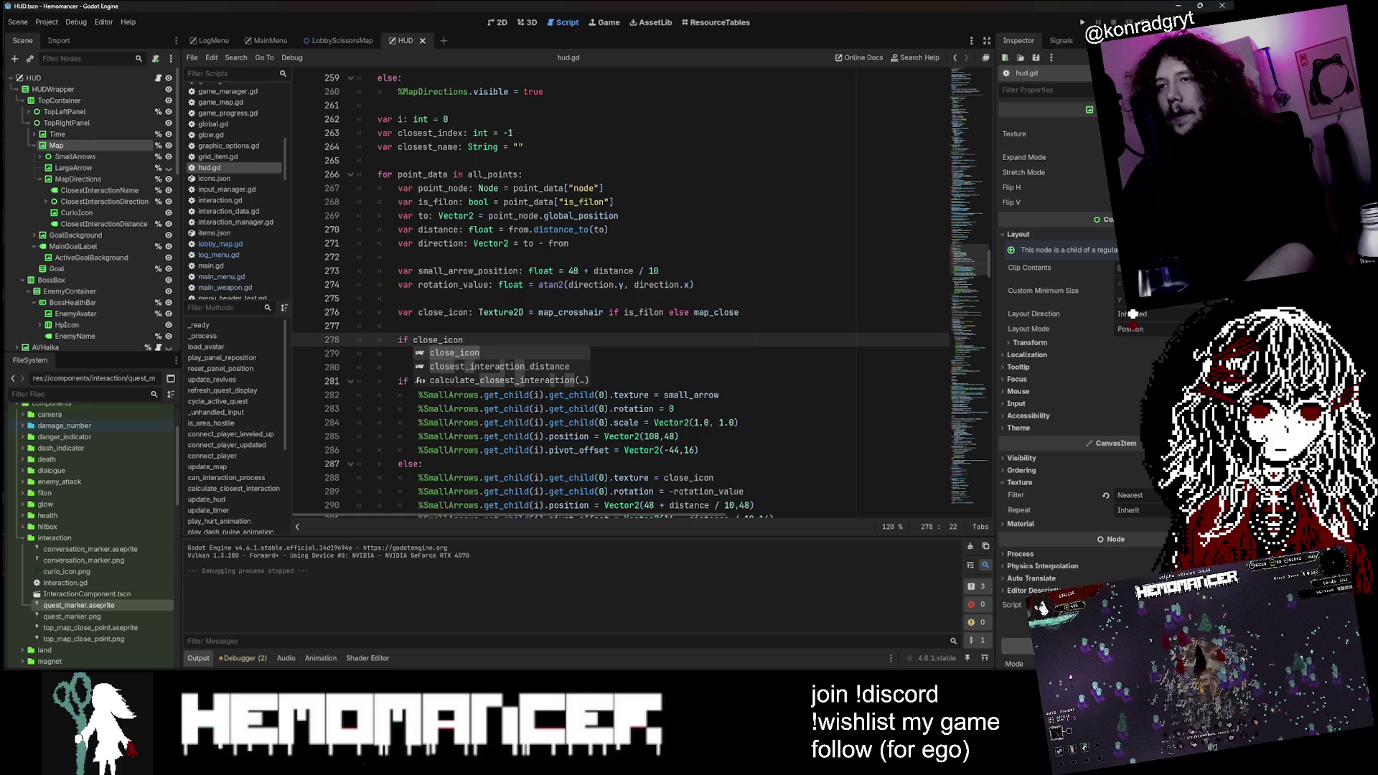
pyautogui.hotkey('ctrl', 'BackSpace')
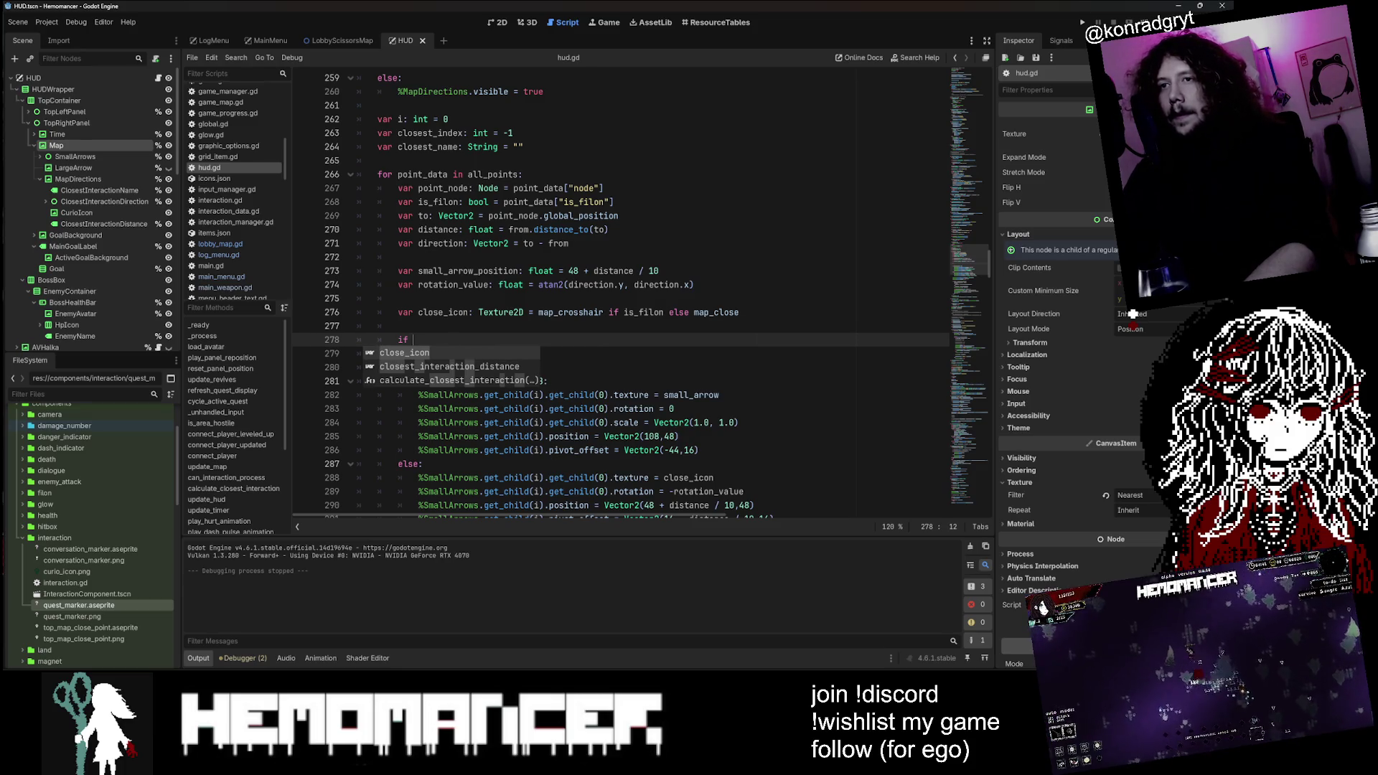
pyautogui.press('Return')
pyautogui.press('Return')
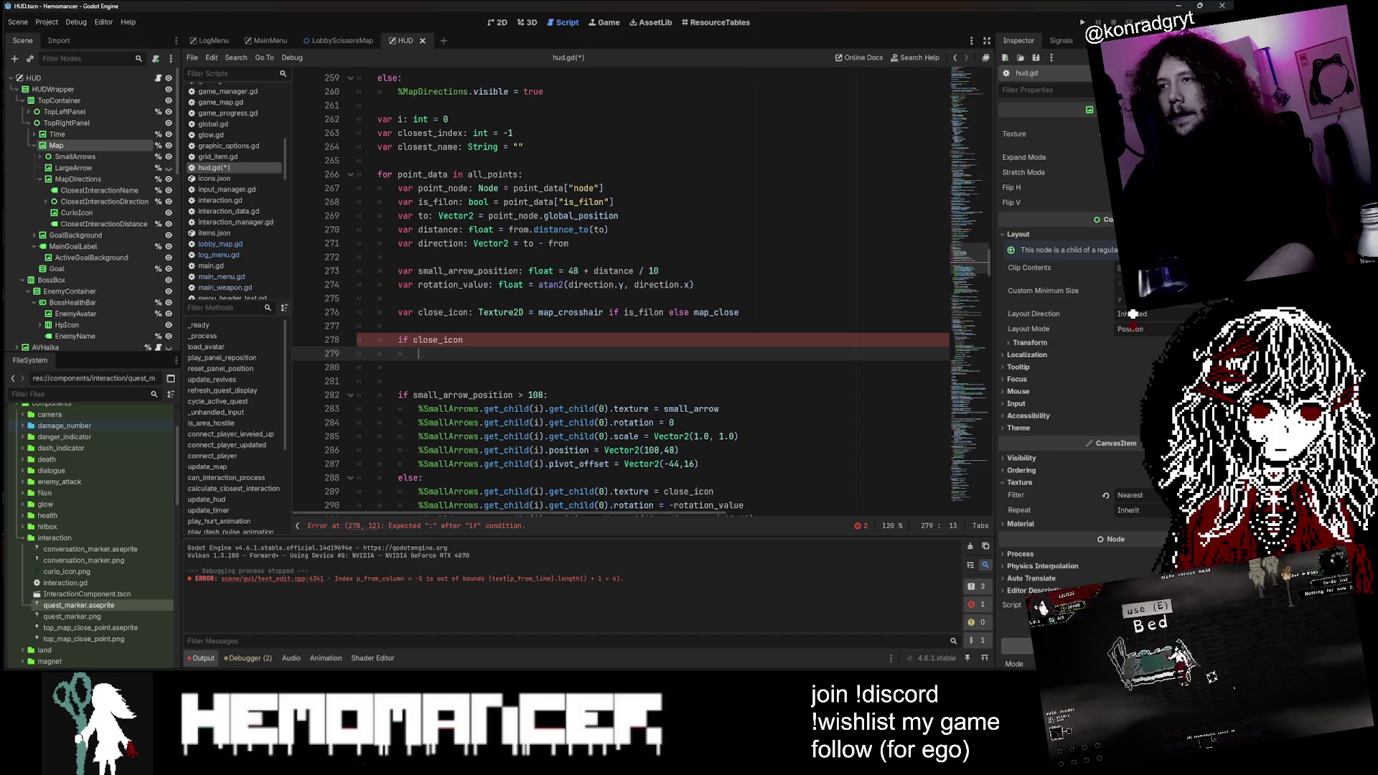
pyautogui.write('close_icon =')
pyautogui.click(463, 339)
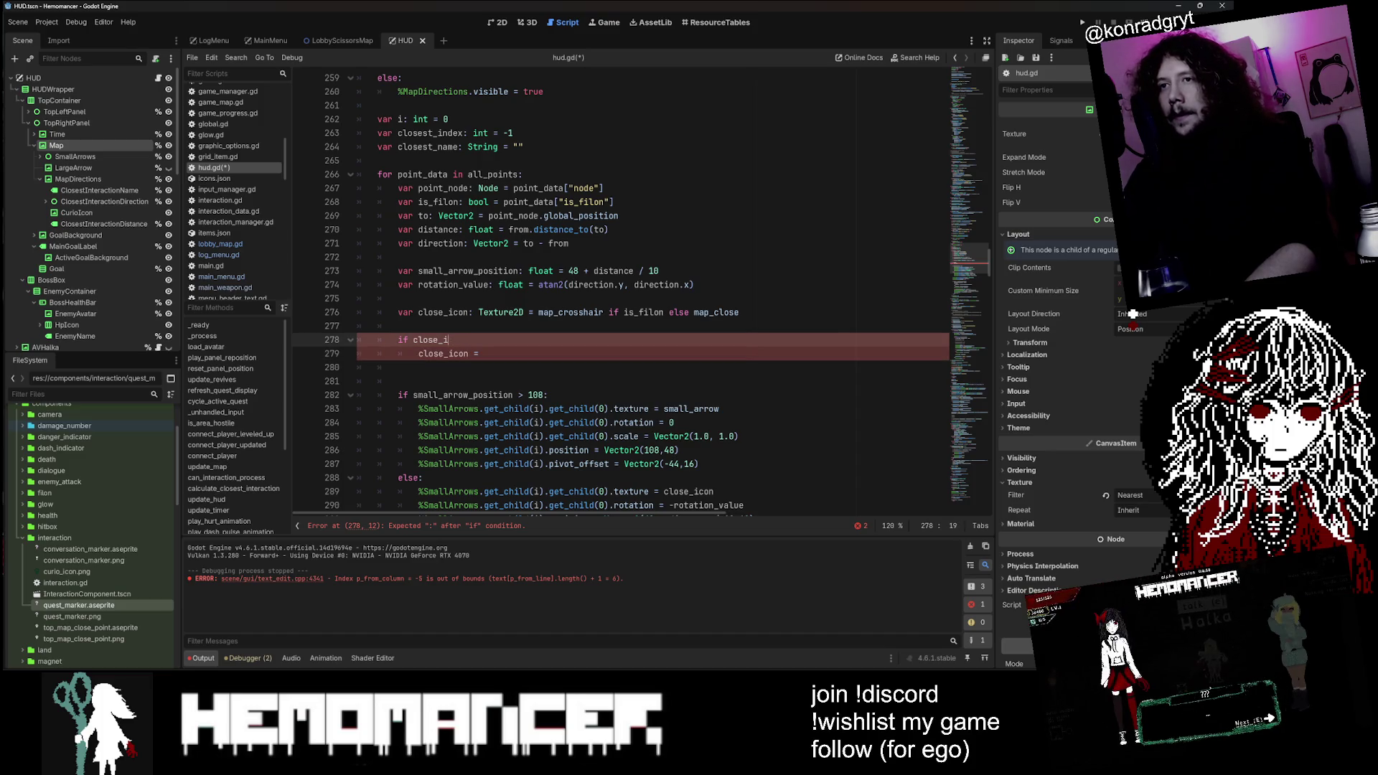
pyautogui.press('BackSpace')
# Step: Complete line 279 as close_icon = map_quest using autocomplete
pyautogui.click(484, 353)
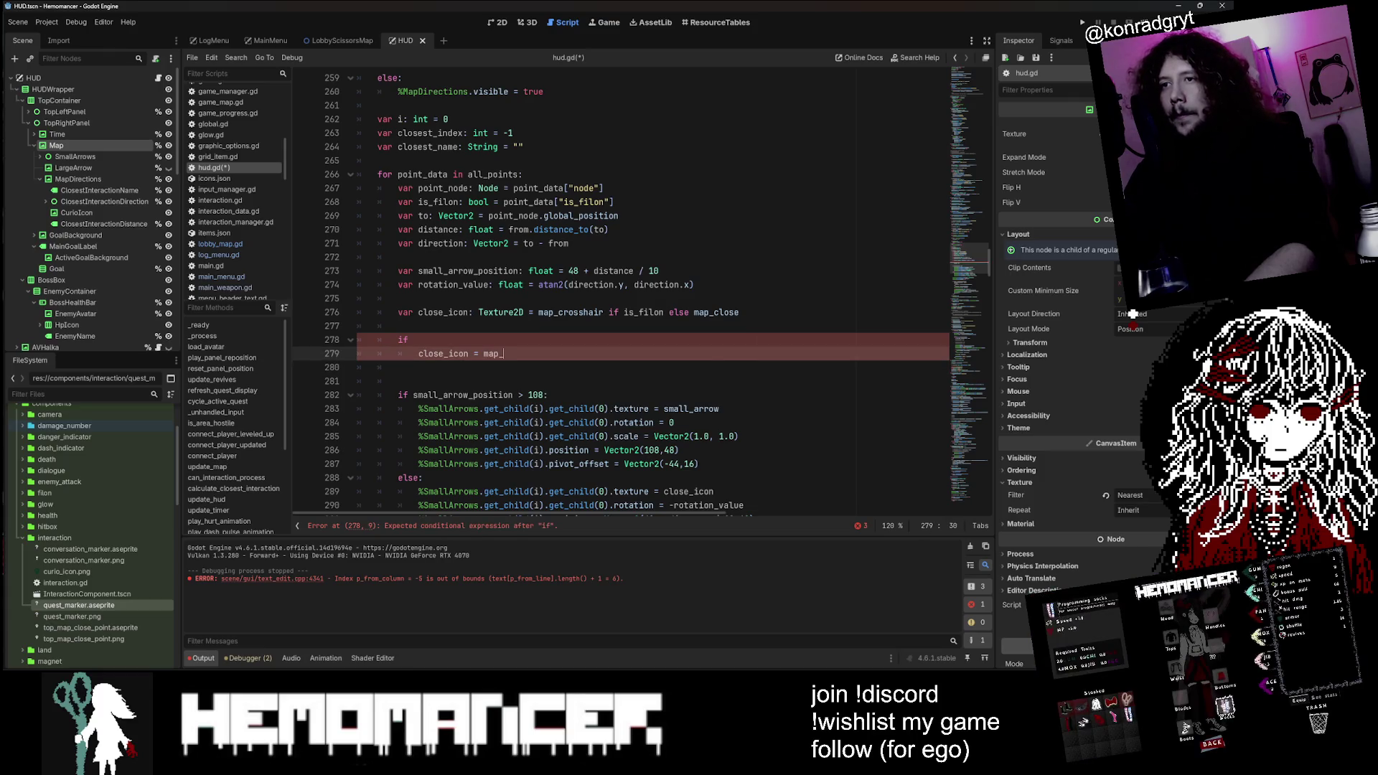
pyautogui.write('_q')
pyautogui.press('Return')
pyautogui.press('Up')
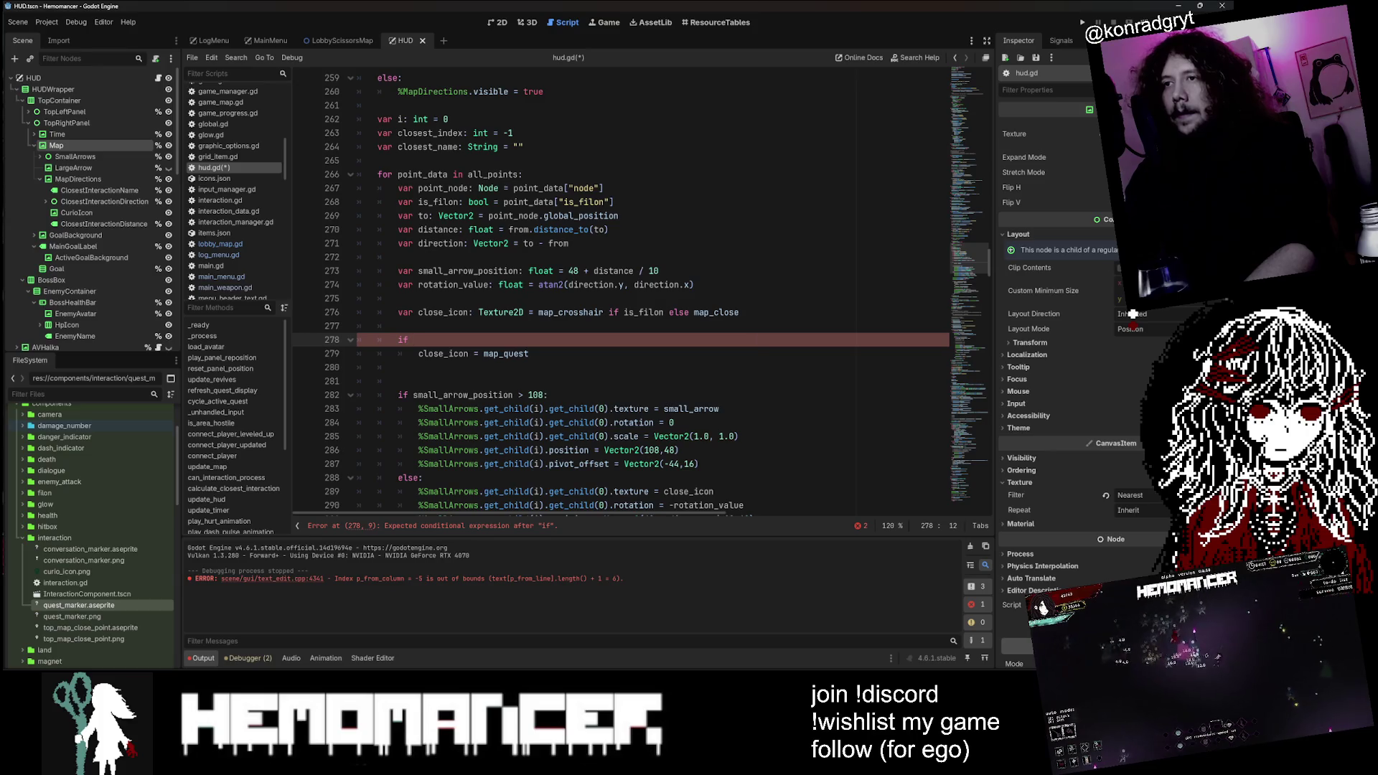
pyautogui.scroll(5, 621, 287)
pyautogui.scroll(5, 621, 287)
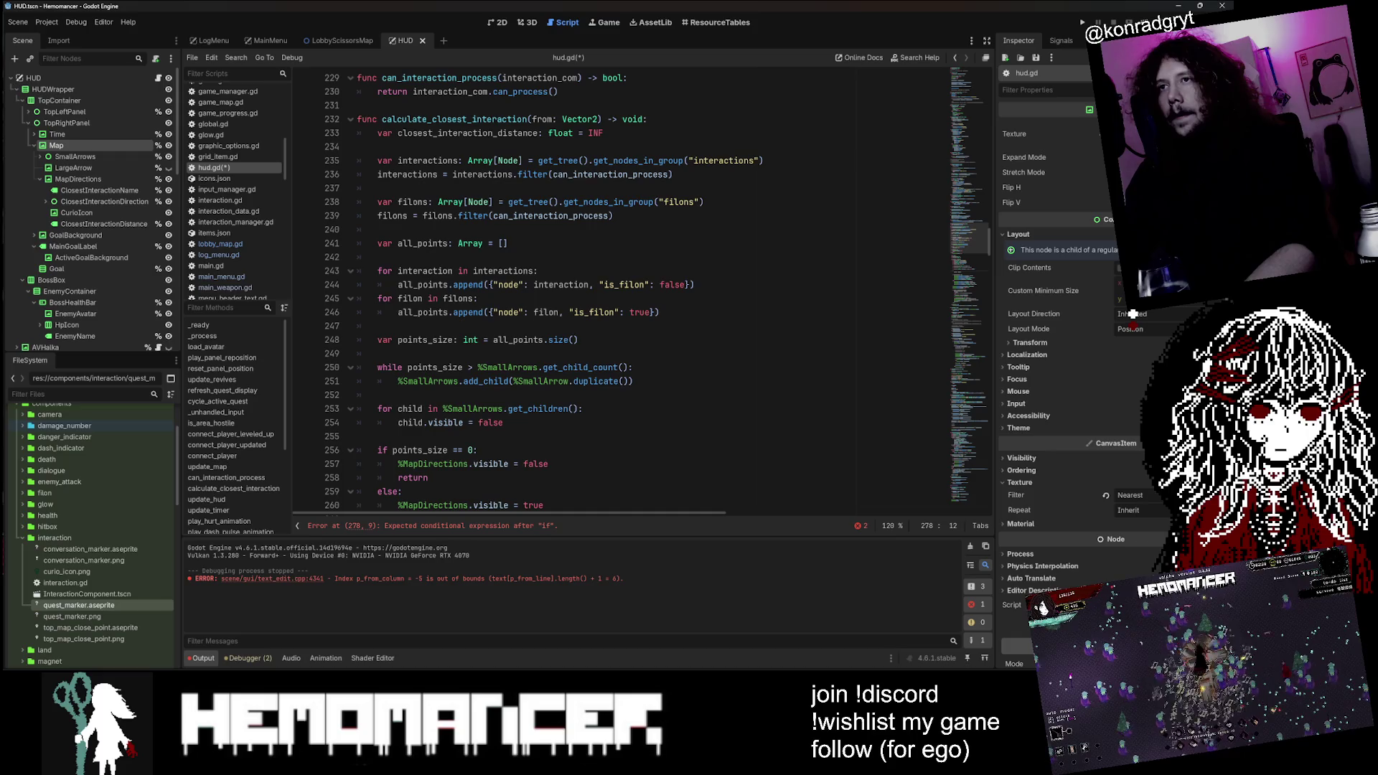
pyautogui.doubleClick(427, 160)
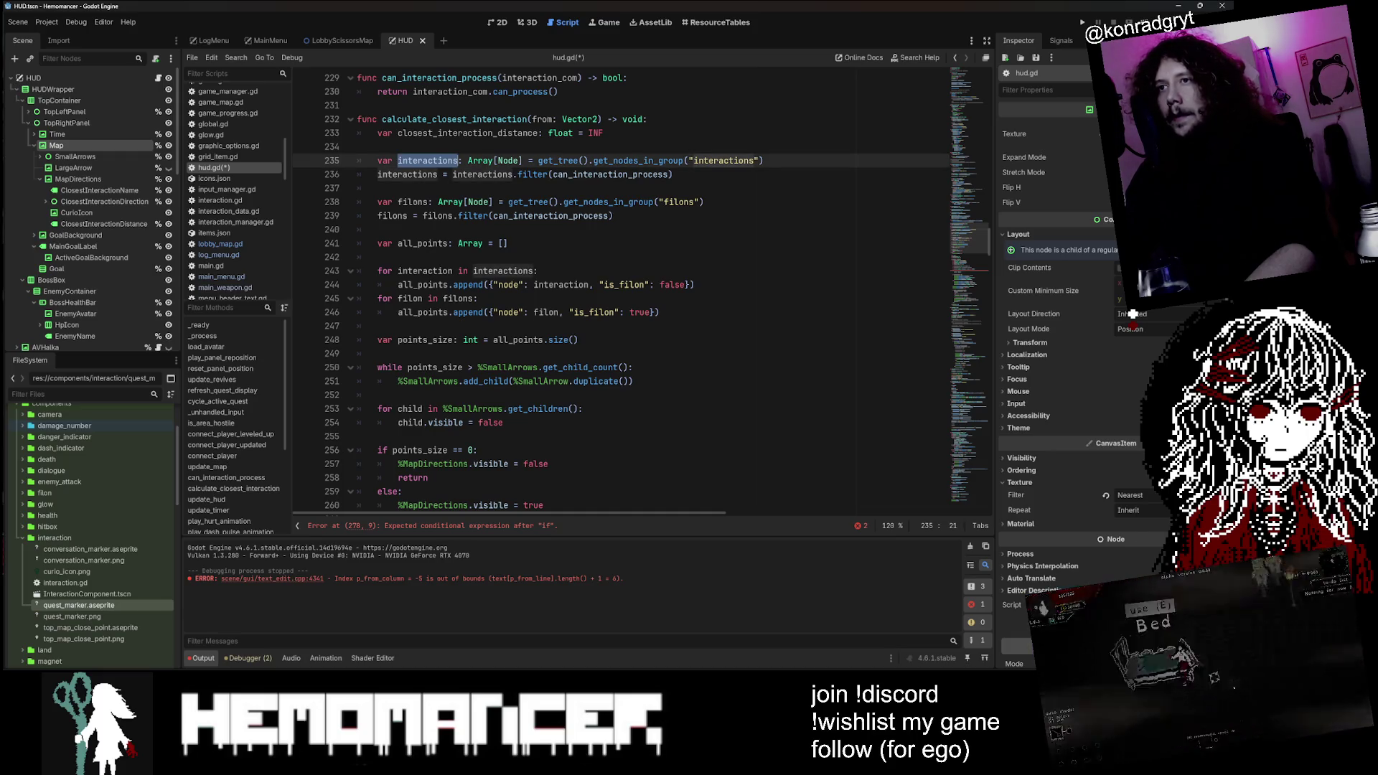
pyautogui.scroll(-4, 621, 287)
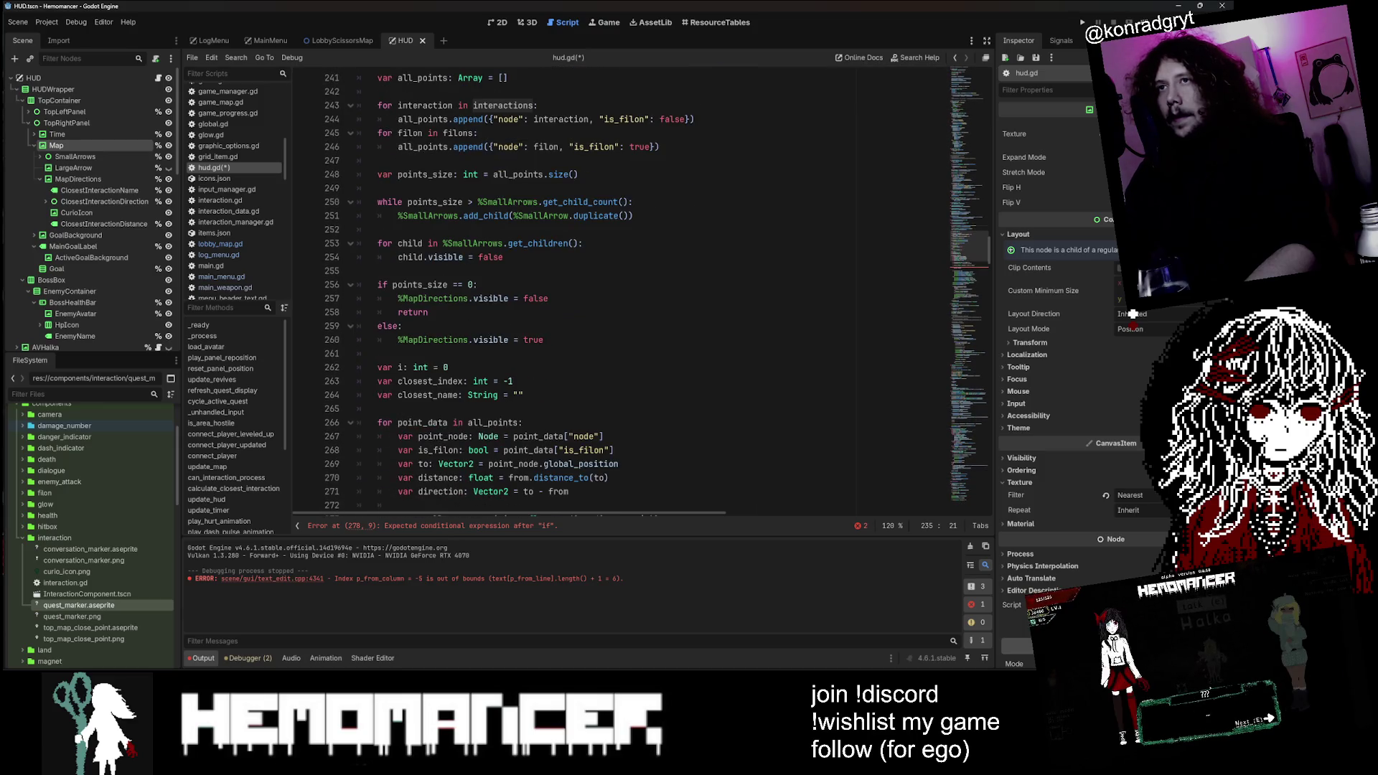
pyautogui.doubleClick(425, 105)
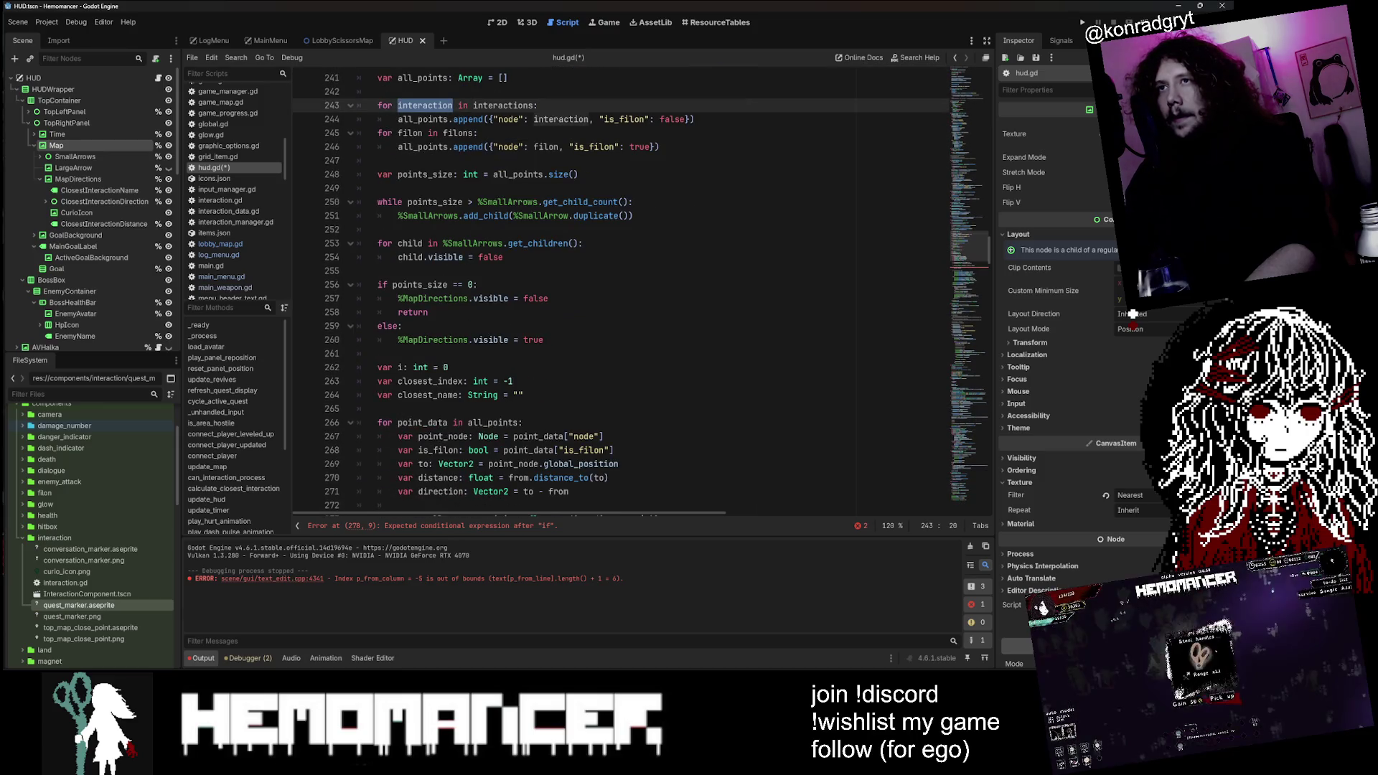
pyautogui.scroll(-2, 621, 287)
pyautogui.scroll(-2, 617, 287)
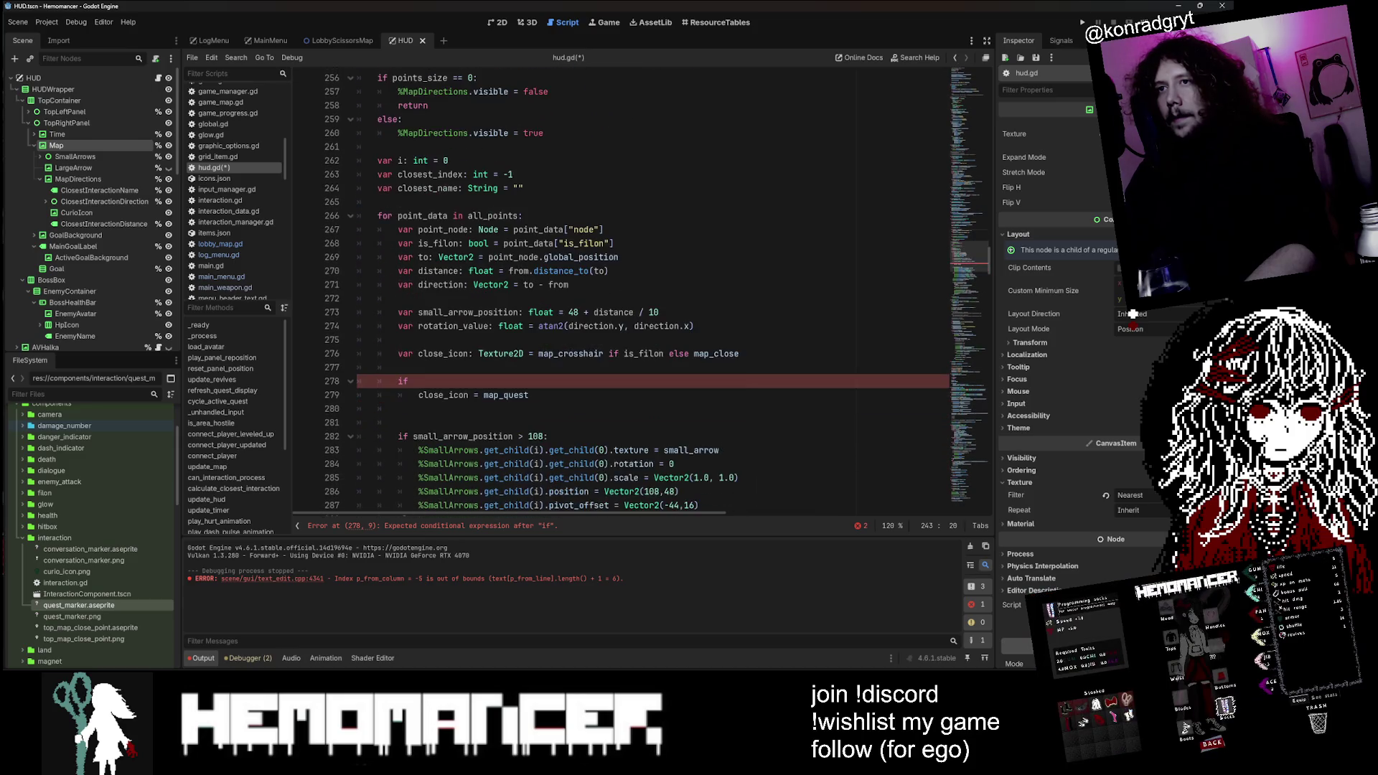
pyautogui.scroll(-1, 618, 287)
pyautogui.scroll(-3, 617, 287)
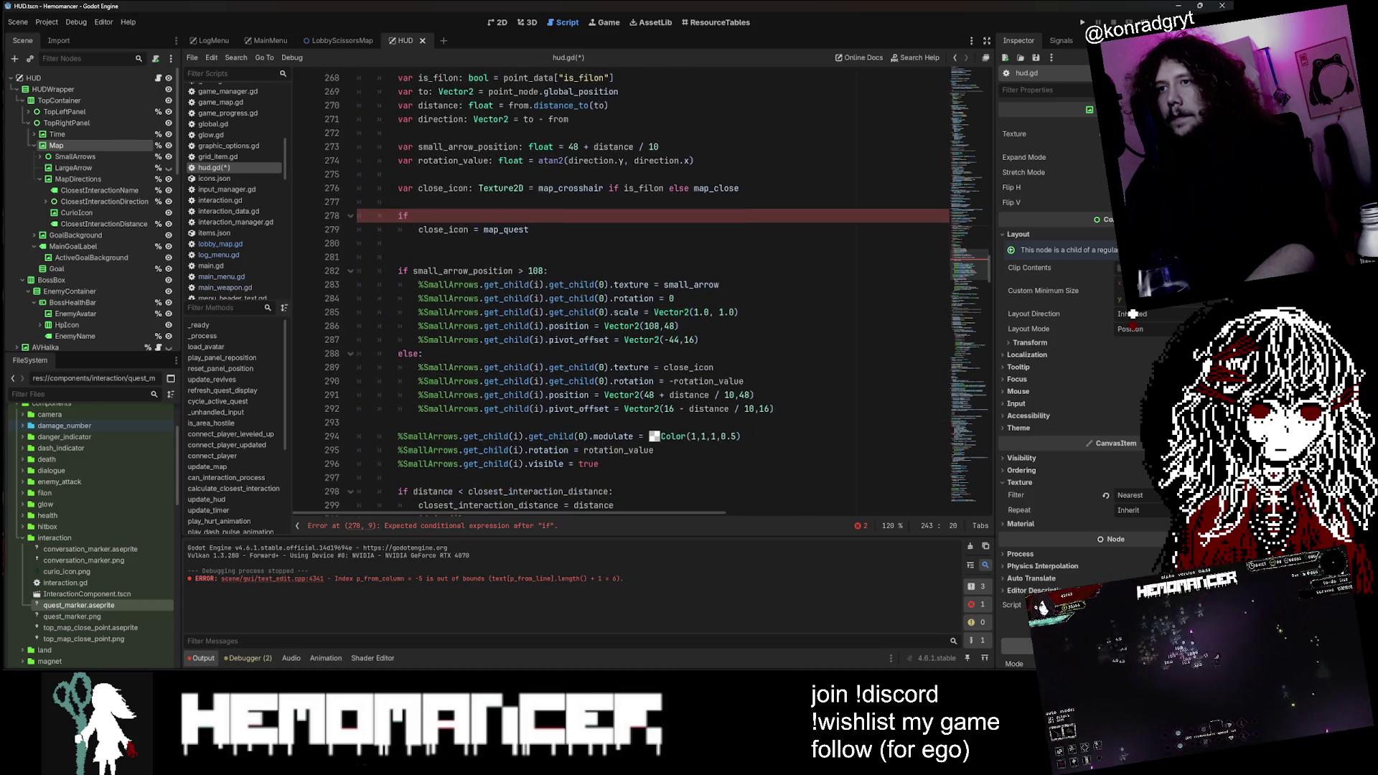
pyautogui.scroll(9, 618, 287)
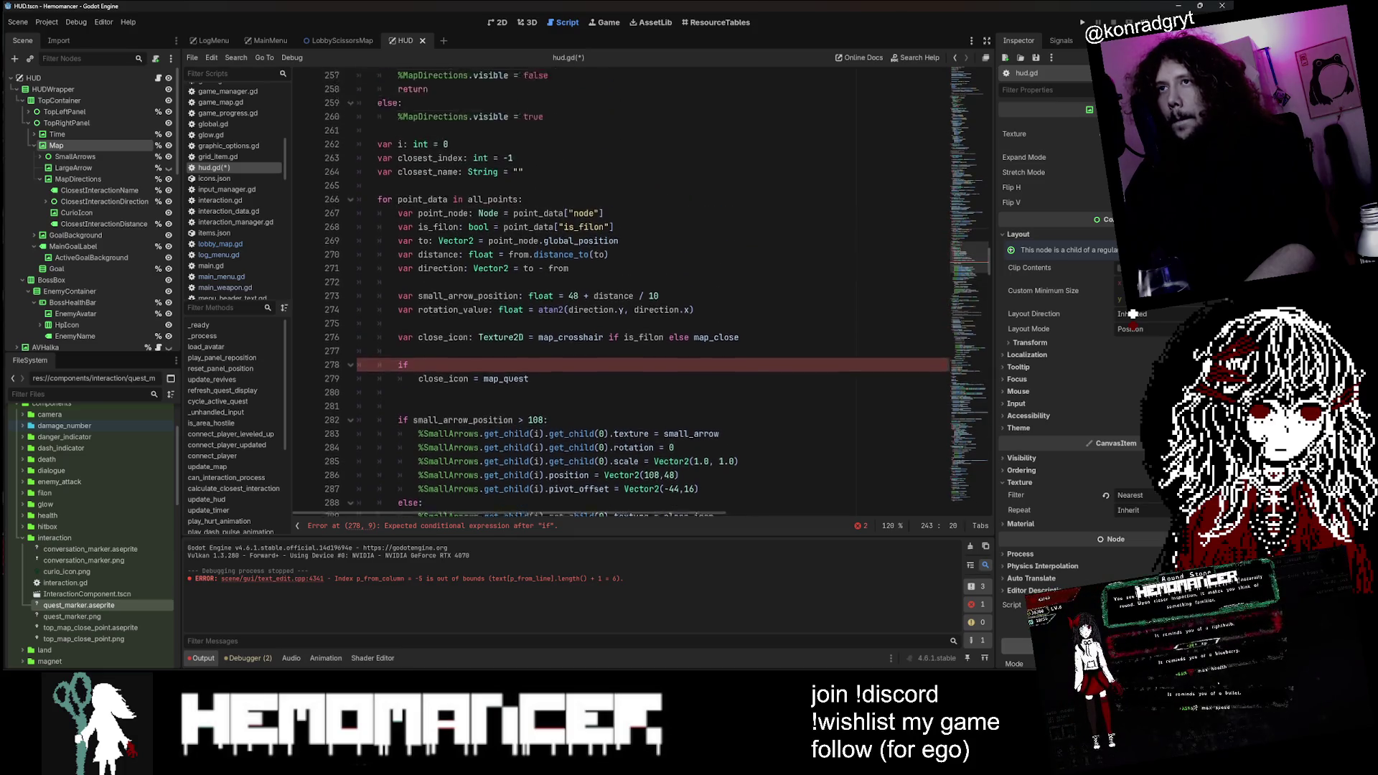
pyautogui.scroll(-9, 618, 287)
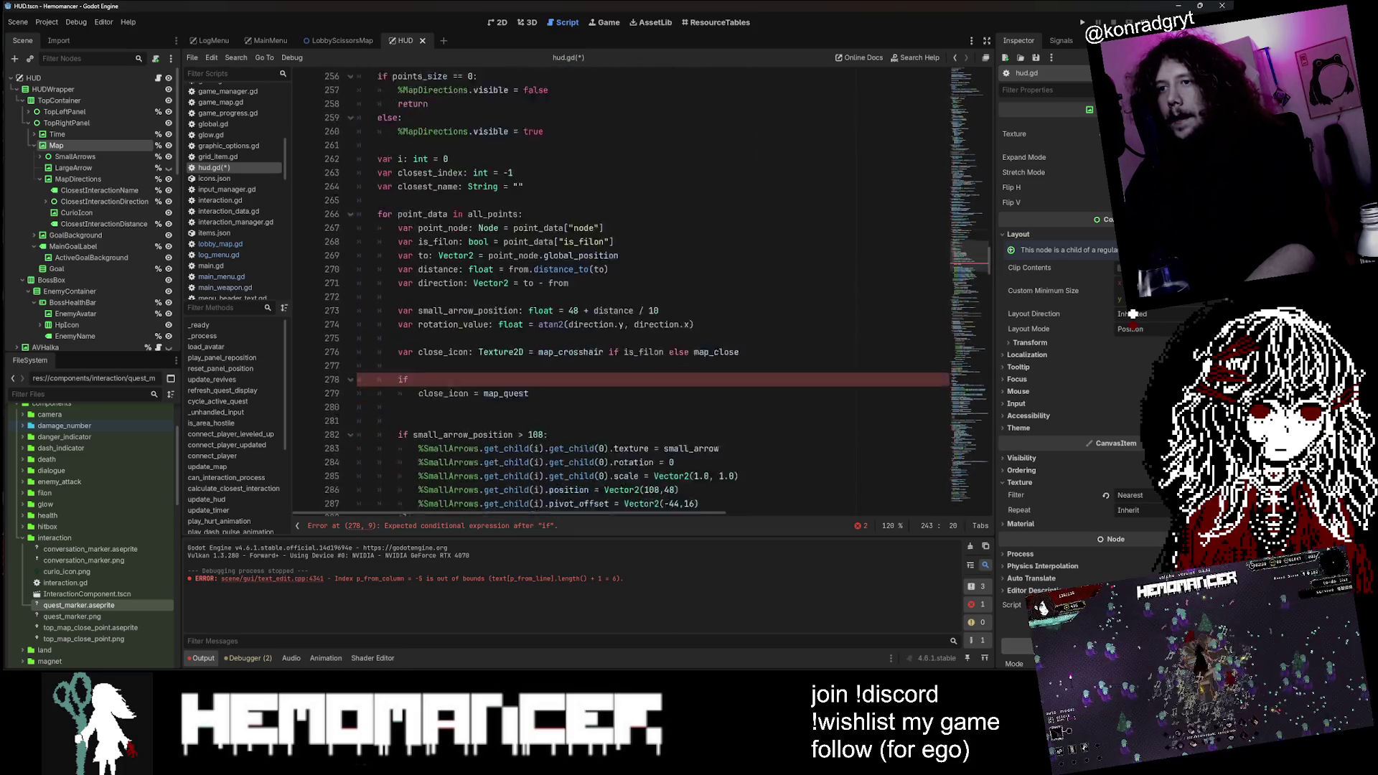
pyautogui.scroll(-2, 517, 287)
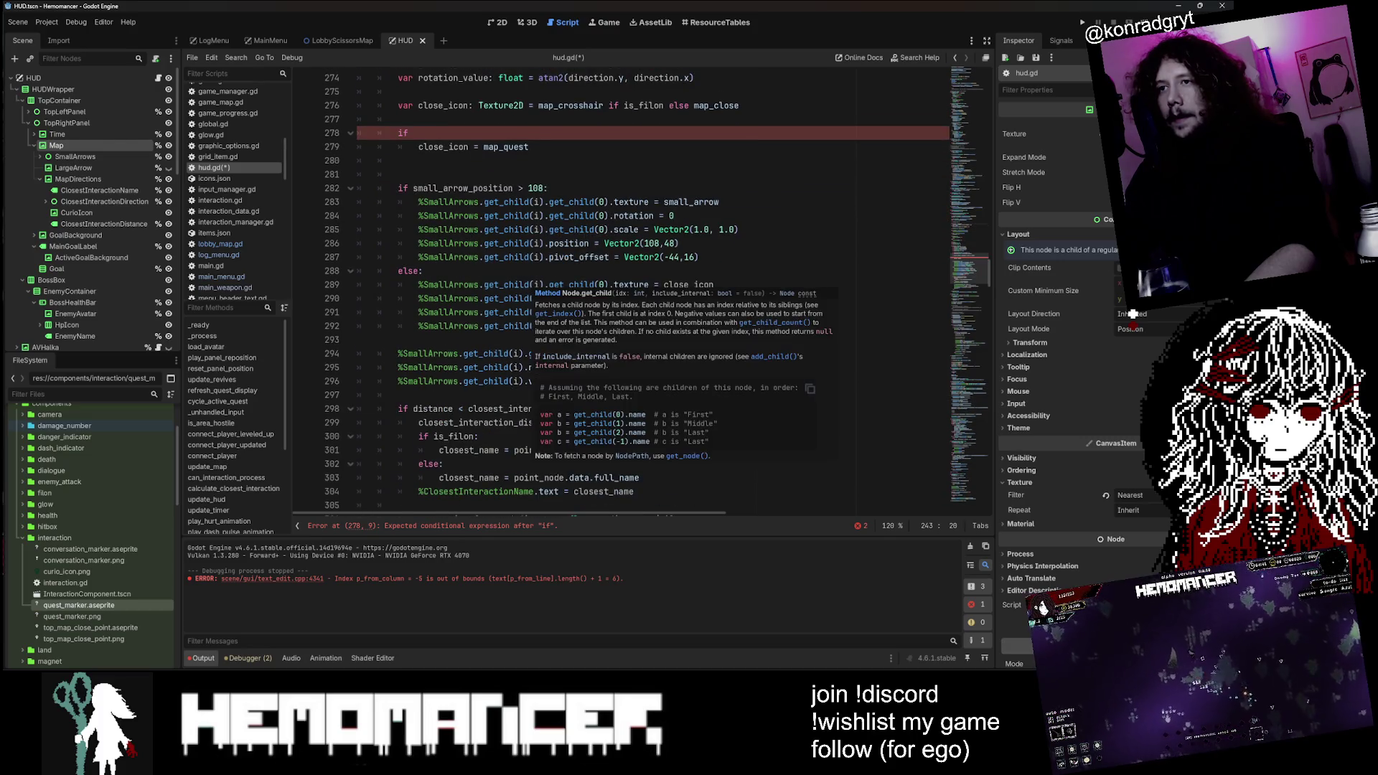
pyautogui.scroll(-7, 567, 291)
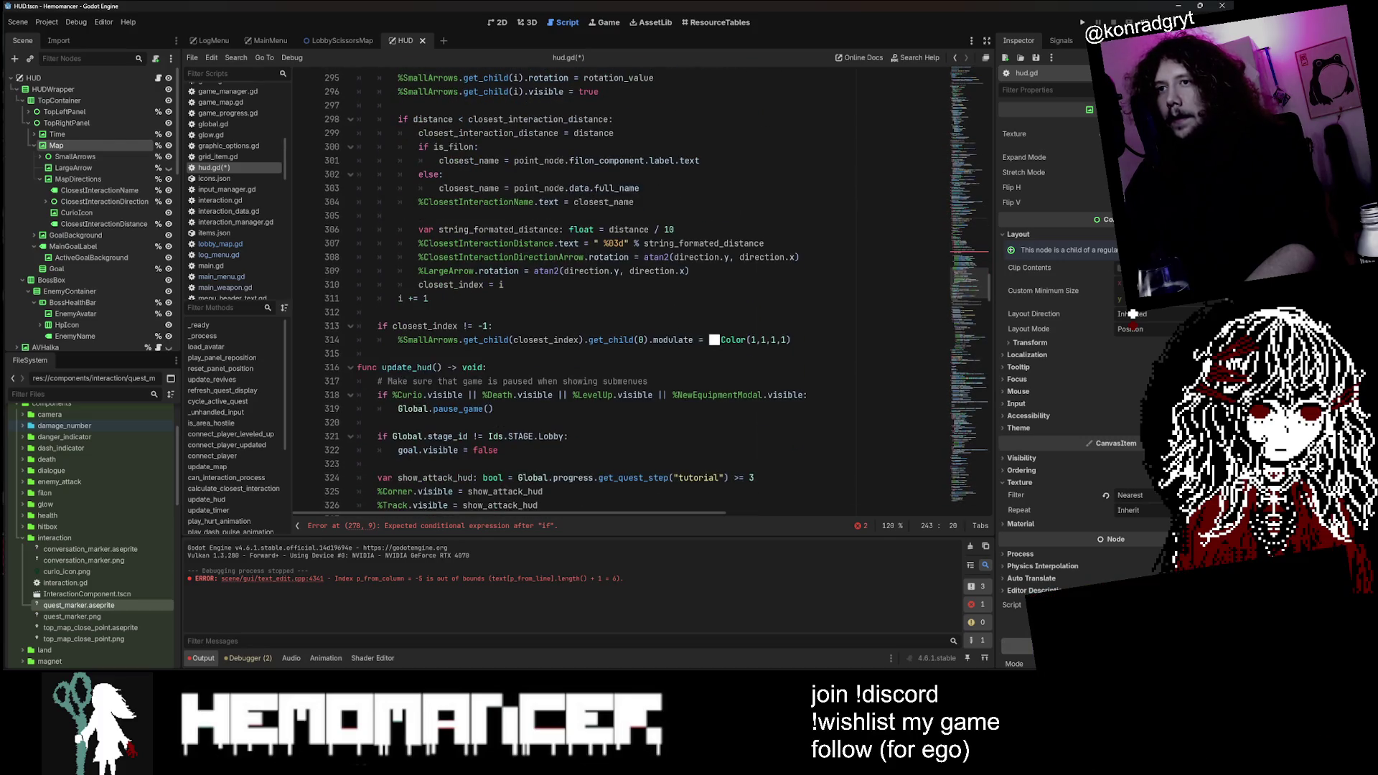
pyautogui.scroll(18, 618, 287)
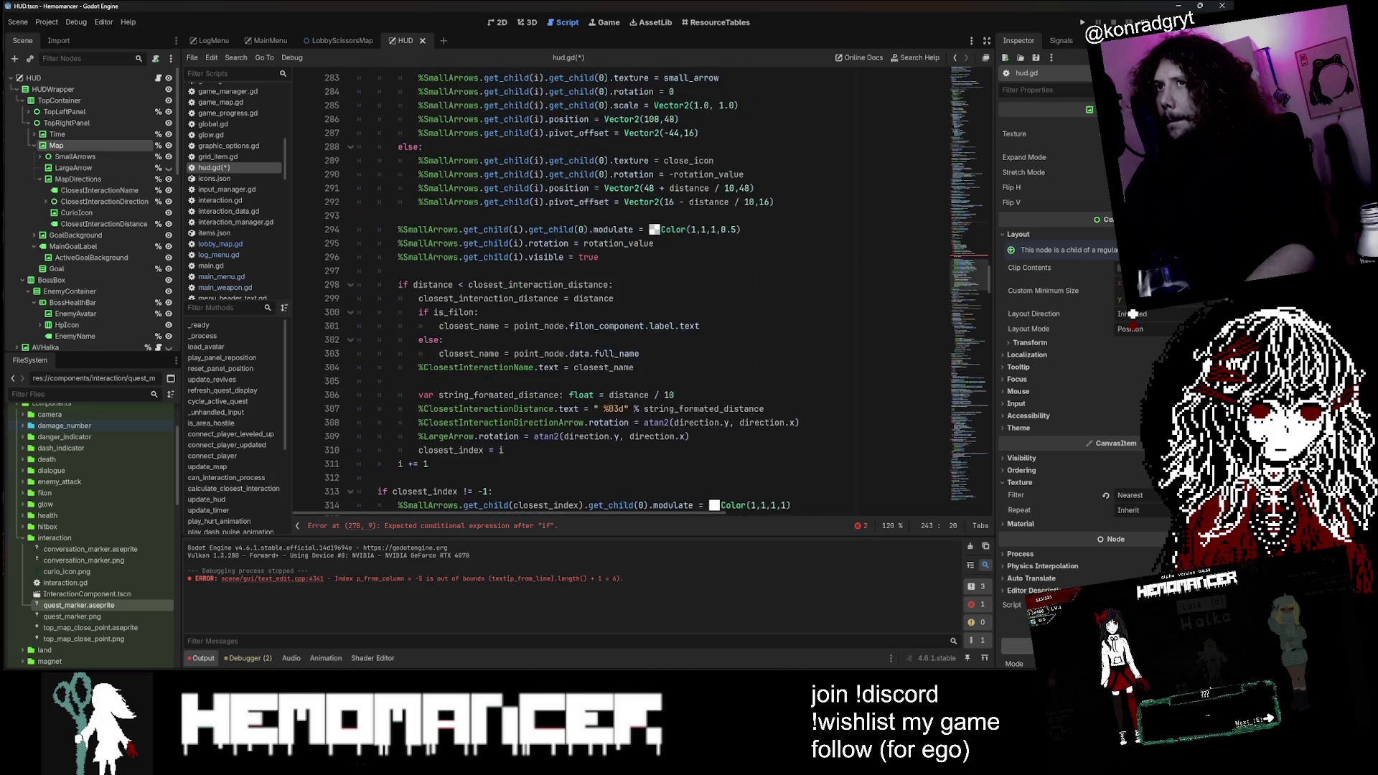
pyautogui.scroll(5, 618, 287)
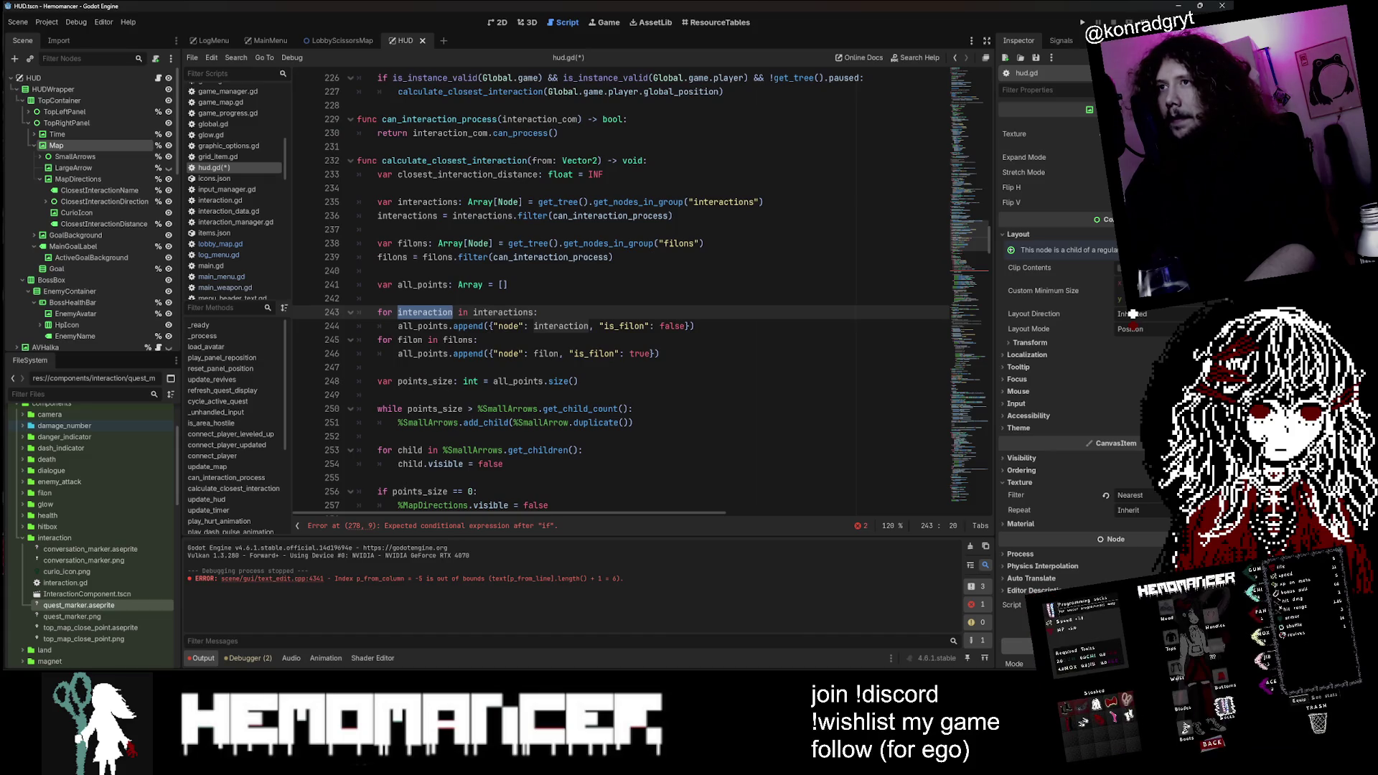
pyautogui.doubleClick(454, 160)
# Step: Search for calculate_closest_interaction, stepping between its line 227 call and its definition
pyautogui.hotkey('ctrl', 'f')
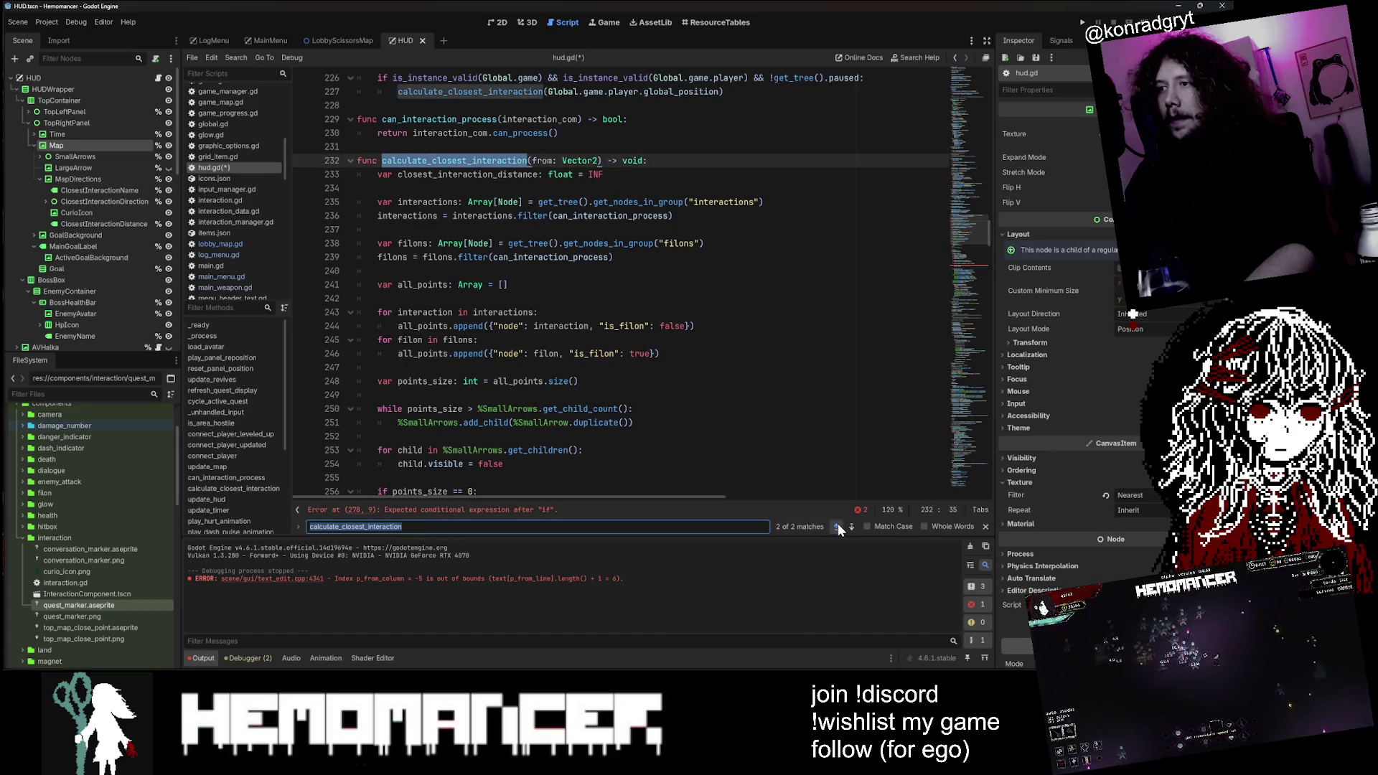
pyautogui.click(838, 526)
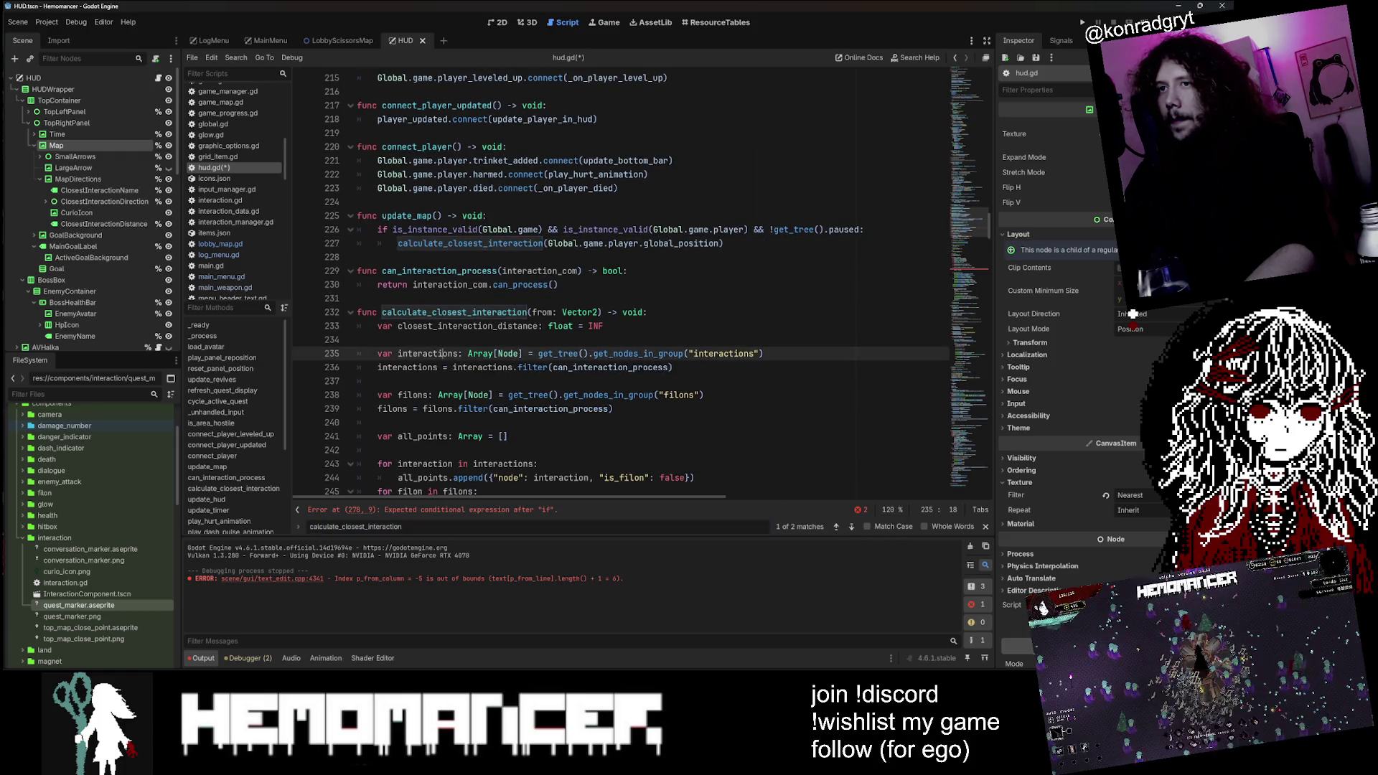
pyautogui.scroll(-4, 621, 280)
pyautogui.click(436, 244)
pyautogui.doubleClick(436, 244)
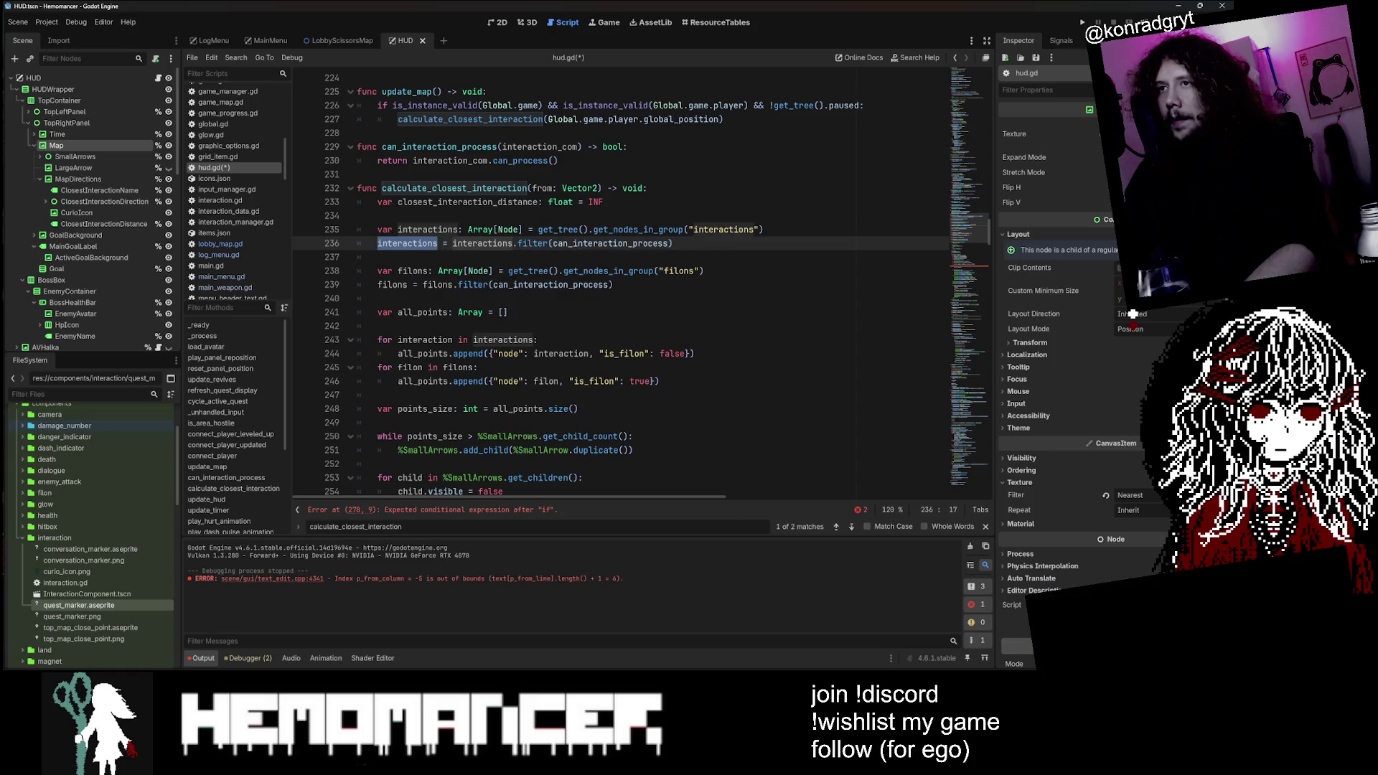
pyautogui.scroll(-5, 621, 280)
pyautogui.scroll(4, 621, 280)
pyautogui.click(851, 528)
pyautogui.click(851, 528)
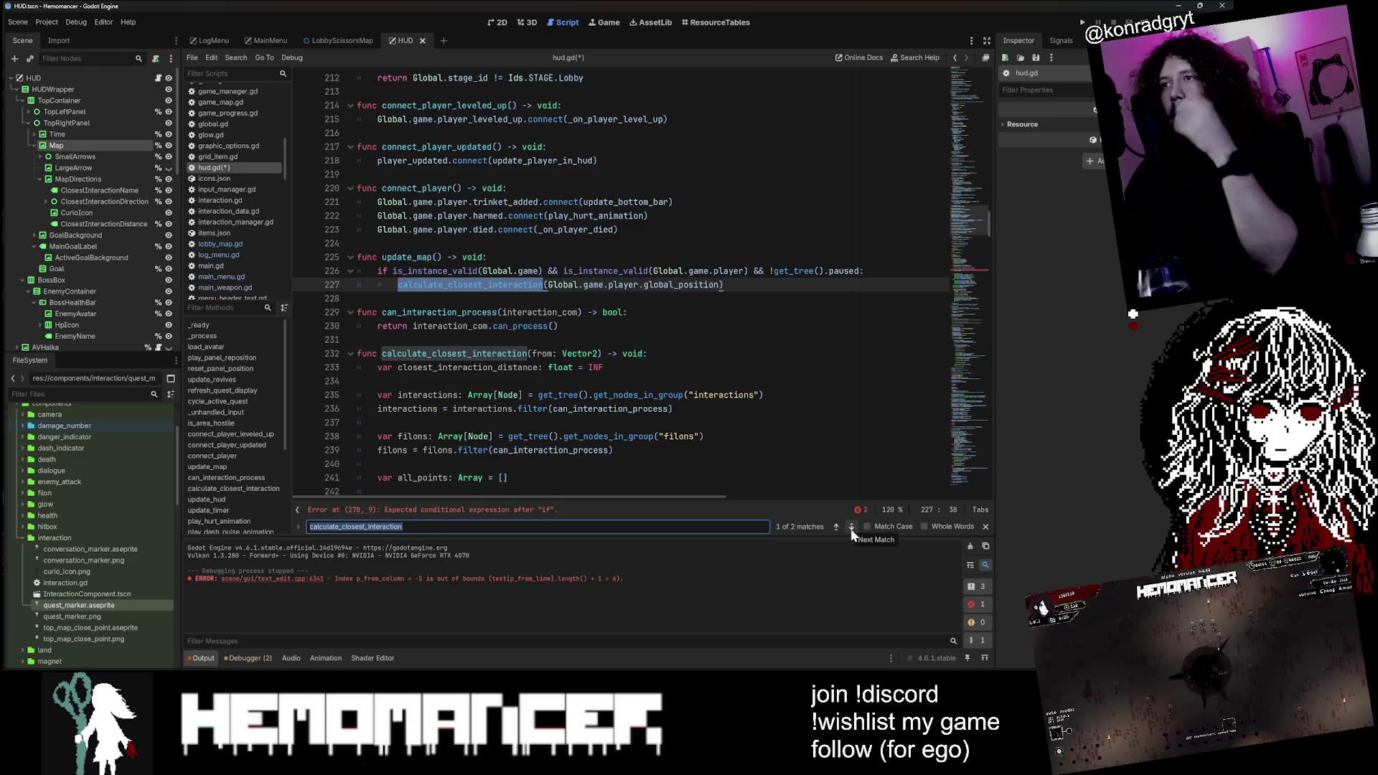
pyautogui.click(850, 528)
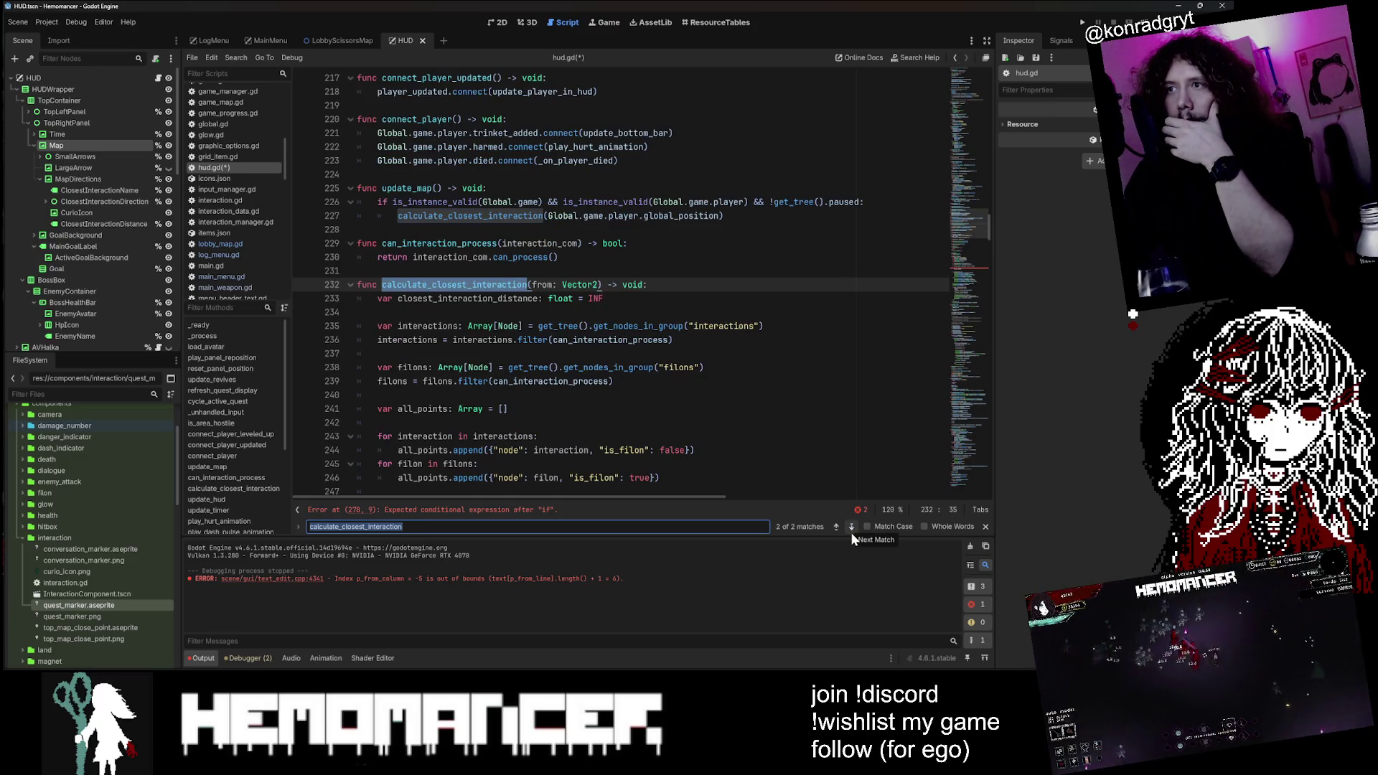
pyautogui.scroll(-15, 621, 287)
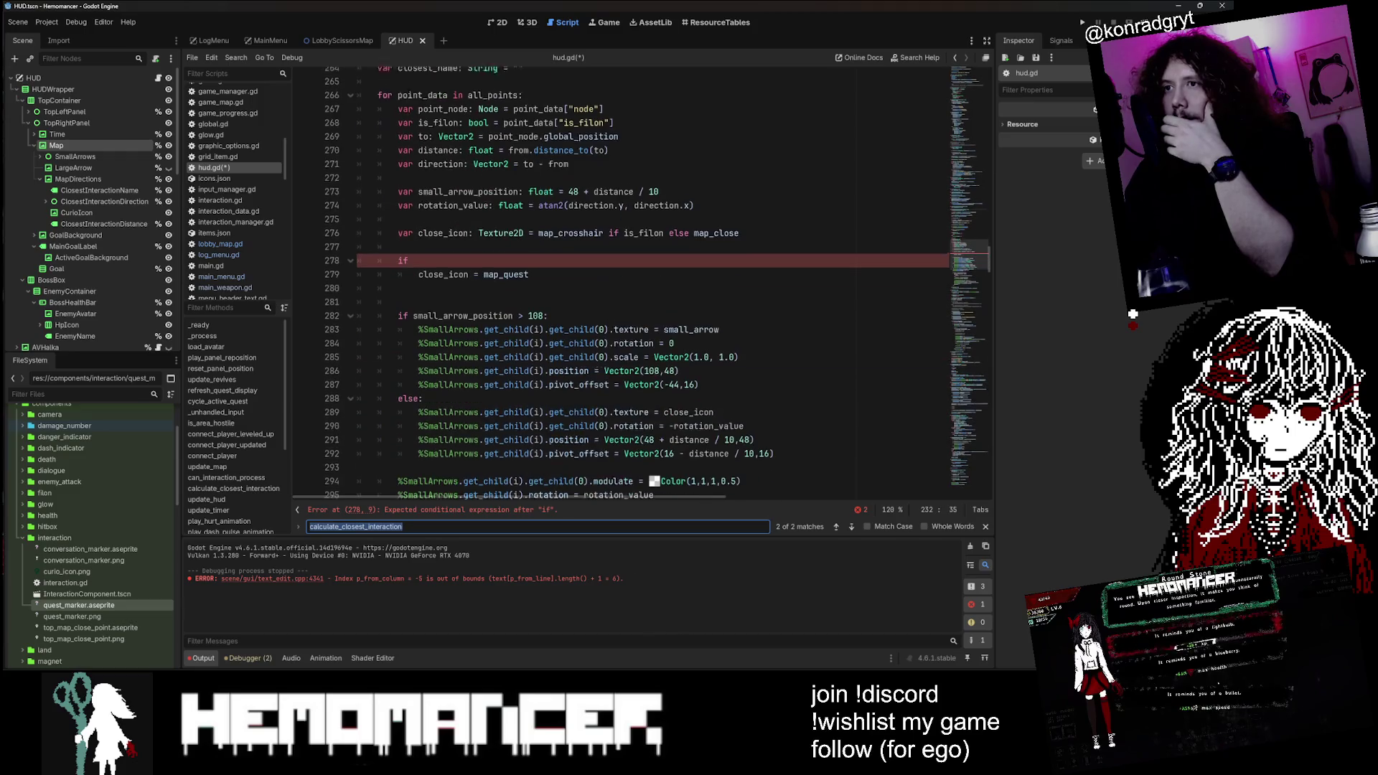
# Step: Highlight the uses of point_node and the point_data loop variable on lines 266-268
pyautogui.click(414, 257)
pyautogui.scroll(2, 413, 257)
pyautogui.doubleClick(443, 188)
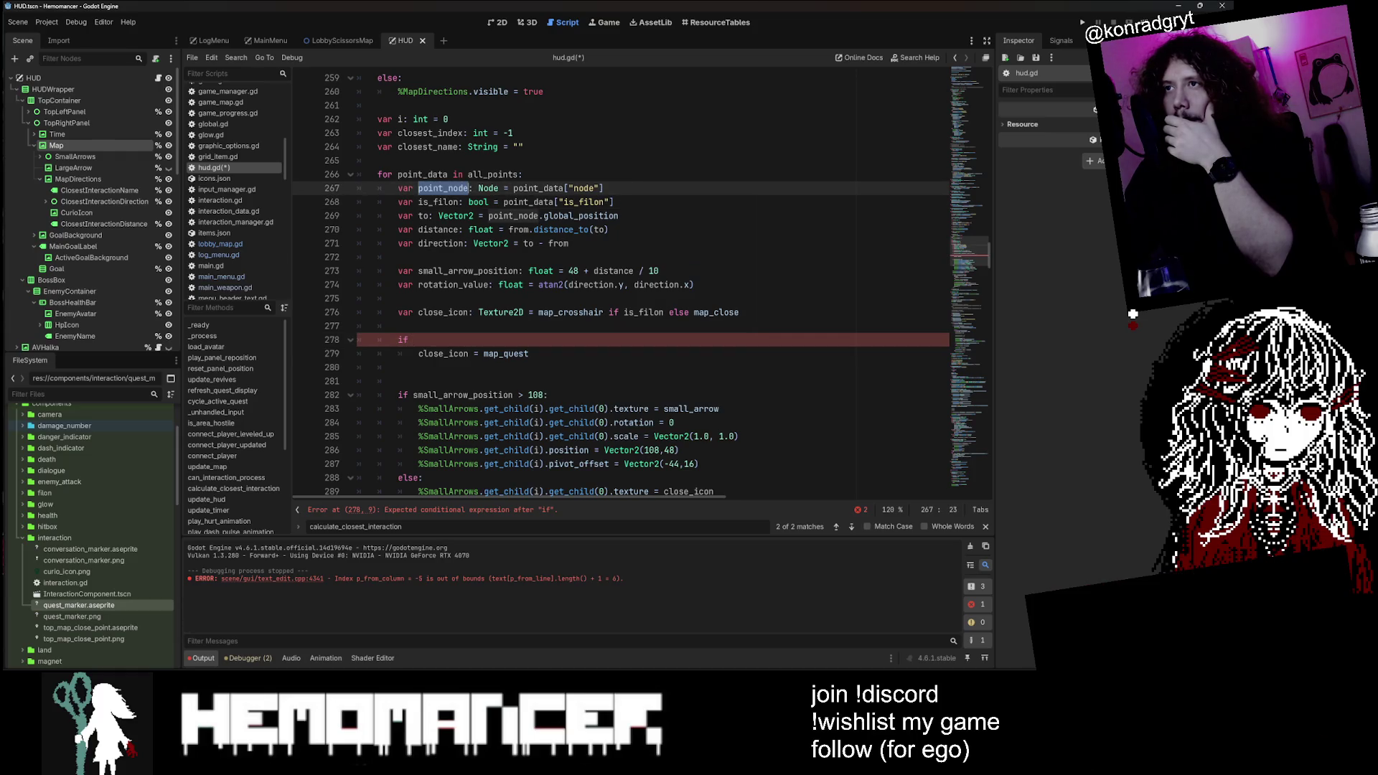
pyautogui.doubleClick(528, 202)
pyautogui.doubleClick(423, 174)
pyautogui.hotkey('ctrl', 'c')
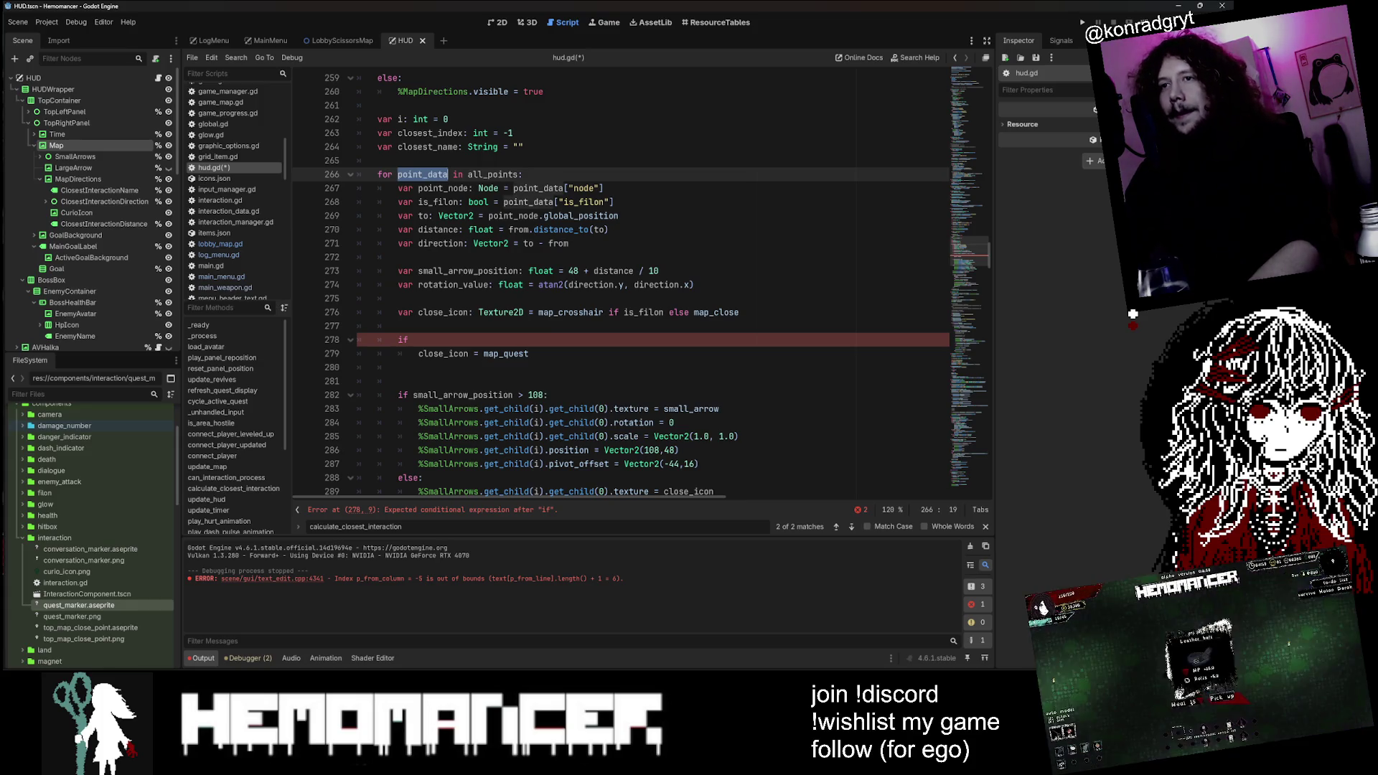
# Step: Complete line 278 as 'if true:' and add blank lines below it
pyautogui.click(409, 339)
pyautogui.write('true')
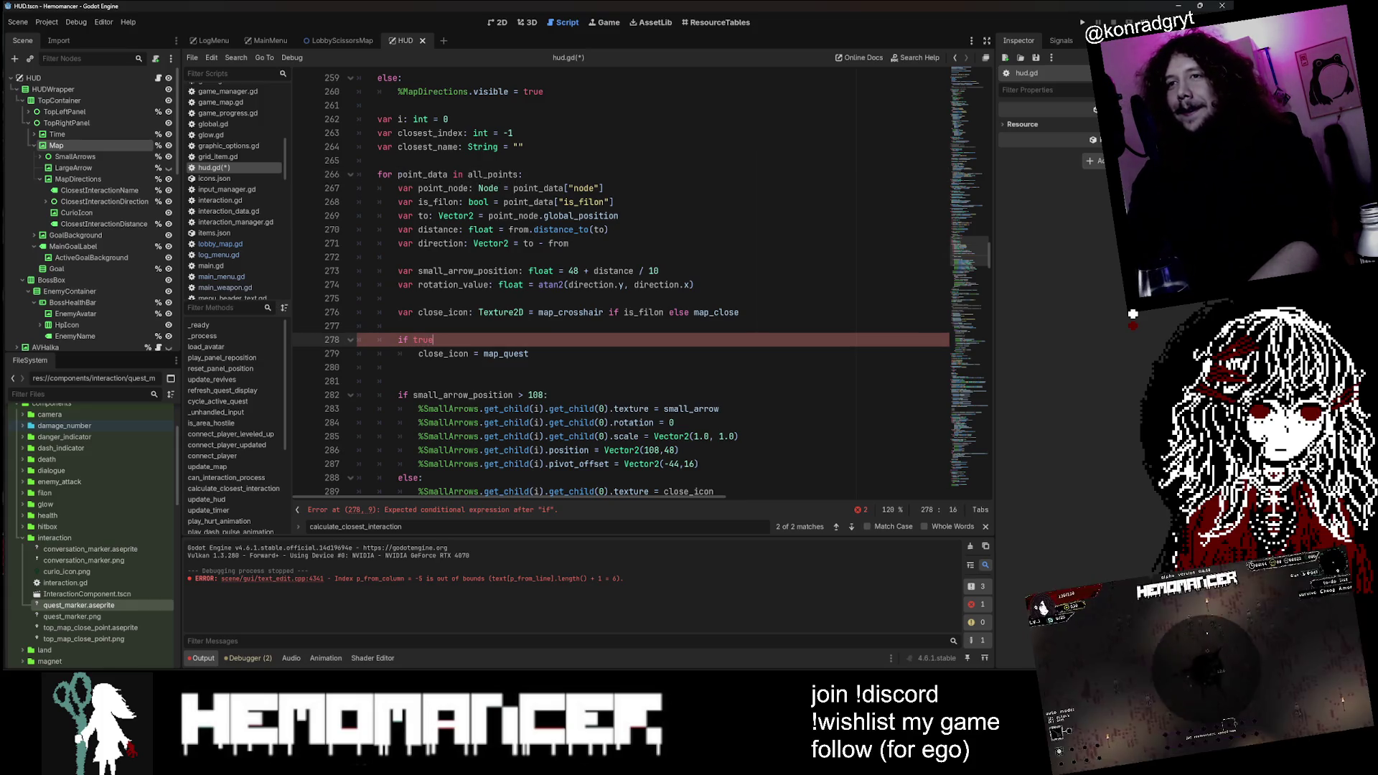
pyautogui.press('Down')
pyautogui.press('Down')
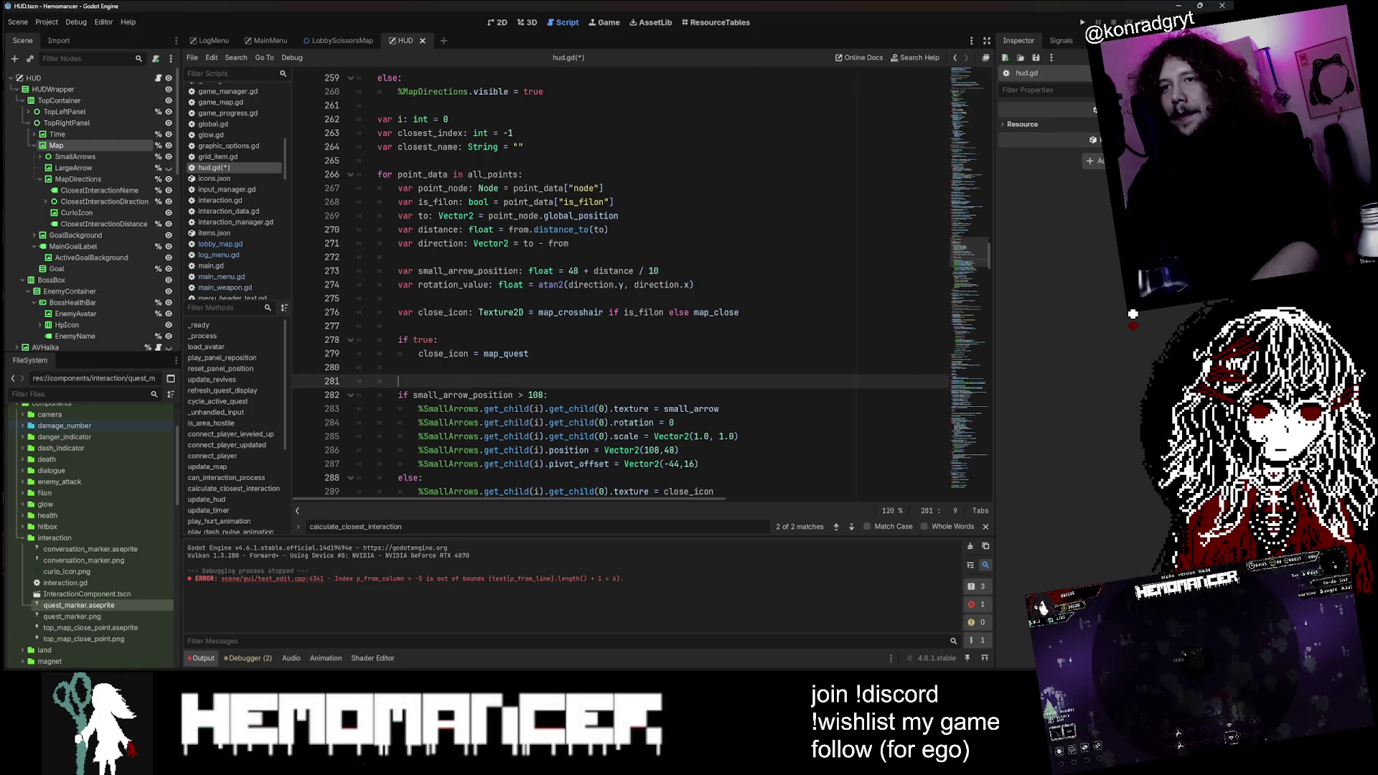
pyautogui.press('Return')
pyautogui.press('Return')
# Step: Add print(point_data) on line 281, save hud.gd and launch a debug run
pyautogui.click(398, 382)
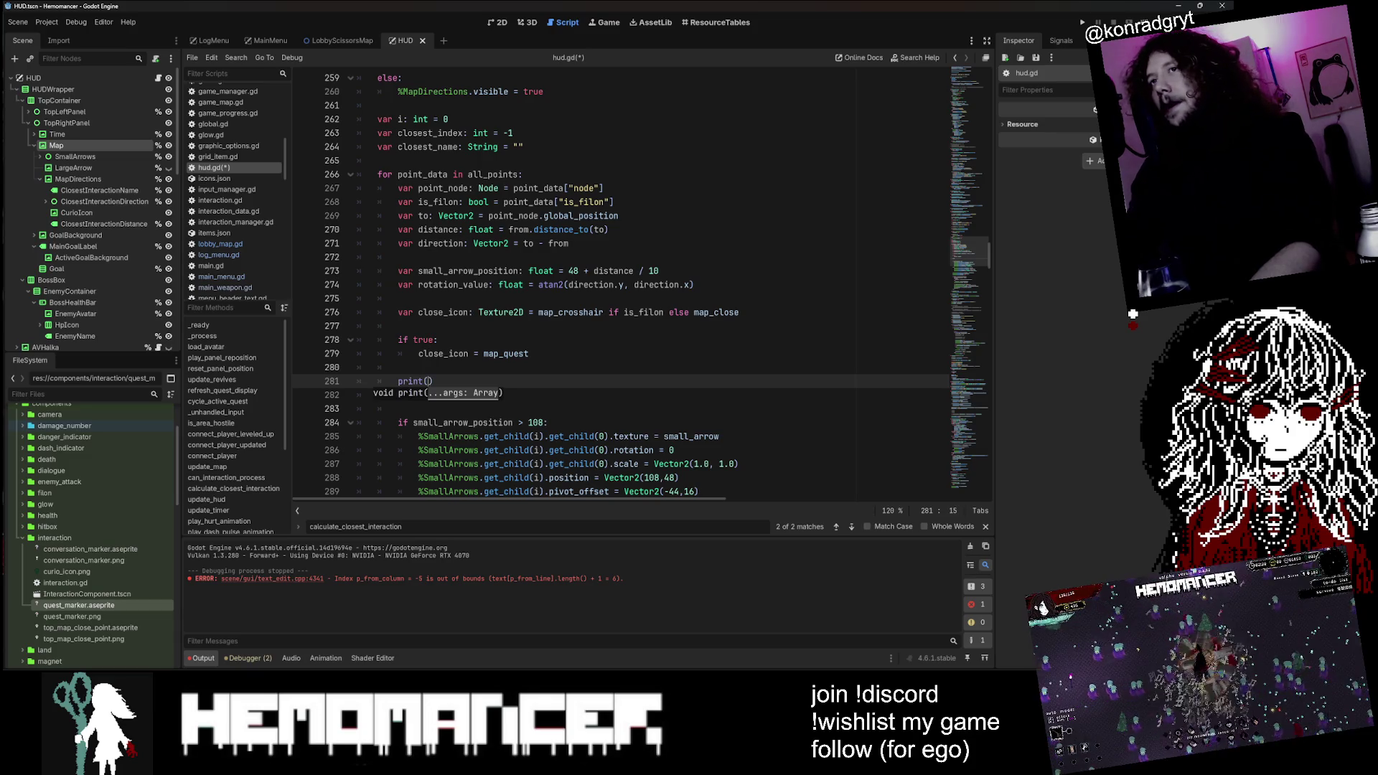
pyautogui.doubleClick(423, 175)
pyautogui.click(428, 381)
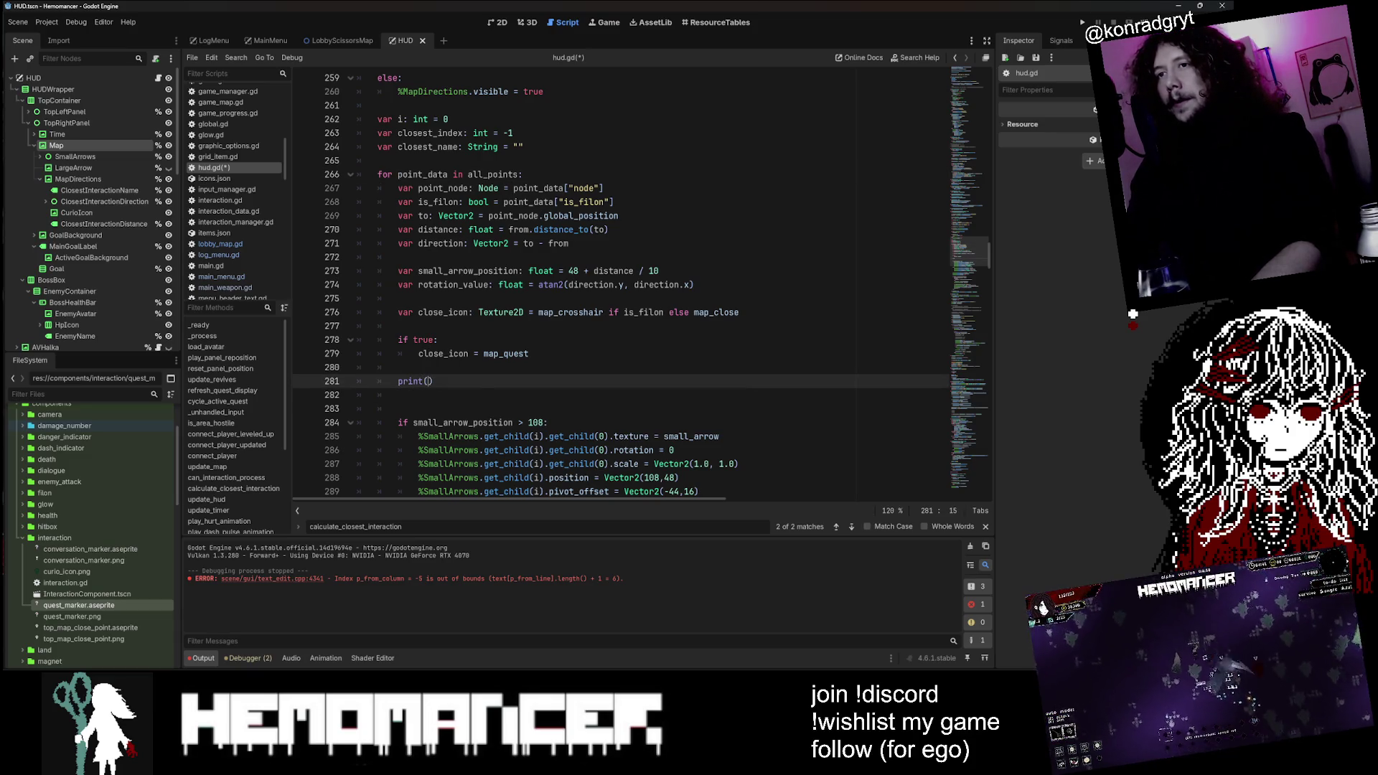
pyautogui.hotkey('ctrl', 'v')
pyautogui.press('Down')
pyautogui.press('Delete')
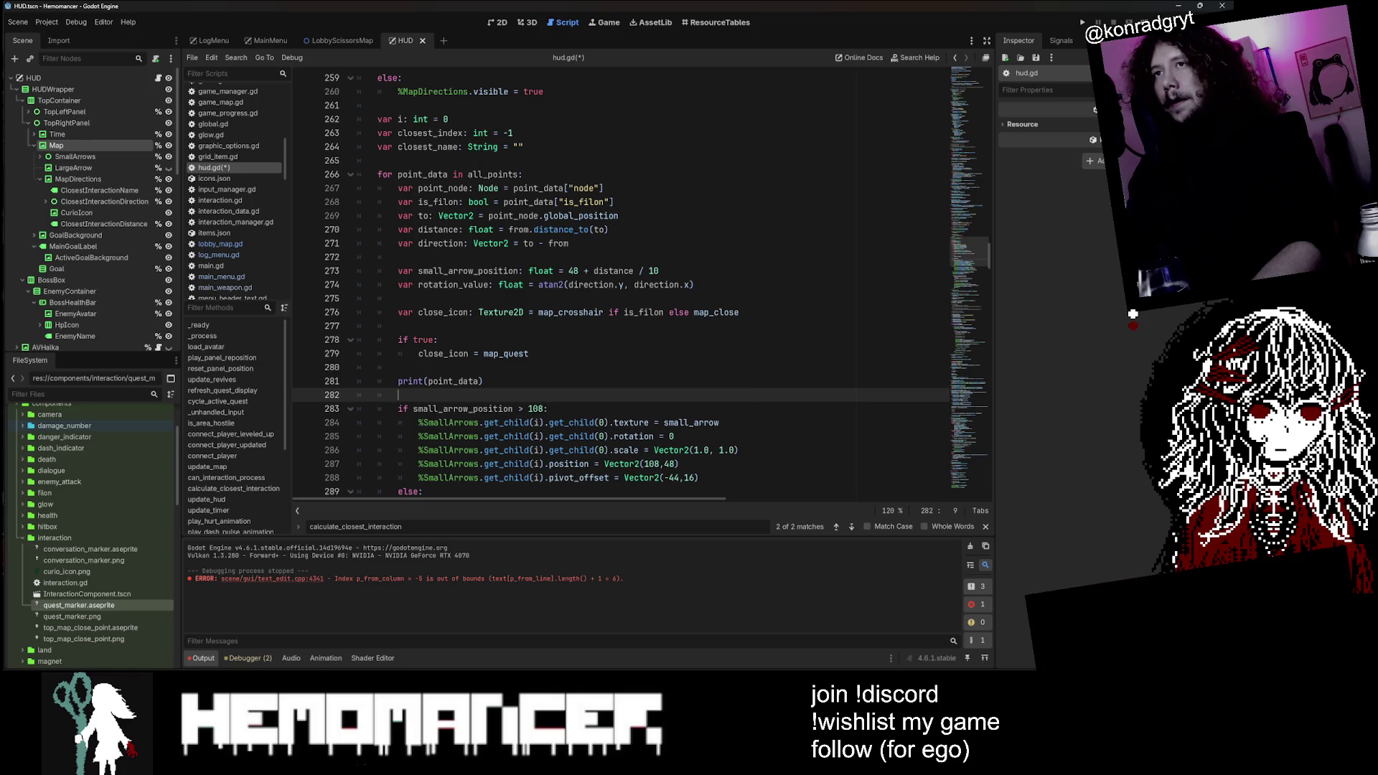
pyautogui.click(428, 174)
pyautogui.click(502, 381)
pyautogui.hotkey('ctrl', 's')
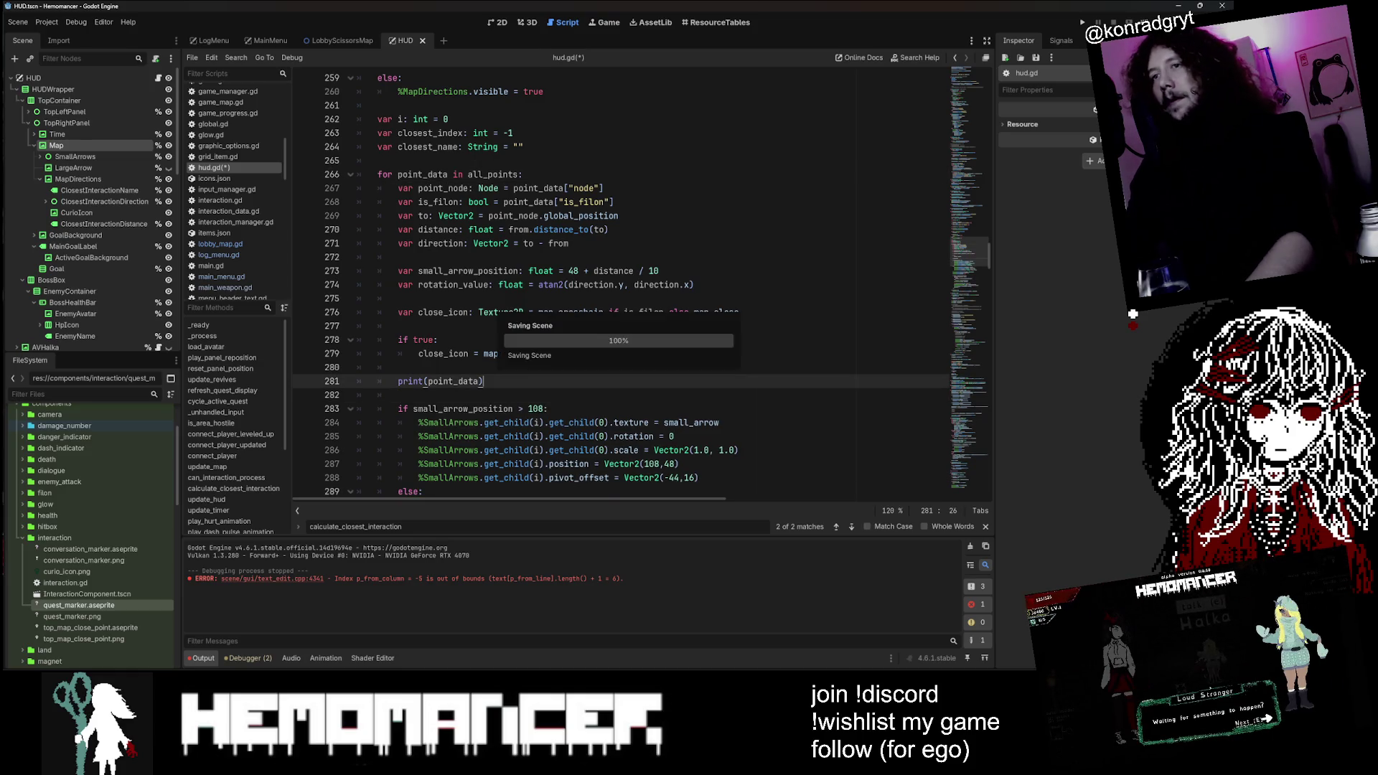
pyautogui.click(970, 547)
pyautogui.press('F5')
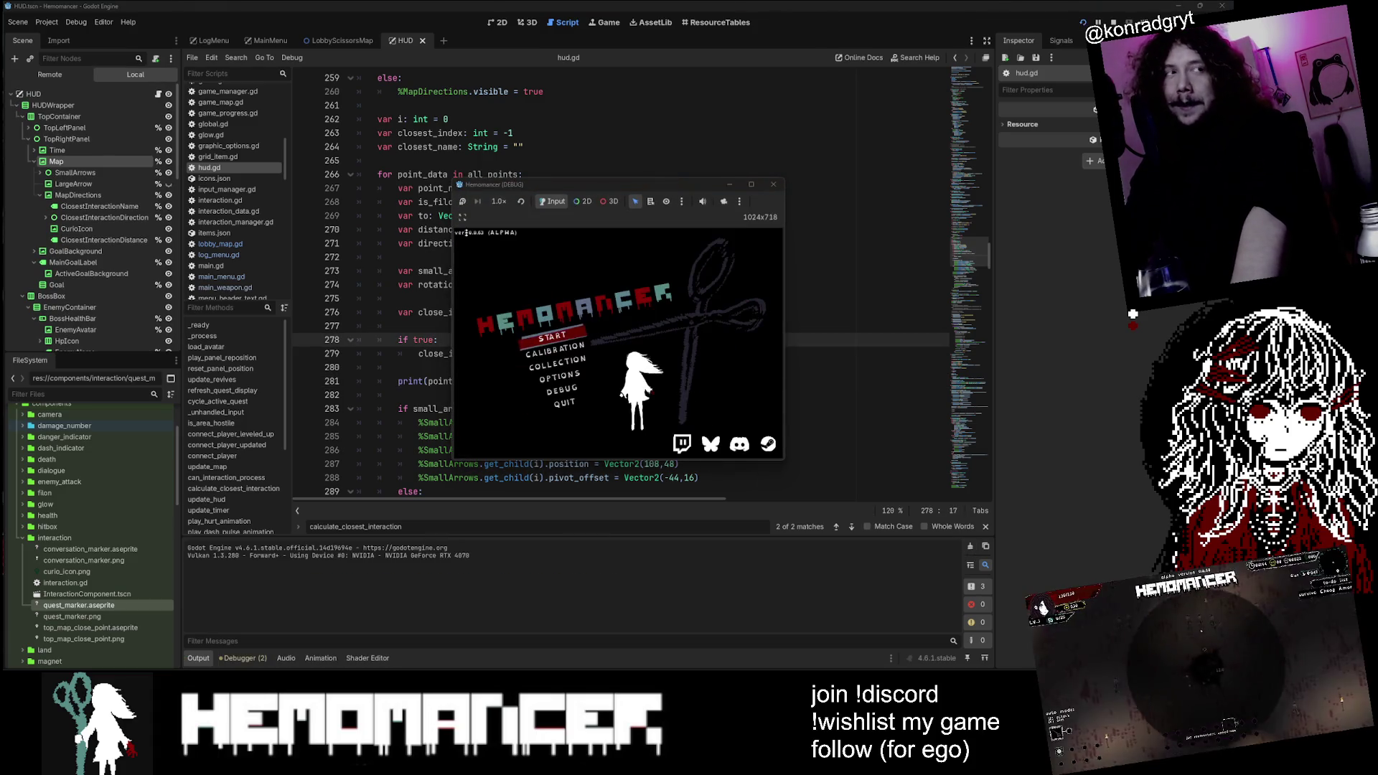
# Step: Tidy the print(point_data) line and save the script
pyautogui.click(709, 106)
pyautogui.click(479, 381)
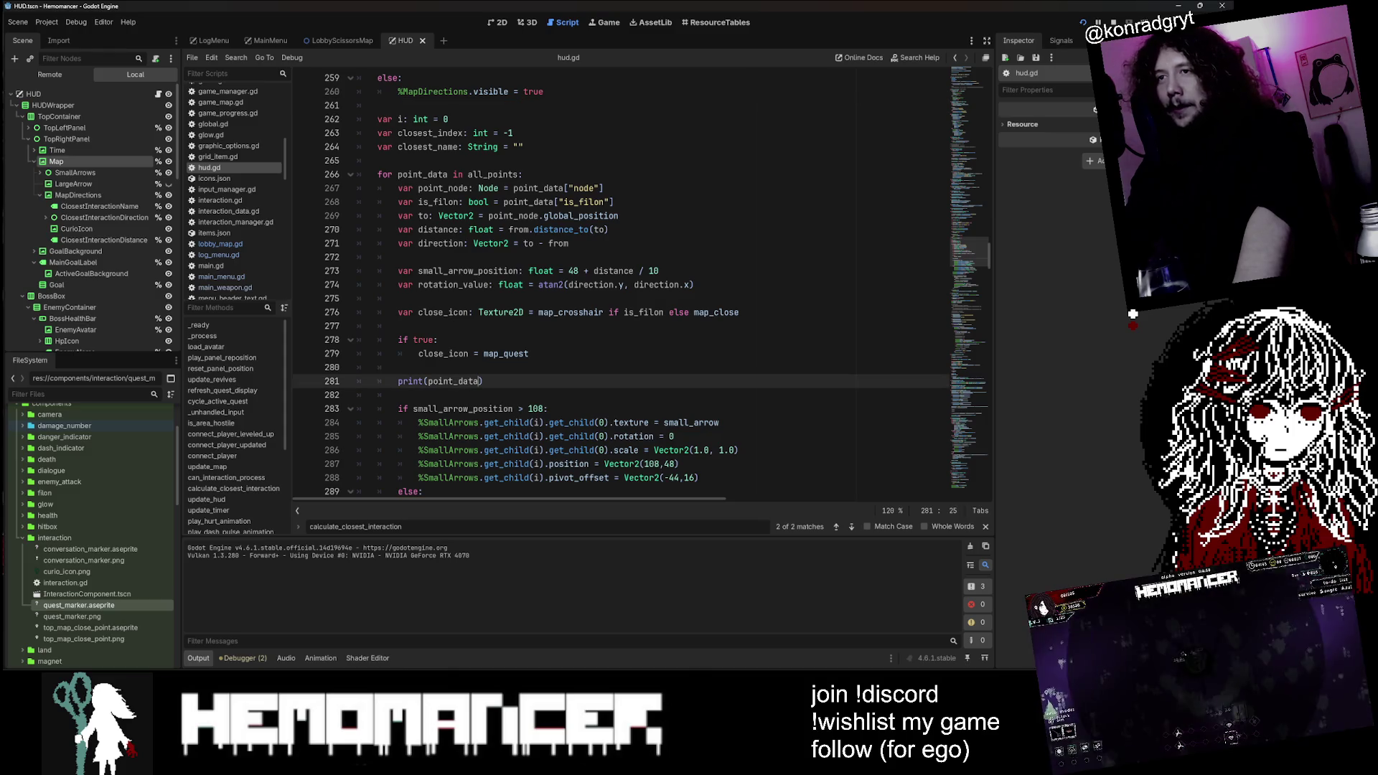
pyautogui.write('.')
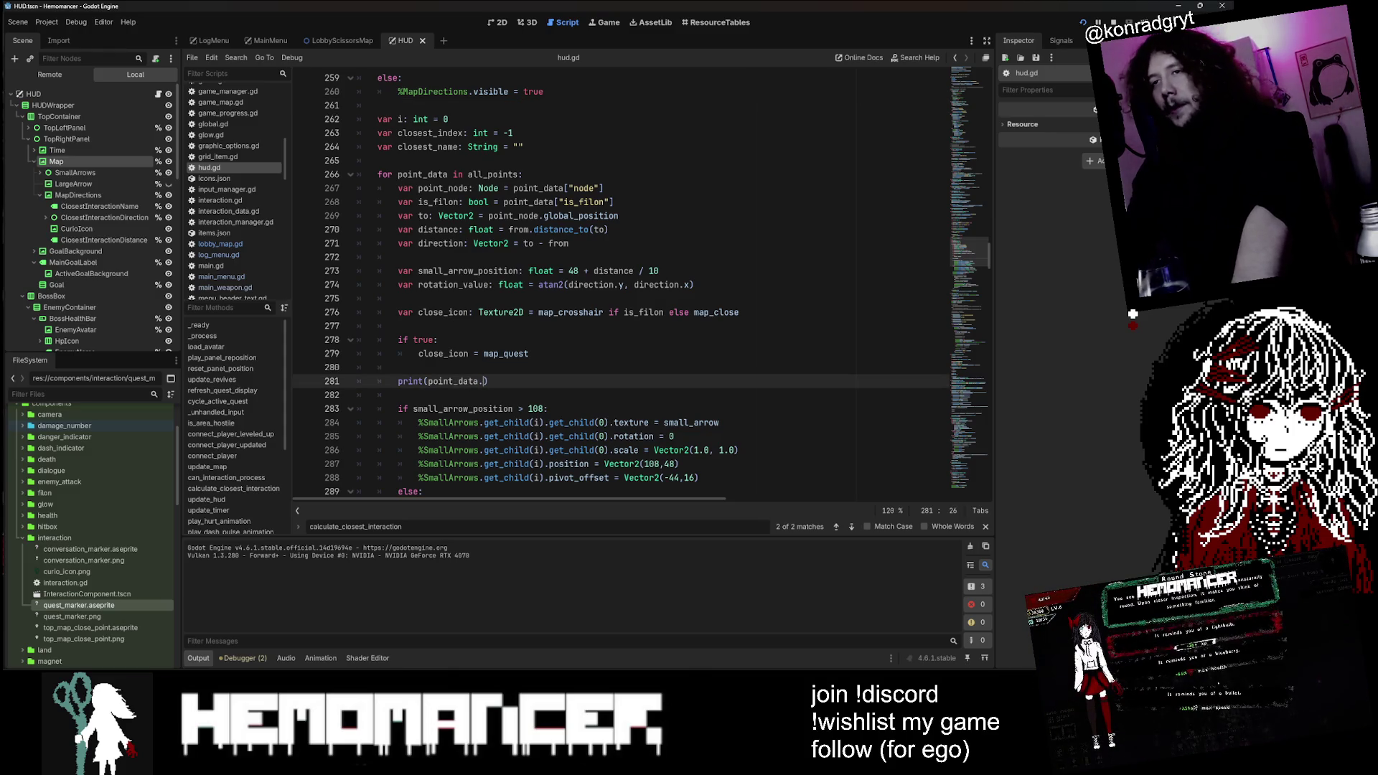
pyautogui.press('BackSpace')
pyautogui.click(554, 312)
pyautogui.hotkey('ctrl', 's')
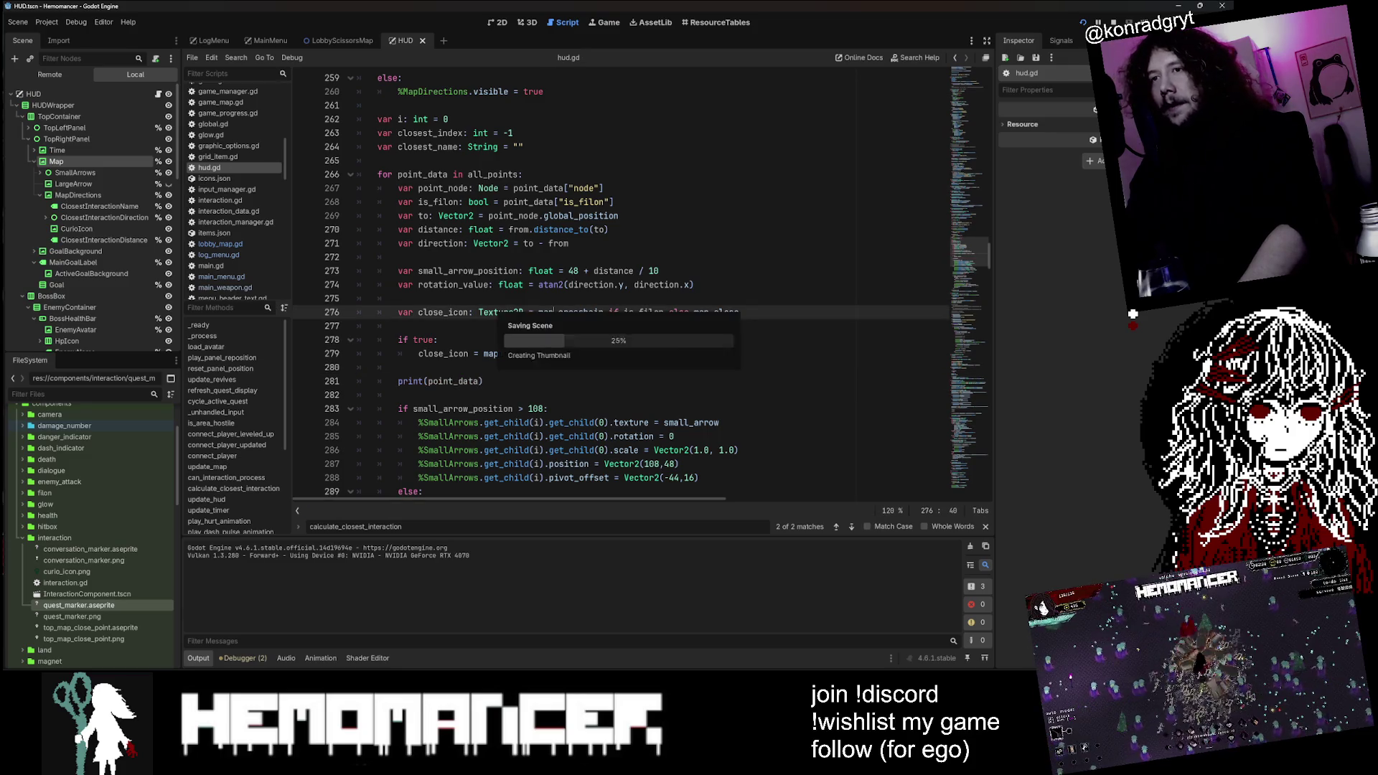
pyautogui.click(482, 381)
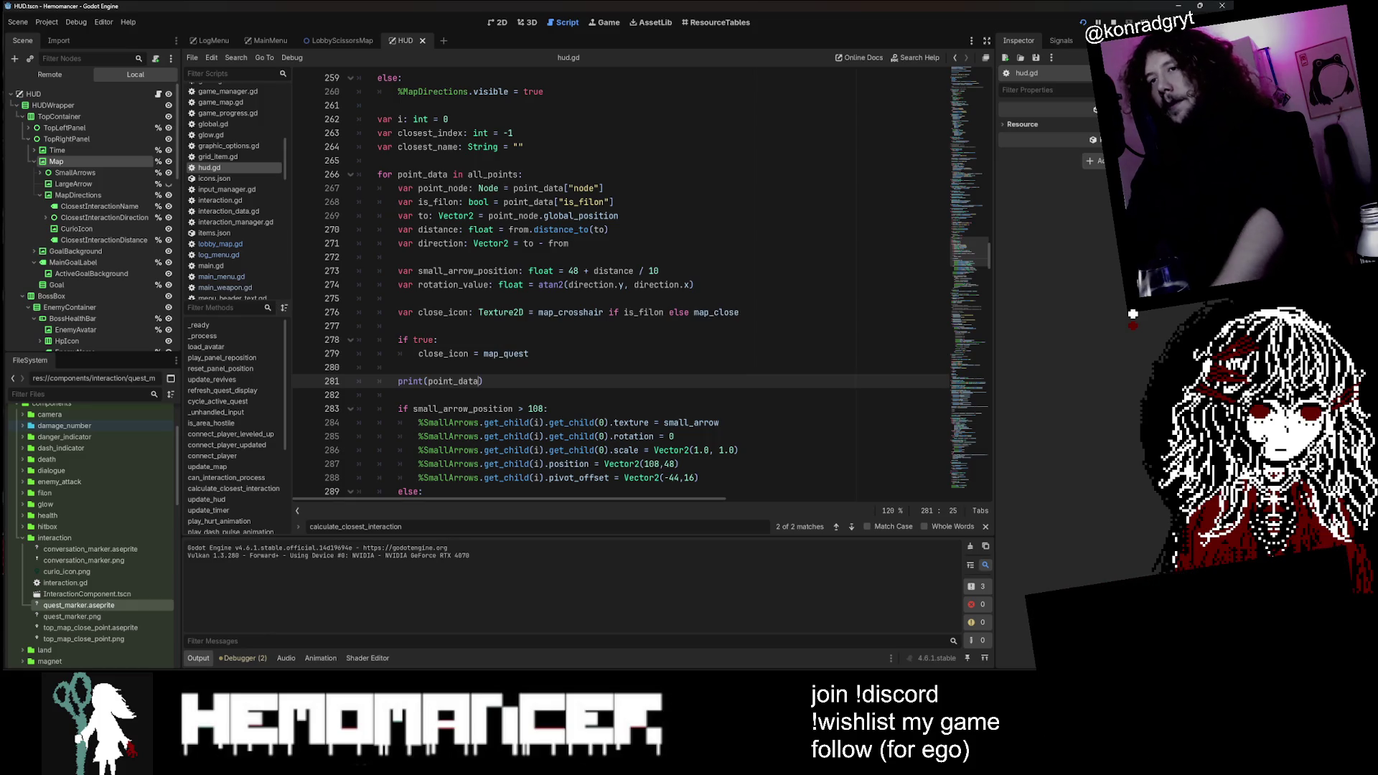
pyautogui.click(569, 244)
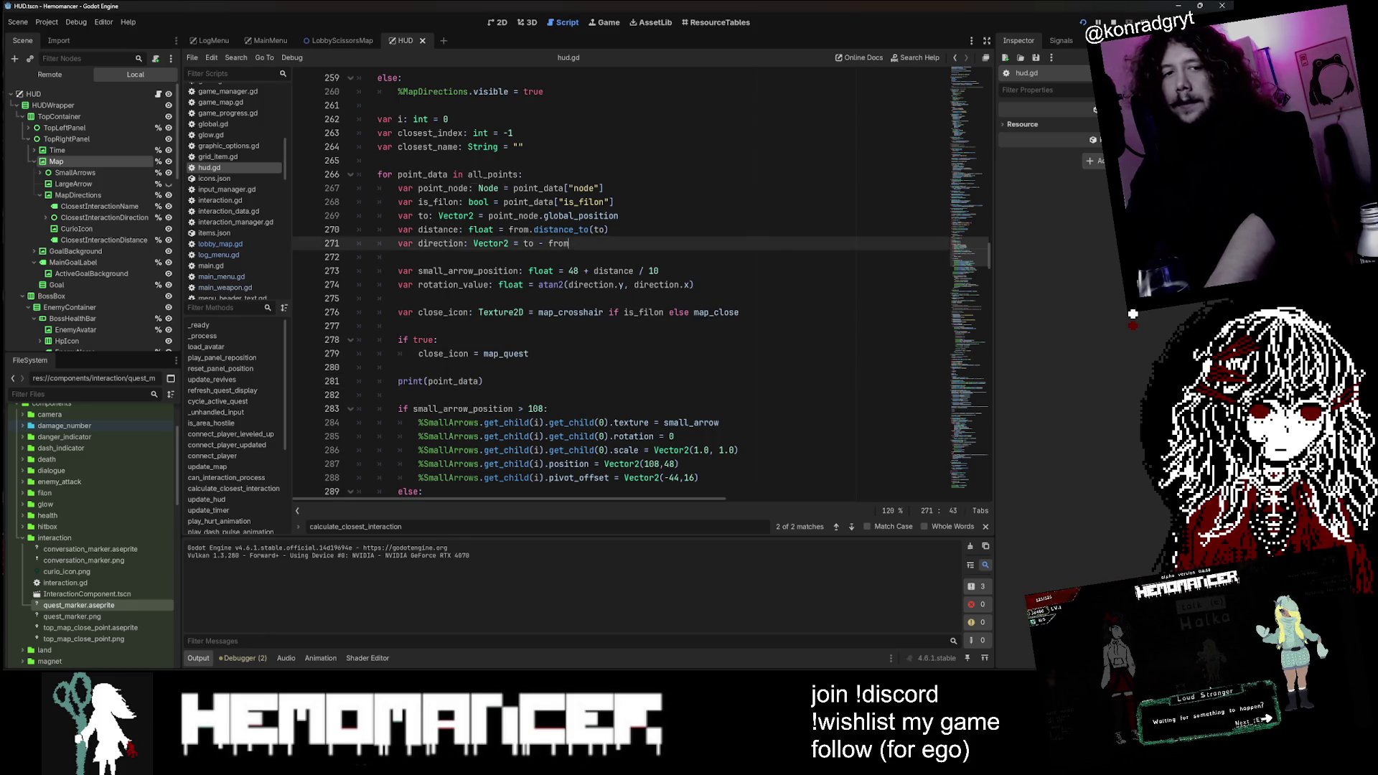
# Step: Run the game, start from the main menu, stop it with F8, and review the printed point_data
pyautogui.press('F5')
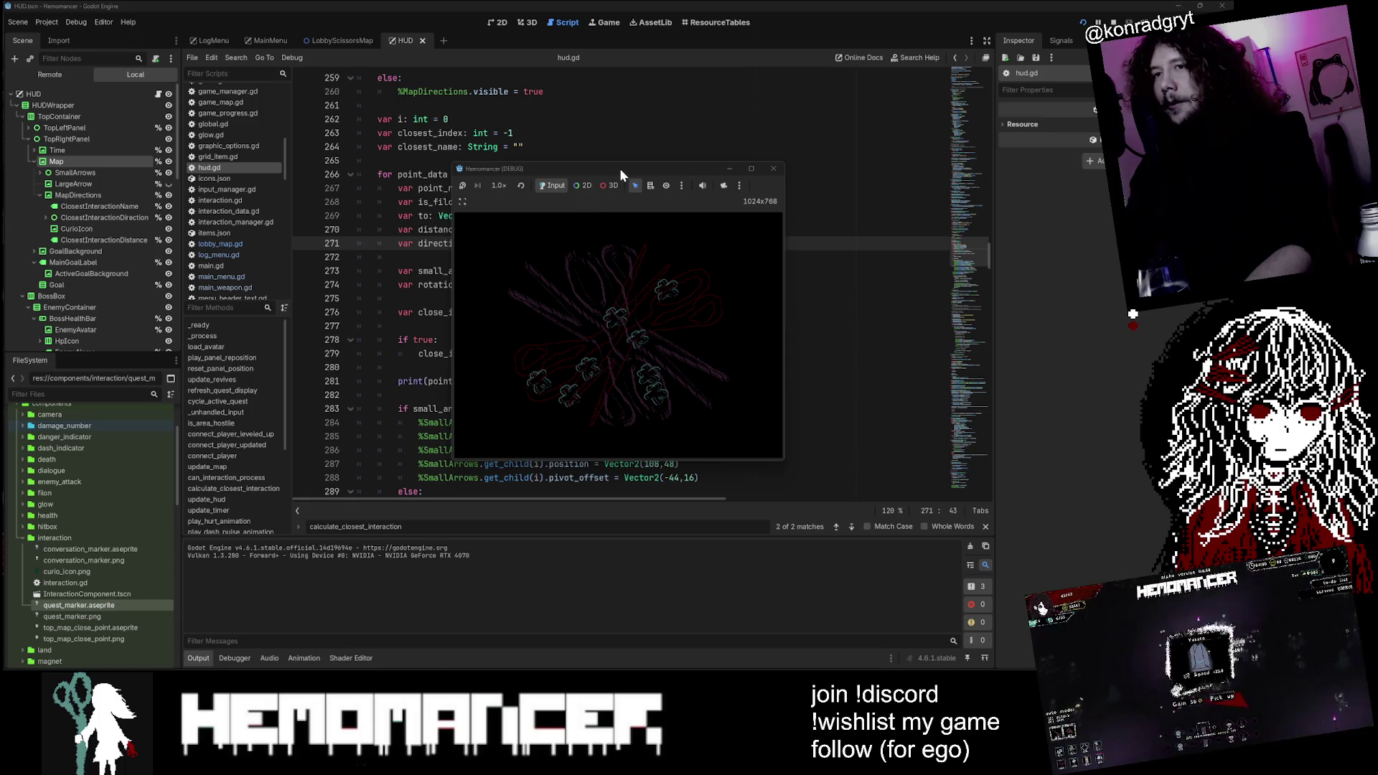
pyautogui.click(575, 307)
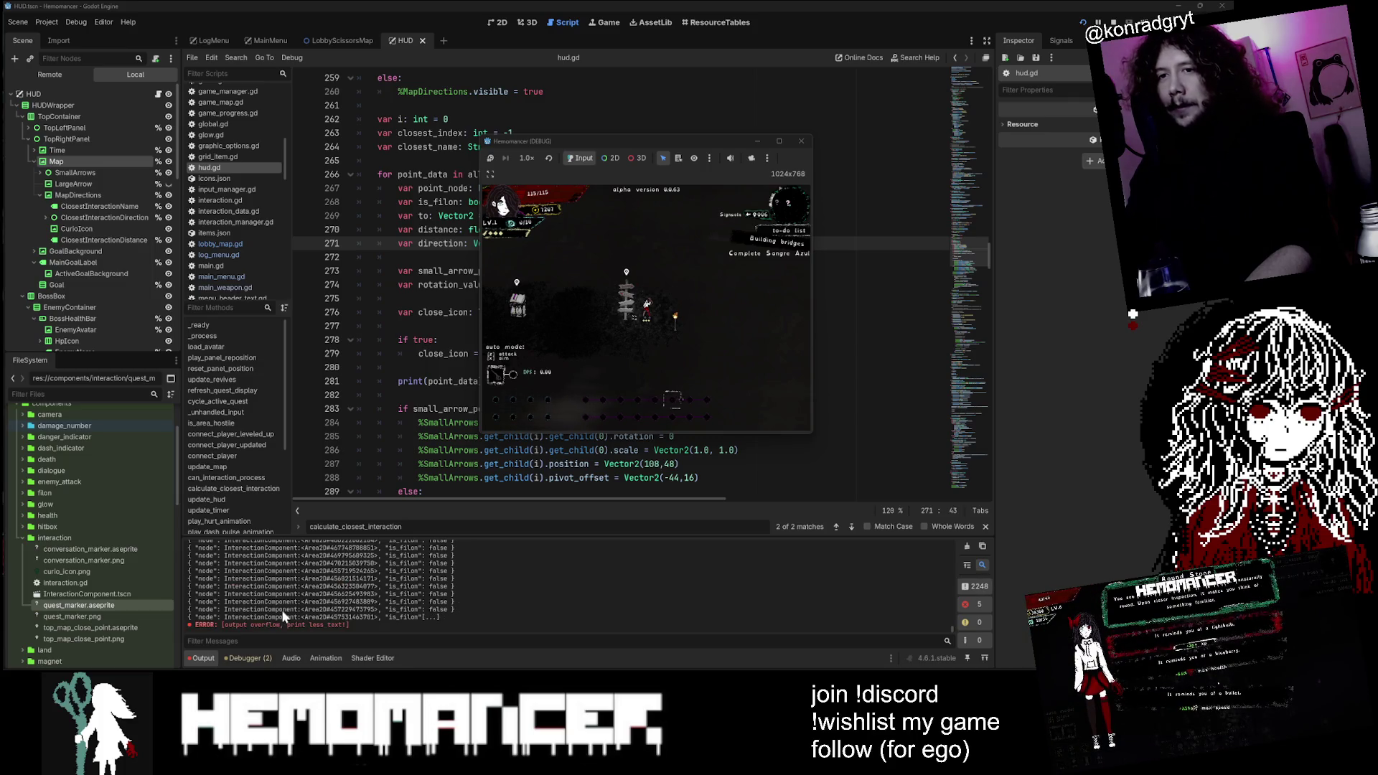
pyautogui.press('F8')
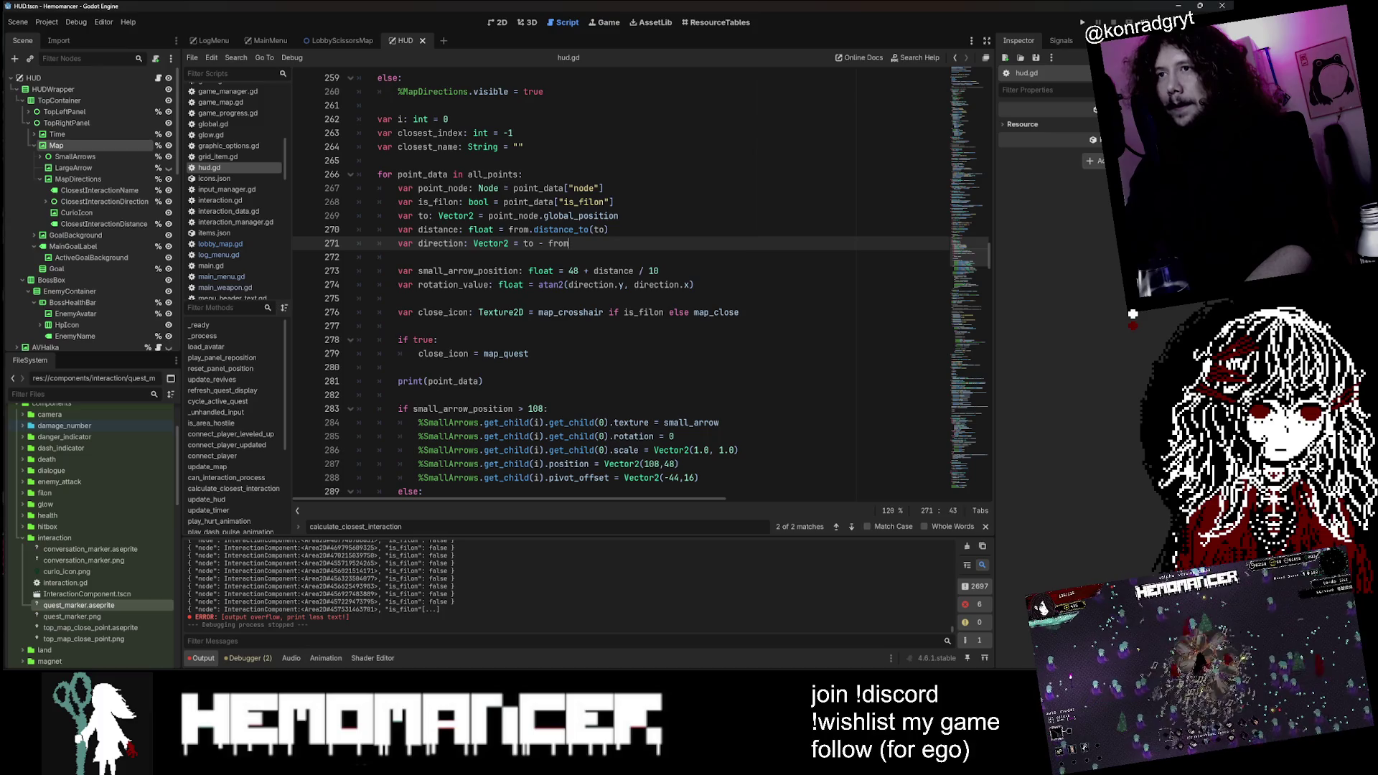
pyautogui.click(443, 353)
pyautogui.doubleClick(454, 381)
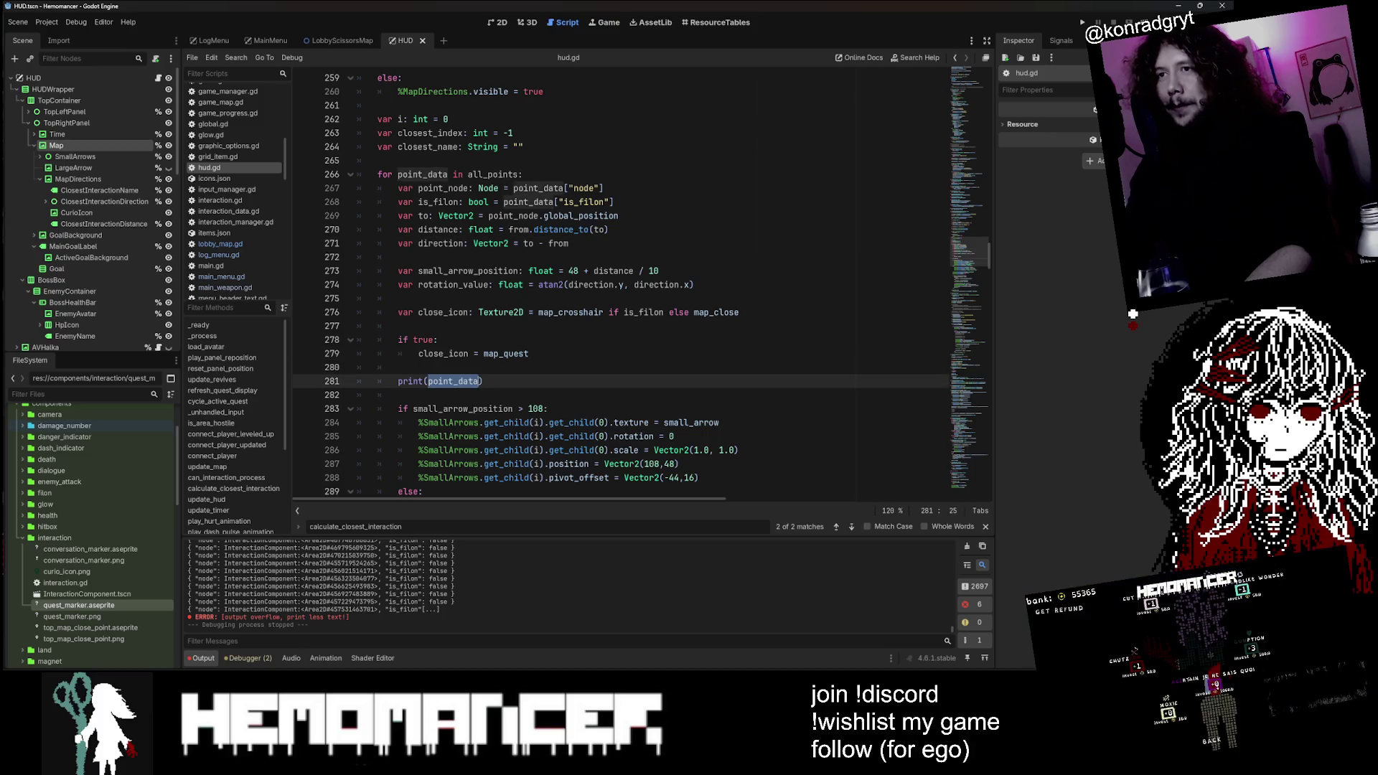
pyautogui.click(485, 381)
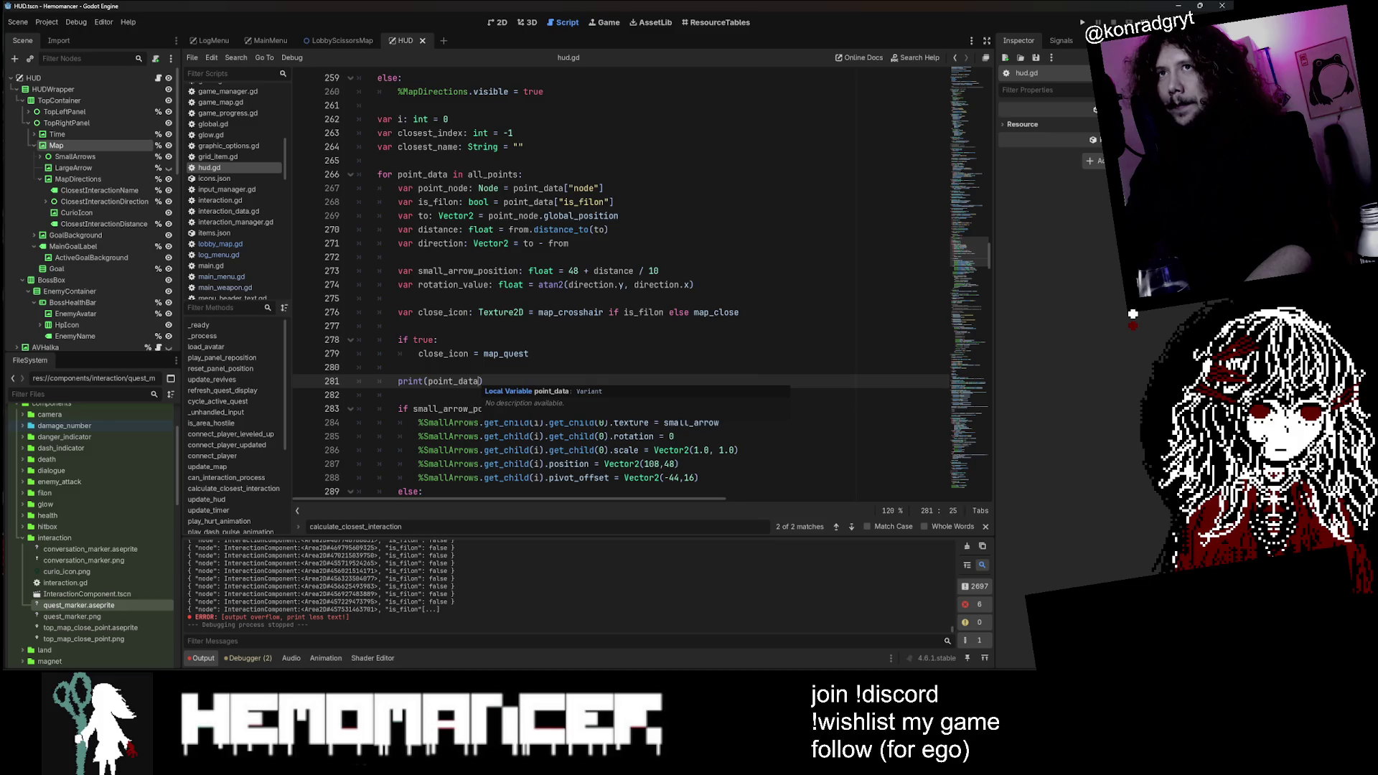
pyautogui.click(440, 105)
pyautogui.hotkey('shift', 'alt', 'o')
# Step: Quick-open InteractionComponent.tscn and browse its script
pyautogui.write('interactioncomp')
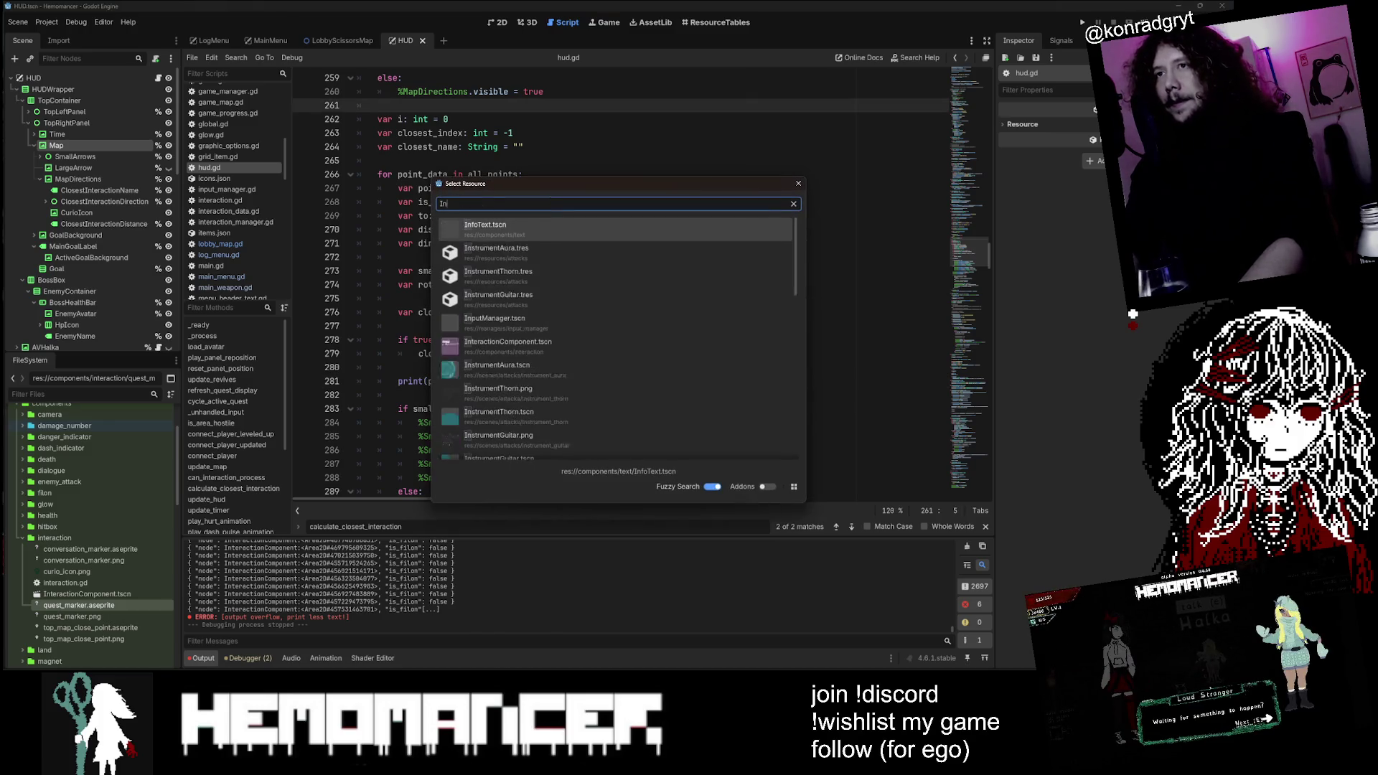
pyautogui.press('Return')
pyautogui.scroll(10, 621, 287)
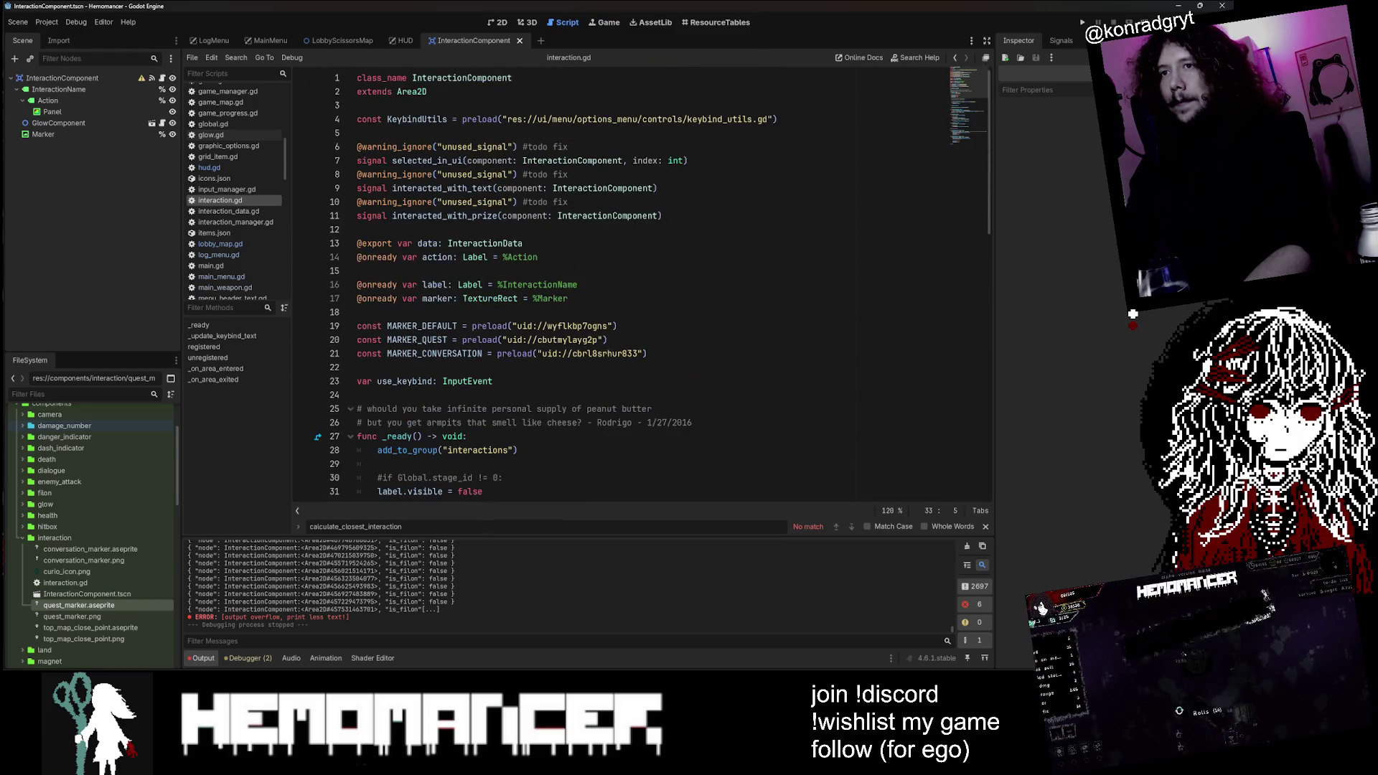
pyautogui.scroll(-8, 621, 288)
pyautogui.scroll(4, 621, 287)
pyautogui.scroll(4, 620, 287)
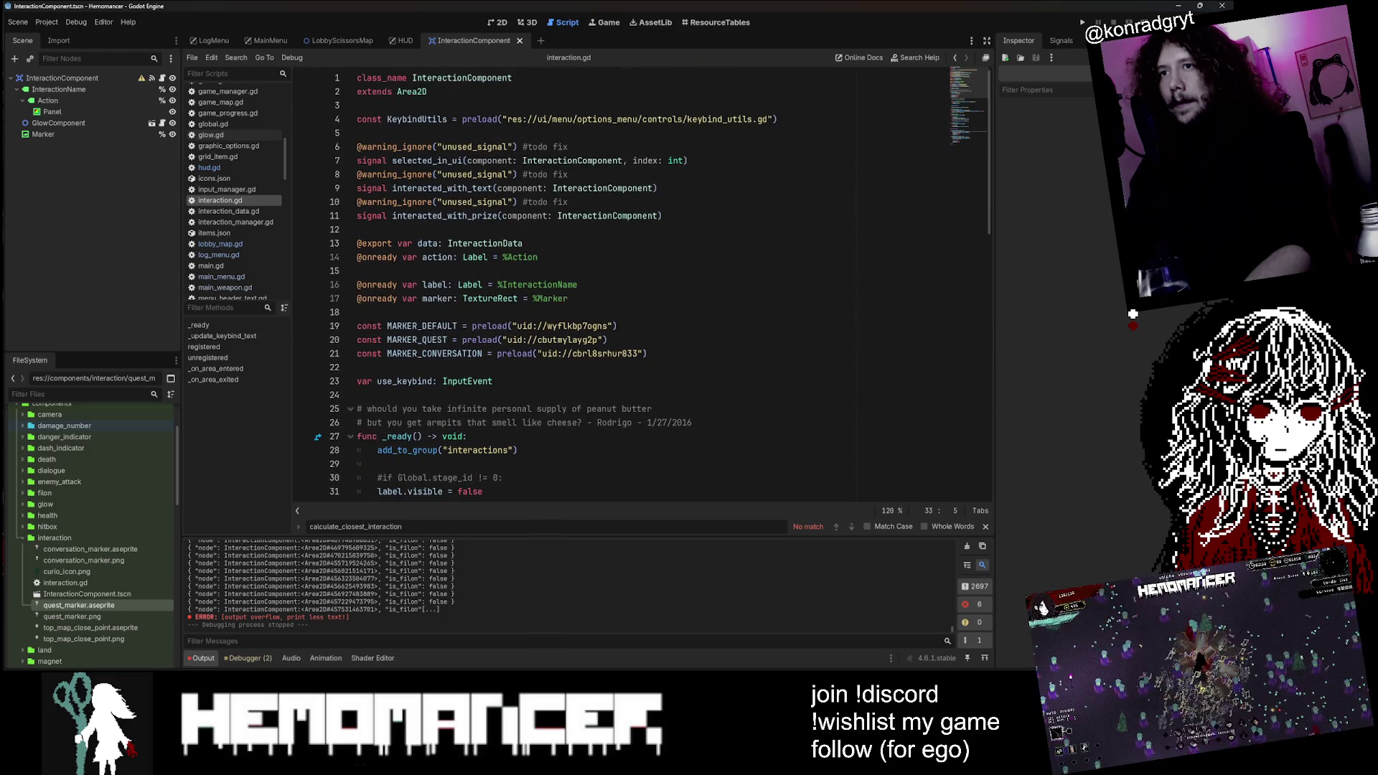
# Step: Search the script for 'marker', cycling matches back to the MARKER constant on line 19
pyautogui.click(450, 298)
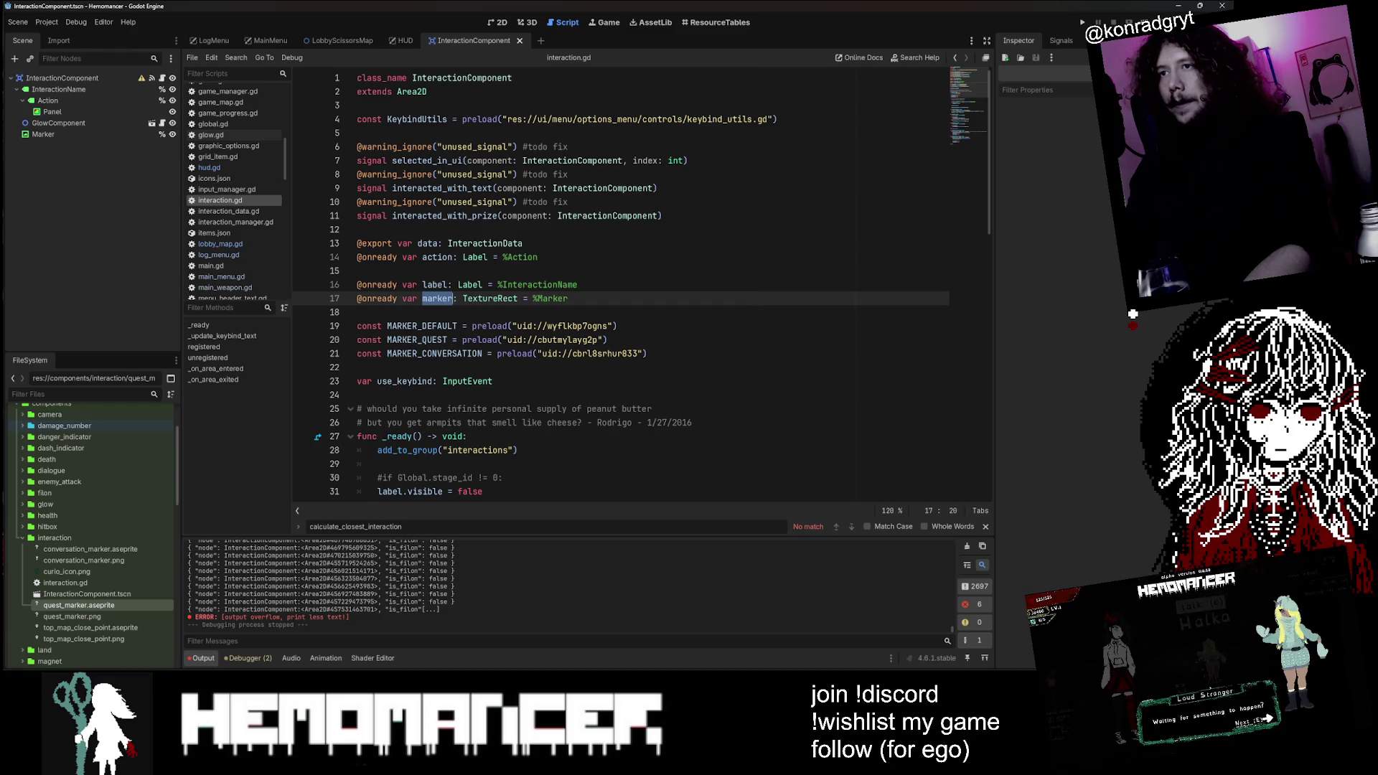
pyautogui.hotkey('ctrl', 'f')
pyautogui.click(850, 527)
pyautogui.click(850, 527)
pyautogui.click(850, 527)
pyautogui.click(850, 527)
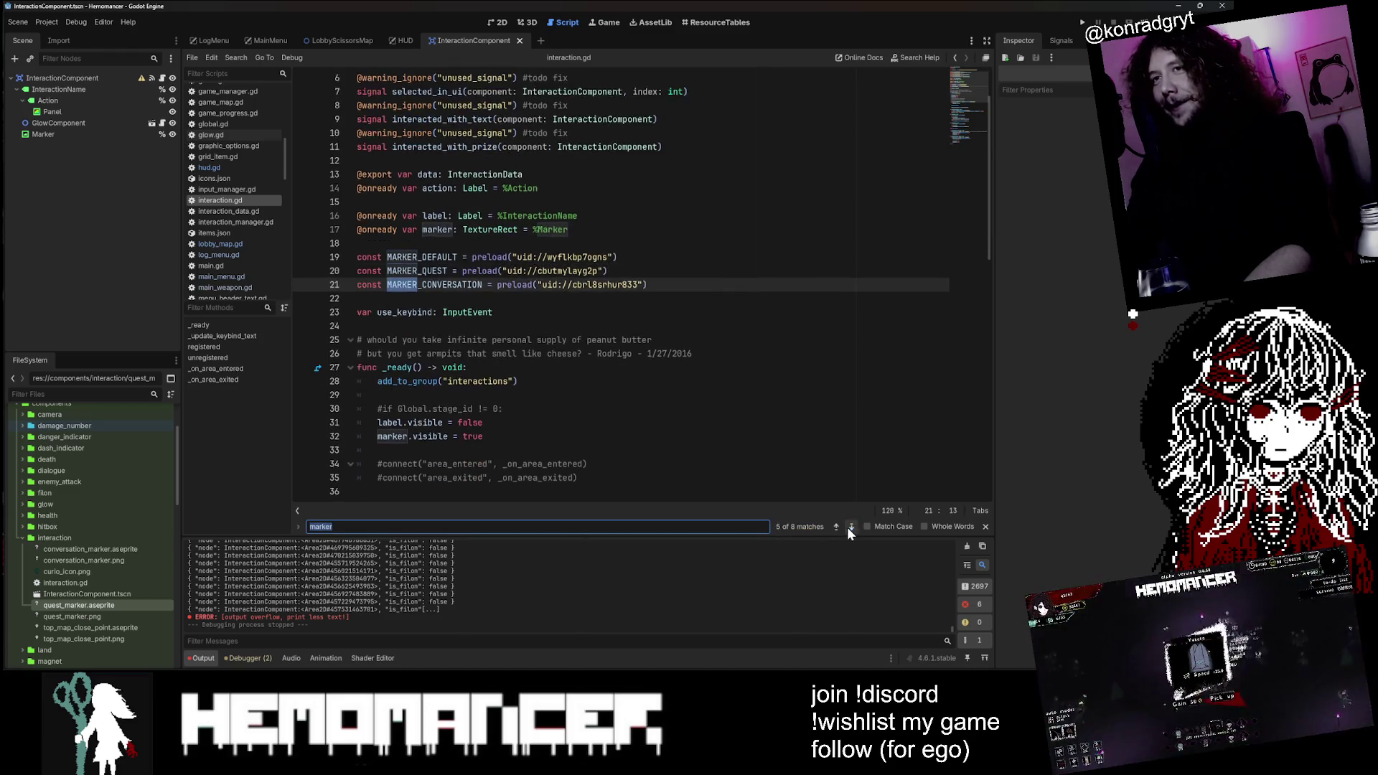
pyautogui.click(850, 527)
pyautogui.click(849, 527)
pyautogui.click(849, 527)
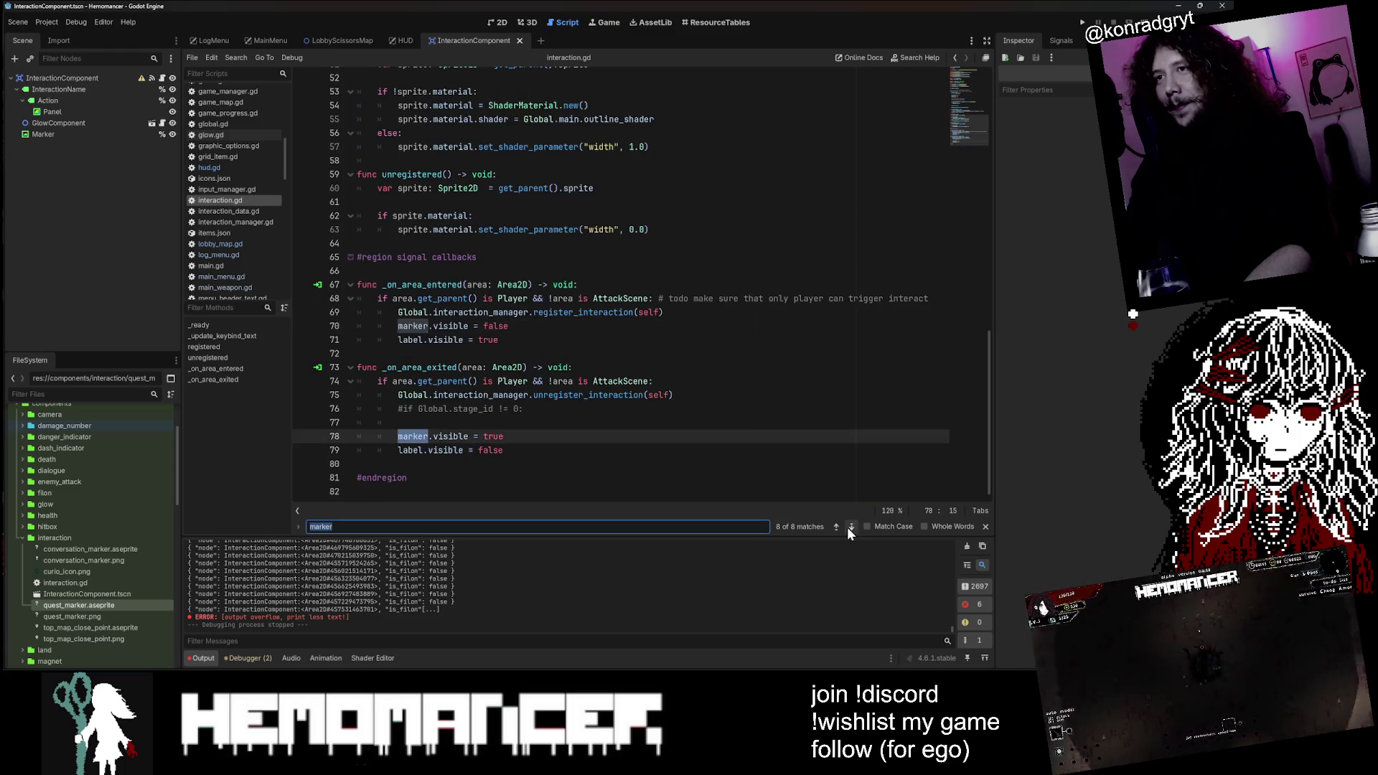
pyautogui.click(850, 527)
pyautogui.click(850, 527)
pyautogui.click(850, 527)
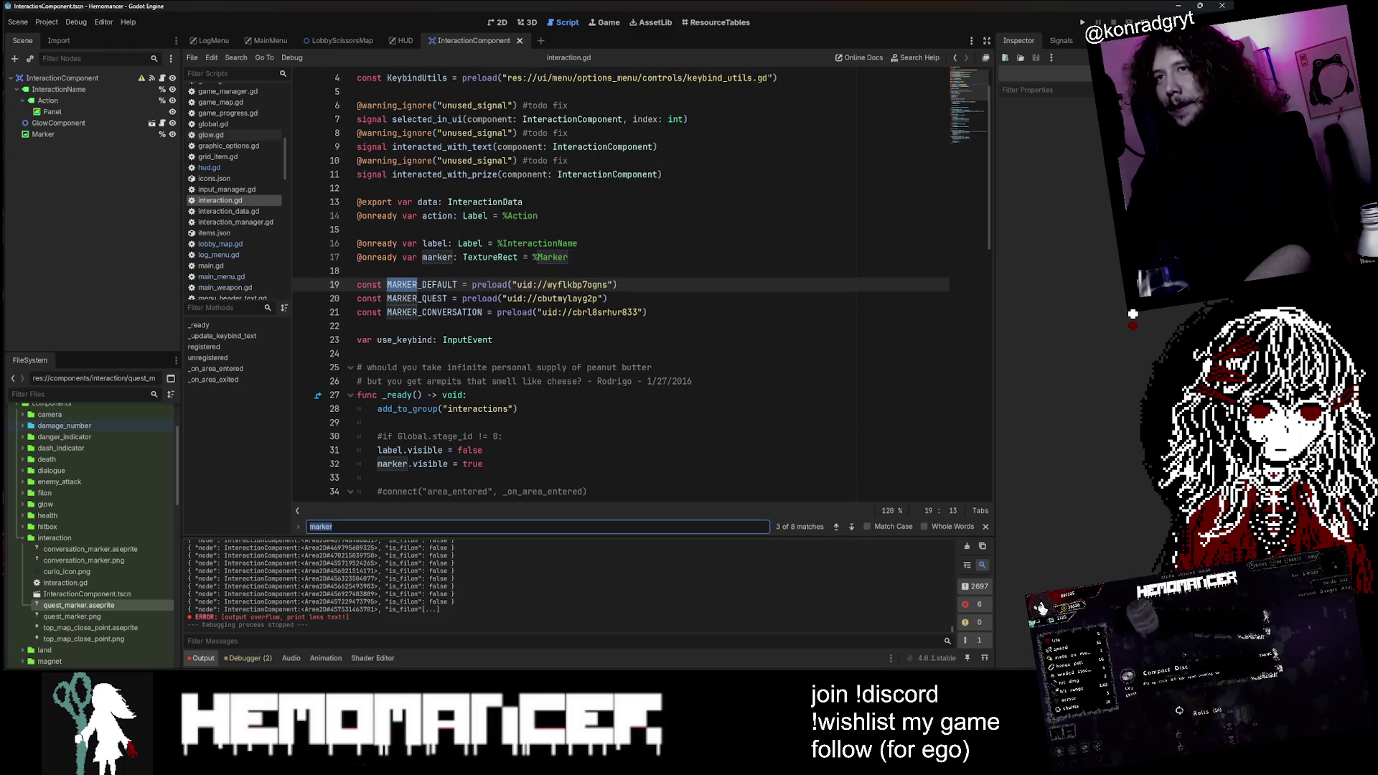
# Step: Search for MARKER_QUEST, then open the InteractionData class in interaction_data.gd
pyautogui.doubleClick(417, 298)
pyautogui.hotkey('ctrl', 'f')
pyautogui.click(852, 527)
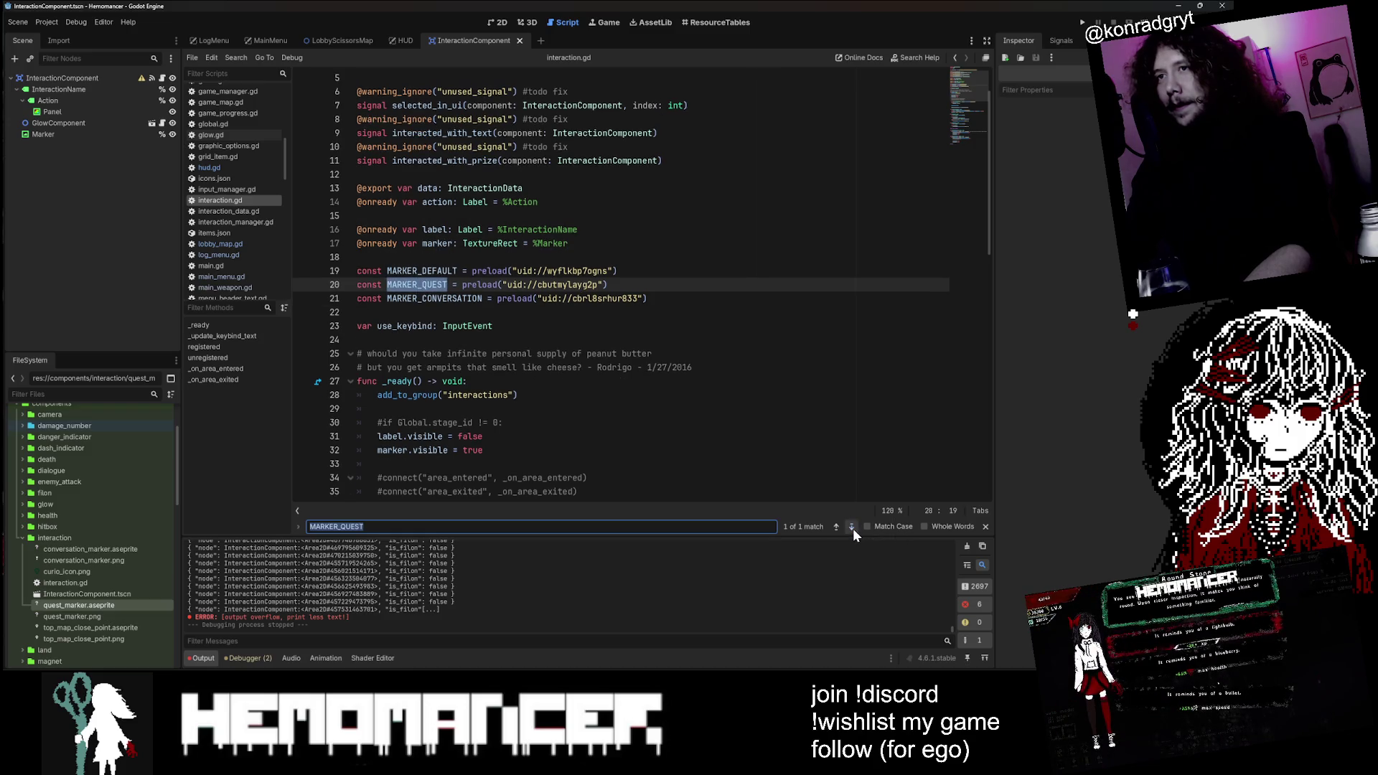
pyautogui.scroll(-8, 621, 287)
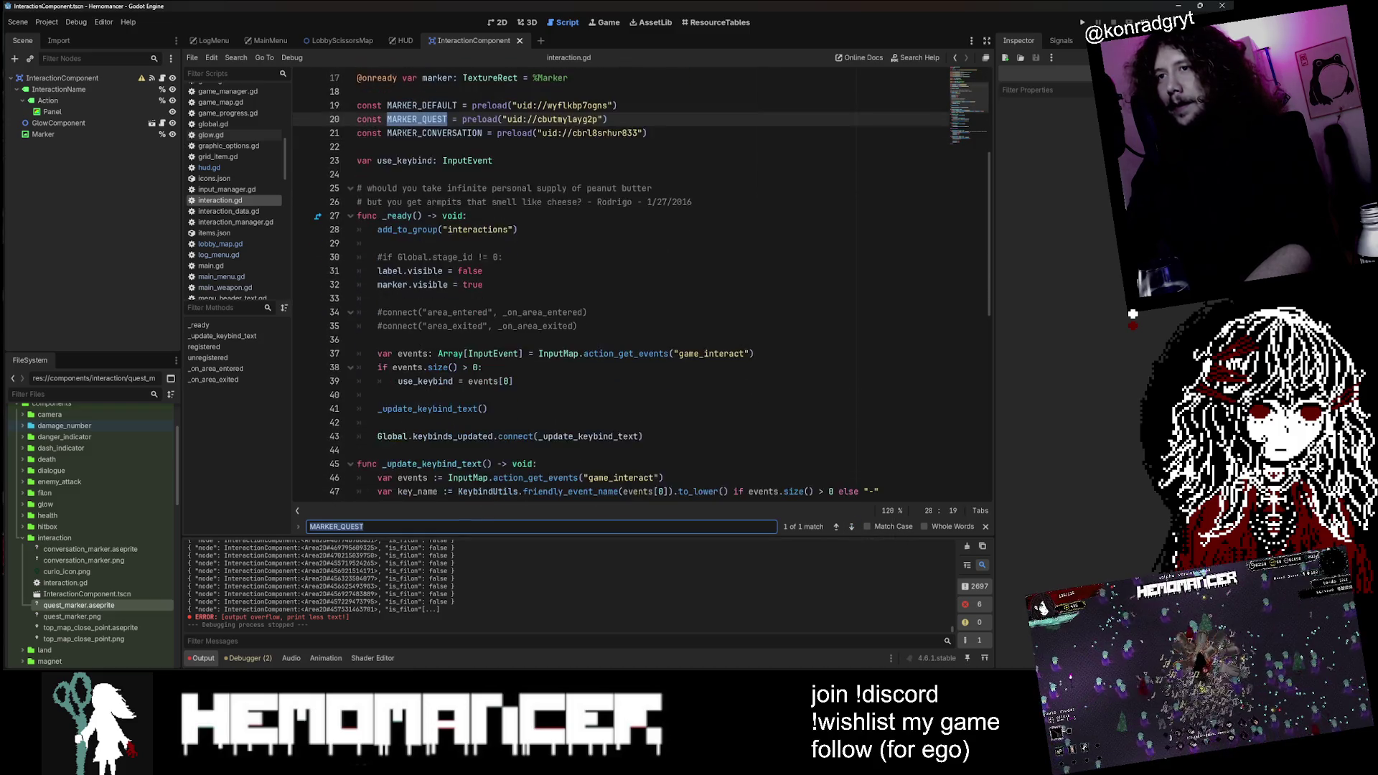
pyautogui.scroll(-8, 621, 287)
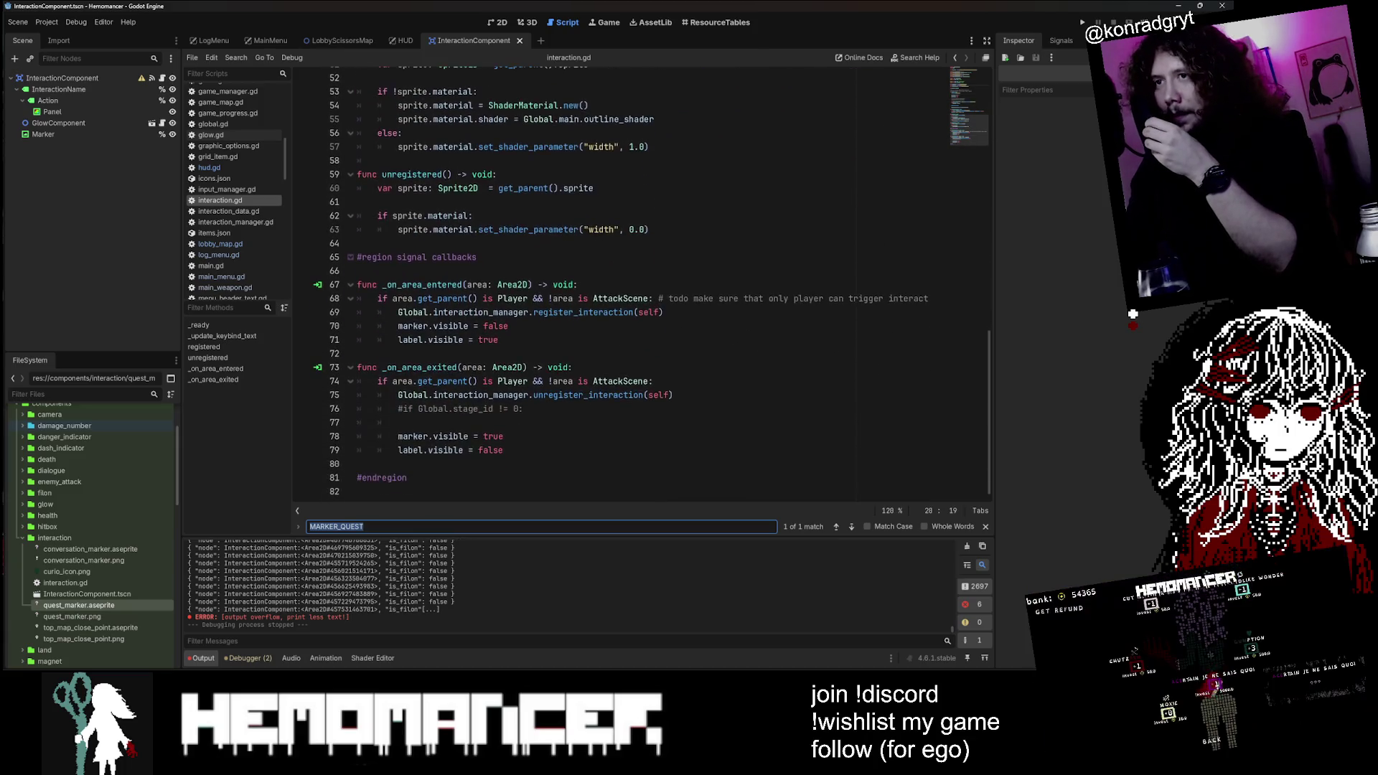
pyautogui.scroll(17, 621, 287)
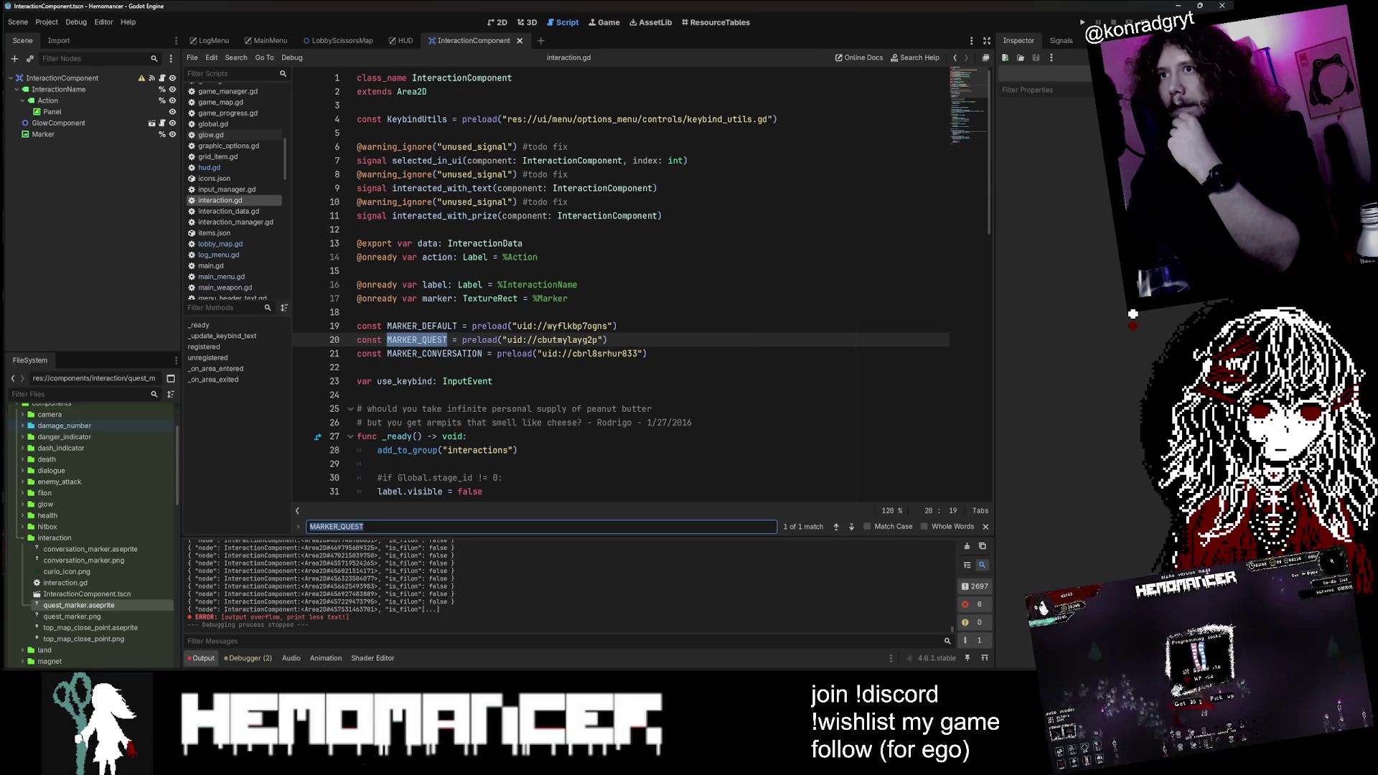
pyautogui.scroll(-1, 621, 287)
pyautogui.scroll(1, 621, 287)
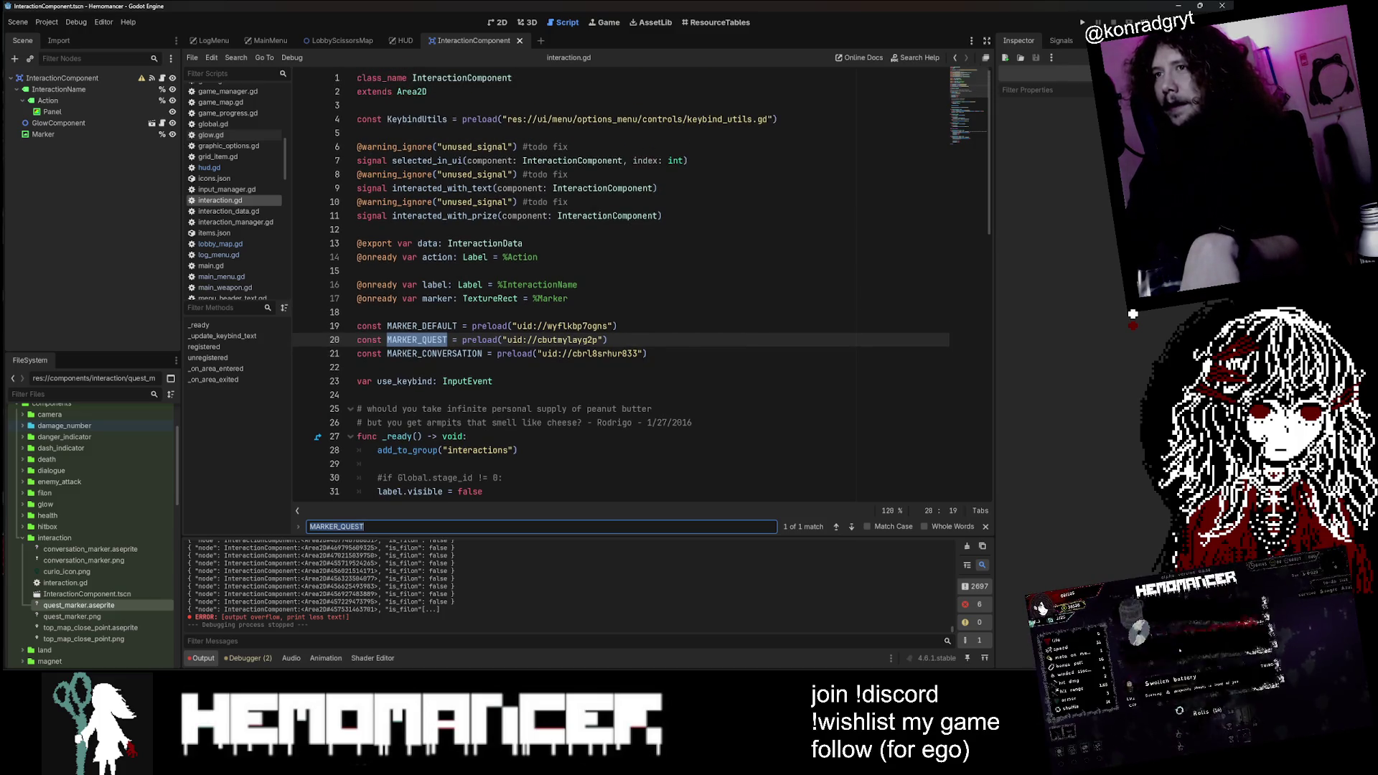
pyautogui.keyDown('ctrl'); pyautogui.click(485, 246); pyautogui.keyUp('ctrl')
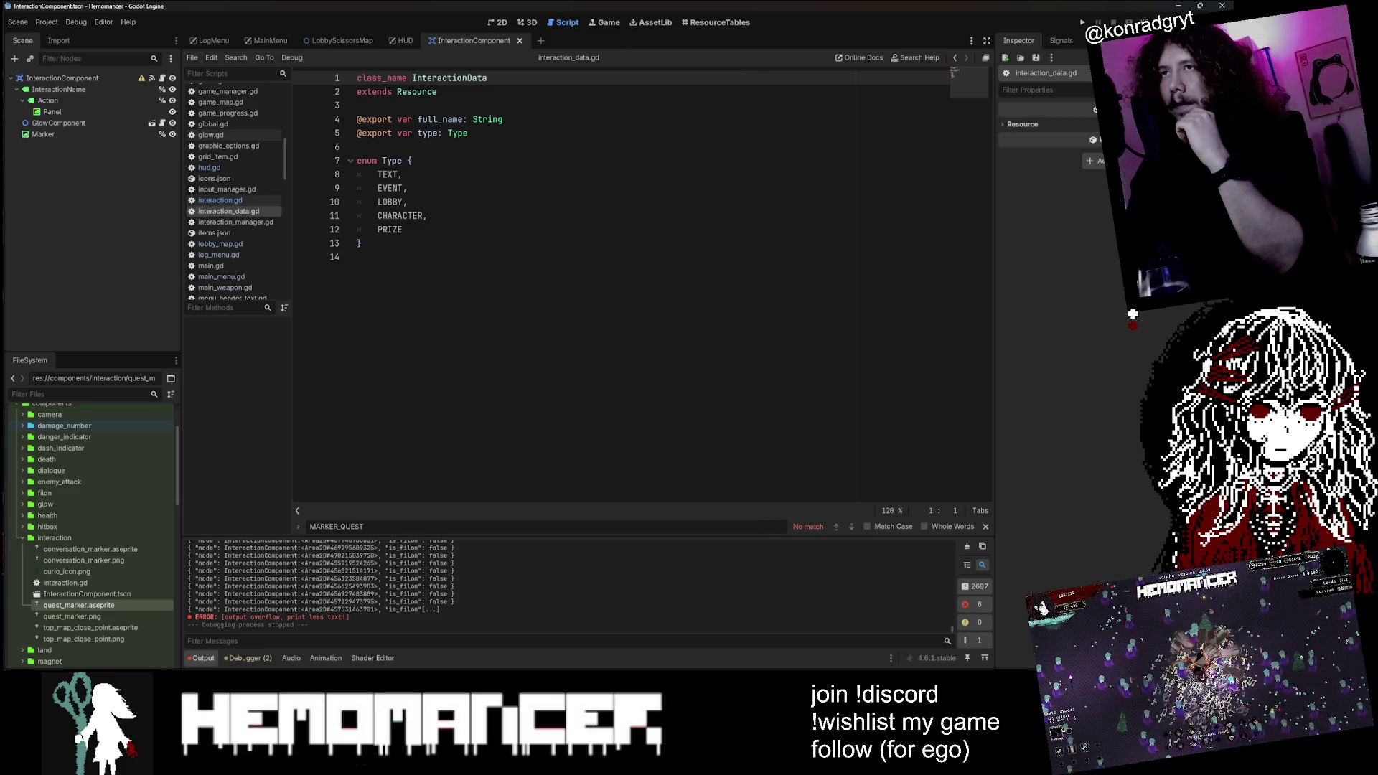
# Step: Return to the HUD scene and open its hud.gd script at line 278
pyautogui.click(402, 40)
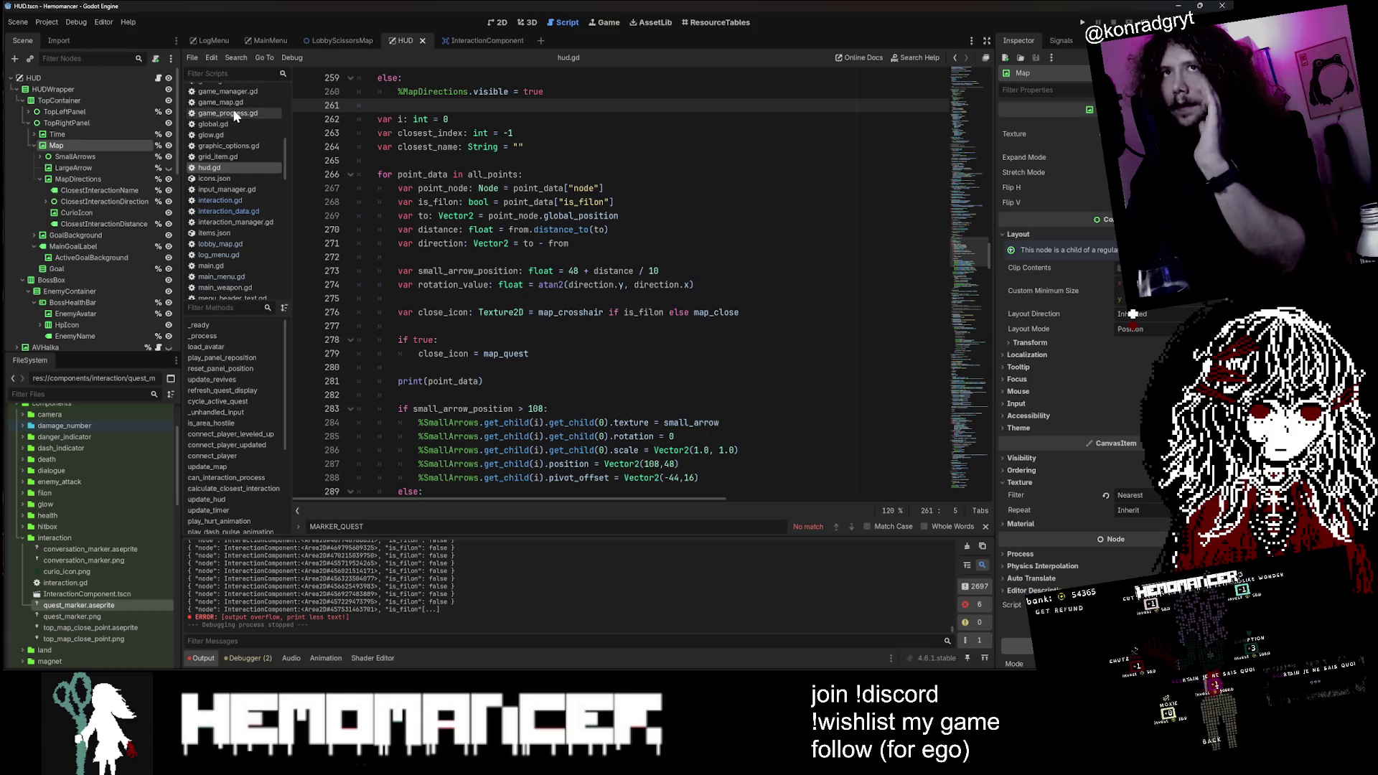
pyautogui.click(159, 77)
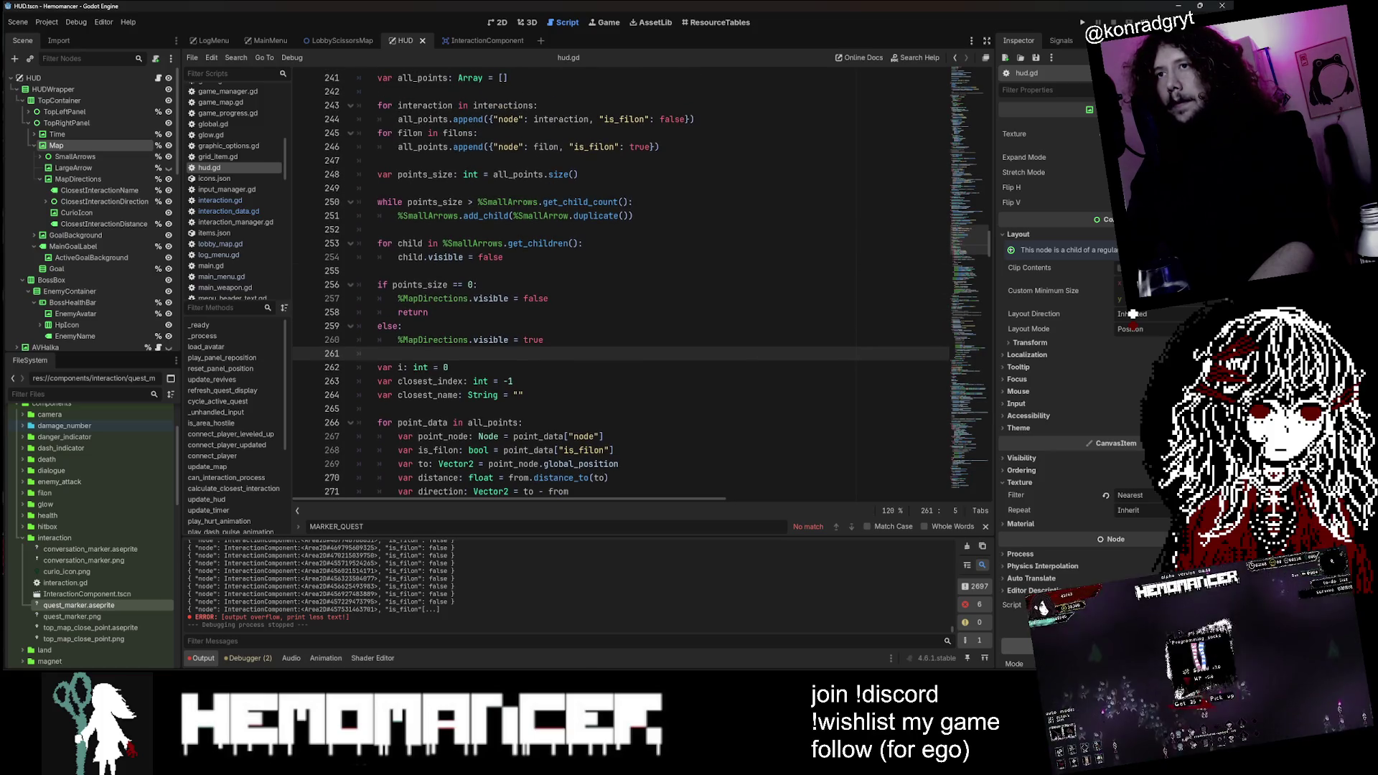
pyautogui.scroll(-6, 540, 335)
pyautogui.click(540, 328)
# Step: Run the game once with F5, stop it, and return to print line 279
pyautogui.press('F5')
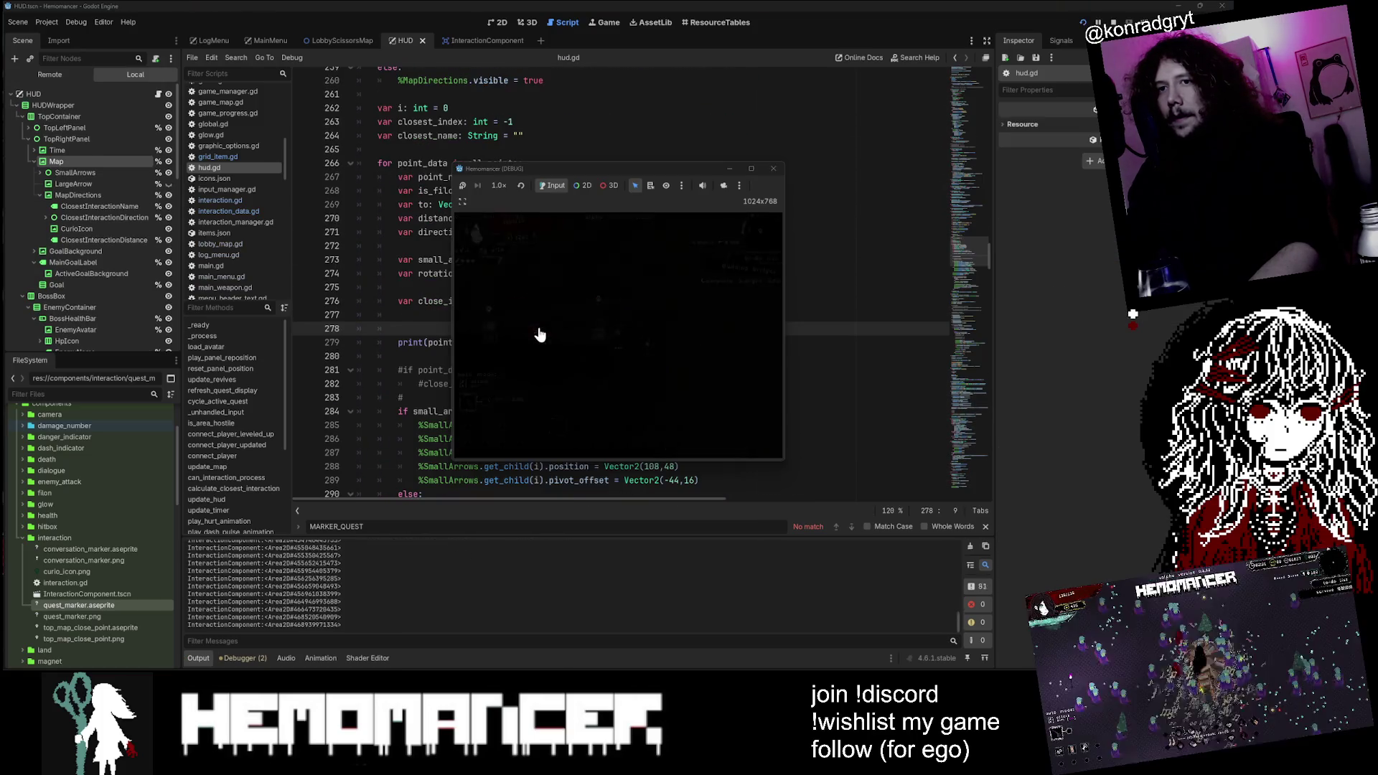
pyautogui.click(772, 170)
pyautogui.click(520, 342)
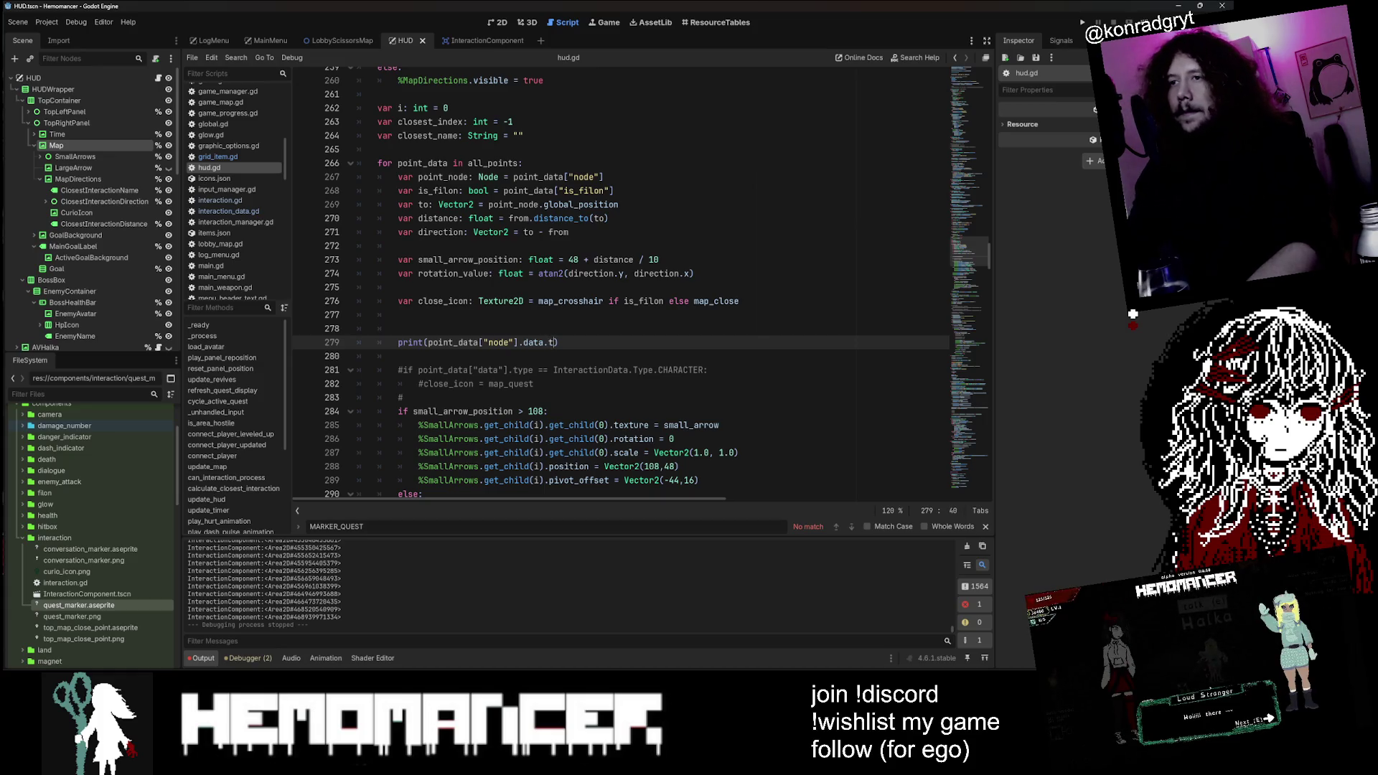
# Step: Adjust the node/data references in hud.gd and delete the debug print line
pyautogui.doubleClick(490, 369)
pyautogui.write('node')
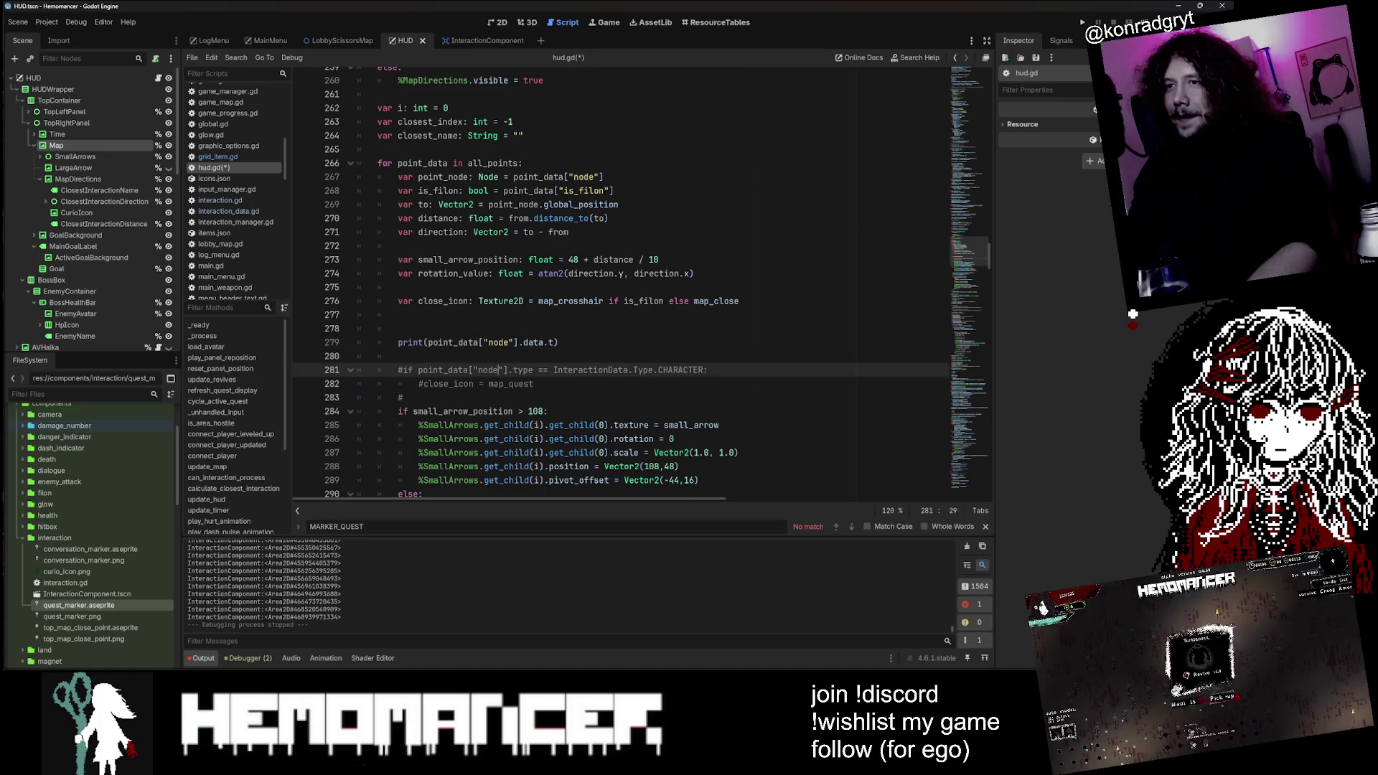
pyautogui.write('data')
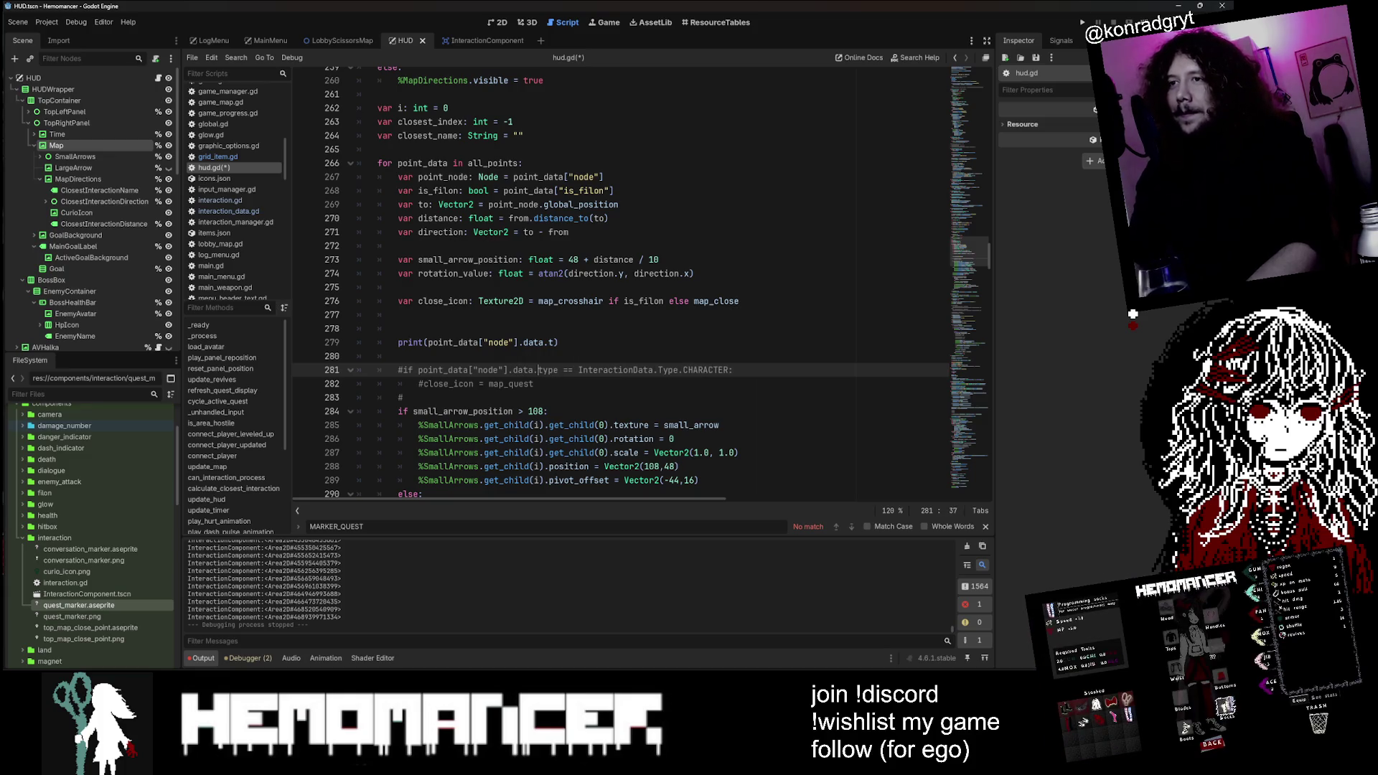
pyautogui.press('Up')
pyautogui.press('Up')
pyautogui.hotkey('ctrl', 'shift', 'k')
pyautogui.press('Down')
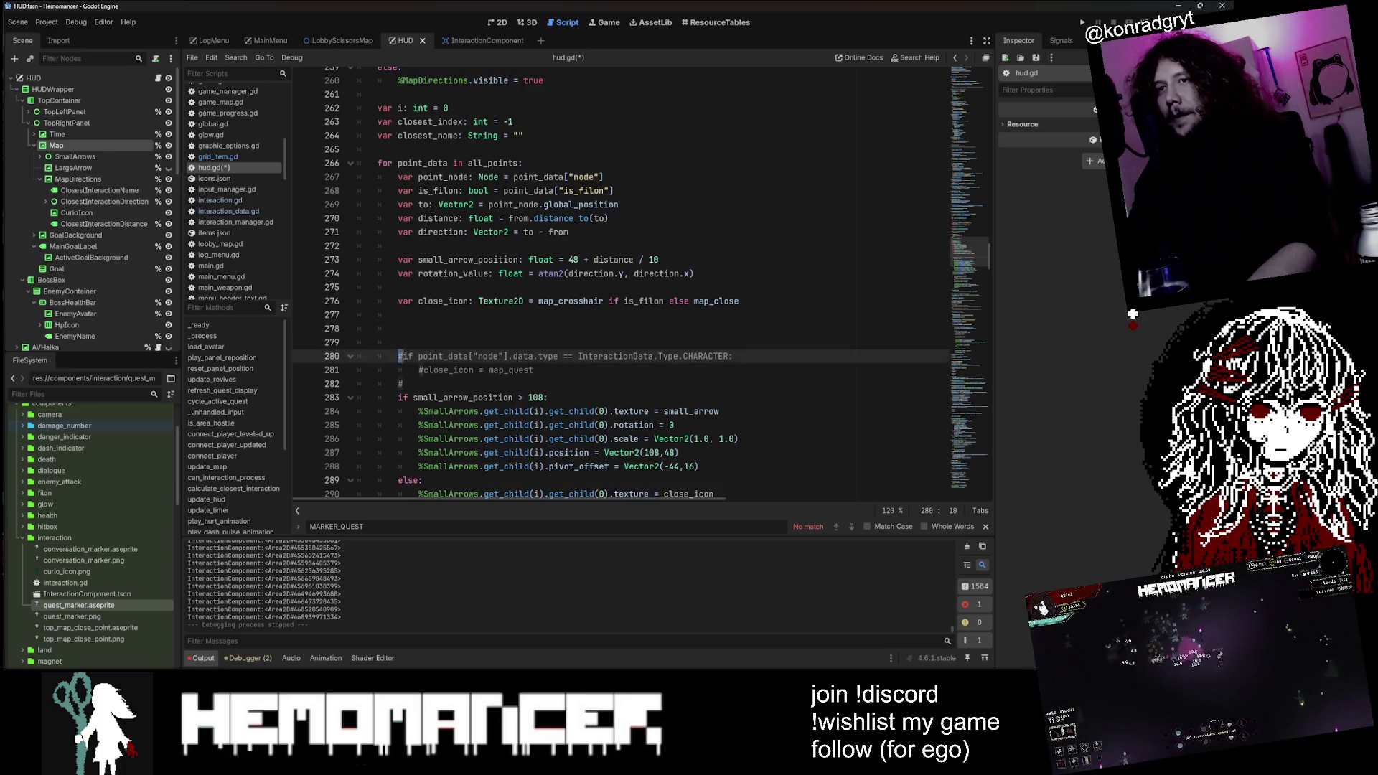
# Step: Uncomment the CHARACTER check so close_icon uses map_quest, remove blank lines, and run the game
pyautogui.hotkey('shift', 'Down')
pyautogui.hotkey('shift', 'Down')
pyautogui.hotkey('ctrl', 'k')
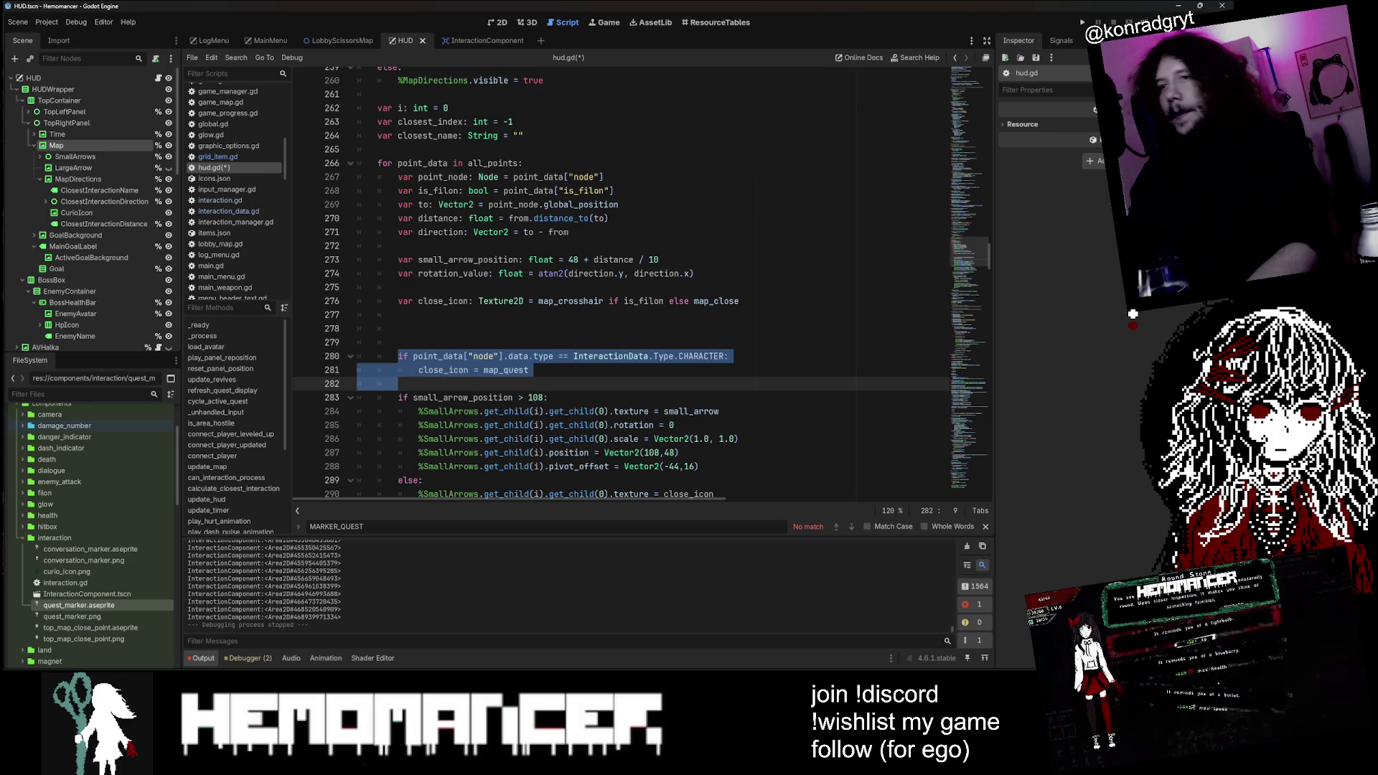
pyautogui.press('Up')
pyautogui.press('Up')
pyautogui.press('Up')
pyautogui.press('BackSpace')
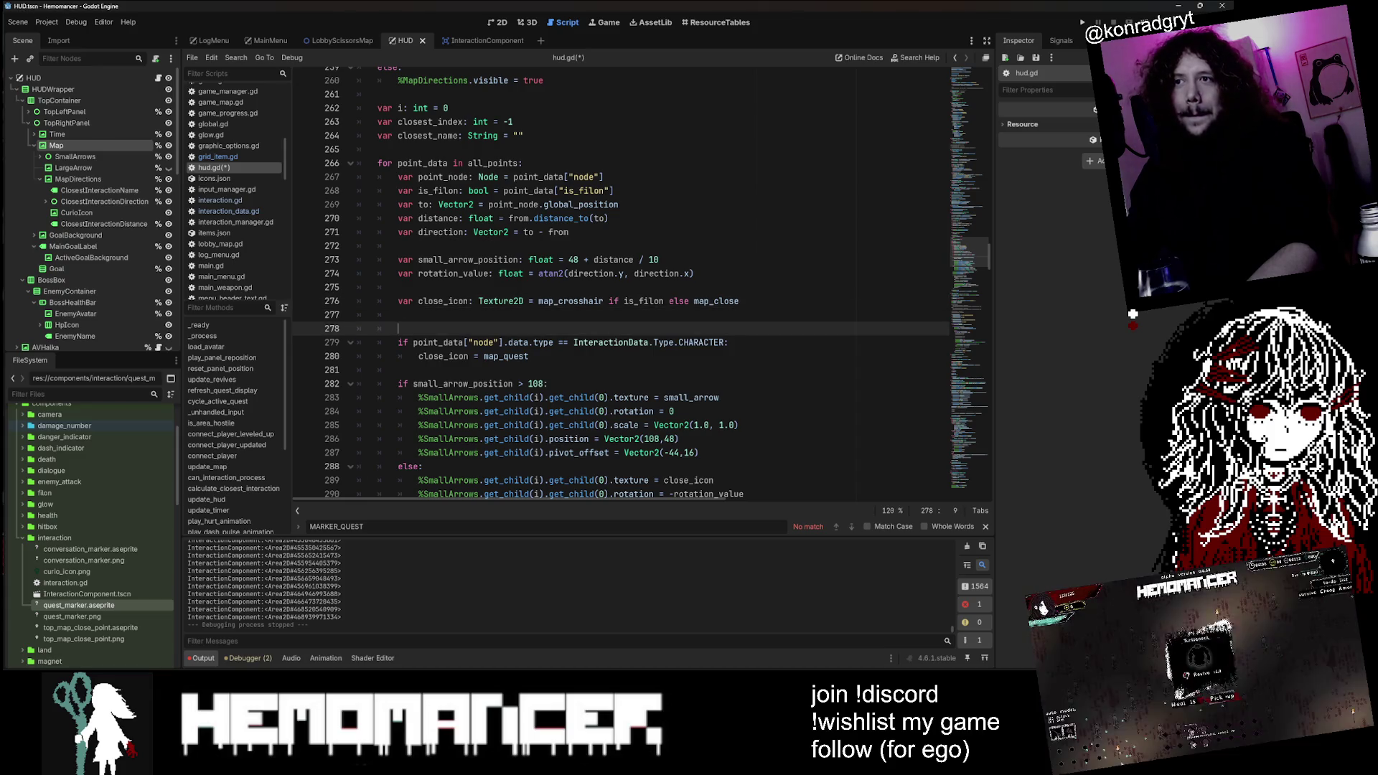
pyautogui.press('BackSpace')
pyautogui.press('BackSpace')
pyautogui.press('BackSpace')
pyautogui.click(610, 231)
pyautogui.press('F5')
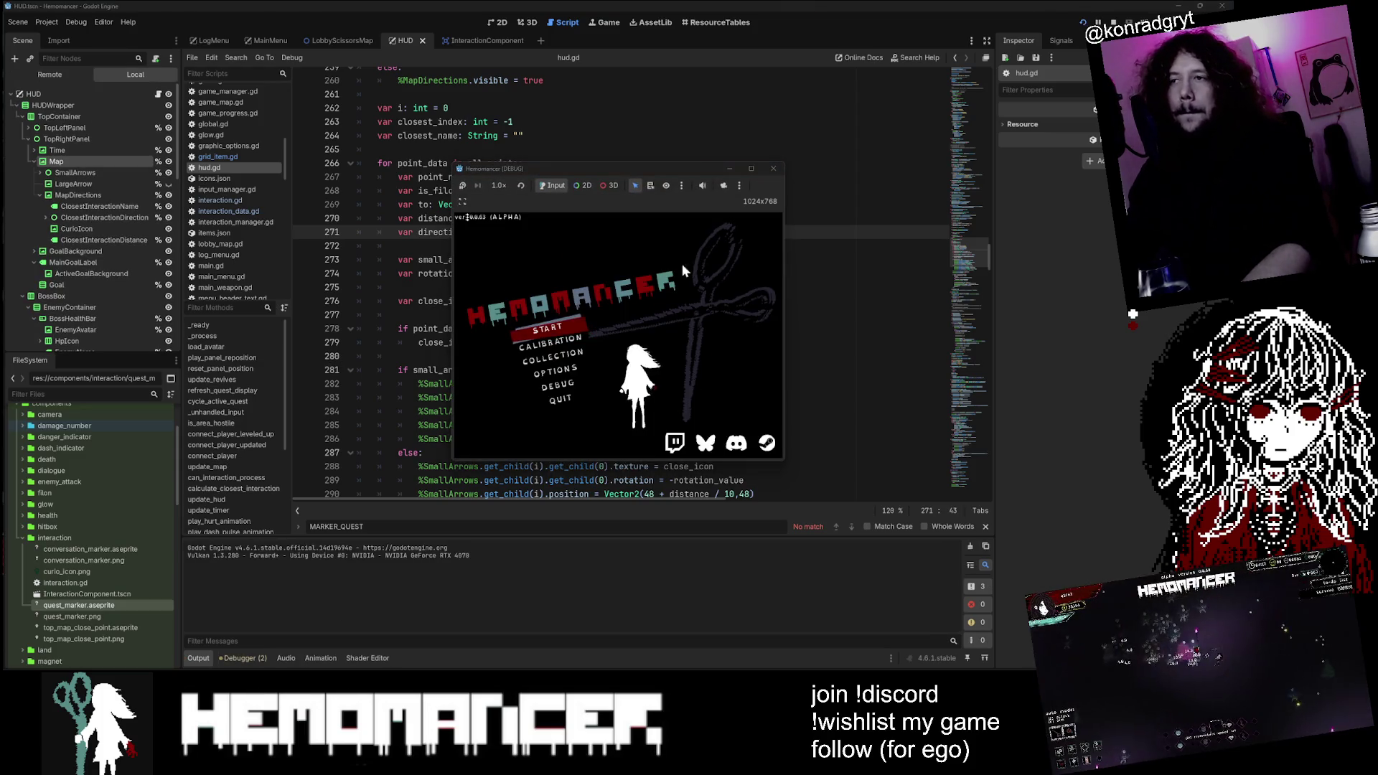
# Step: Start a game, enlarge its window, and walk left past the Bookstand to the signpost
pyautogui.press('Return')
pyautogui.moveTo(453, 465)
pyautogui.mouseDown()
pyautogui.moveTo(262, 579)
pyautogui.moveTo(23, 661)
pyautogui.mouseUp()
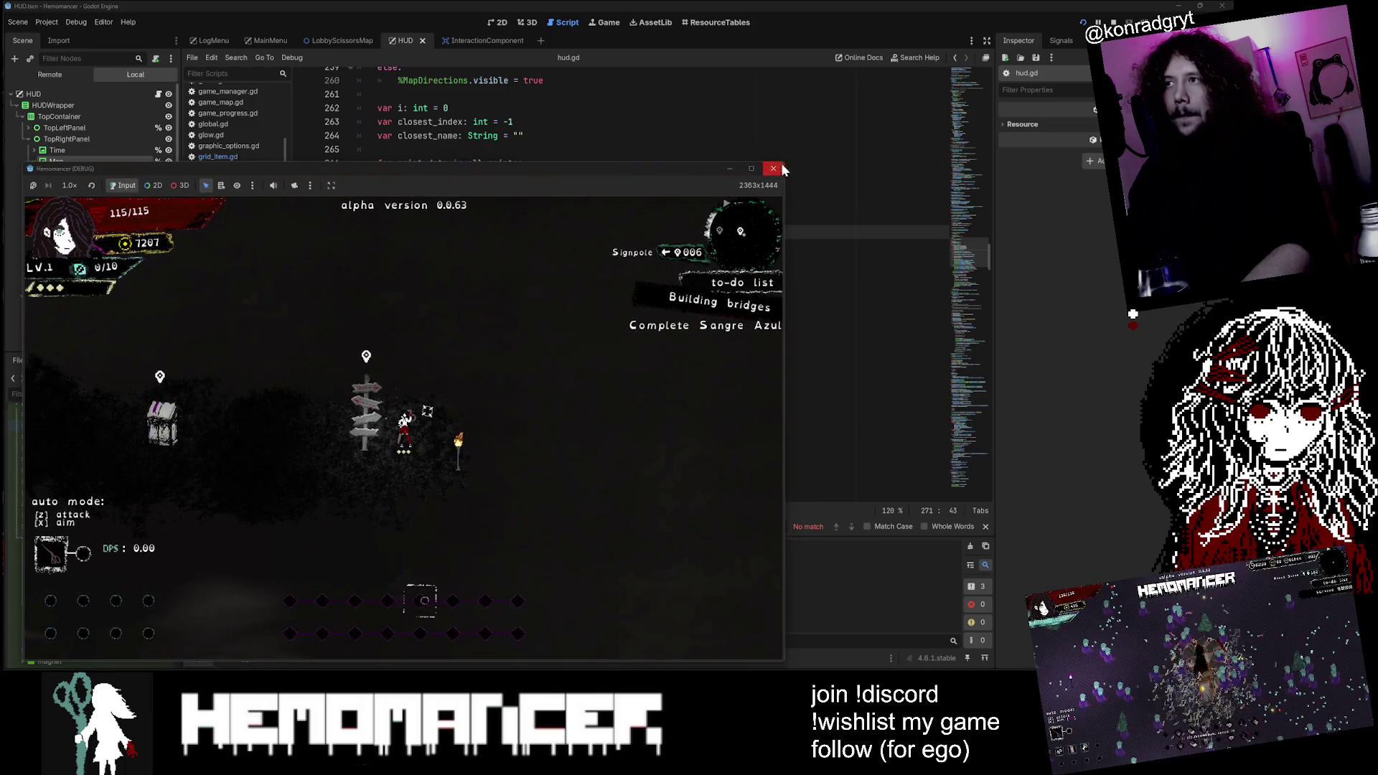
pyautogui.moveTo(782, 168); pyautogui.dragTo(1119, 27)
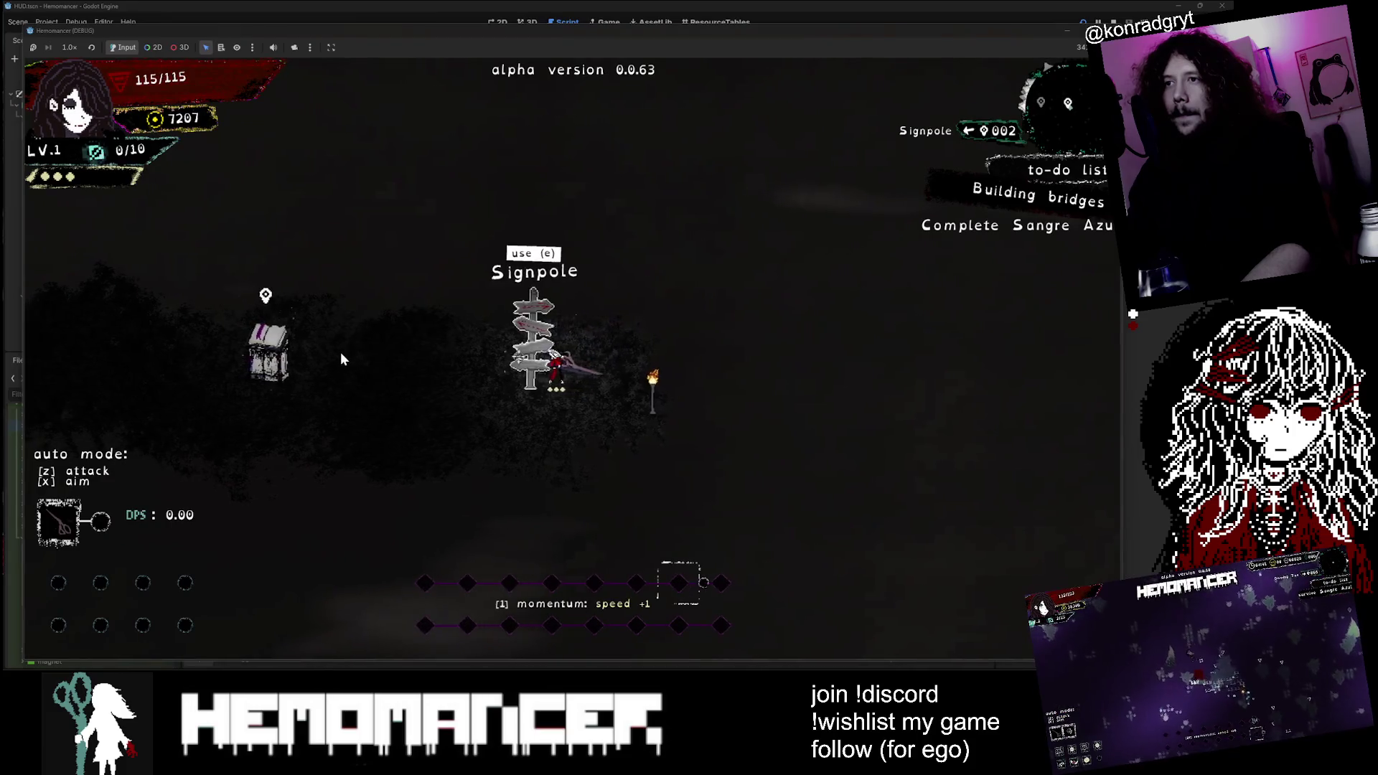
pyautogui.press('a')
pyautogui.press('a')
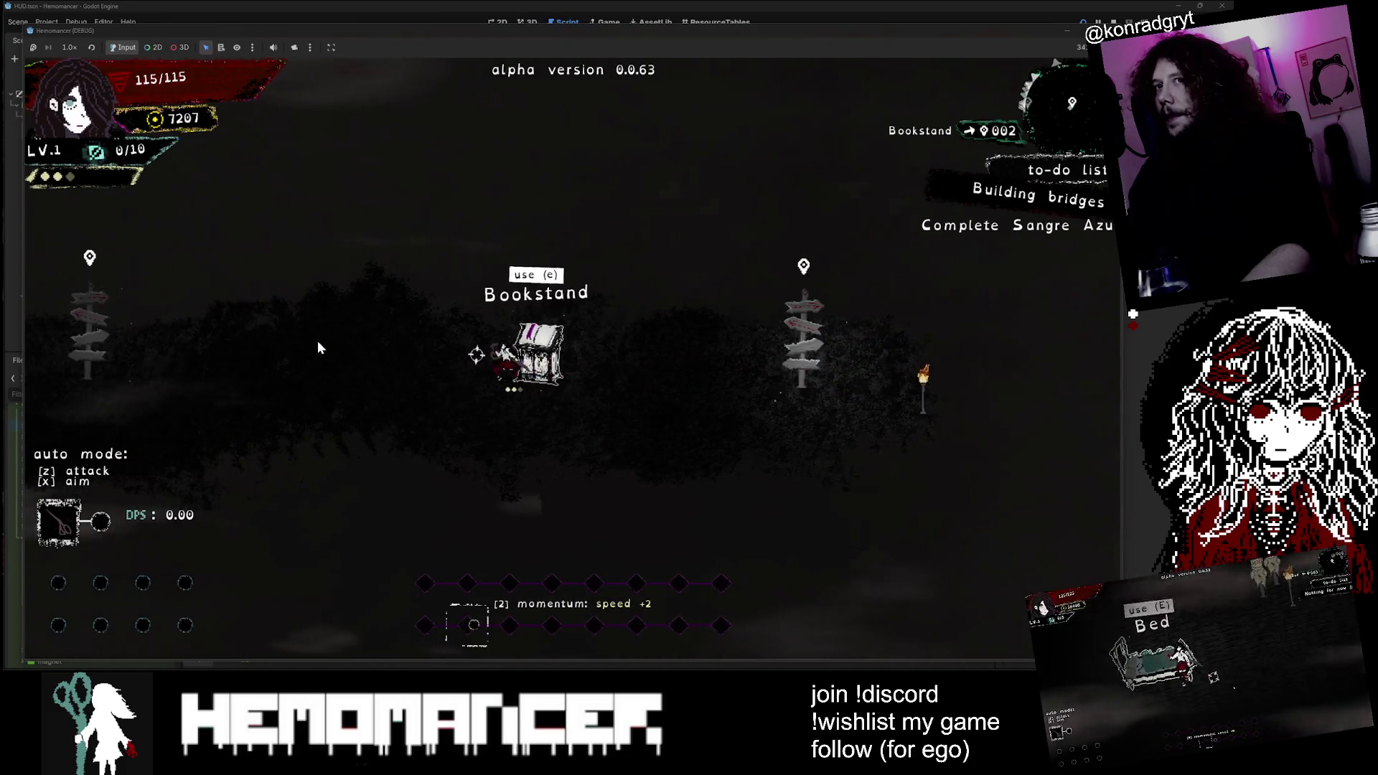
pyautogui.press('a')
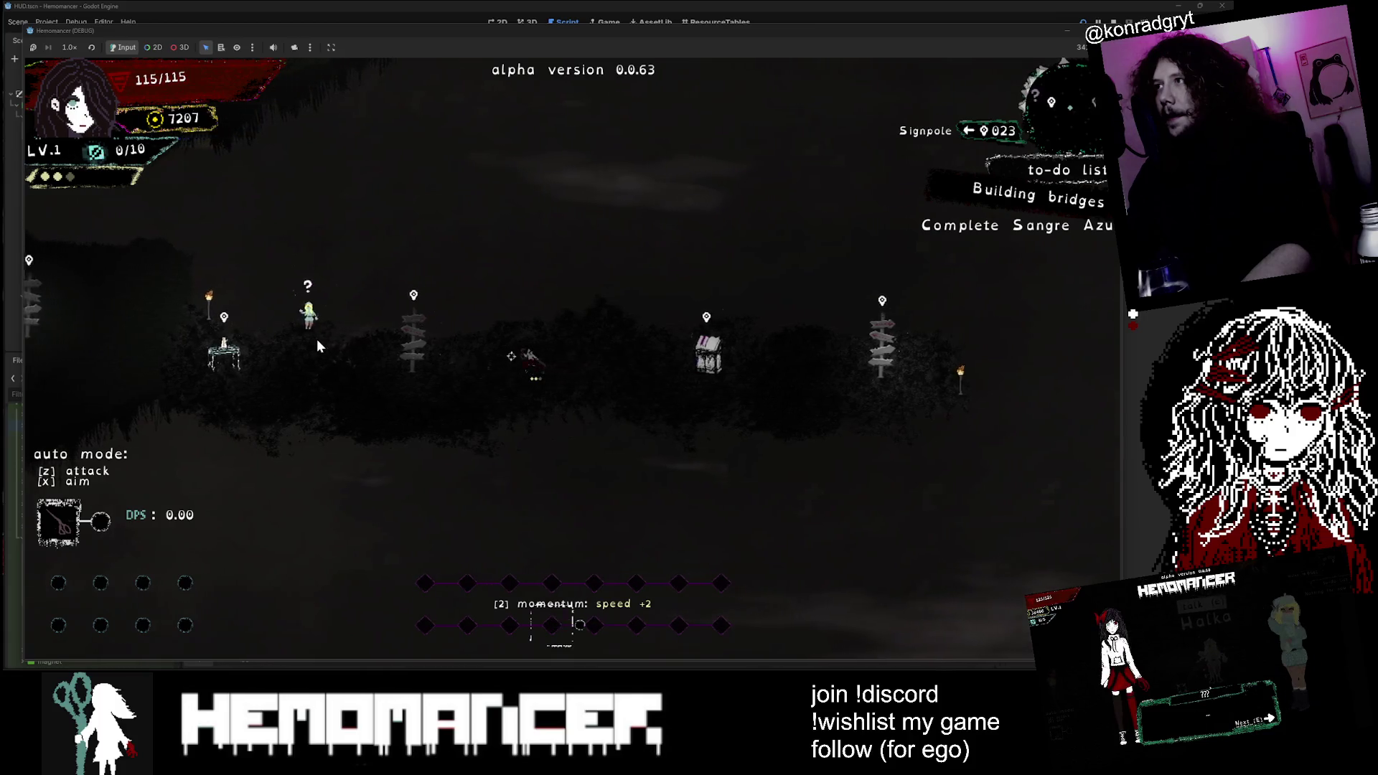
pyautogui.press('a')
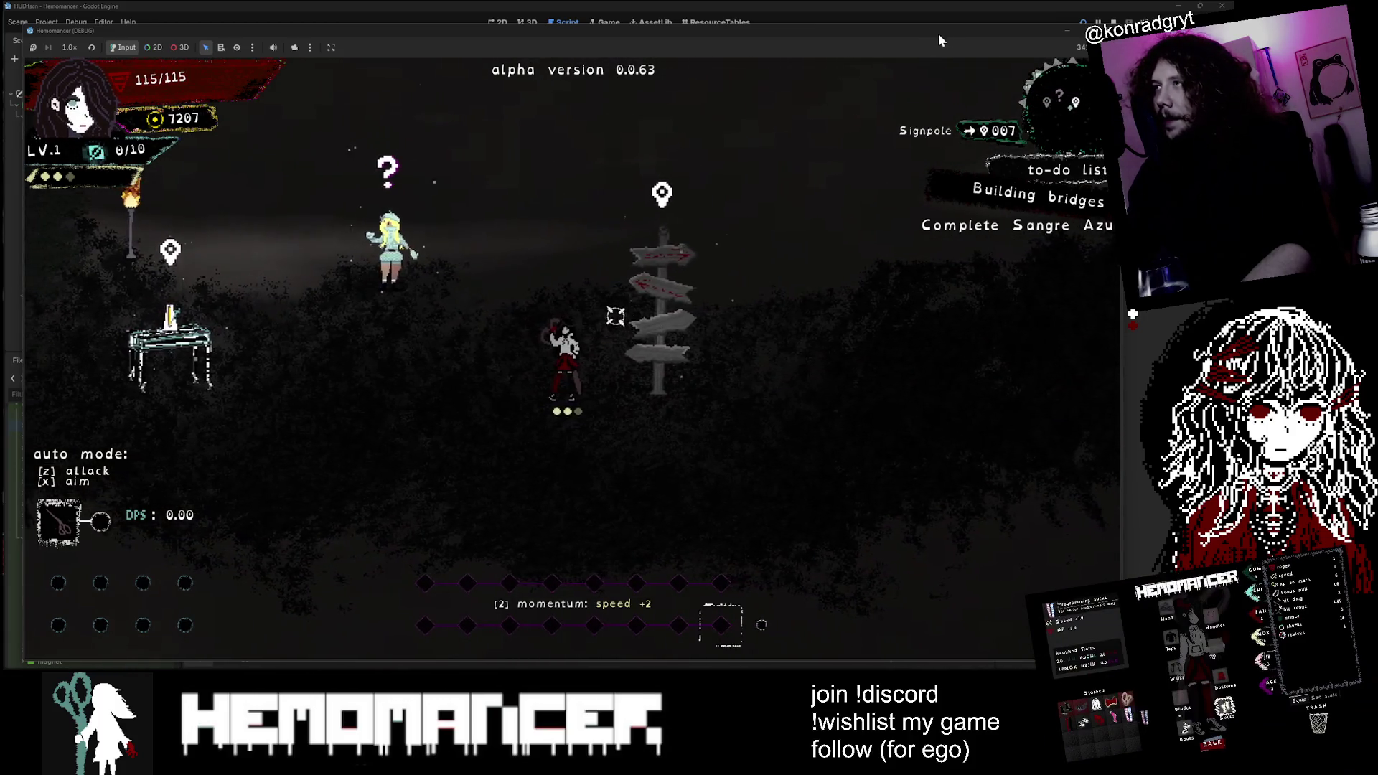
pyautogui.moveTo(938, 33)
pyautogui.mouseDown()
pyautogui.moveTo(405, 404)
pyautogui.moveTo(225, 500)
pyautogui.mouseUp()
pyautogui.moveTo(505, 484); pyautogui.dragTo(940, 33)
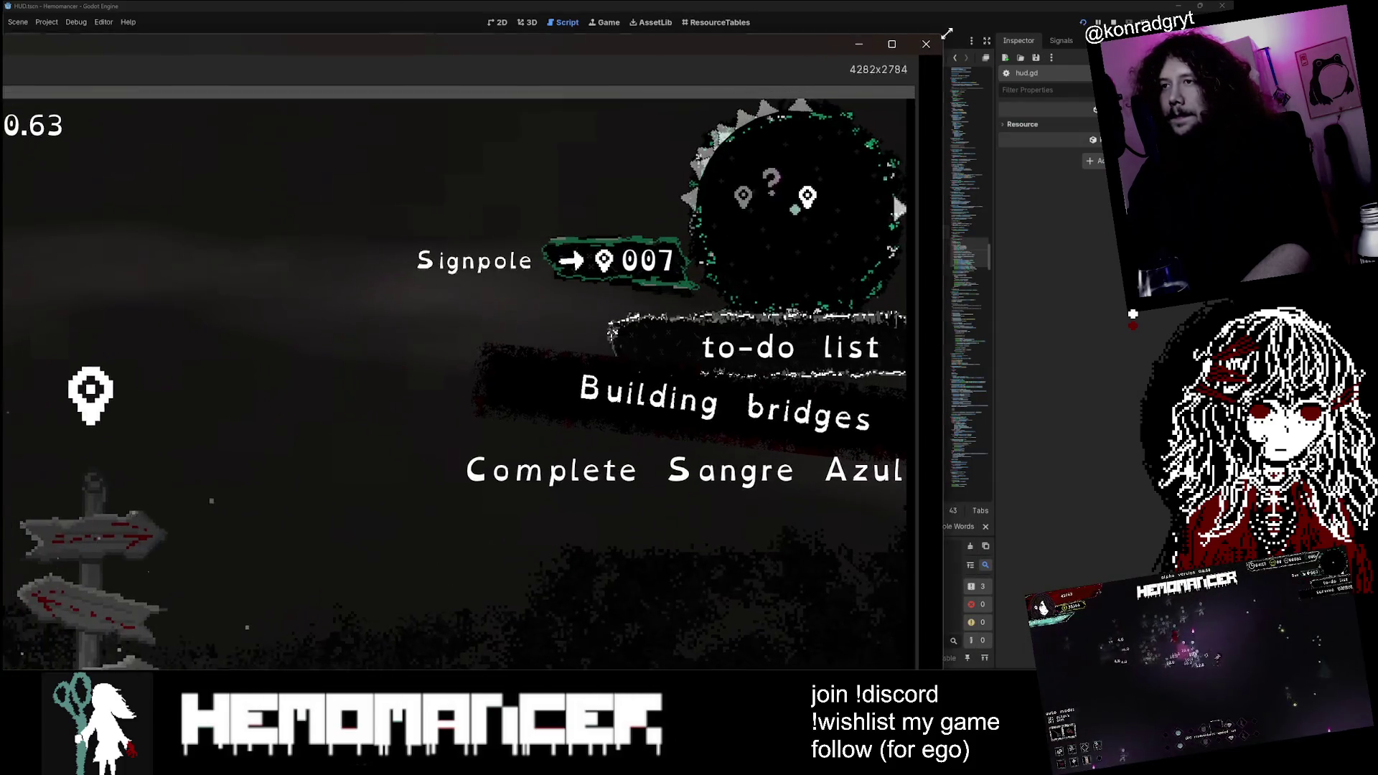
pyautogui.press('a')
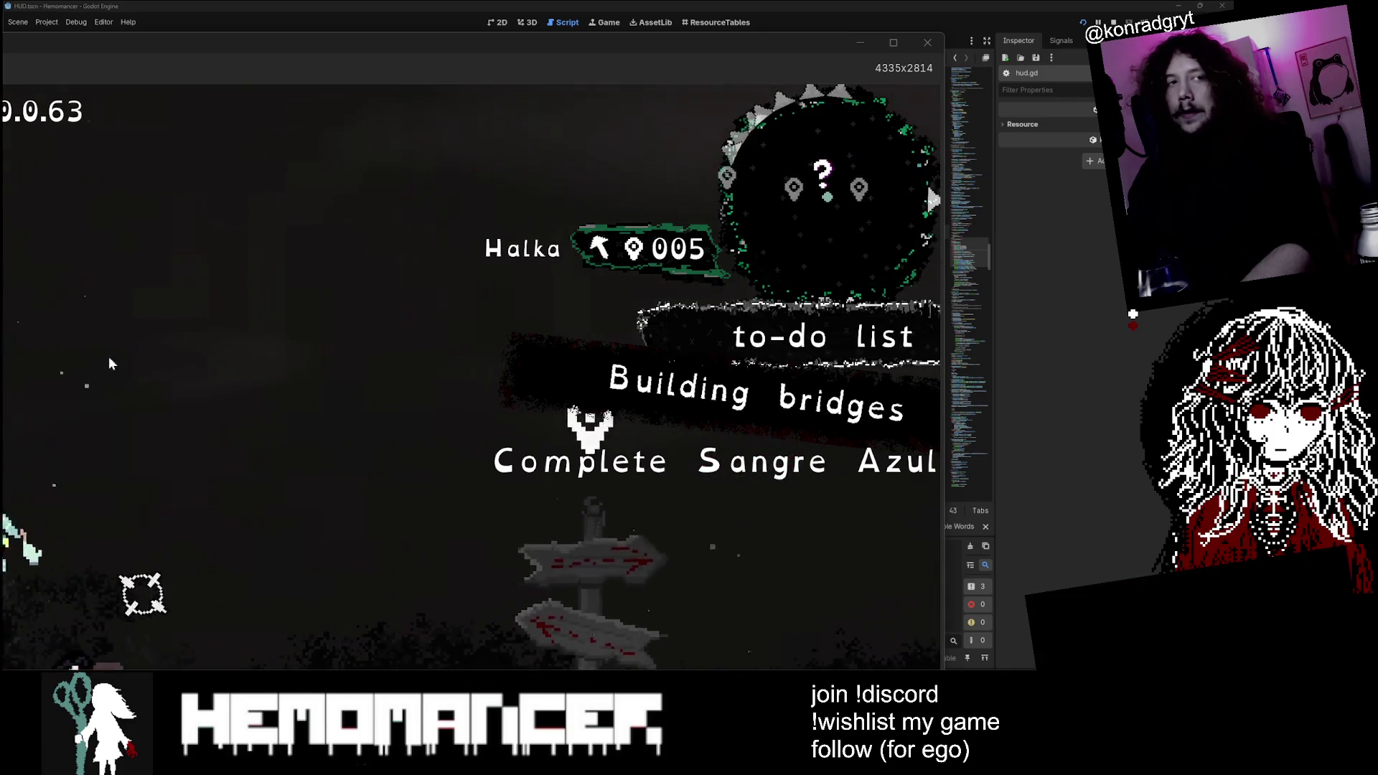
# Step: Walk the player up to Halka, close the game, and enlarge the Twitch Raid Channel window
pyautogui.moveTo(282, 40)
pyautogui.mouseDown()
pyautogui.moveTo(309, 59)
pyautogui.moveTo(702, 126)
pyautogui.moveTo(804, 206)
pyautogui.moveTo(301, 380)
pyautogui.moveTo(892, 136)
pyautogui.moveTo(746, 206)
pyautogui.moveTo(952, 105)
pyautogui.mouseUp()
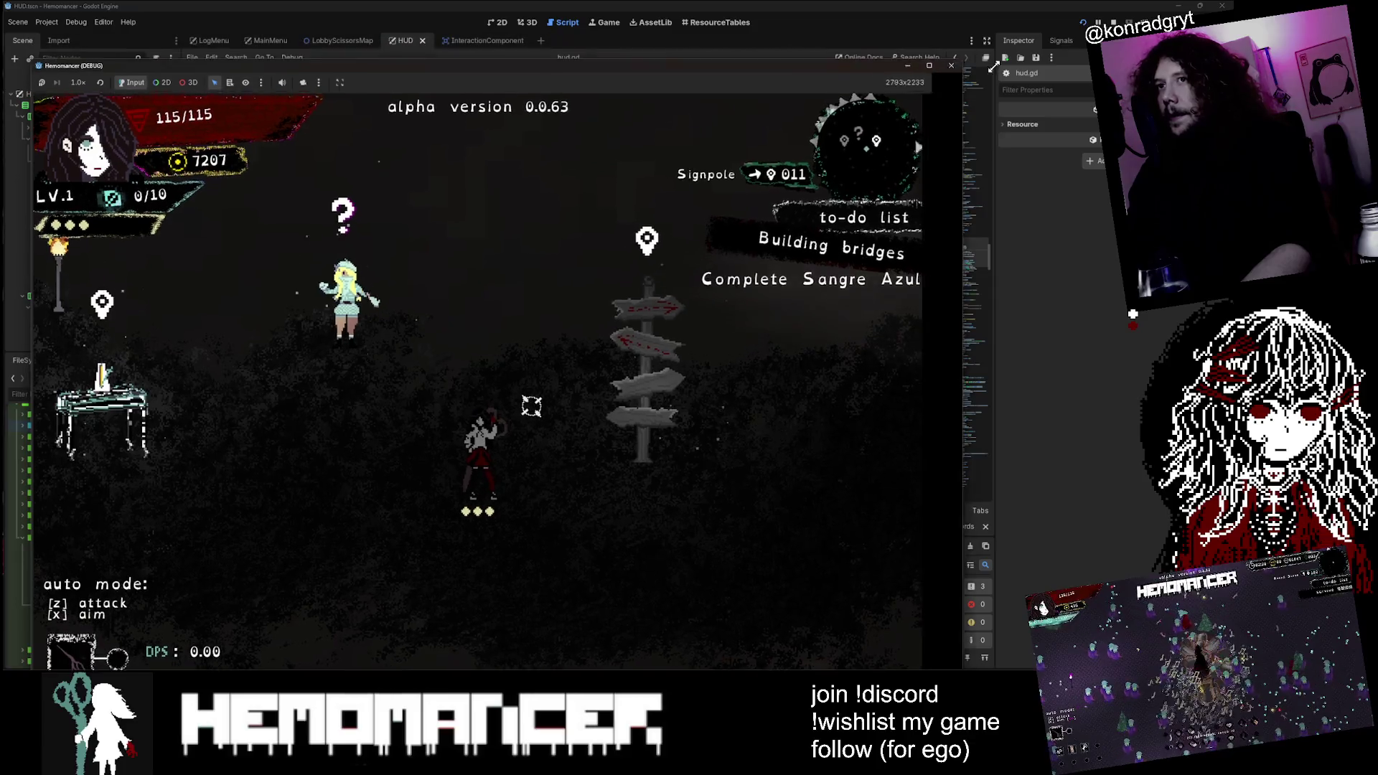
pyautogui.press('w')
pyautogui.press('a')
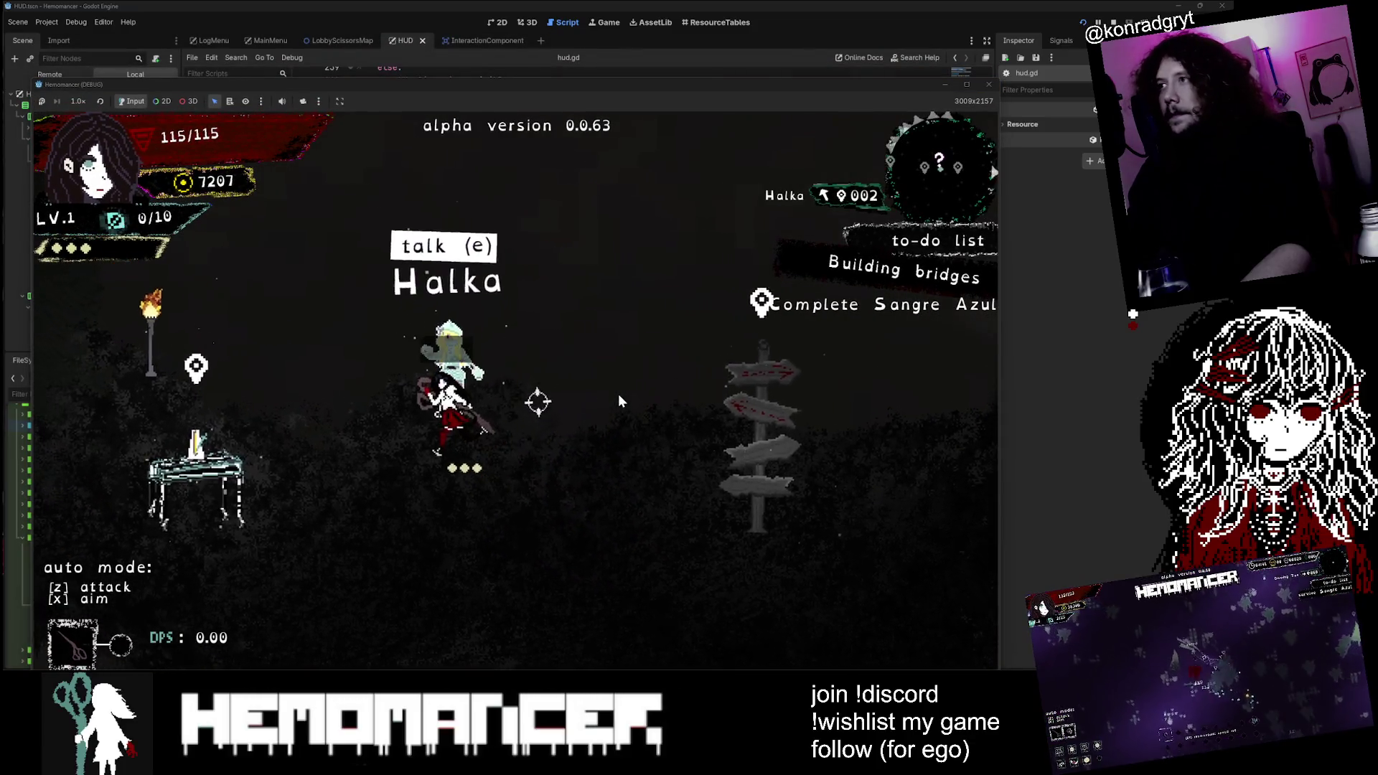
pyautogui.click(983, 89)
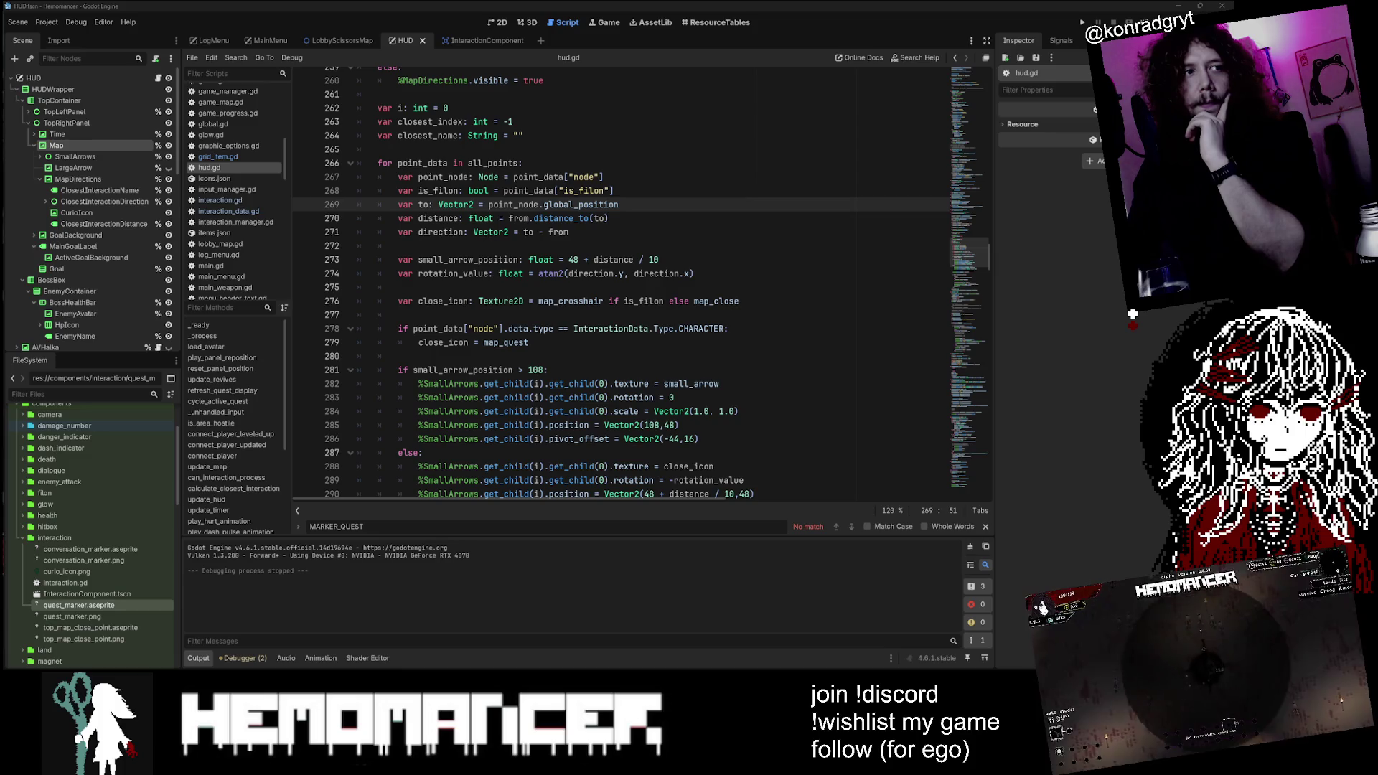
pyautogui.moveTo(644, 247)
pyautogui.mouseDown()
pyautogui.moveTo(467, 85)
pyautogui.moveTo(445, 154)
pyautogui.mouseUp()
pyautogui.moveTo(682, 498)
pyautogui.mouseDown()
pyautogui.moveTo(1005, 635)
pyautogui.moveTo(1061, 637)
pyautogui.mouseUp()
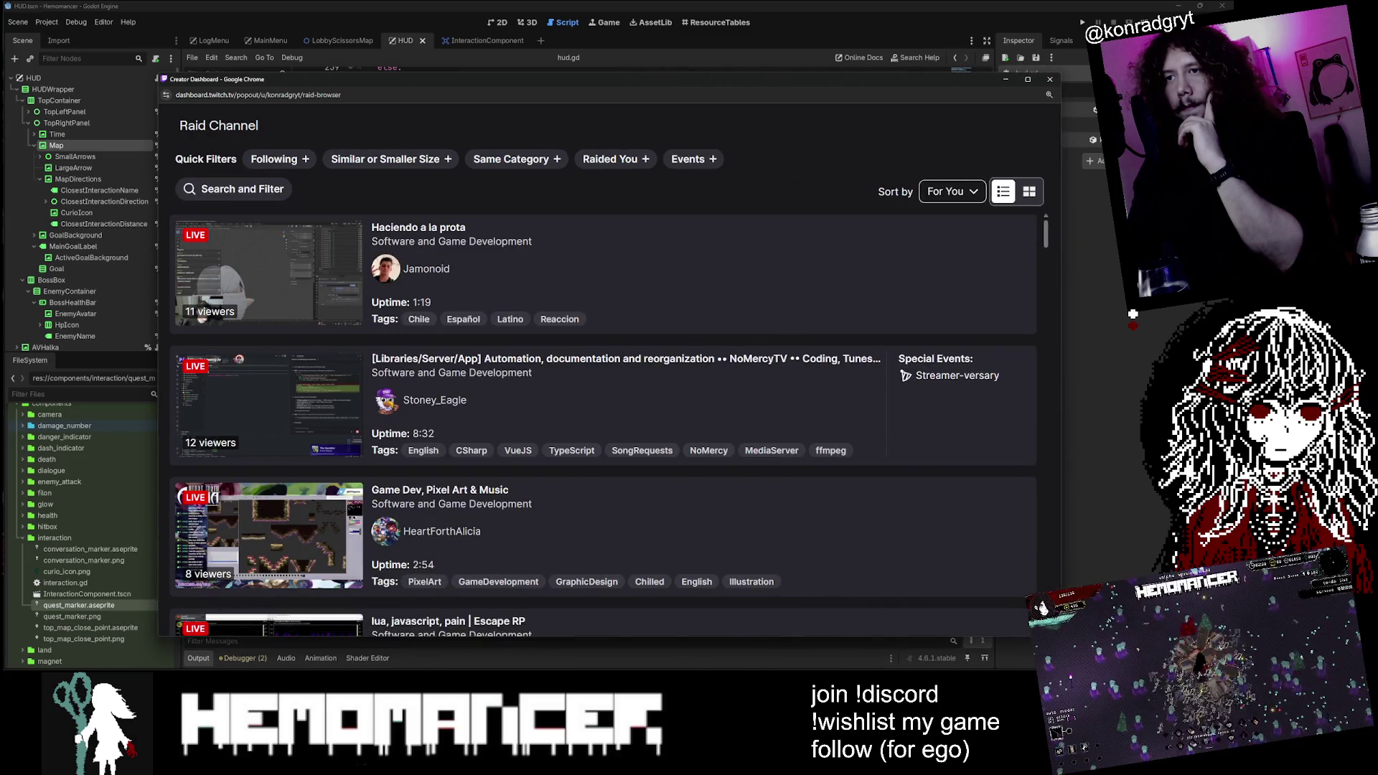
# Step: Sort the raid channel list by Viewers (low to high)
pyautogui.moveTo(651, 84); pyautogui.dragTo(537, 66)
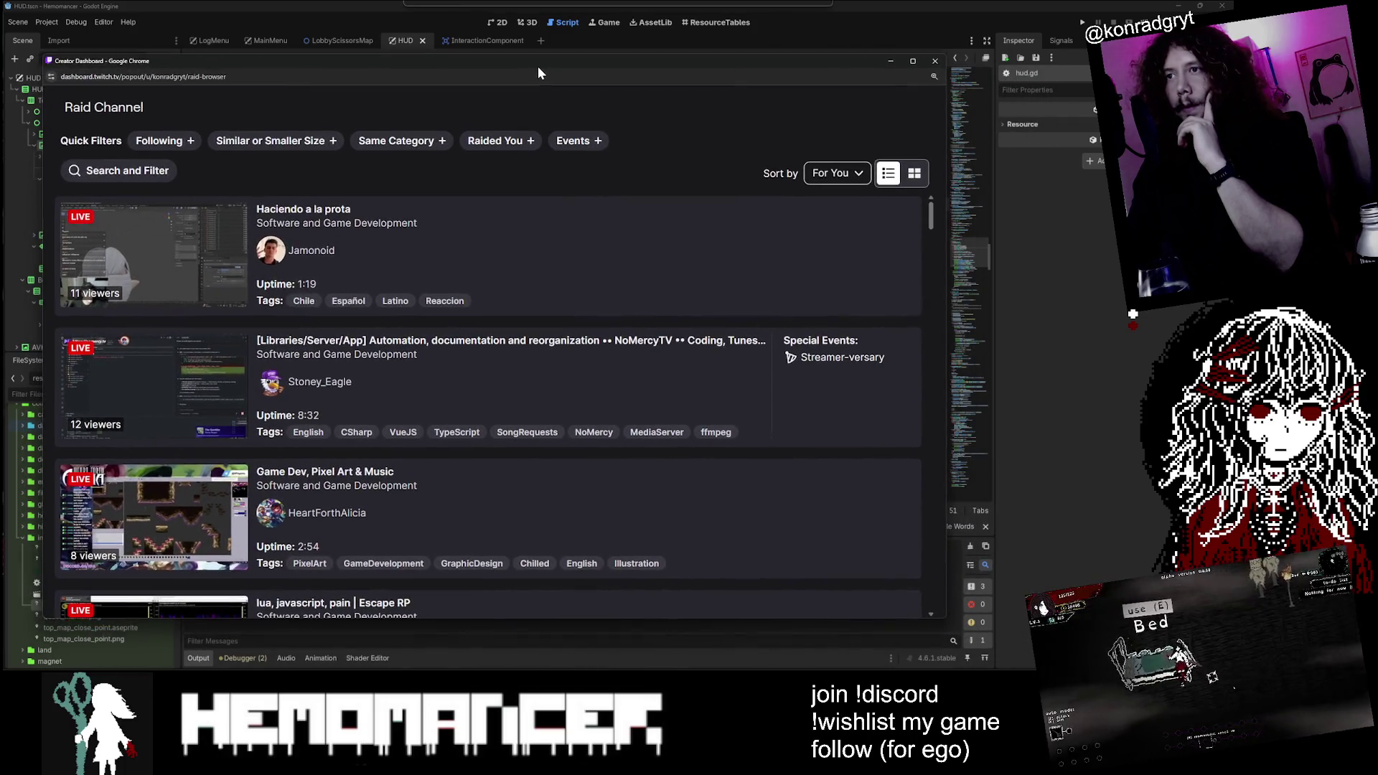
pyautogui.click(832, 173)
pyautogui.click(823, 230)
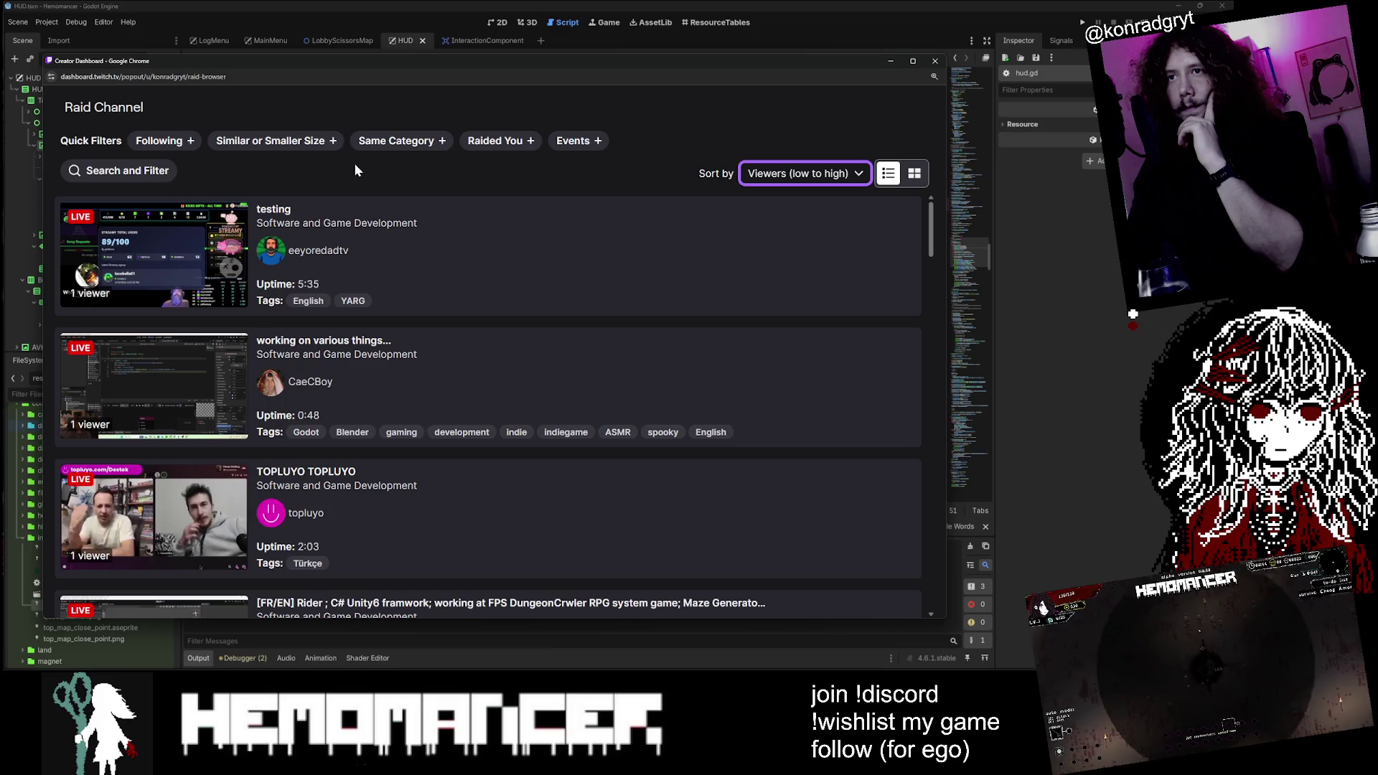
# Step: Browse the list and open the one-viewer development channel's Stream Preview
pyautogui.scroll(-1, 521, 300)
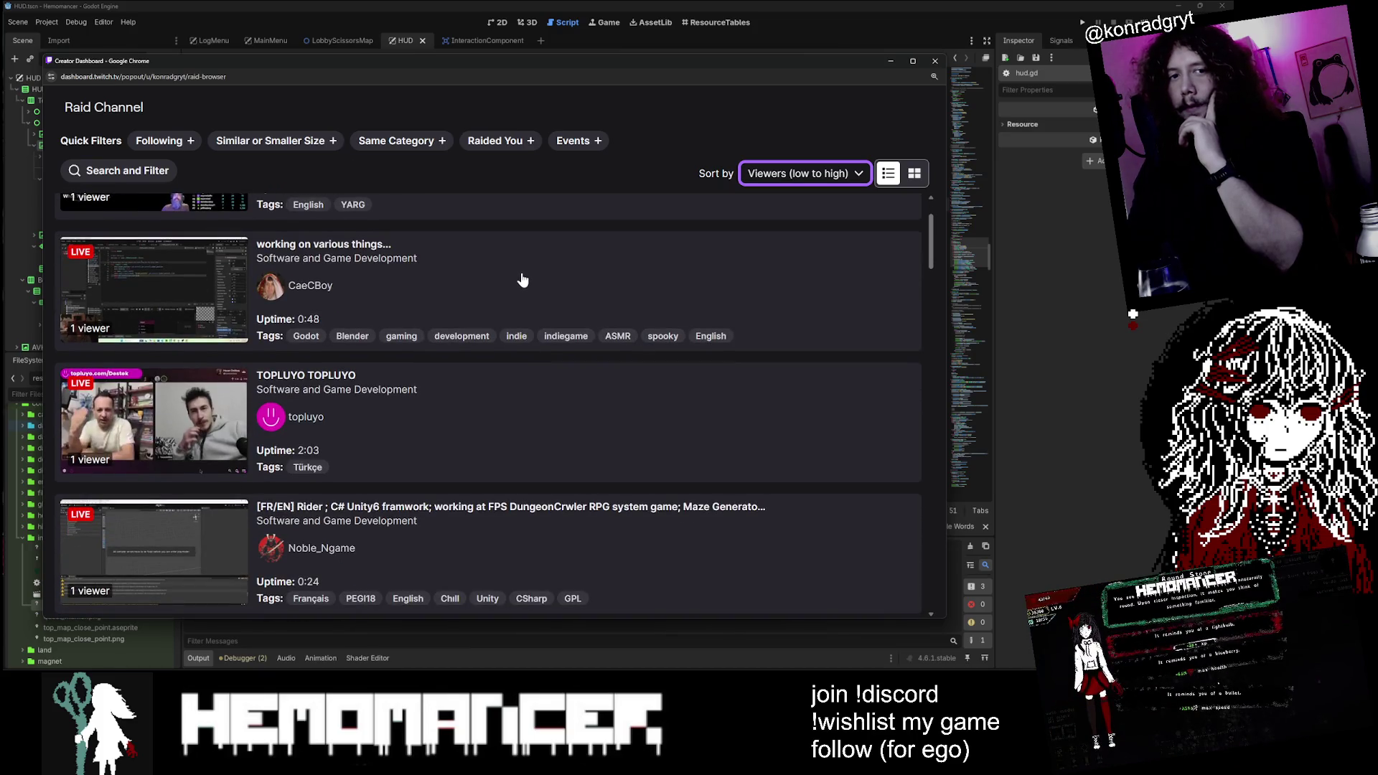
pyautogui.scroll(-1, 529, 275)
pyautogui.scroll(1, 531, 276)
pyautogui.scroll(1, 537, 276)
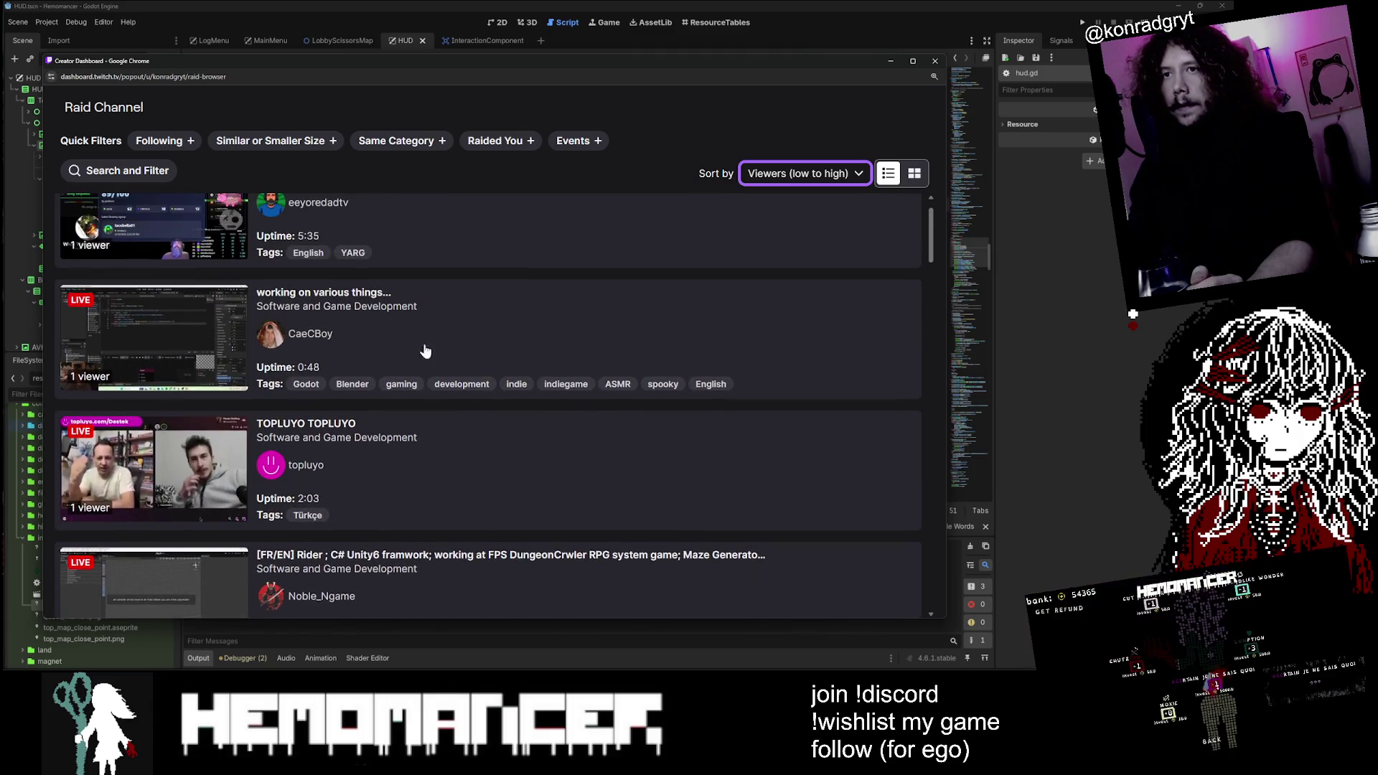
pyautogui.click(543, 338)
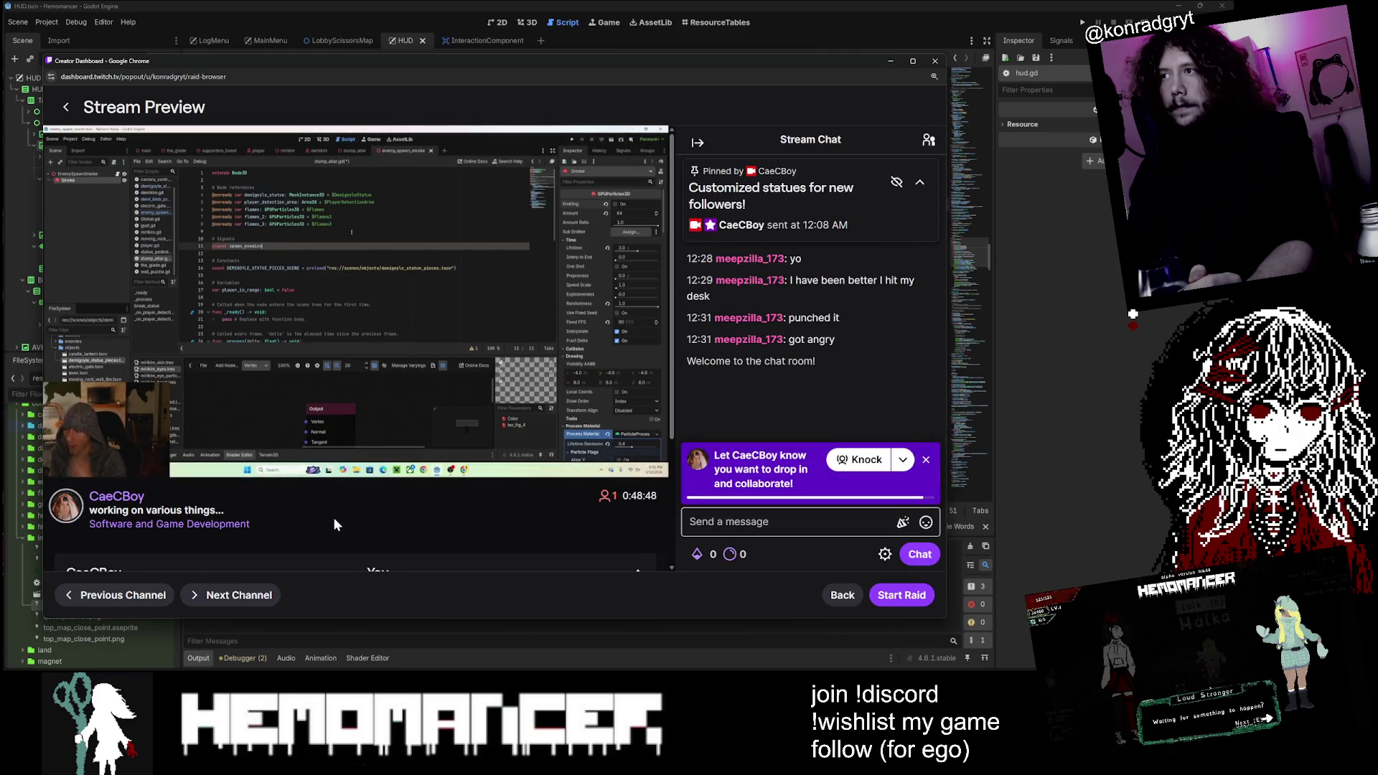
# Step: Review the 'working on various things...' preview, start the raid, and uncover hud.gd
pyautogui.scroll(-2, 333, 517)
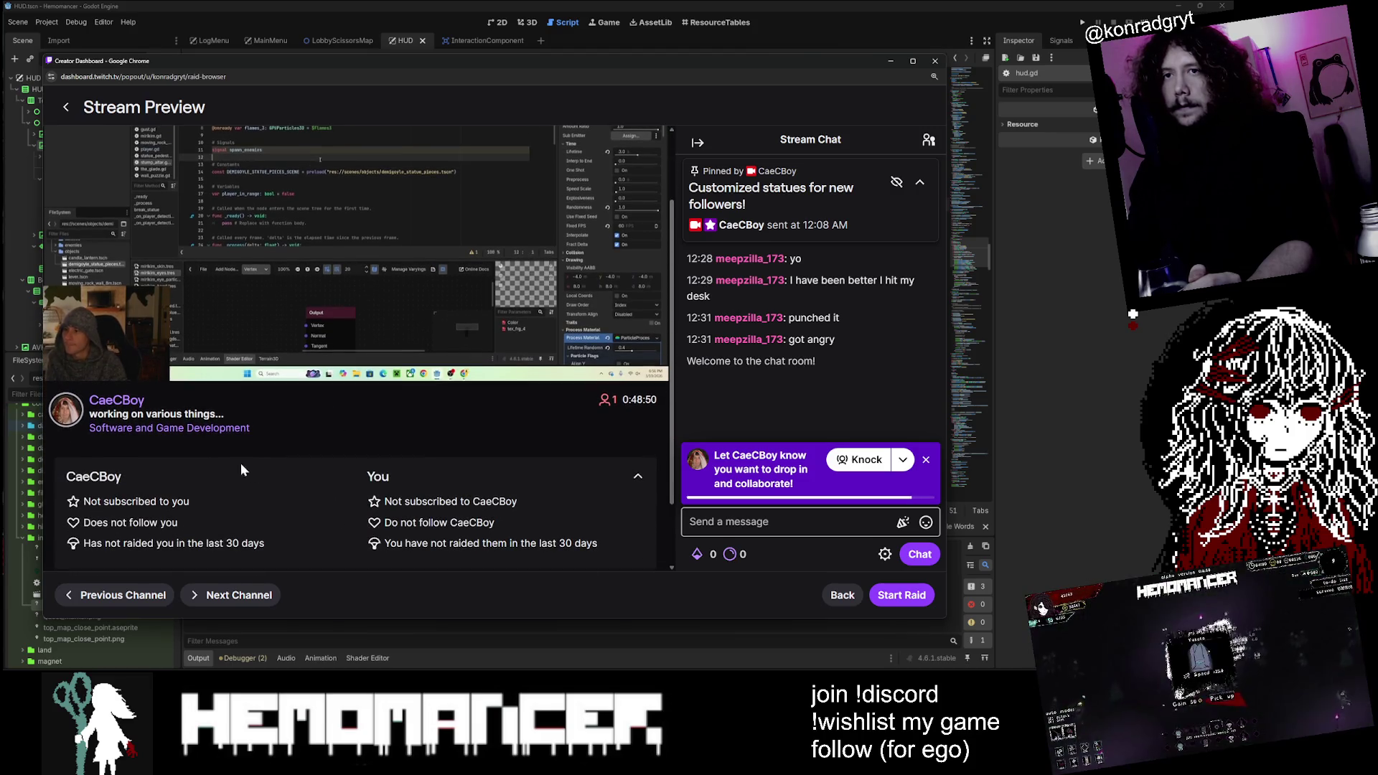
pyautogui.scroll(2, 405, 336)
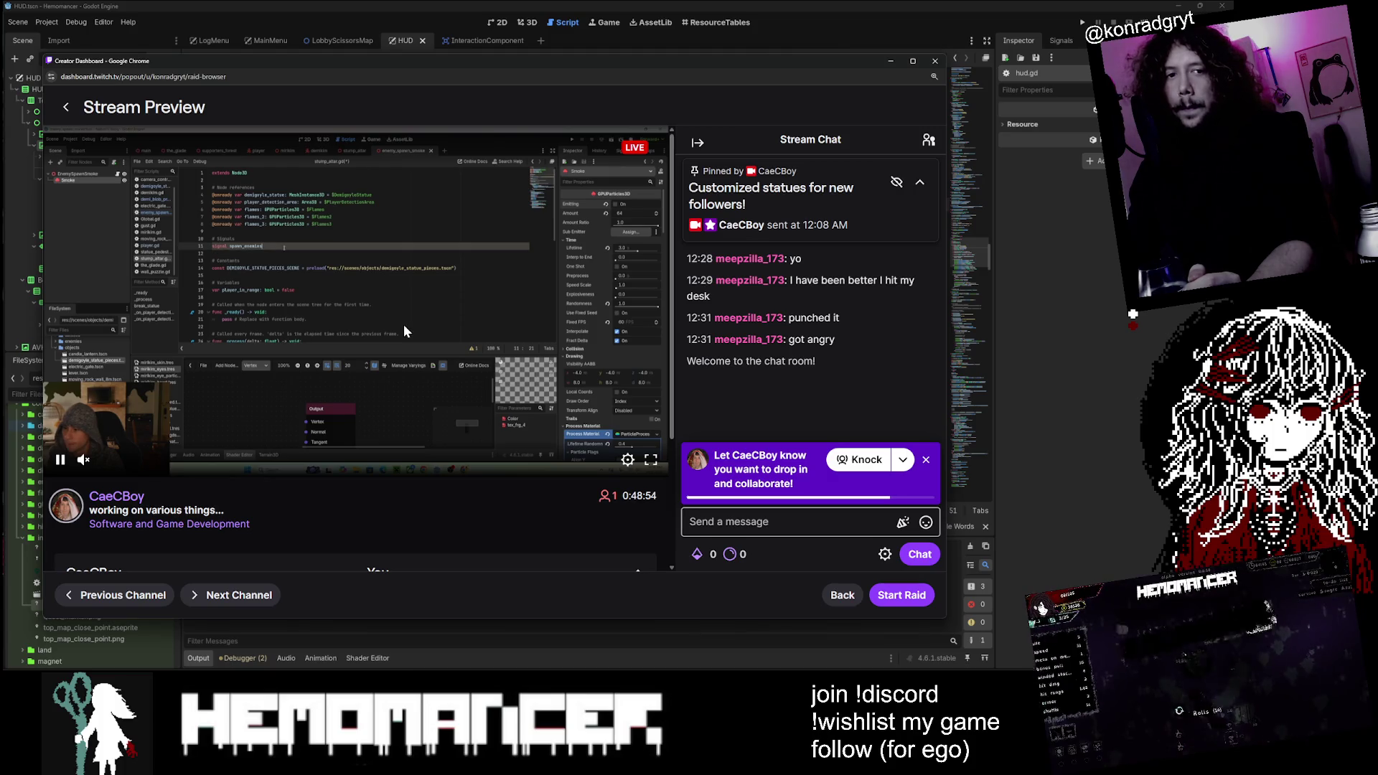
pyautogui.scroll(-4, 404, 324)
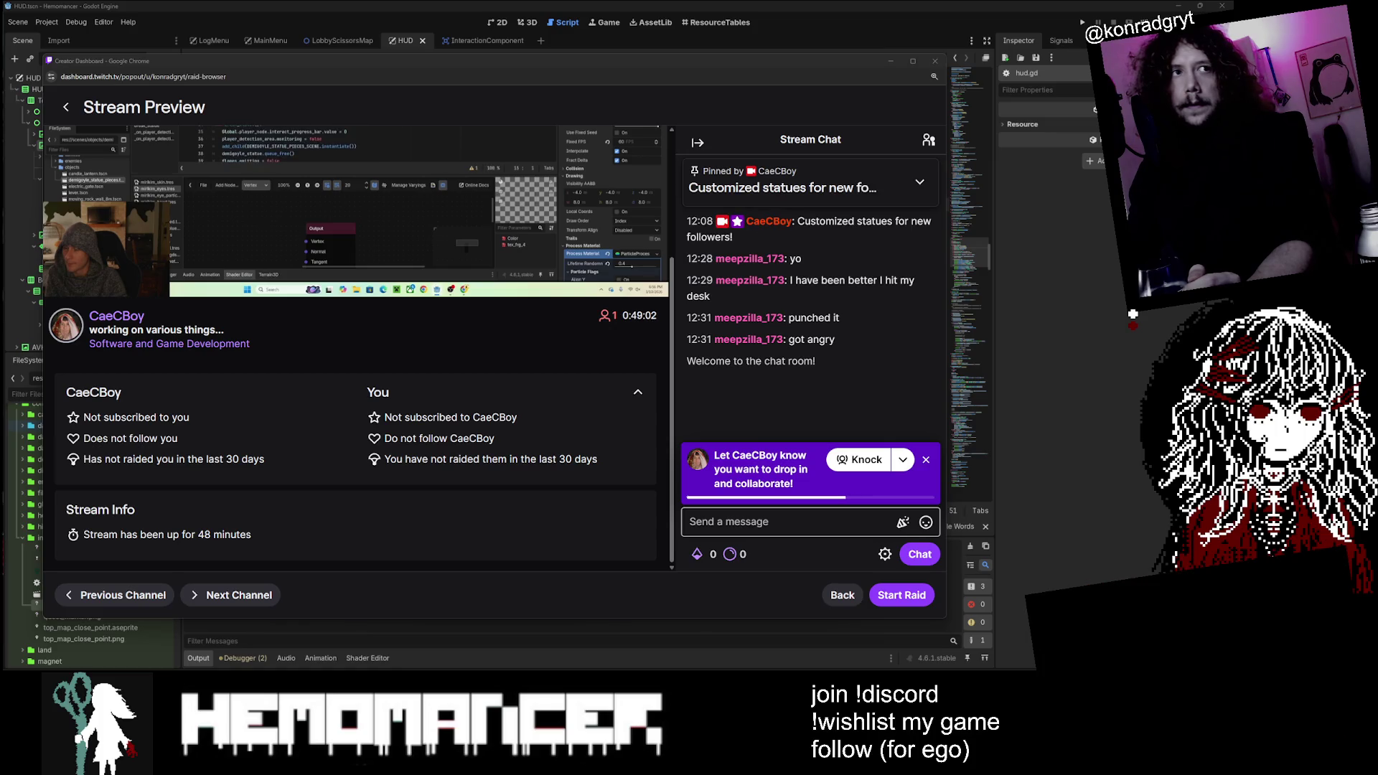
pyautogui.moveTo(957, 118); pyautogui.dragTo(616, 94)
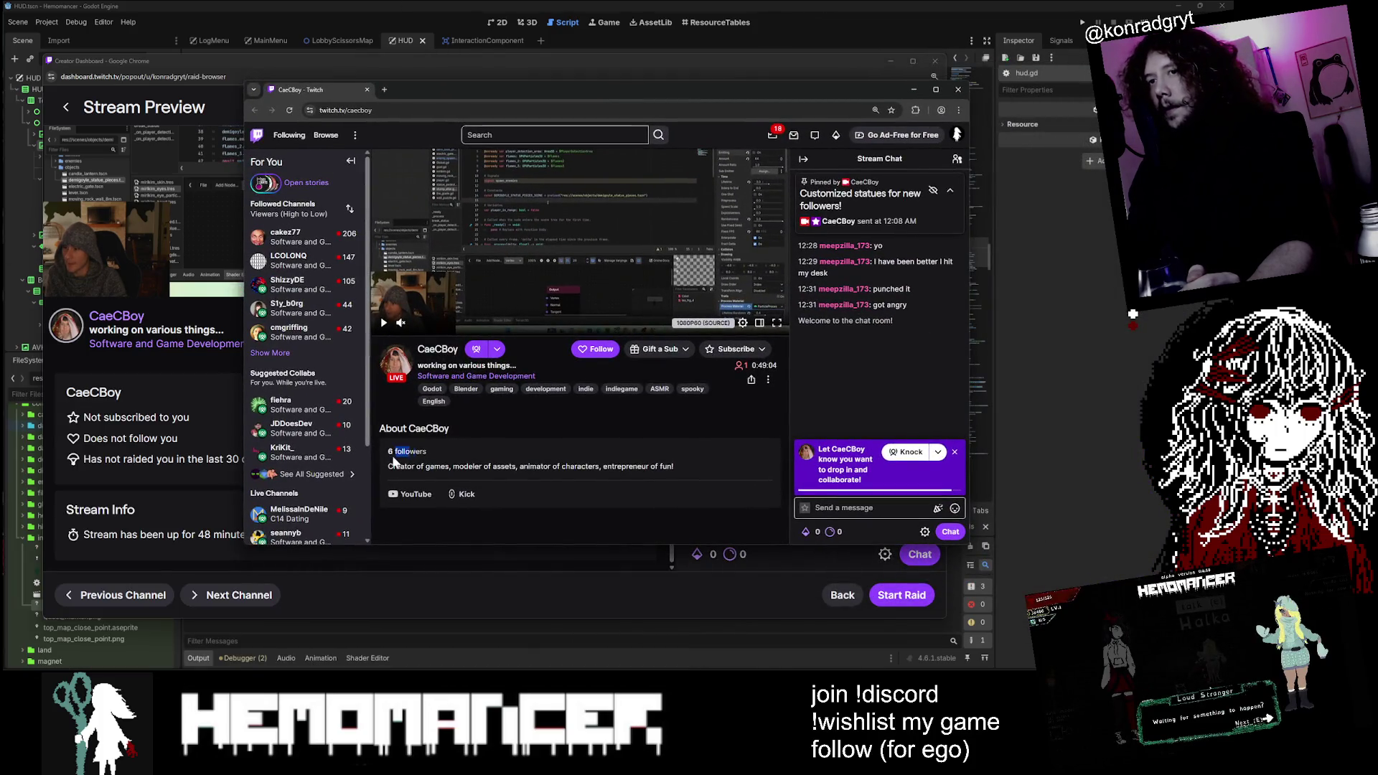
pyautogui.click(958, 89)
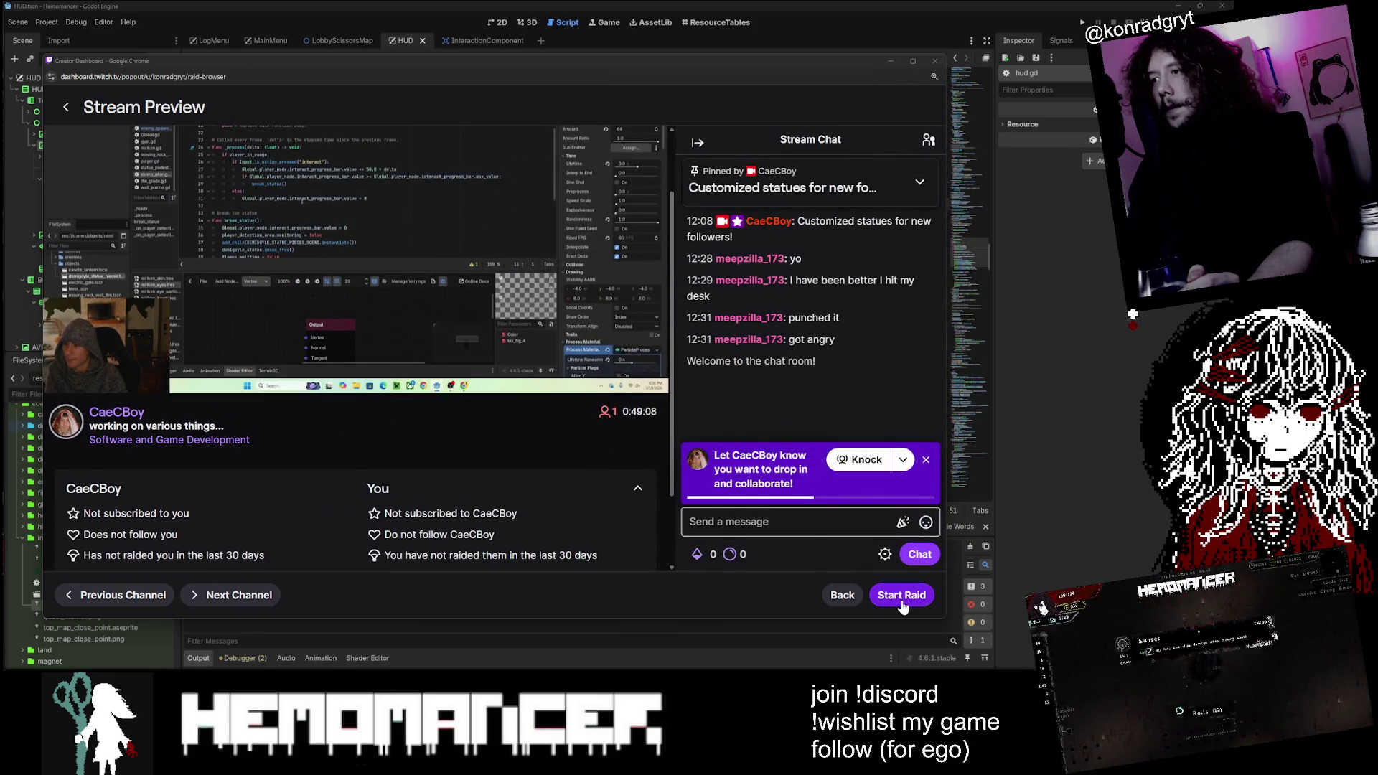
pyautogui.click(903, 607)
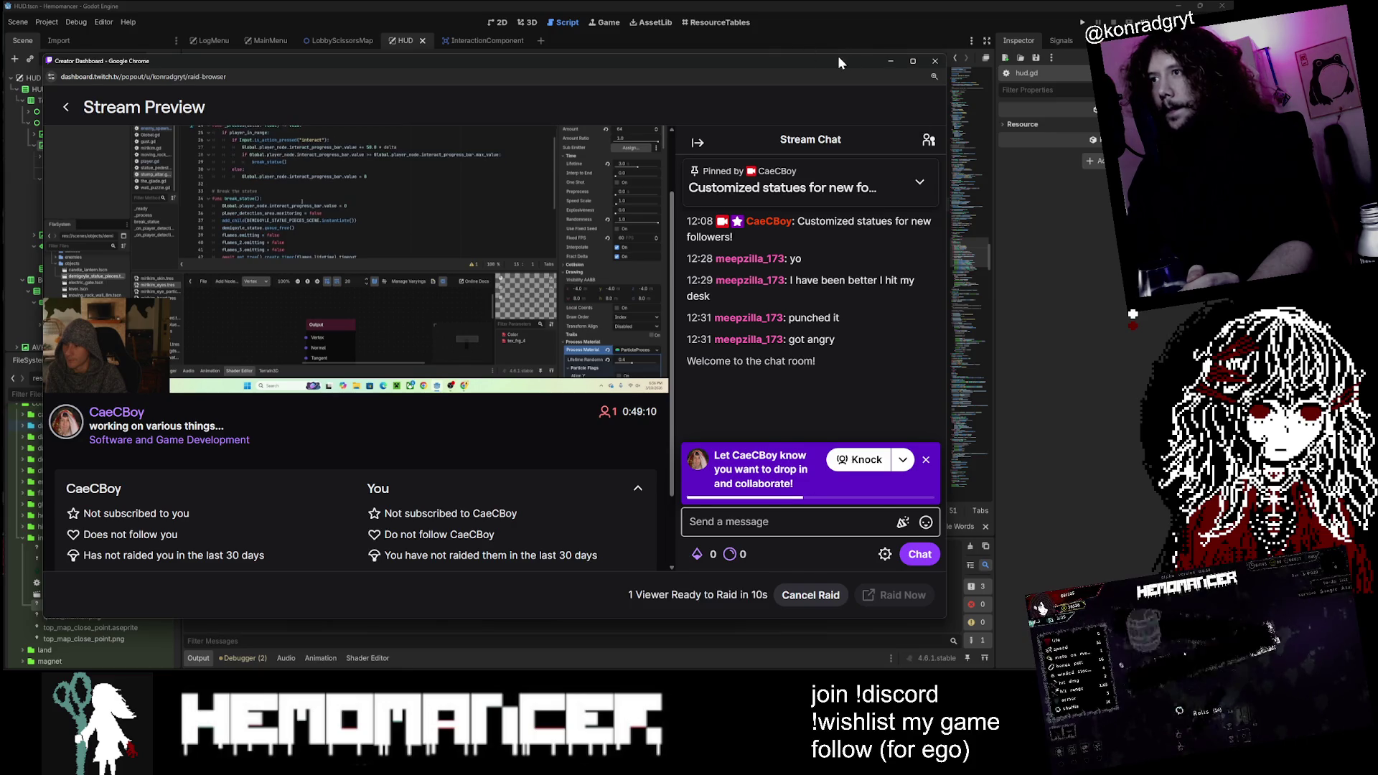
pyautogui.moveTo(854, 67)
pyautogui.mouseDown()
pyautogui.moveTo(884, 104)
pyautogui.moveTo(43, 503)
pyautogui.moveTo(0, 546)
pyautogui.mouseUp()
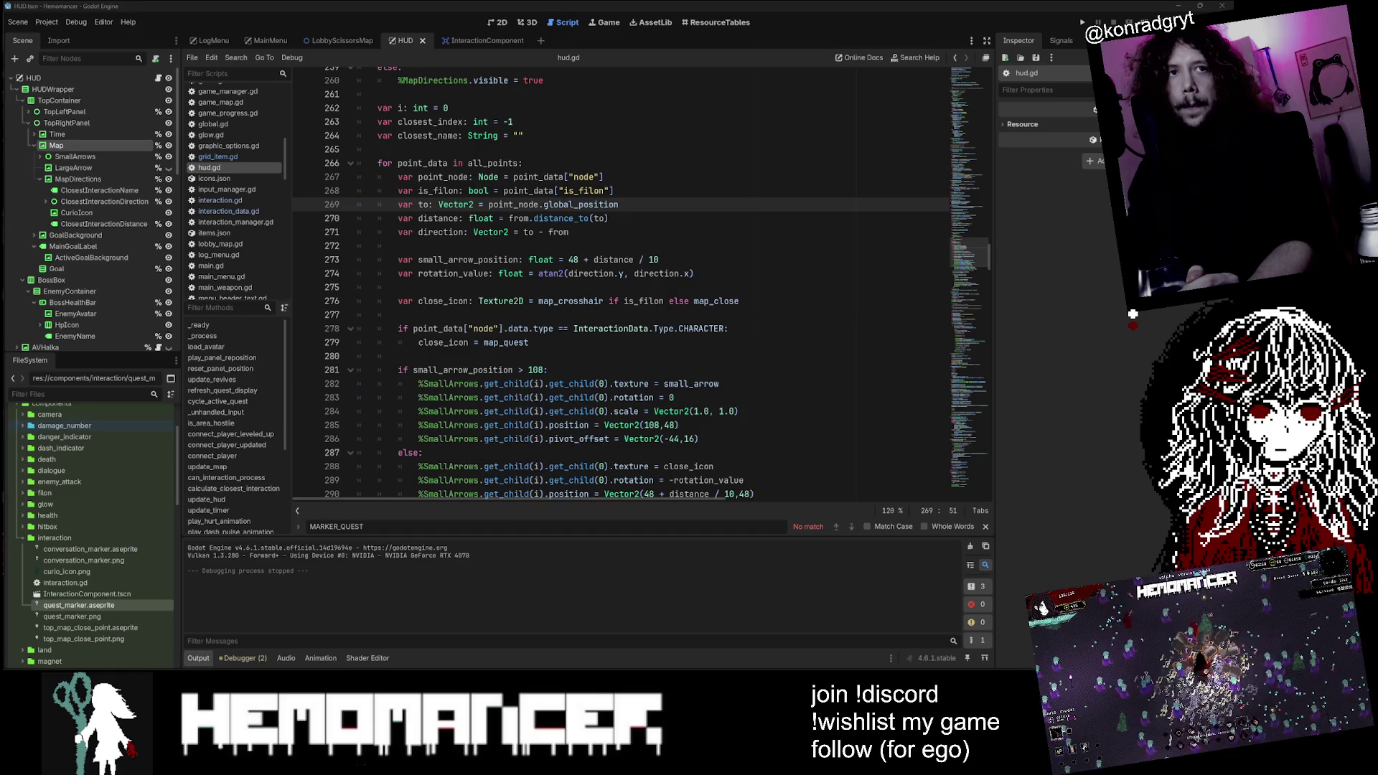